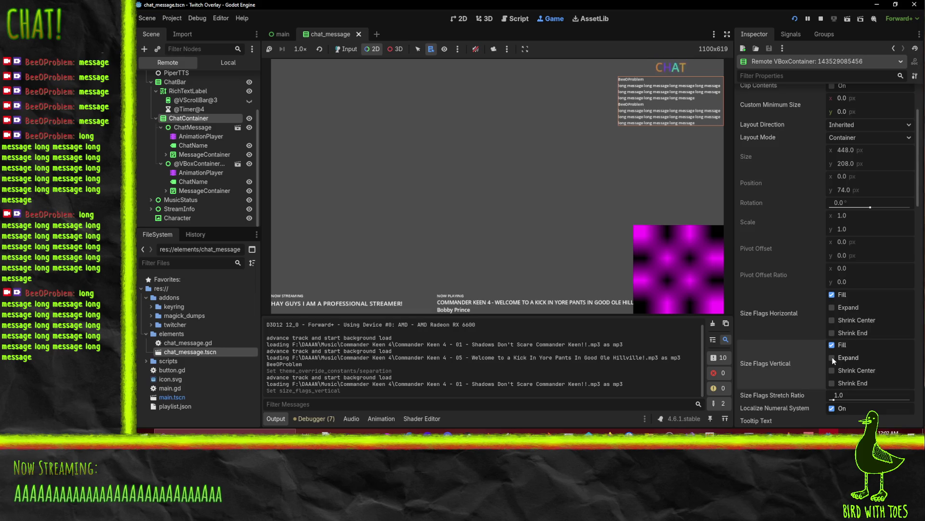
Enable the VBoxContainer's Separation theme constant override and set it to 12
{"action": "scroll", "coordinate": [805, 304], "scroll_direction": "down", "scroll_amount": 10}
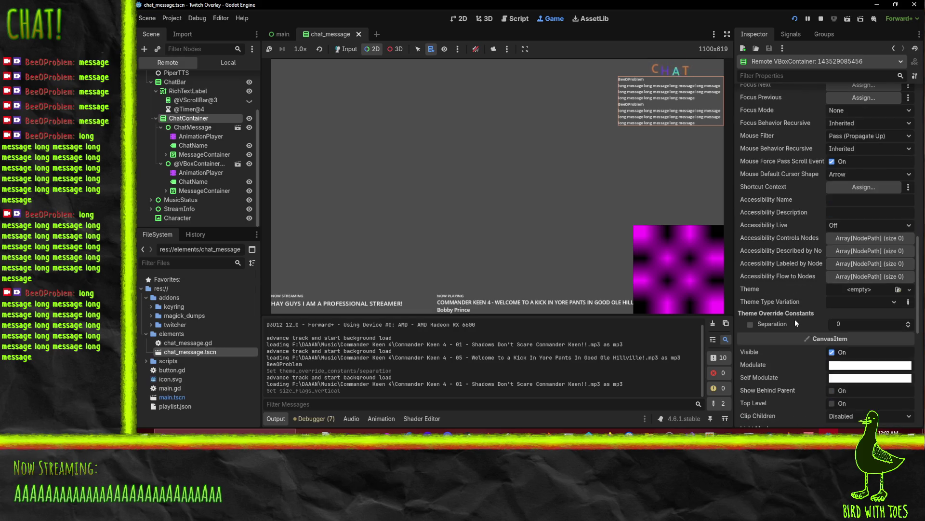
{"action": "left_click", "coordinate": [750, 324]}
{"action": "left_click", "coordinate": [843, 328]}
{"action": "type", "text": "12"}
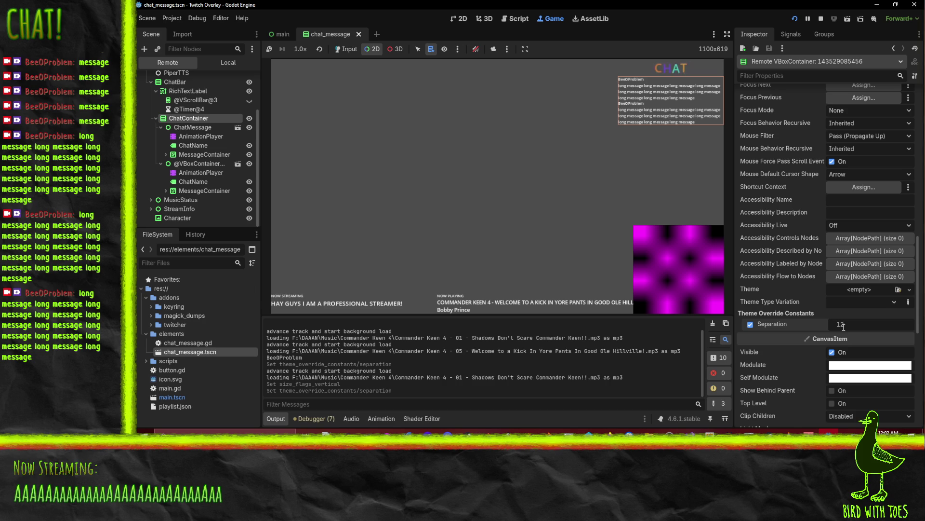
{"action": "key", "text": "Return"}
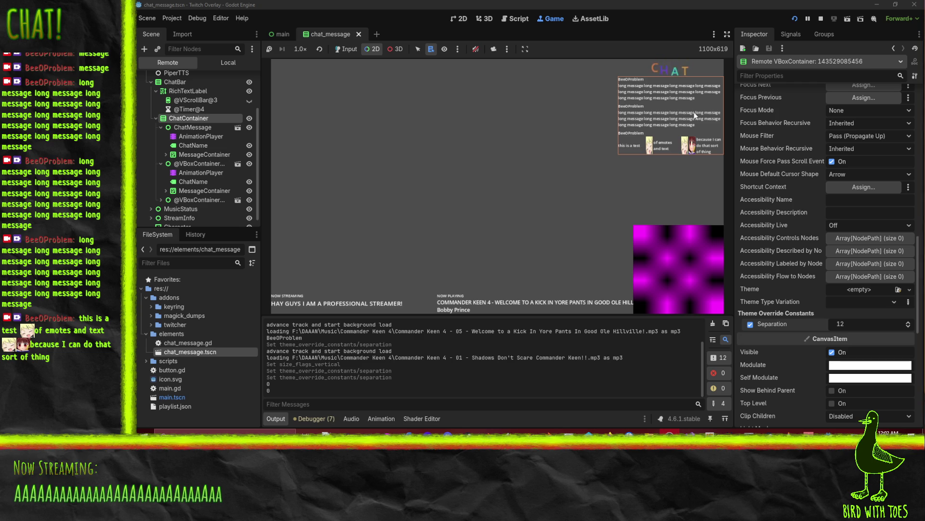
{"action": "right_click", "coordinate": [649, 147]}
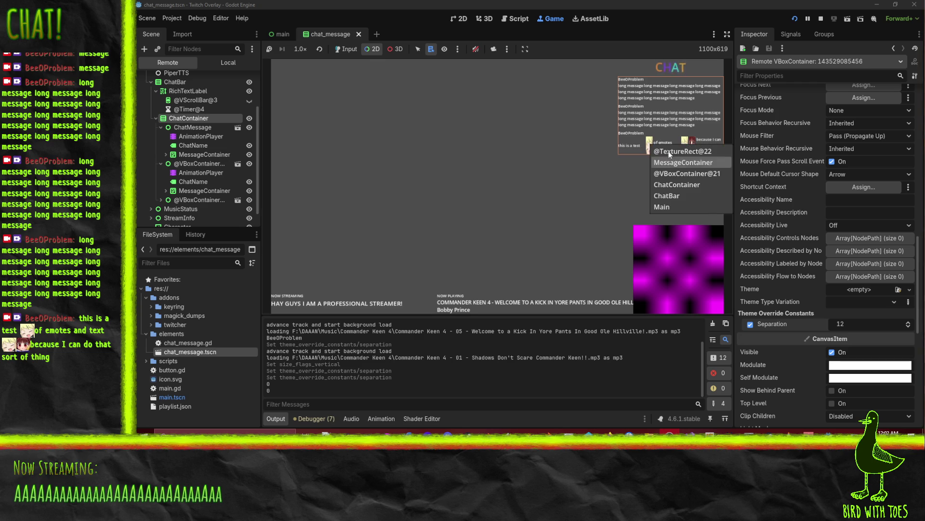
{"action": "left_click", "coordinate": [663, 152]}
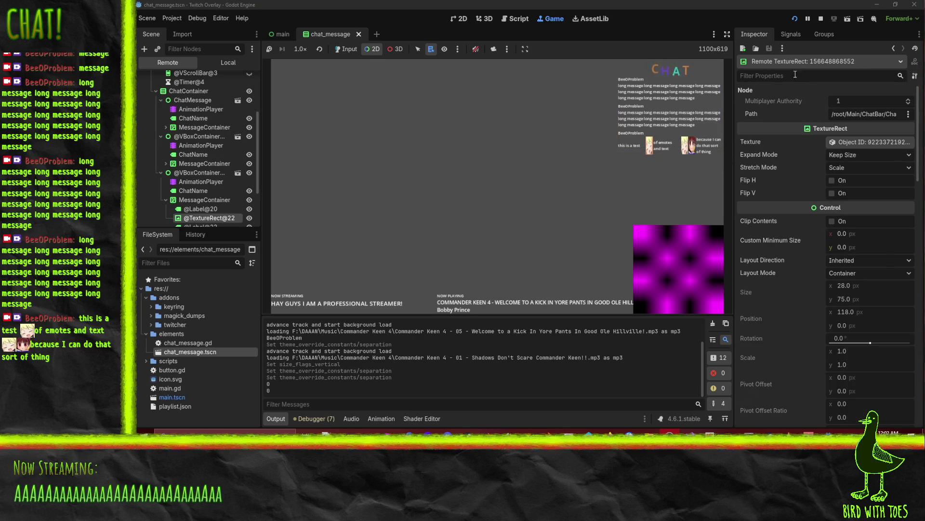
{"action": "scroll", "coordinate": [804, 297], "scroll_direction": "down", "scroll_amount": 5}
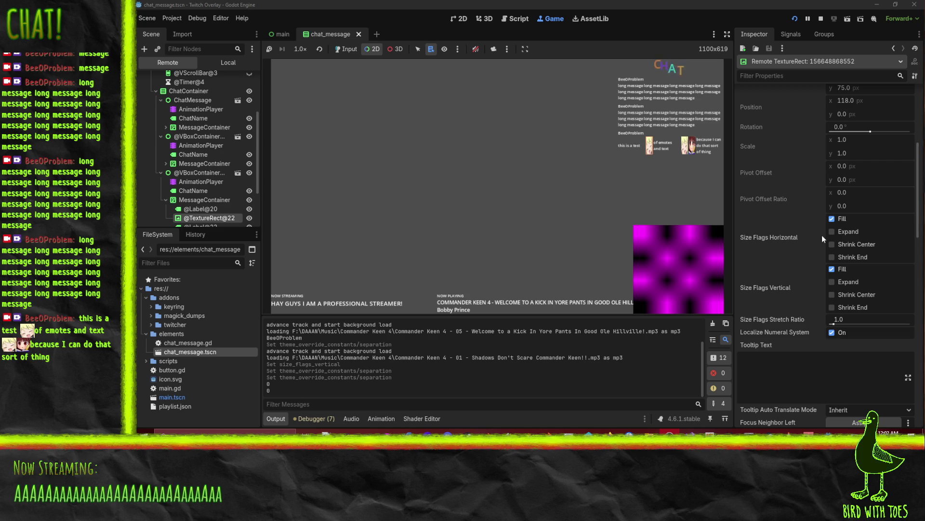
{"action": "left_click", "coordinate": [832, 270]}
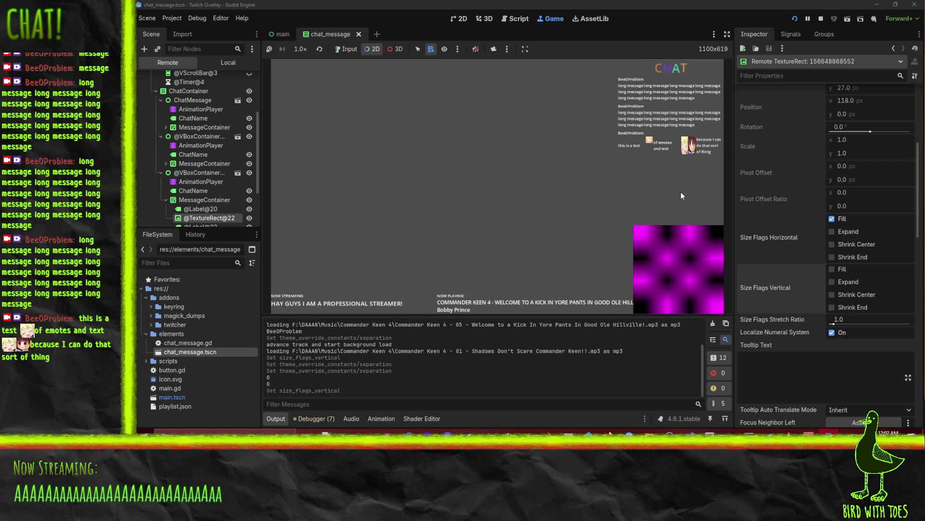
{"action": "left_click", "coordinate": [831, 218]}
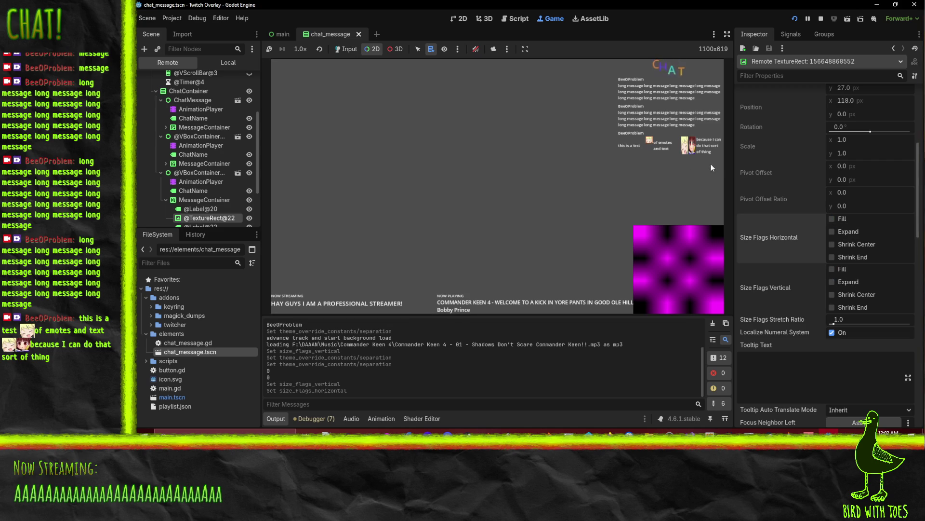
{"action": "right_click", "coordinate": [681, 144]}
{"action": "right_click", "coordinate": [681, 146]}
{"action": "right_click", "coordinate": [687, 141]}
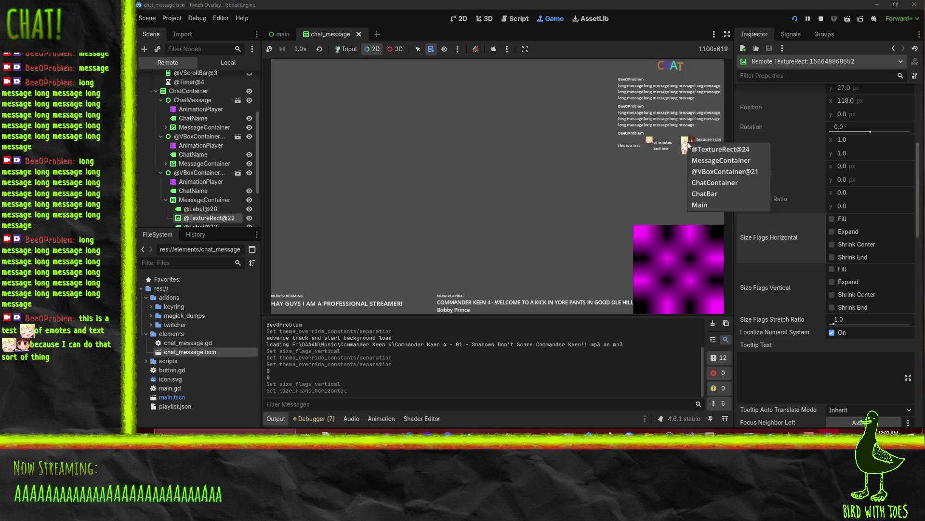
{"action": "left_click", "coordinate": [707, 149]}
{"action": "scroll", "coordinate": [835, 250], "scroll_direction": "down", "scroll_amount": 10}
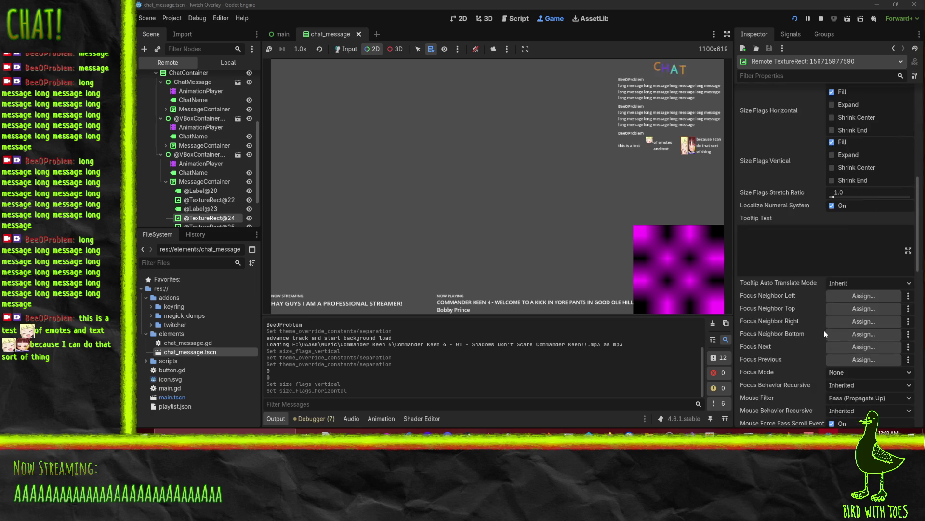
{"action": "scroll", "coordinate": [831, 176], "scroll_direction": "up", "scroll_amount": 5}
{"action": "left_click", "coordinate": [833, 268]}
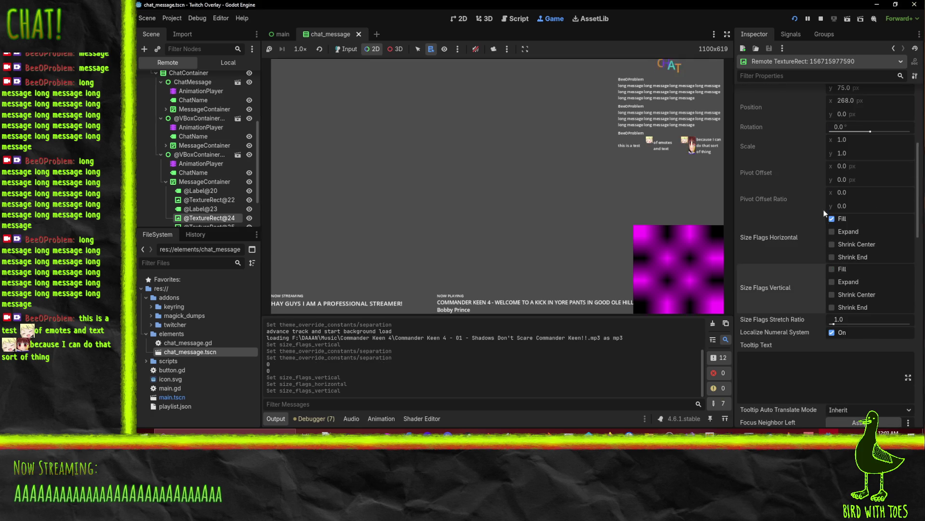
{"action": "left_click", "coordinate": [831, 219]}
{"action": "right_click", "coordinate": [698, 144]}
{"action": "left_click", "coordinate": [696, 150]}
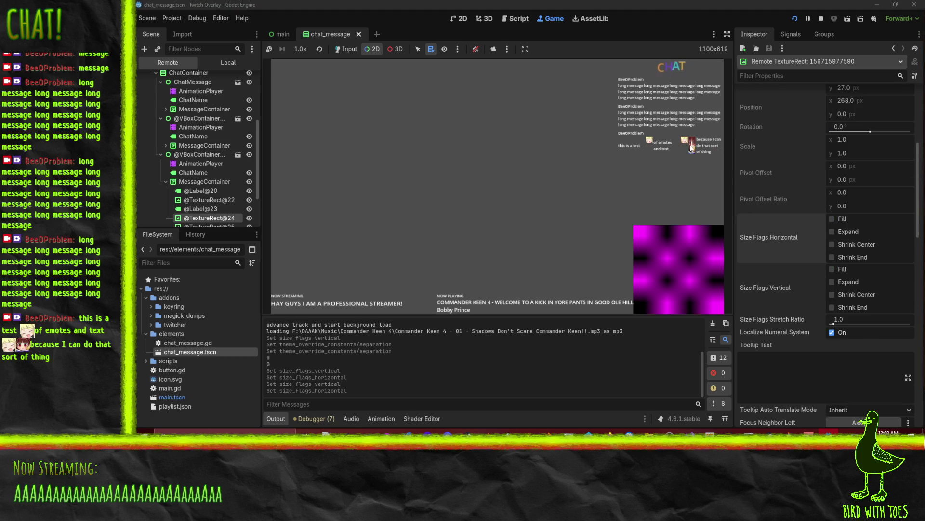
{"action": "right_click", "coordinate": [694, 148]}
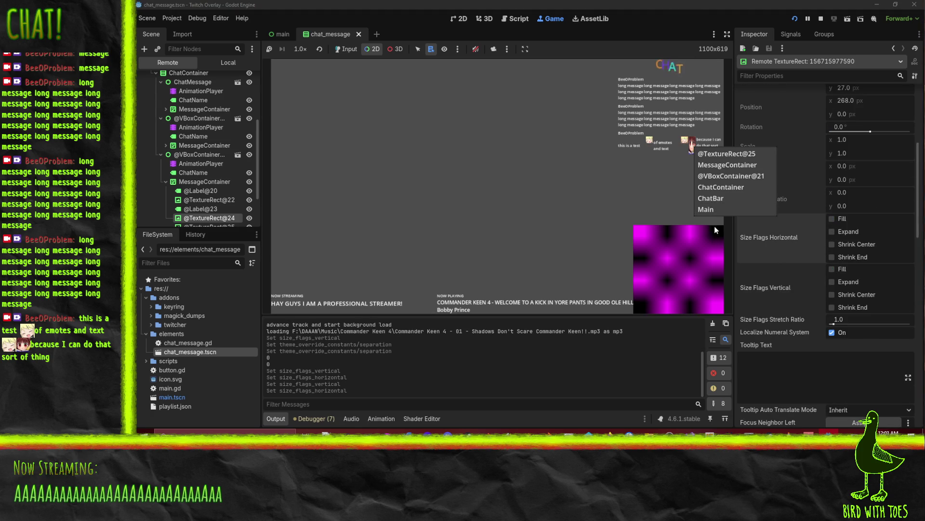
{"action": "left_click", "coordinate": [734, 154]}
{"action": "scroll", "coordinate": [814, 267], "scroll_direction": "down", "scroll_amount": 2}
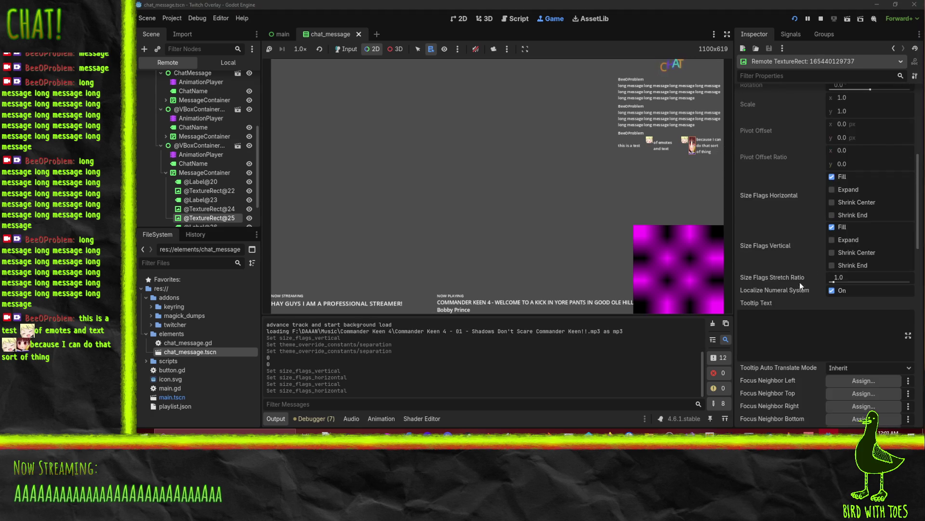
{"action": "left_click", "coordinate": [832, 227]}
{"action": "left_click", "coordinate": [832, 177]}
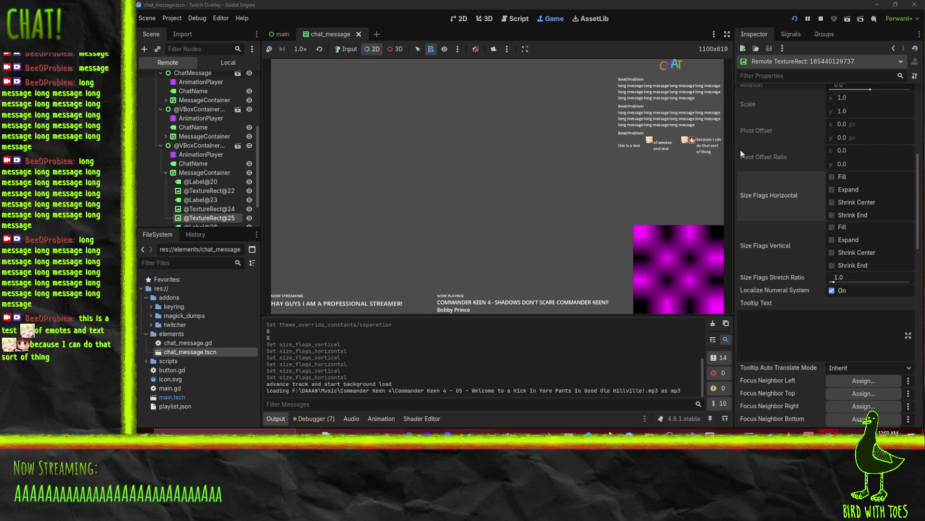
{"action": "left_click", "coordinate": [662, 150]}
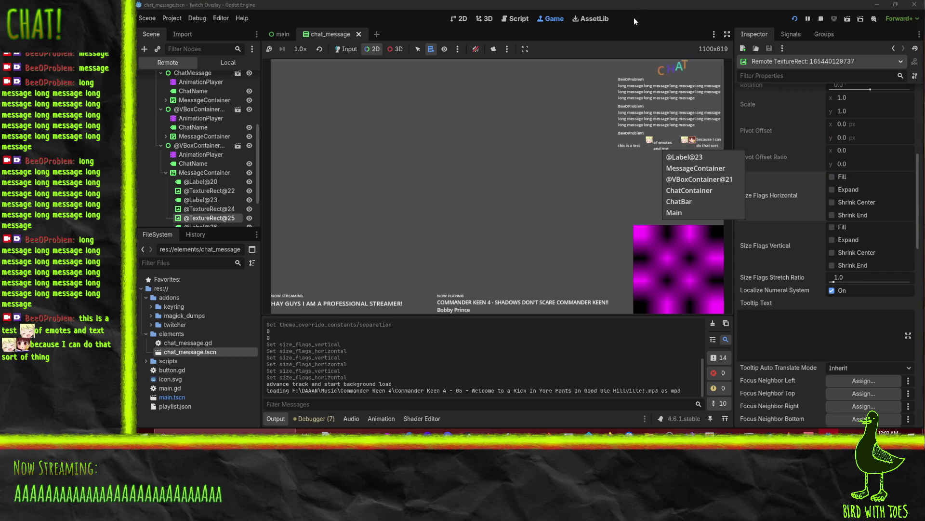
{"action": "key", "text": "Escape"}
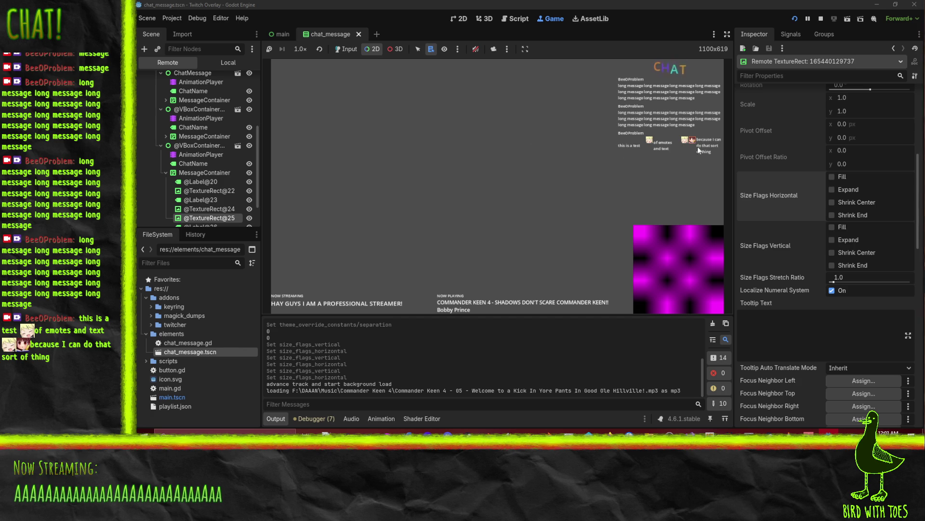
Inspect each text label and emote node of the test message in the remote tree
{"action": "scroll", "coordinate": [195, 146], "scroll_direction": "down", "scroll_amount": 2}
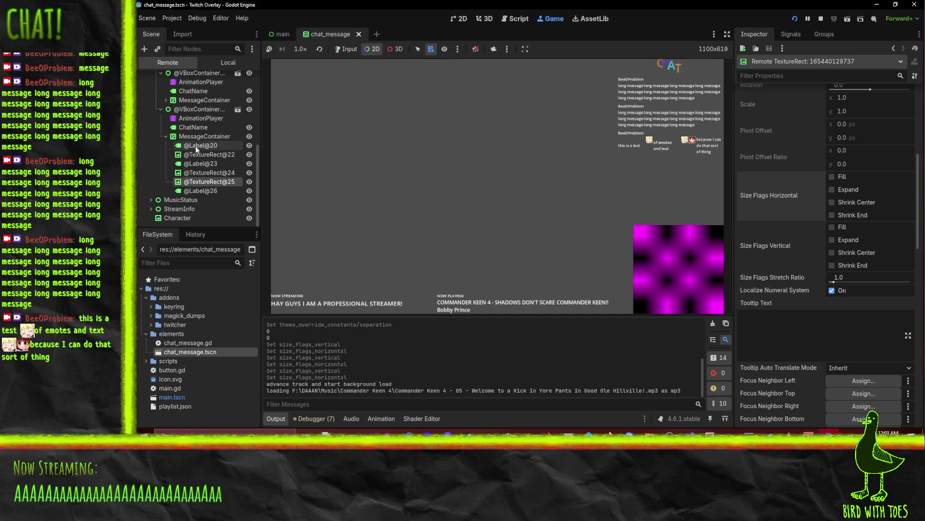
{"action": "left_click", "coordinate": [195, 146]}
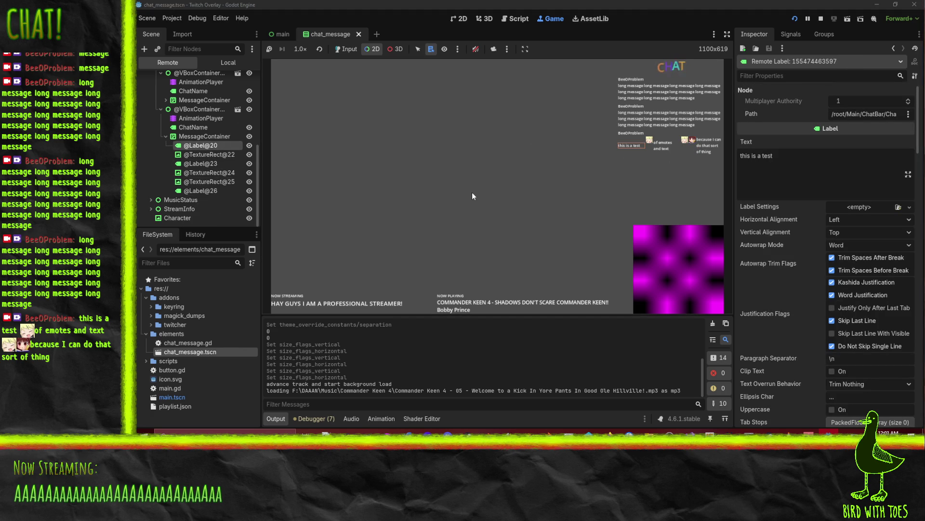
{"action": "left_click", "coordinate": [200, 154]}
{"action": "left_click", "coordinate": [199, 165]}
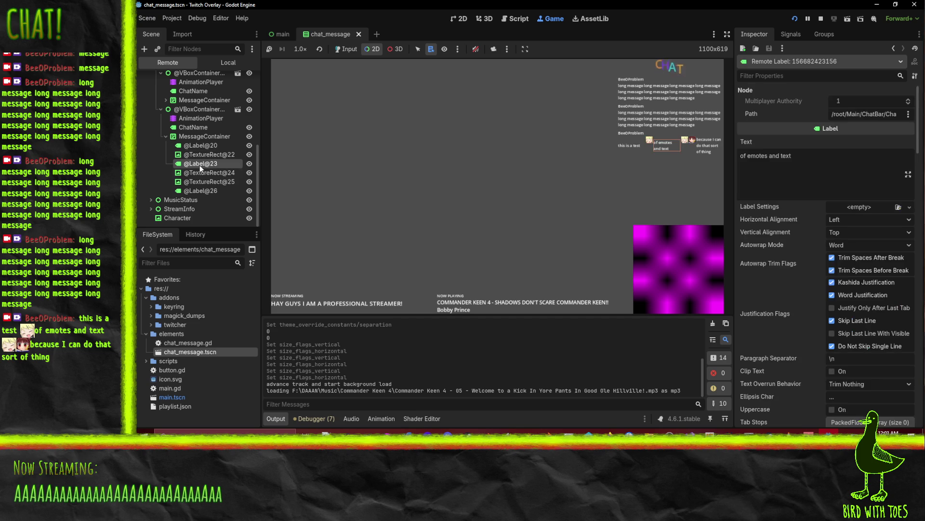
{"action": "left_click", "coordinate": [201, 181]}
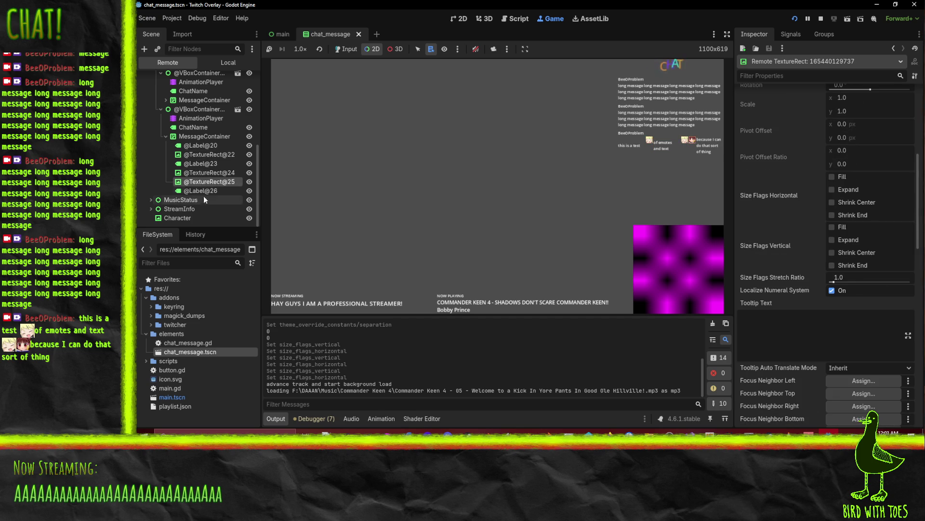
{"action": "left_click", "coordinate": [204, 193]}
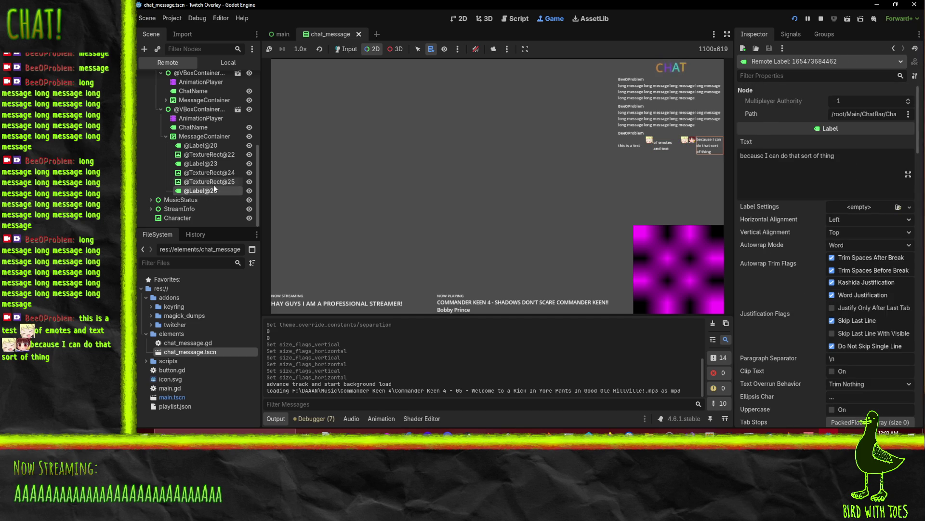
{"action": "left_click", "coordinate": [213, 183]}
{"action": "left_click", "coordinate": [211, 172]}
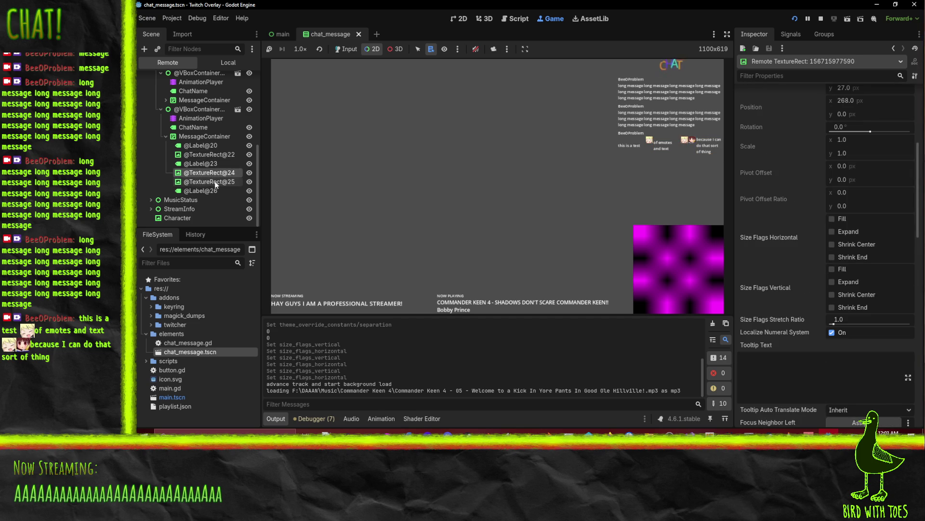
{"action": "left_click", "coordinate": [208, 154]}
{"action": "left_click", "coordinate": [207, 146]}
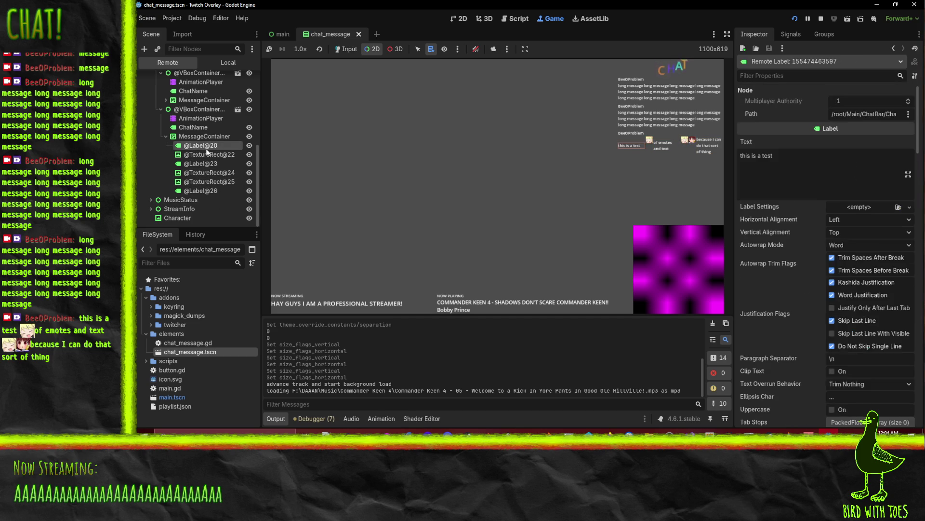
Trim the middle label to "of emotes" and the last label to "because"
{"action": "left_click", "coordinate": [202, 164]}
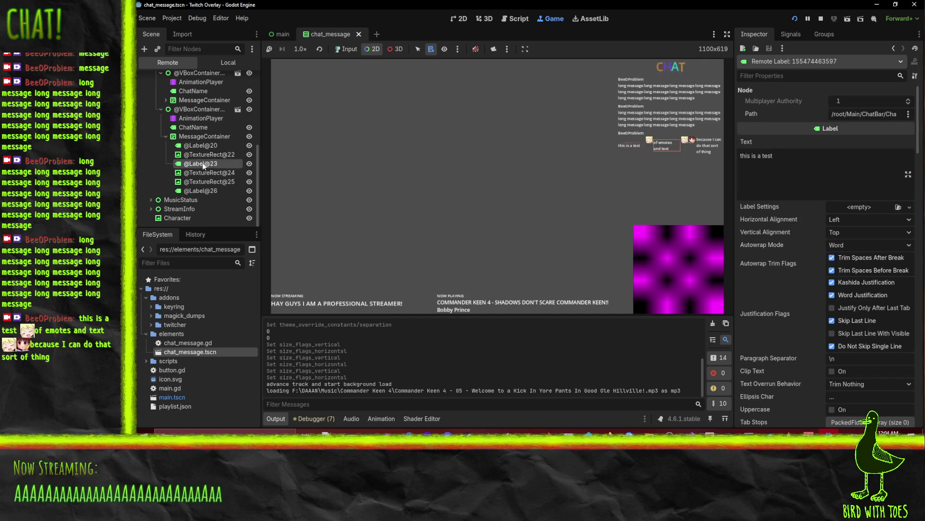
{"action": "left_click_drag", "start_coordinate": [824, 163], "coordinate": [770, 155]}
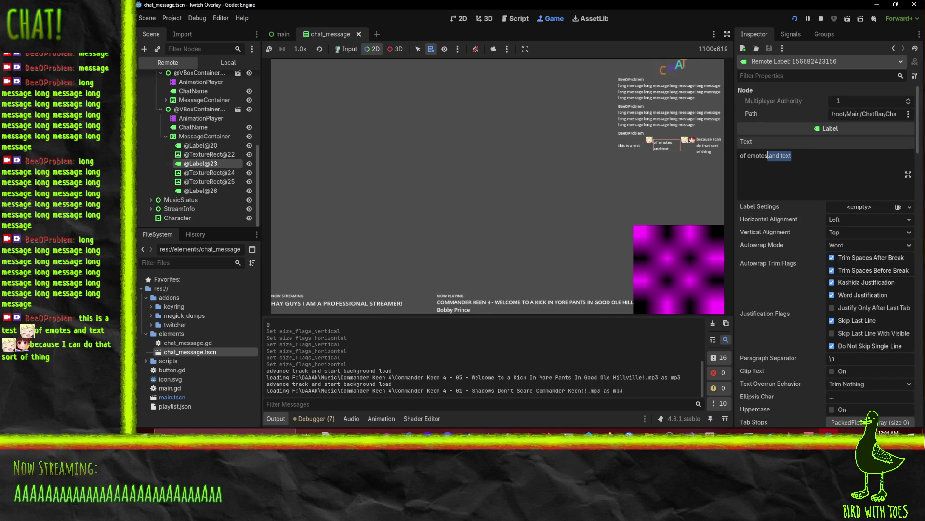
{"action": "key", "text": "BackSpace"}
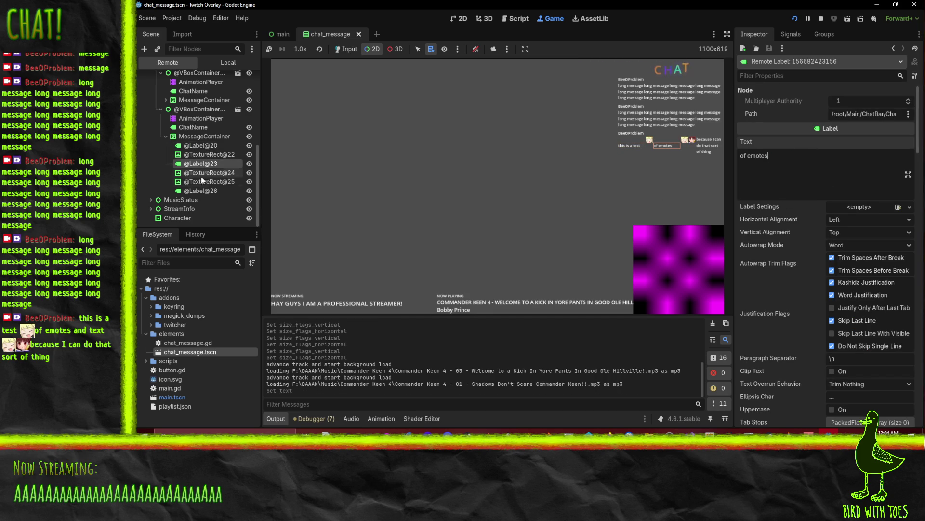
{"action": "left_click", "coordinate": [201, 190]}
{"action": "left_click_drag", "start_coordinate": [848, 157], "coordinate": [772, 157]}
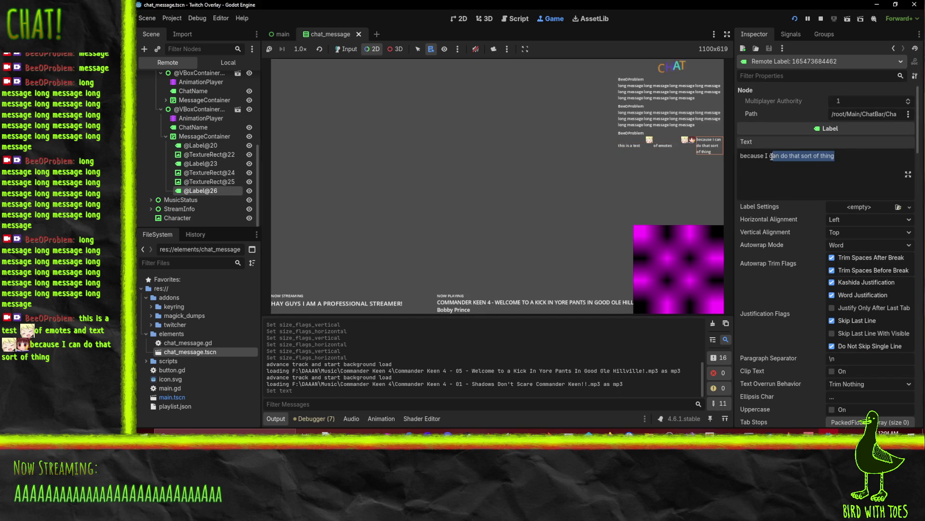
{"action": "key", "text": "BackSpace"}
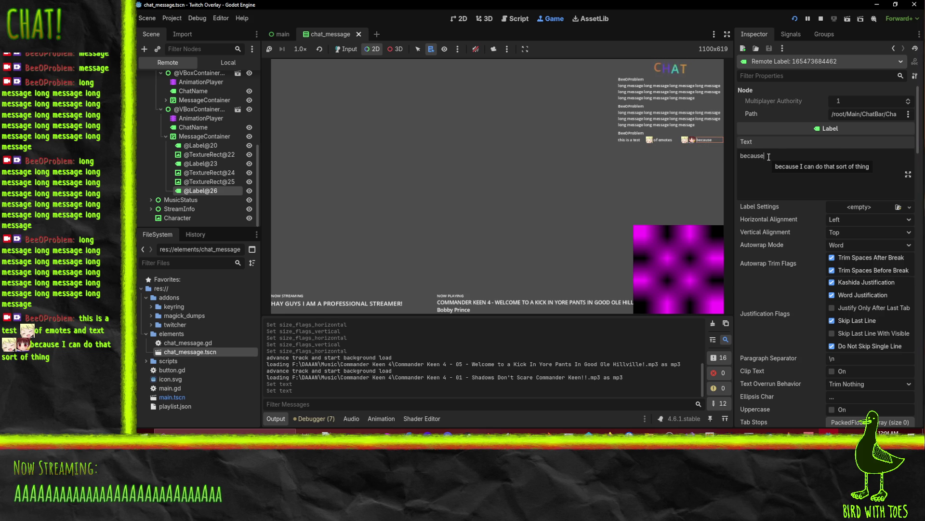
{"action": "left_click", "coordinate": [204, 173]}
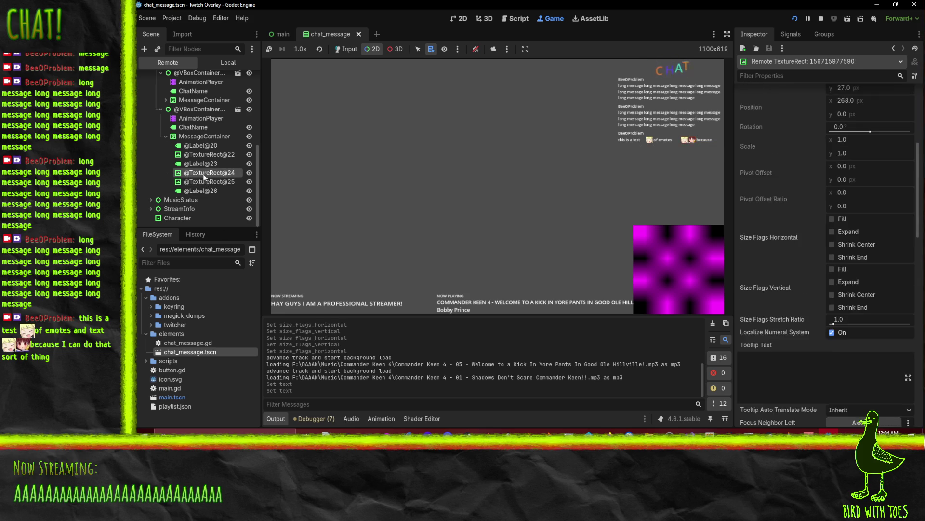
Try horizontal Expand and Fill on the 'this is a test' label, setting Shrink End
{"action": "left_click", "coordinate": [208, 157]}
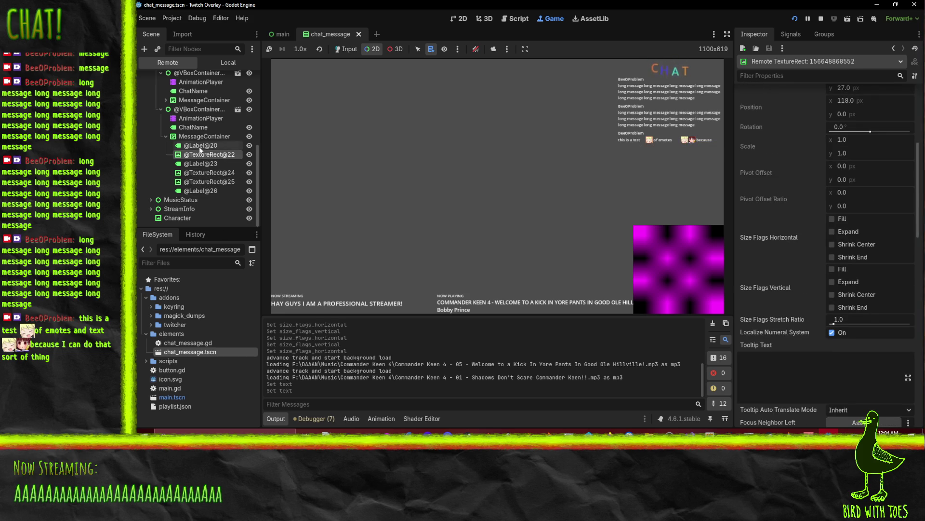
{"action": "left_click", "coordinate": [199, 145]}
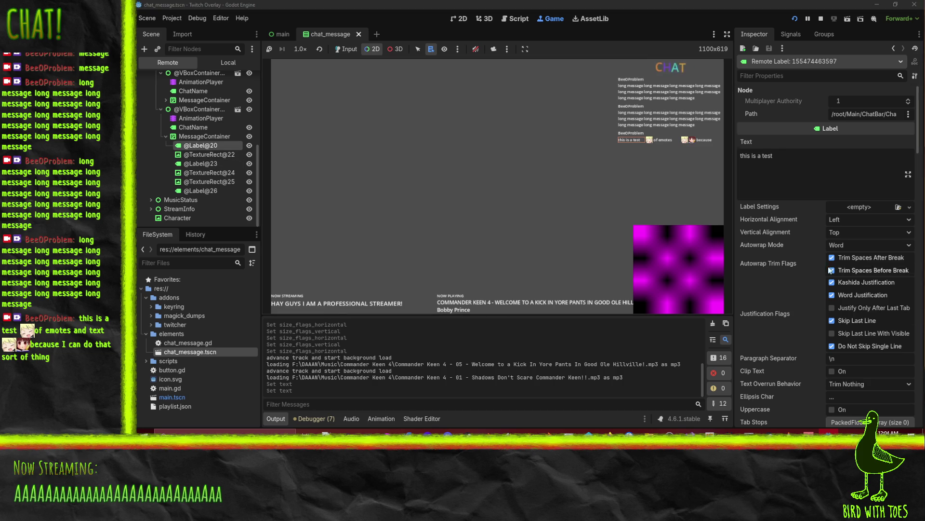
{"action": "scroll", "coordinate": [820, 266], "scroll_direction": "down", "scroll_amount": 10}
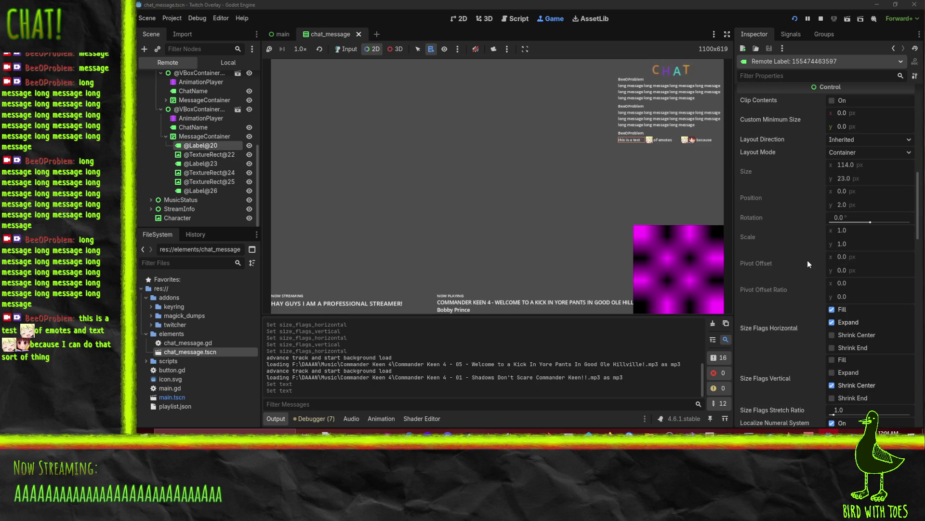
{"action": "left_click", "coordinate": [832, 323]}
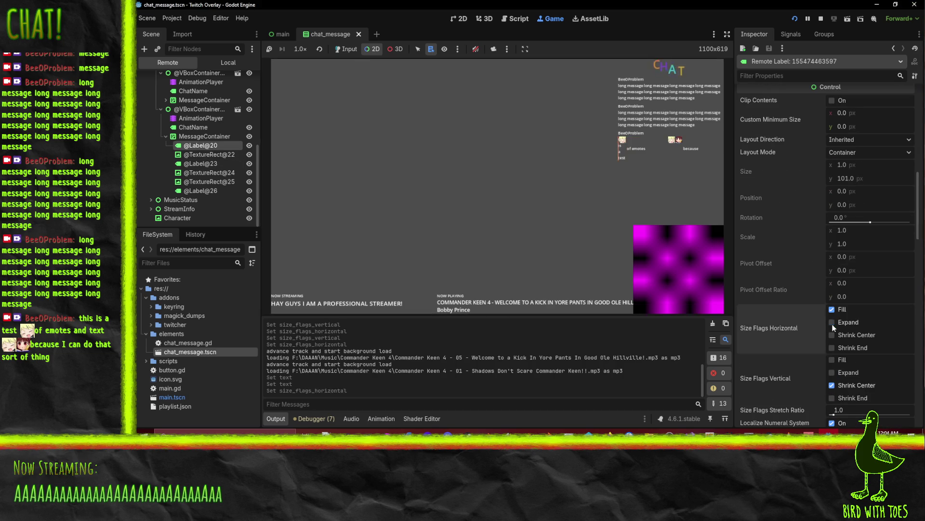
{"action": "left_click", "coordinate": [832, 322]}
{"action": "left_click", "coordinate": [832, 310]}
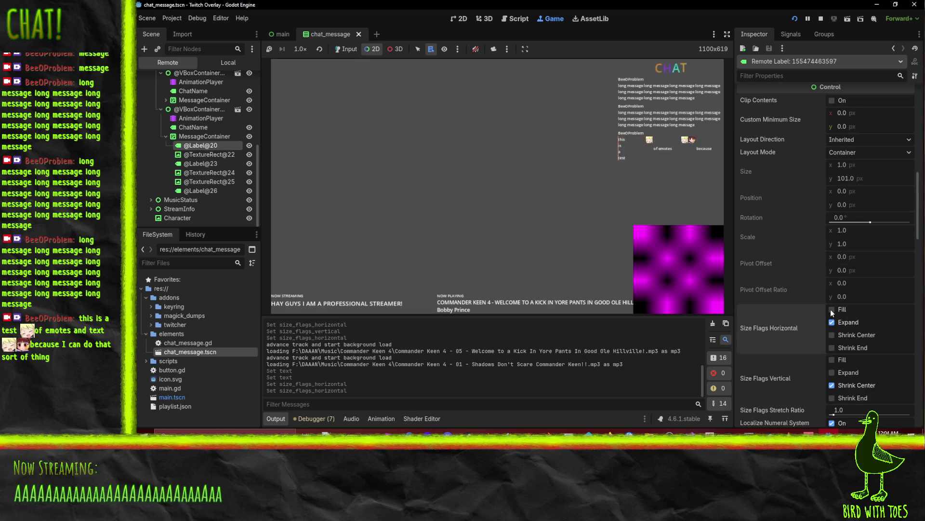
{"action": "left_click", "coordinate": [831, 310]}
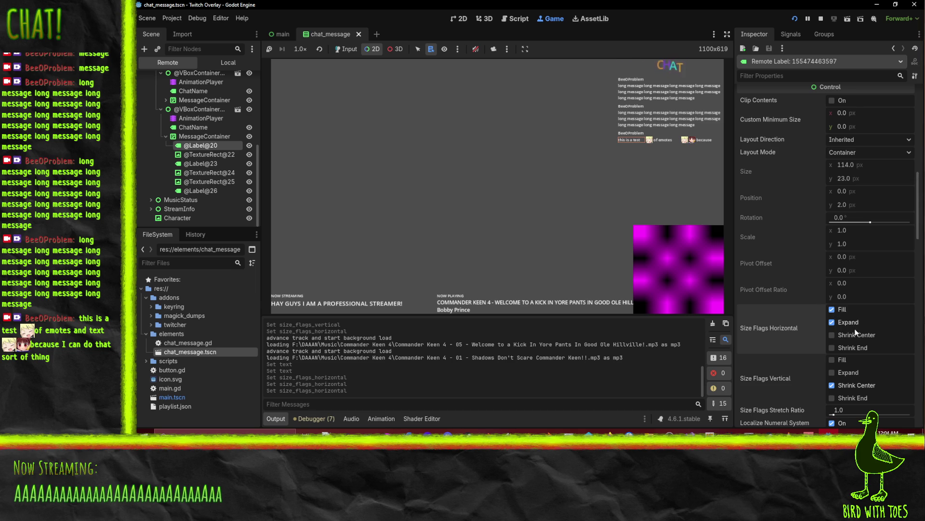
{"action": "scroll", "coordinate": [863, 327], "scroll_direction": "down", "scroll_amount": 1}
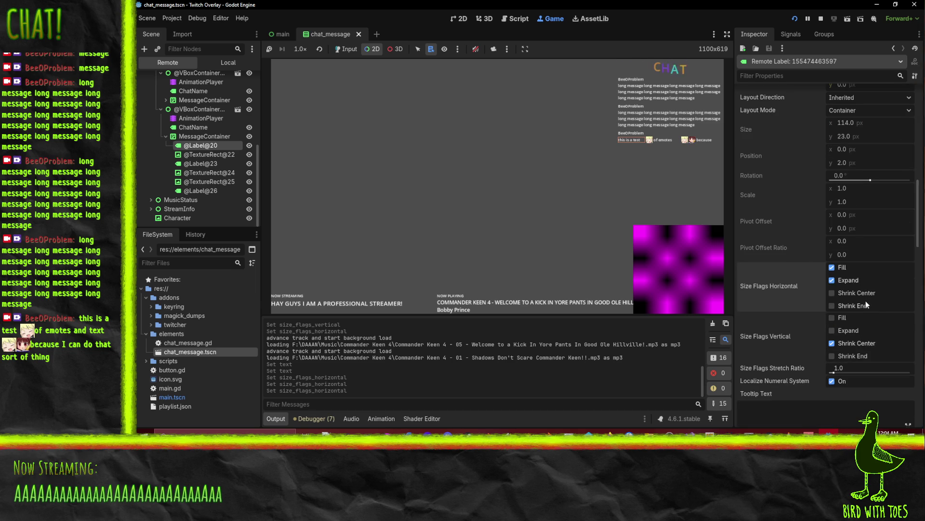
{"action": "left_click", "coordinate": [860, 307]}
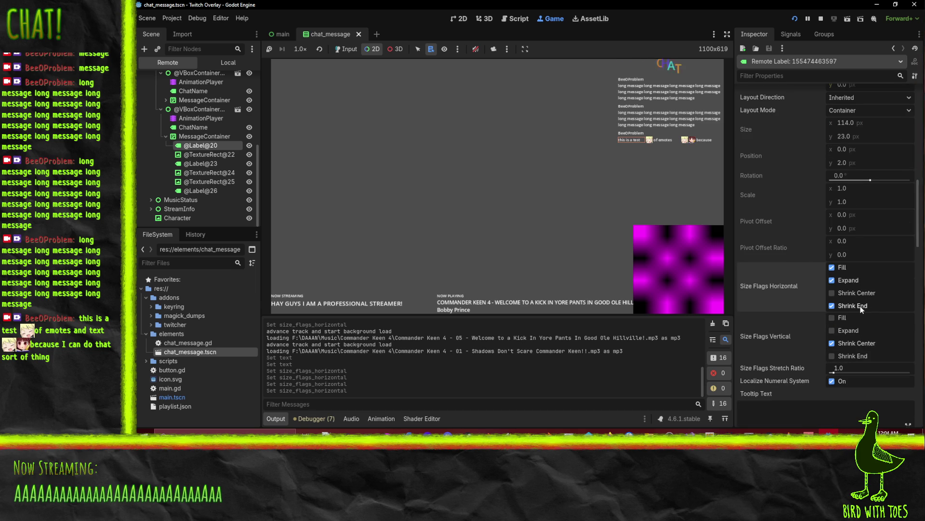
Clear the 'of emotes' horizontal and vertical-centre flags, and 'this is a test' horizontal flags
{"action": "left_click", "coordinate": [206, 173]}
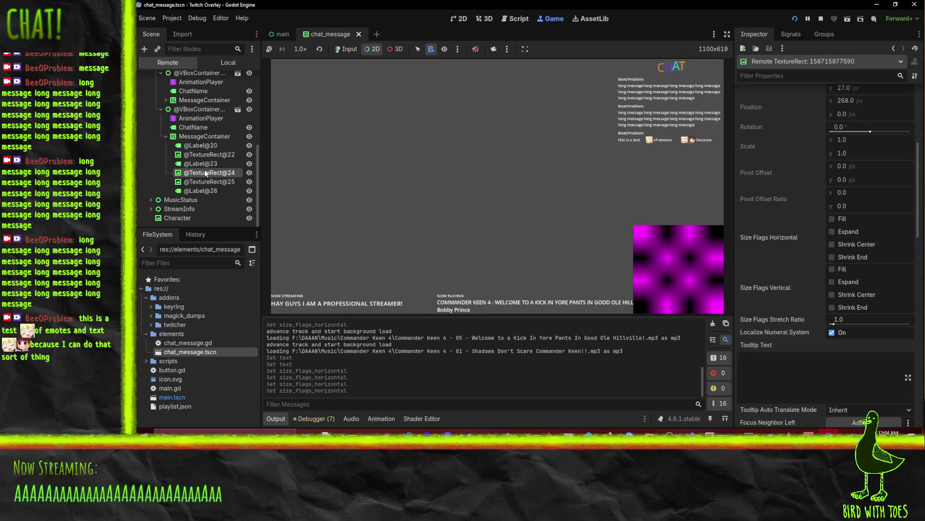
{"action": "left_click", "coordinate": [195, 164]}
{"action": "scroll", "coordinate": [874, 360], "scroll_direction": "down", "scroll_amount": 3}
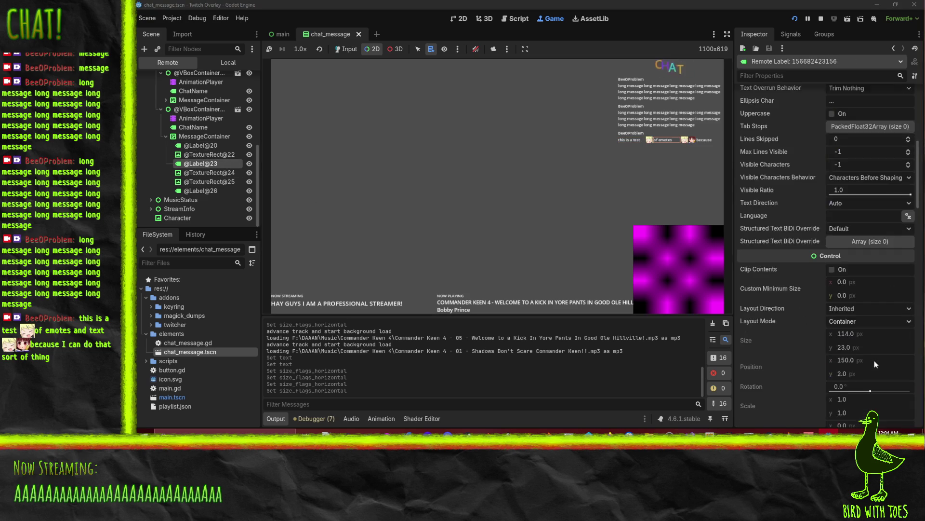
{"action": "scroll", "coordinate": [874, 360], "scroll_direction": "down", "scroll_amount": 5}
{"action": "left_click", "coordinate": [856, 265]}
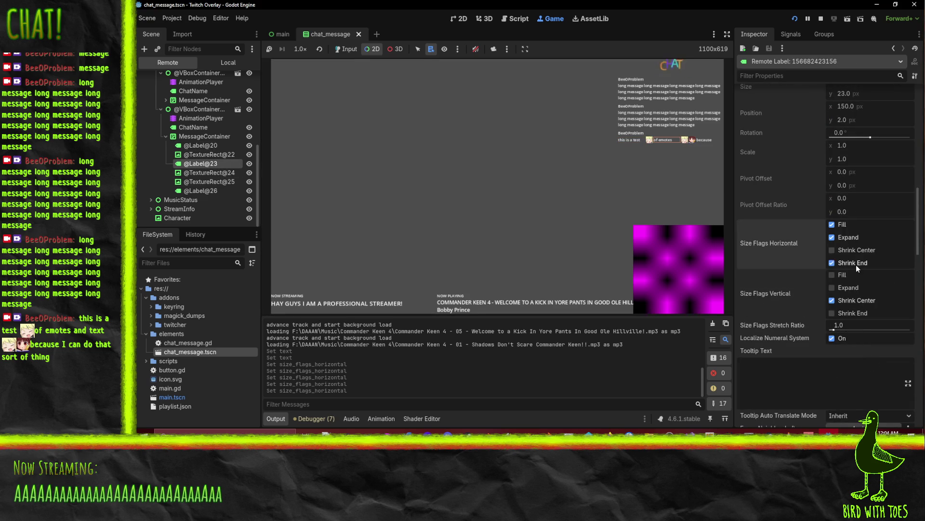
{"action": "left_click", "coordinate": [843, 238]}
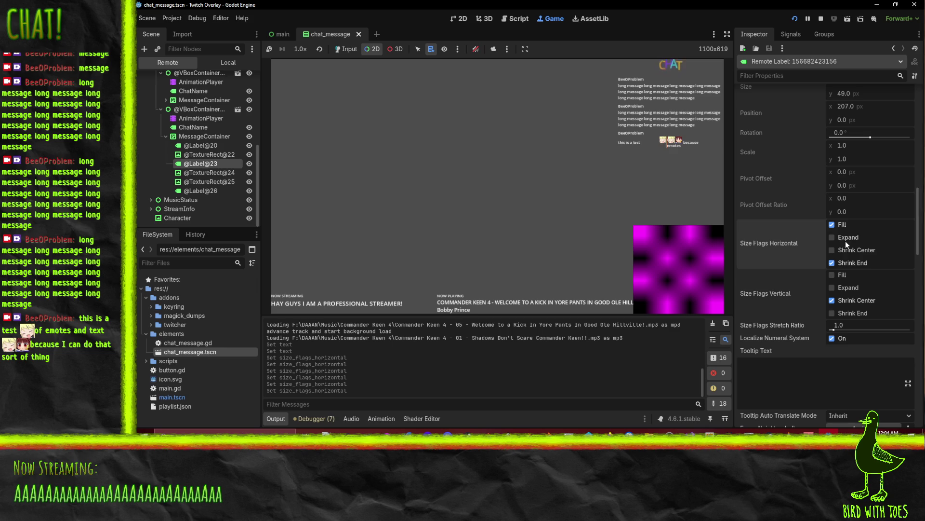
{"action": "left_click", "coordinate": [845, 238]}
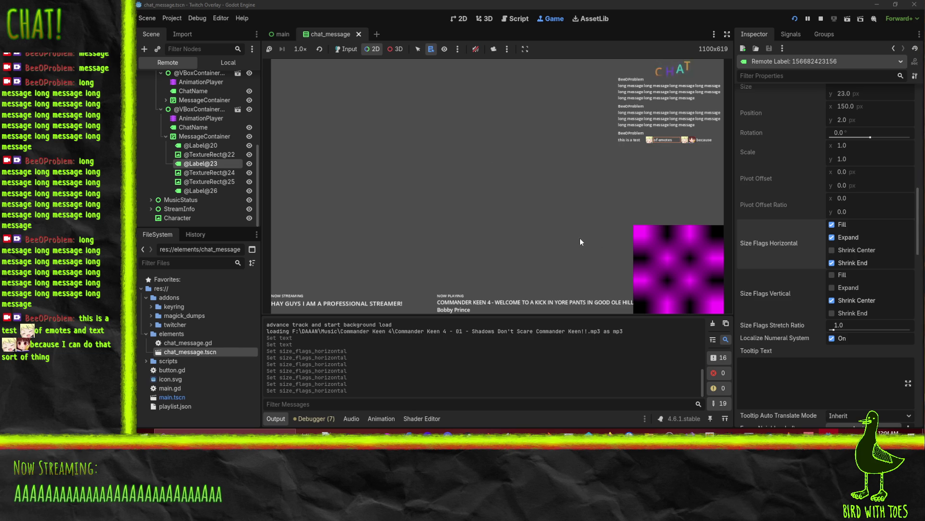
{"action": "left_click", "coordinate": [842, 264]}
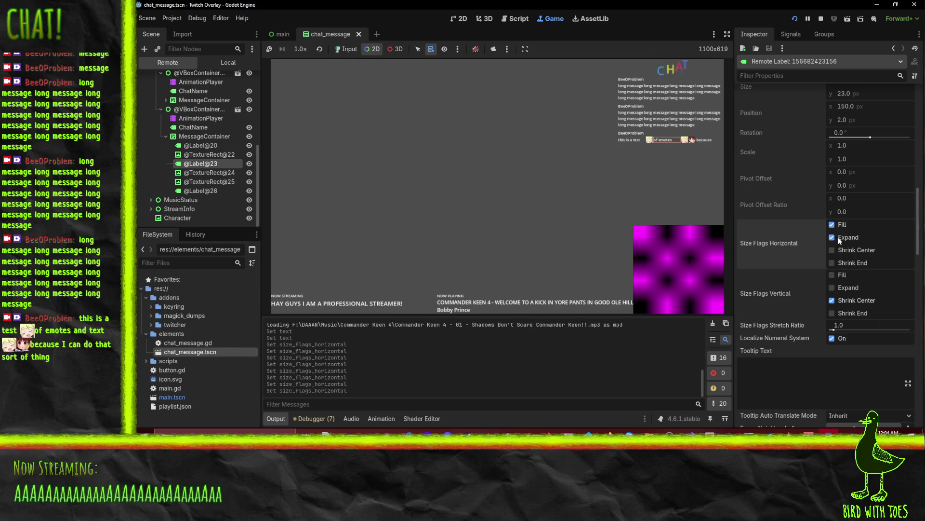
{"action": "left_click", "coordinate": [845, 305]}
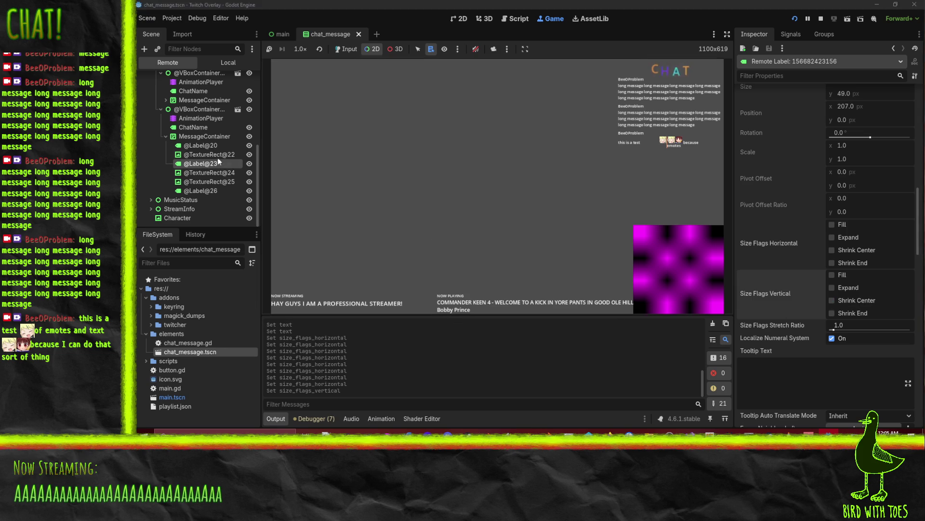
{"action": "left_click", "coordinate": [212, 145]}
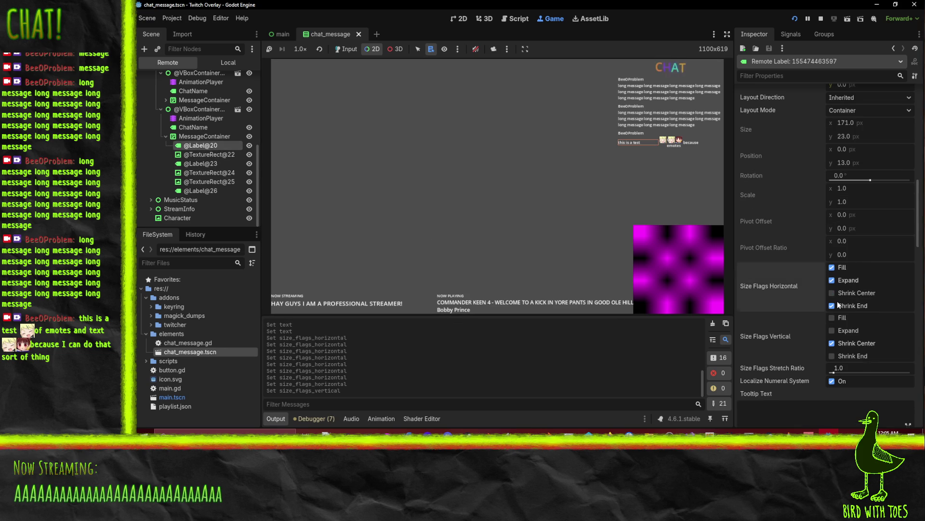
{"action": "left_click", "coordinate": [837, 281]}
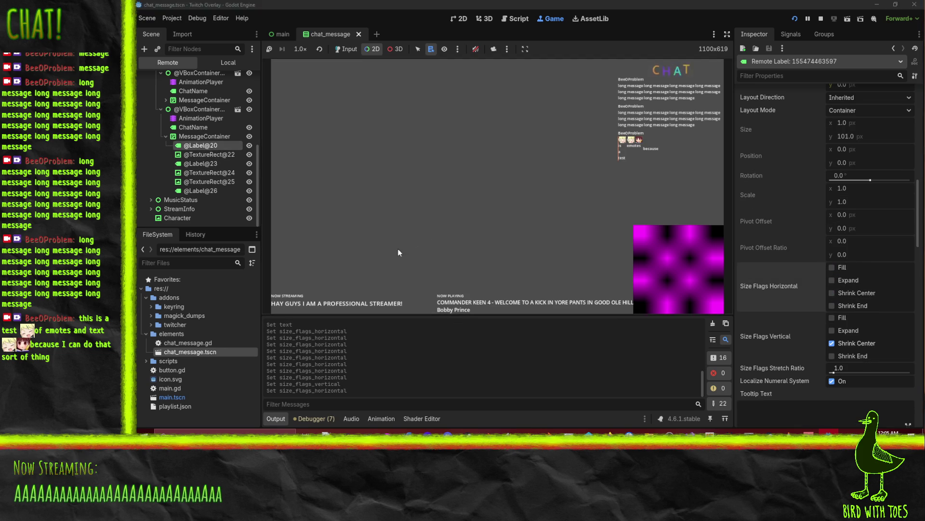
Clear the 'because' label's horizontal and vertical centring flags, leaving text direction unchanged
{"action": "left_click", "coordinate": [212, 135]}
{"action": "left_click", "coordinate": [204, 144]}
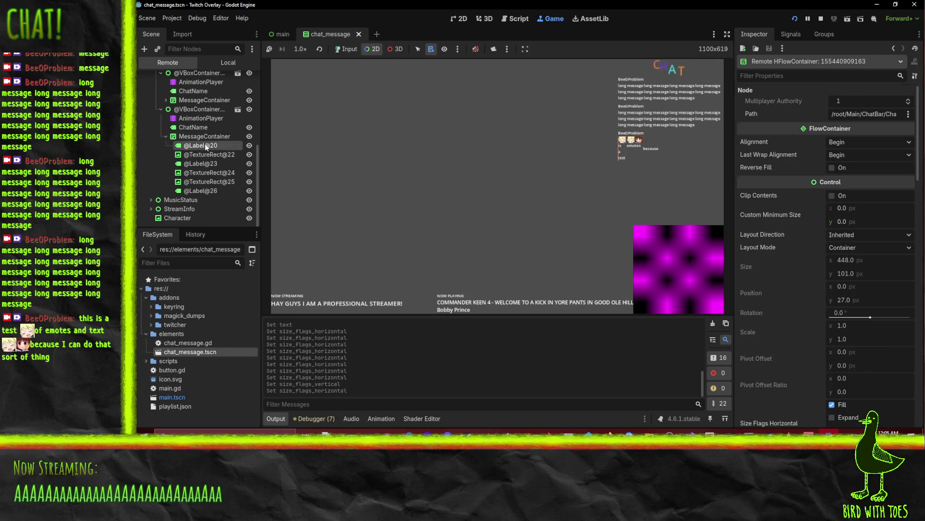
{"action": "left_click", "coordinate": [212, 162]}
{"action": "left_click", "coordinate": [214, 191]}
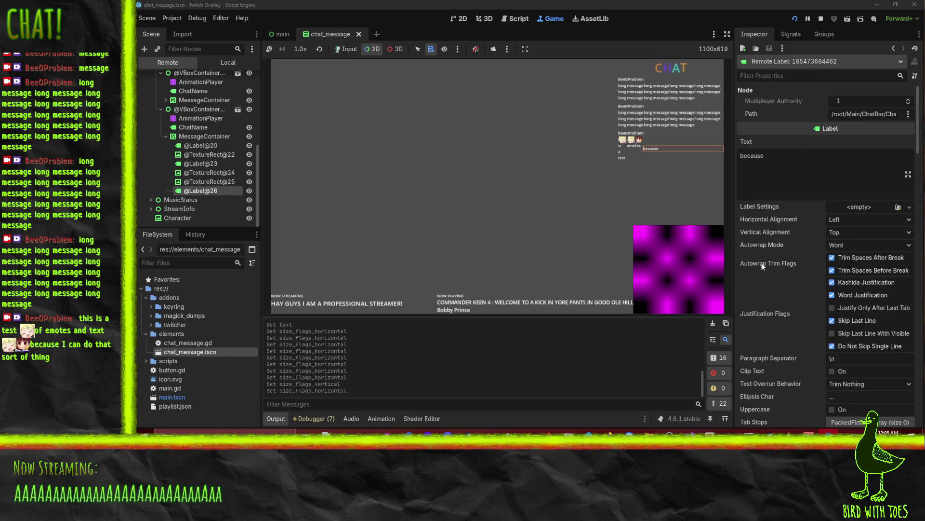
{"action": "scroll", "coordinate": [816, 340], "scroll_direction": "down", "scroll_amount": 10}
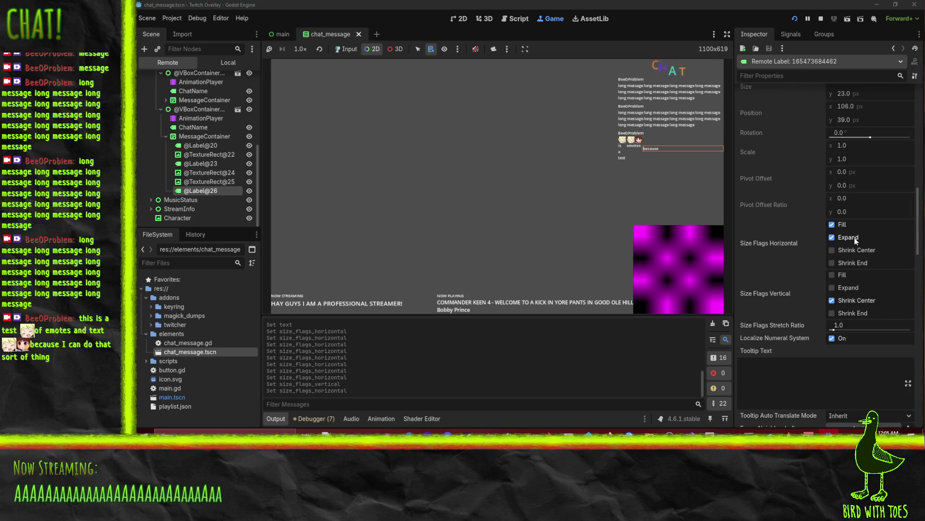
{"action": "left_click", "coordinate": [837, 227]}
{"action": "left_click", "coordinate": [847, 301]}
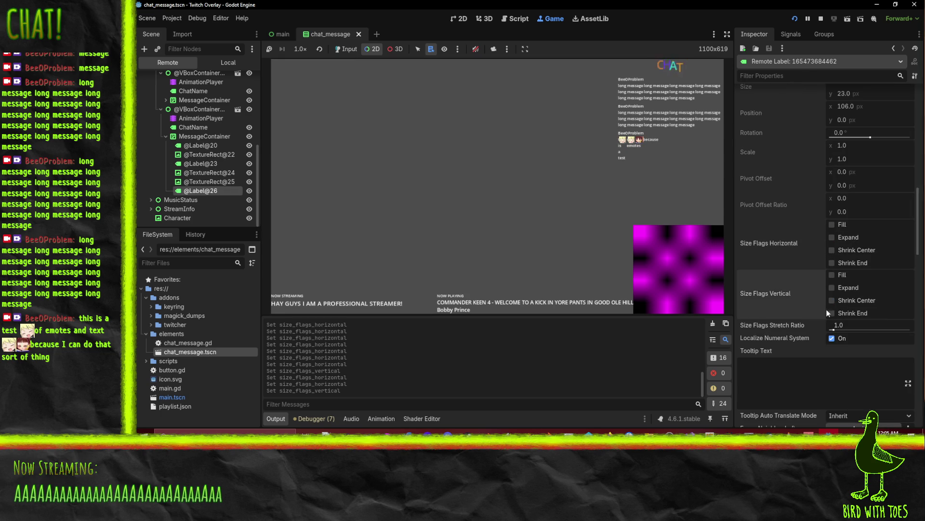
{"action": "scroll", "coordinate": [802, 313], "scroll_direction": "up", "scroll_amount": 10}
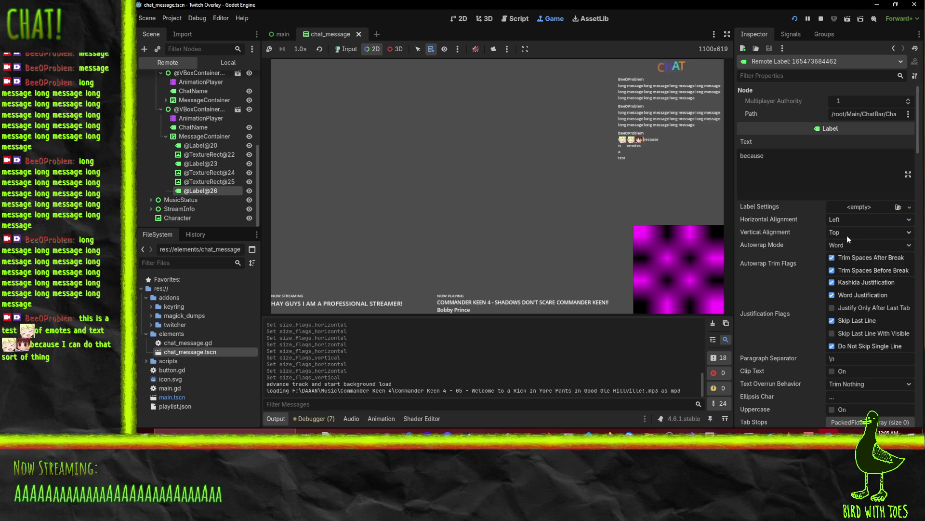
{"action": "scroll", "coordinate": [846, 234], "scroll_direction": "down", "scroll_amount": 3}
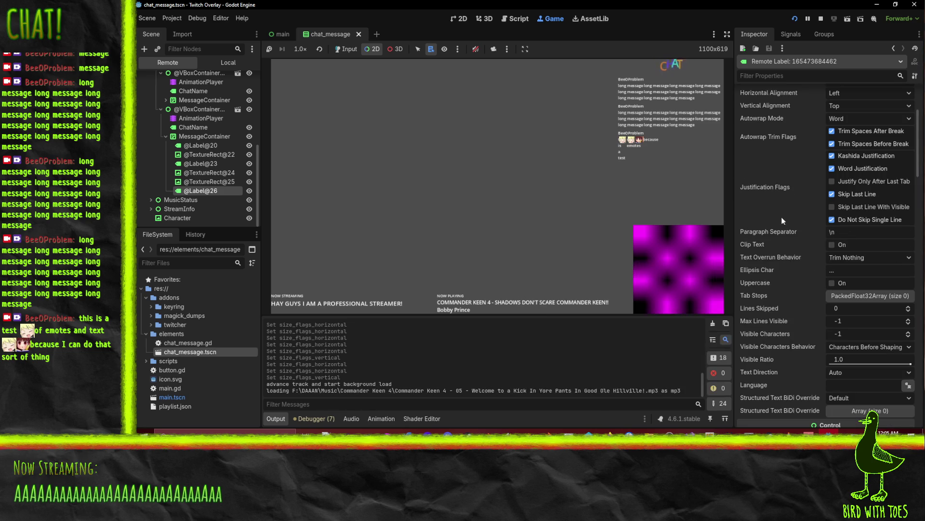
{"action": "scroll", "coordinate": [811, 216], "scroll_direction": "down", "scroll_amount": 4}
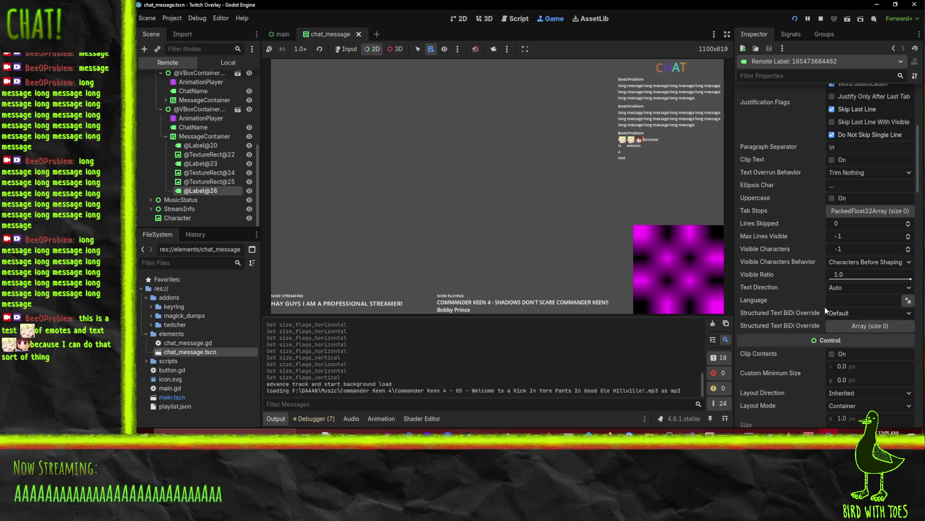
{"action": "left_click", "coordinate": [851, 290]}
{"action": "left_click", "coordinate": [850, 290]}
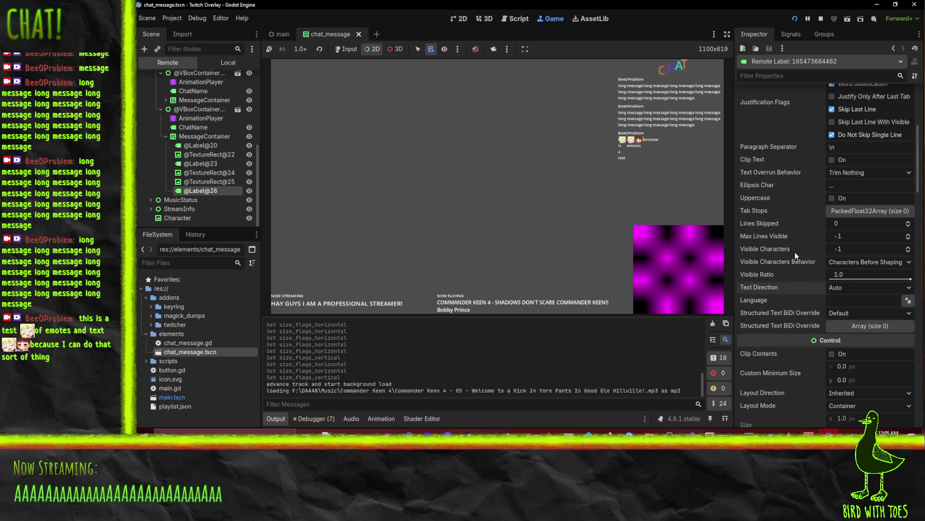
{"action": "scroll", "coordinate": [808, 255], "scroll_direction": "up", "scroll_amount": 5}
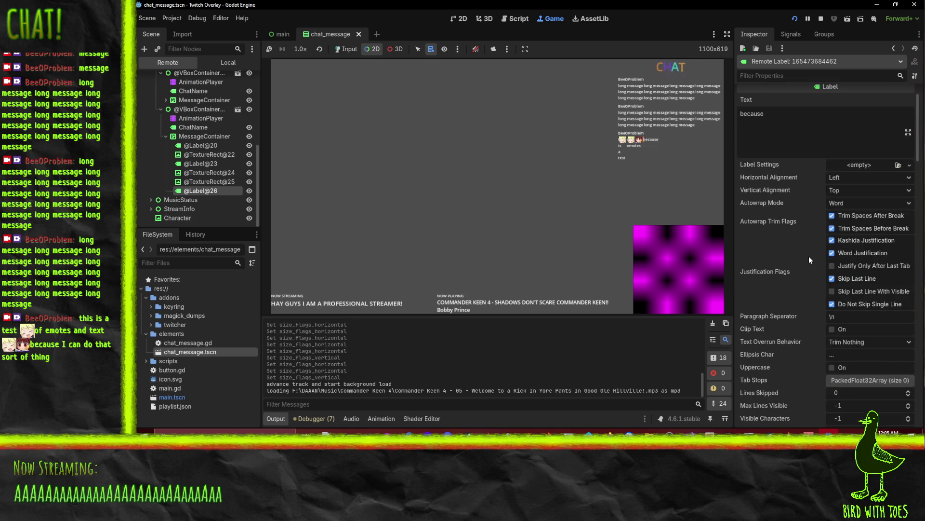
Turn autowrap Off on 'because', then on the other two labels together
{"action": "left_click", "coordinate": [845, 204]}
{"action": "left_click", "coordinate": [847, 217]}
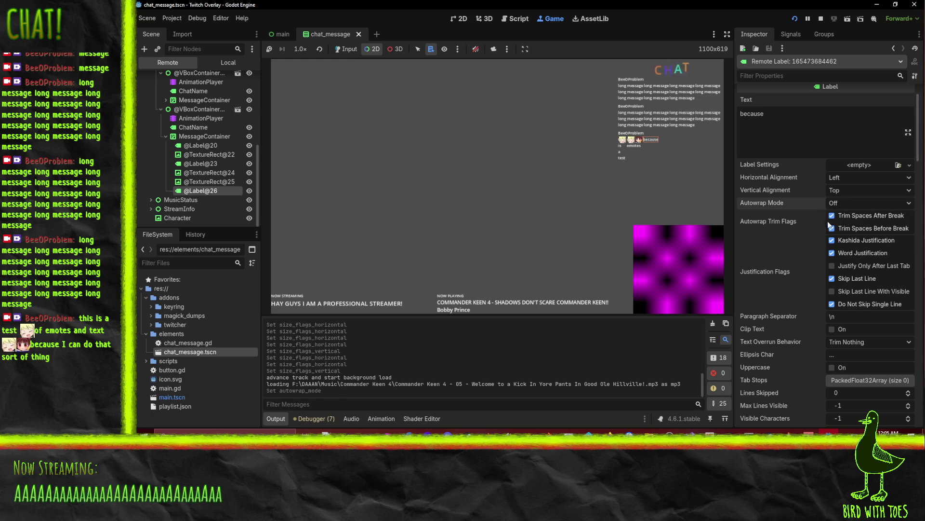
{"action": "left_click", "coordinate": [209, 163]}
{"action": "left_click", "coordinate": [209, 145], "text": "ctrl"}
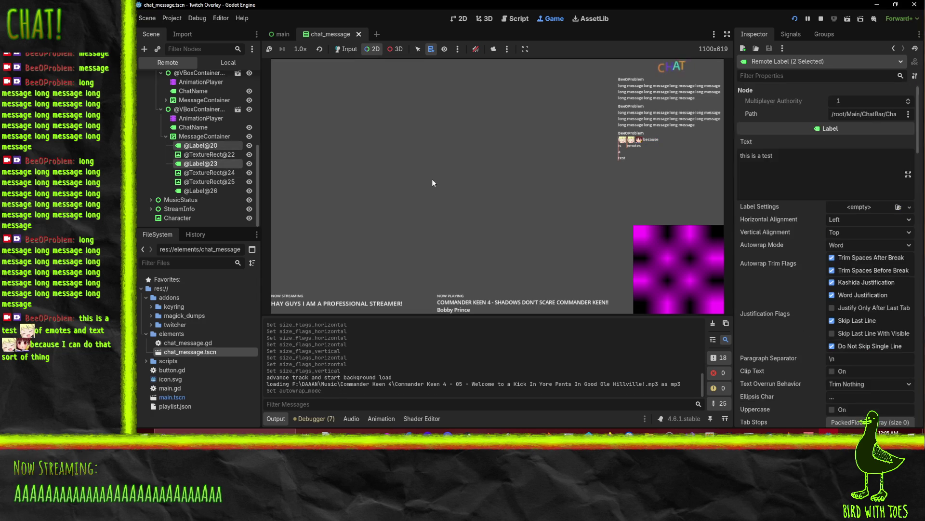
{"action": "left_click", "coordinate": [881, 242]}
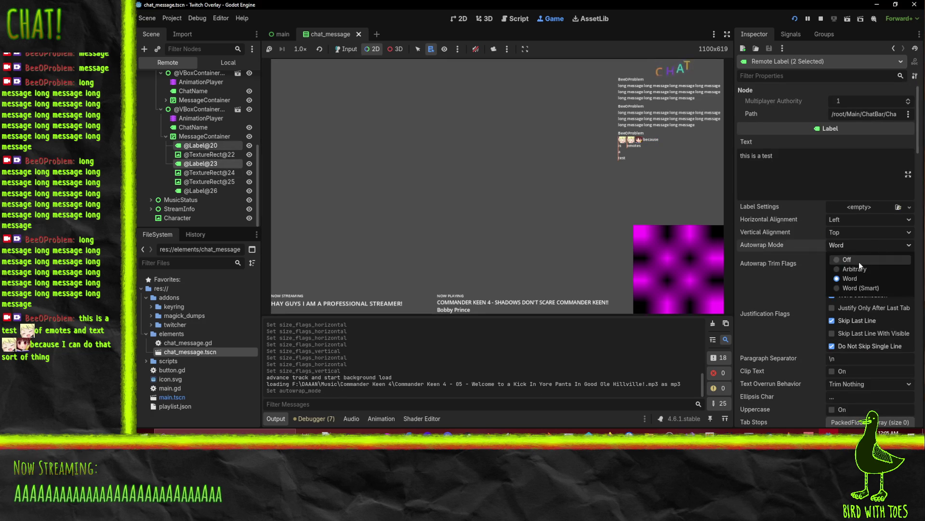
{"action": "left_click", "coordinate": [859, 262]}
Try Smart word wrapping on both labels, then return autowrap to Off
{"action": "left_click", "coordinate": [854, 247]}
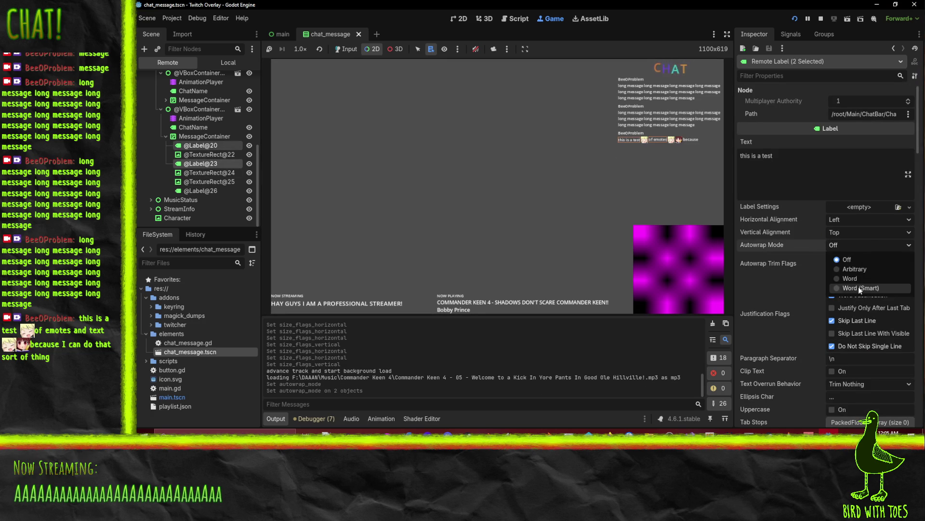
{"action": "left_click", "coordinate": [857, 286]}
{"action": "left_click", "coordinate": [851, 245]}
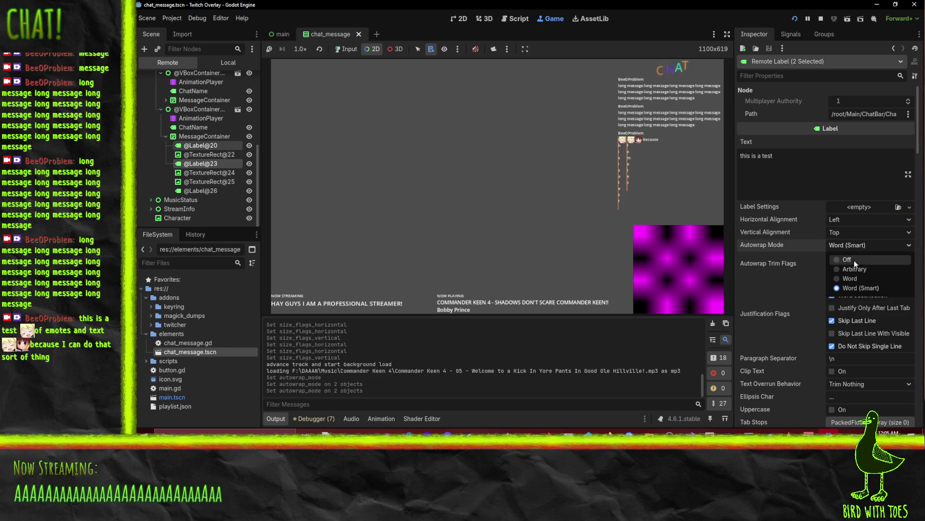
{"action": "left_click", "coordinate": [854, 259]}
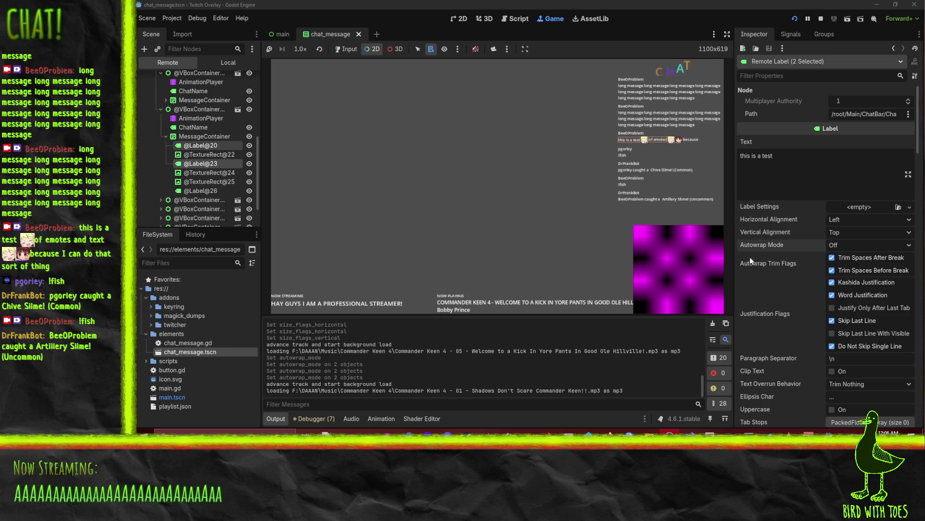
{"action": "left_click", "coordinate": [871, 245]}
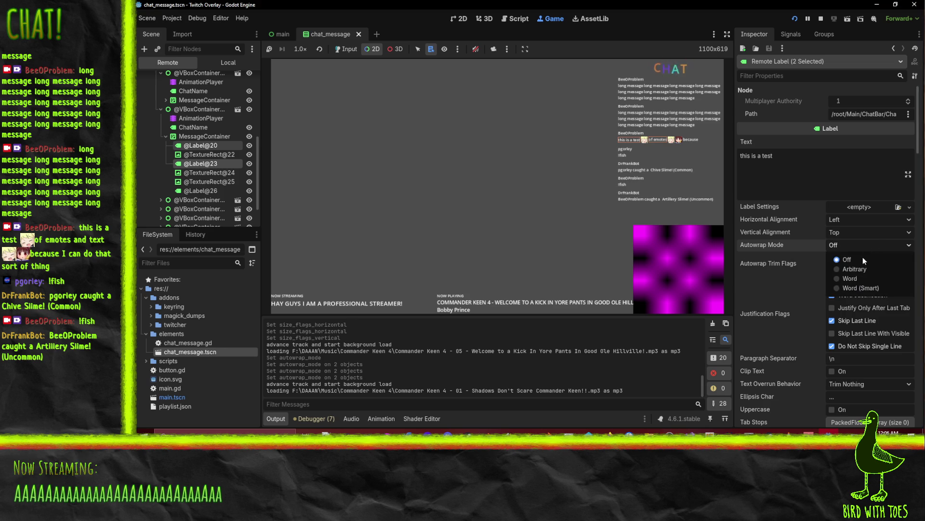
{"action": "left_click", "coordinate": [772, 248]}
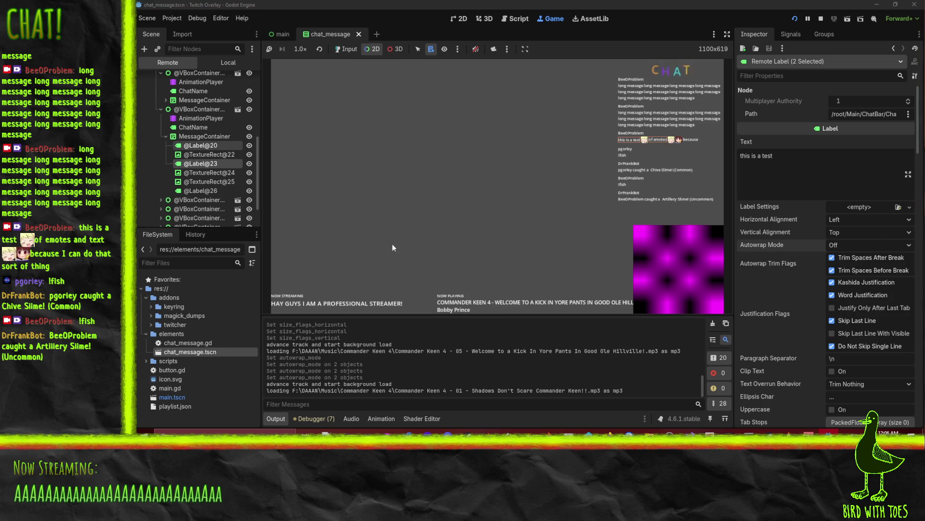
Stop the running overlay, then pan and zoom out the chat_message 2D canvas
{"action": "mouse_move", "coordinate": [776, 248]}
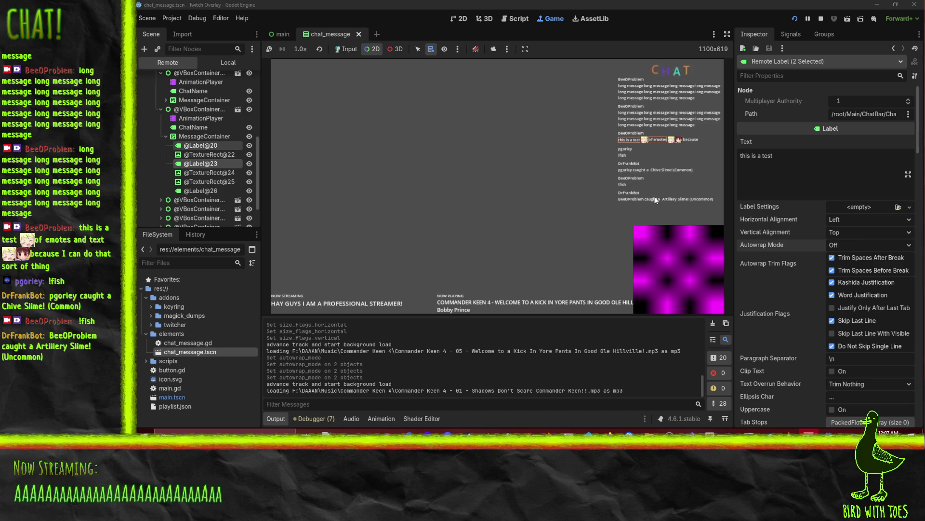
{"action": "left_click", "coordinate": [821, 21]}
{"action": "mouse_move", "coordinate": [596, 200]}
{"action": "left_mouse_down"}
{"action": "mouse_move", "coordinate": [479, 151]}
{"action": "mouse_move", "coordinate": [512, 167]}
{"action": "left_mouse_up"}
{"action": "left_click_drag", "start_coordinate": [580, 202], "coordinate": [502, 169]}
{"action": "scroll", "coordinate": [529, 166], "scroll_direction": "down", "scroll_amount": 2}
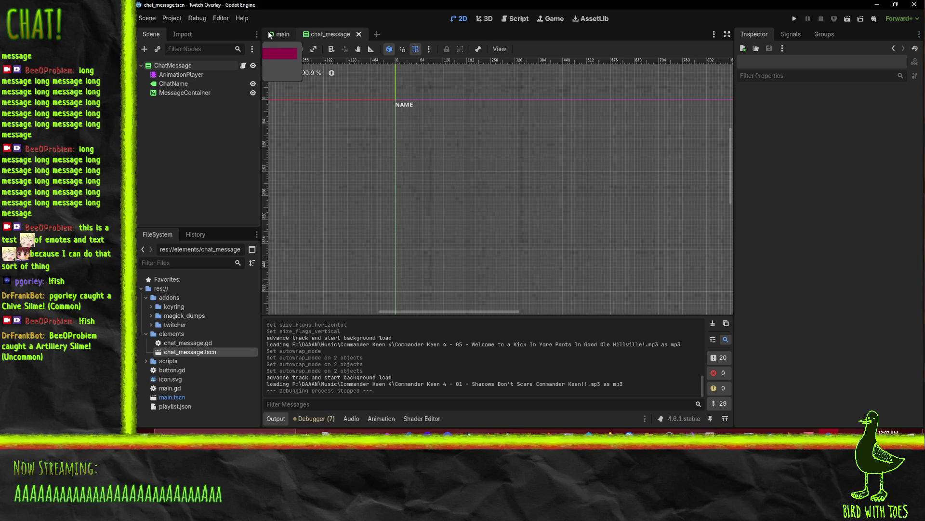
Switch to the main scene and search Add Child Node under Main for 'command'
{"action": "left_click", "coordinate": [281, 34]}
{"action": "scroll", "coordinate": [179, 126], "scroll_direction": "up", "scroll_amount": 3}
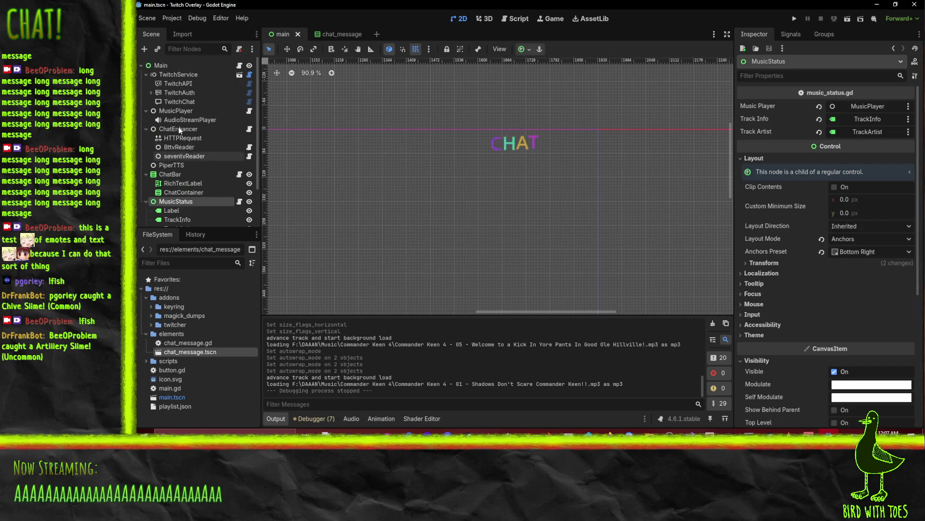
{"action": "right_click", "coordinate": [159, 66]}
{"action": "left_click", "coordinate": [184, 75]}
{"action": "type", "text": "vb"}
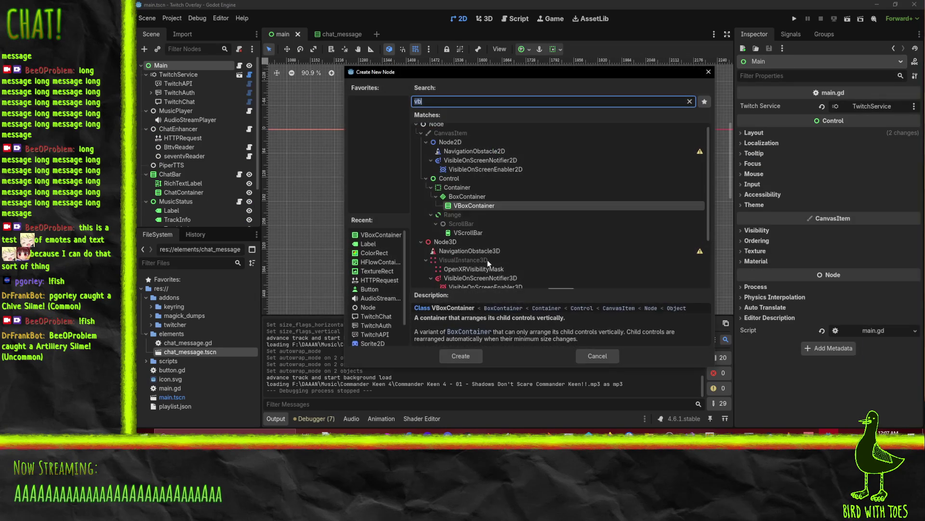
{"action": "type", "text": "lcommand"}
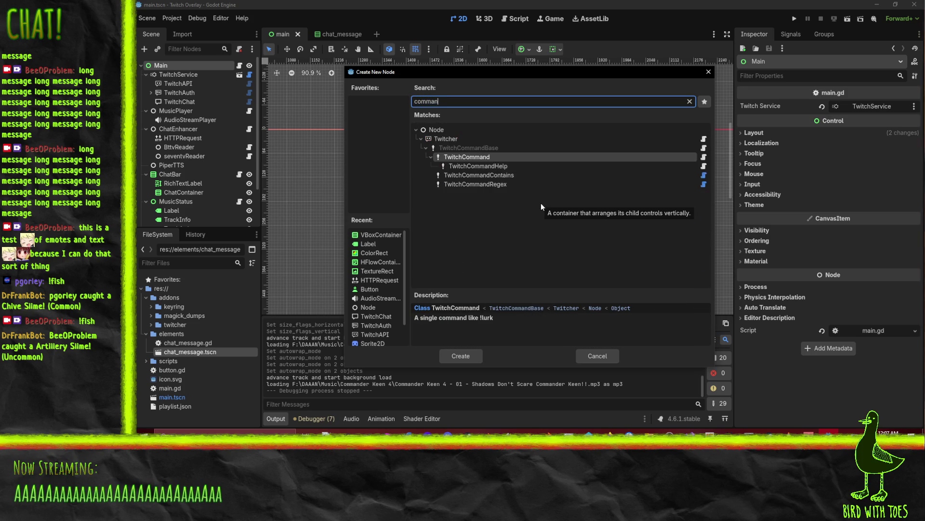
Browse the TwitchCommand, Help, Contains and Regex node types, then cancel without adding
{"action": "left_click", "coordinate": [464, 160]}
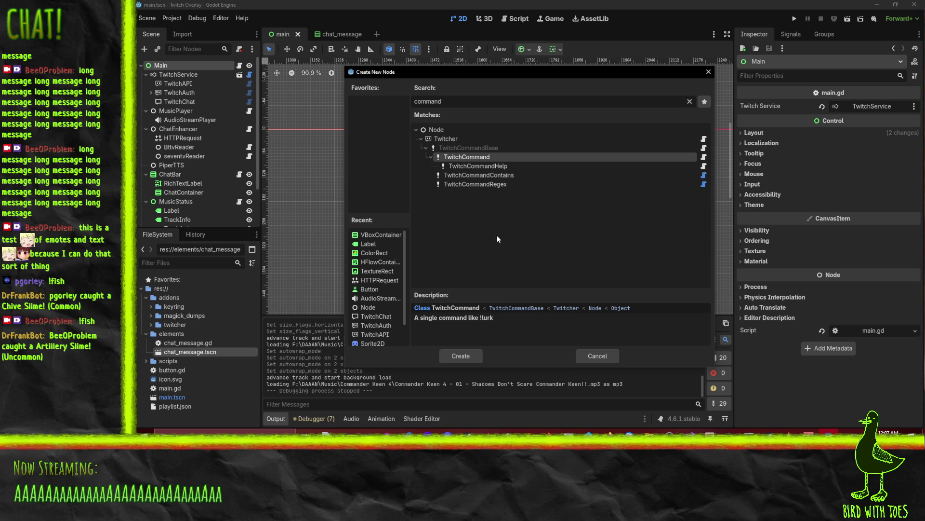
{"action": "left_click", "coordinate": [483, 169]}
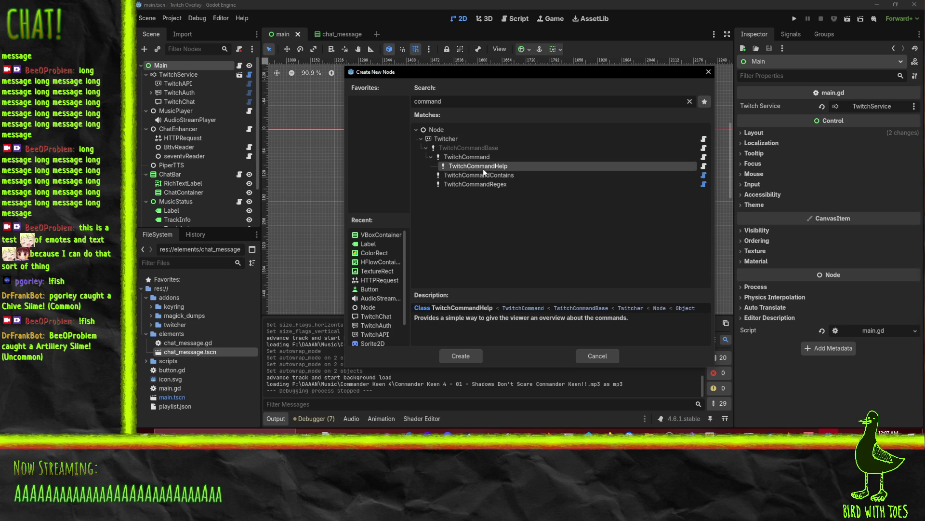
{"action": "left_click", "coordinate": [474, 179]}
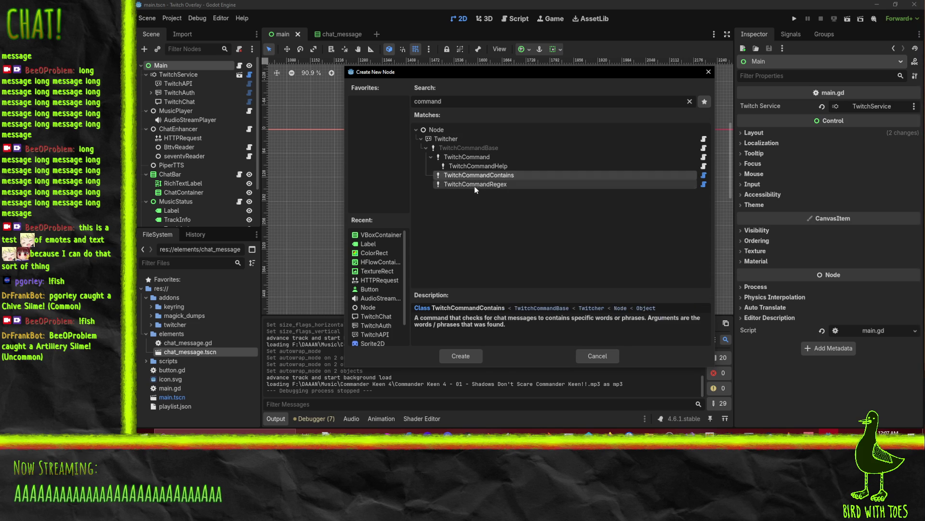
{"action": "left_click", "coordinate": [475, 186]}
{"action": "left_click", "coordinate": [465, 157]}
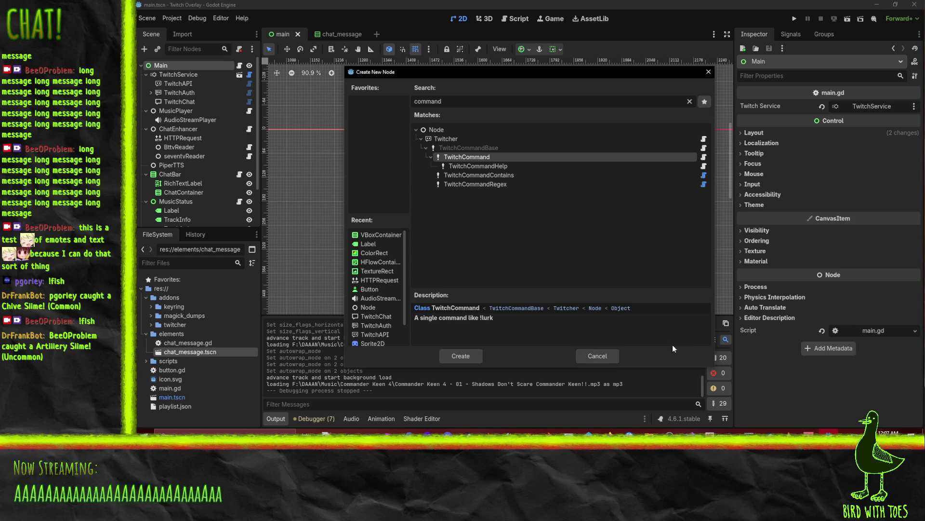
{"action": "left_click", "coordinate": [598, 356]}
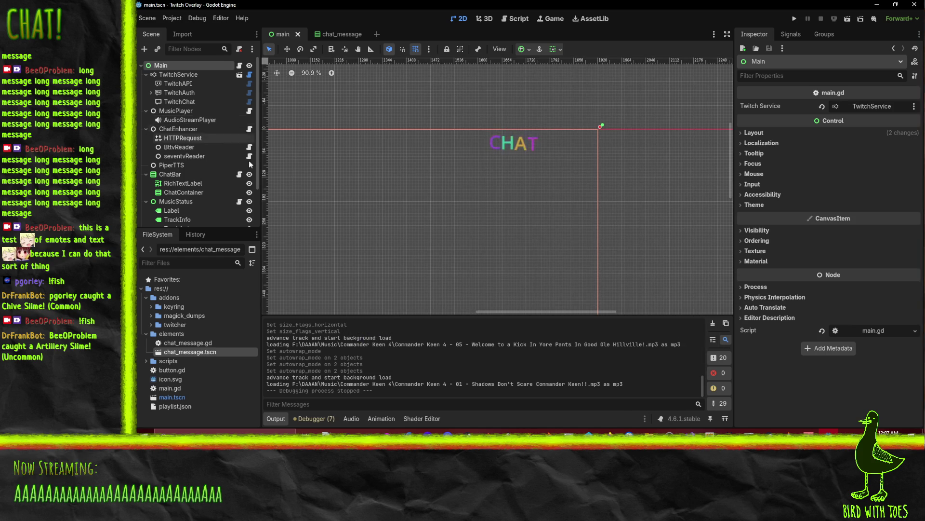
Collapse the MusicPlayer and TwitchService branches, then start adding a child node under Main
{"action": "left_click", "coordinate": [153, 128]}
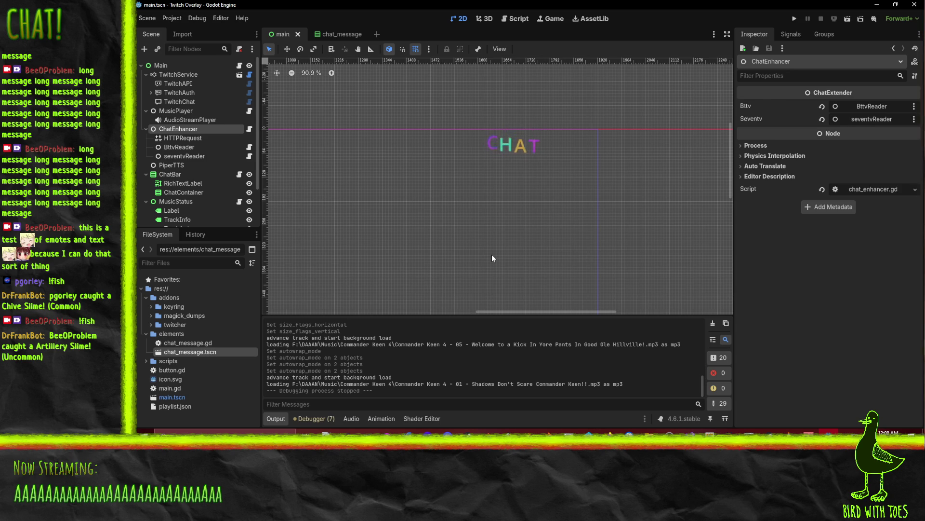
{"action": "left_click", "coordinate": [147, 110]}
{"action": "left_click", "coordinate": [146, 74]}
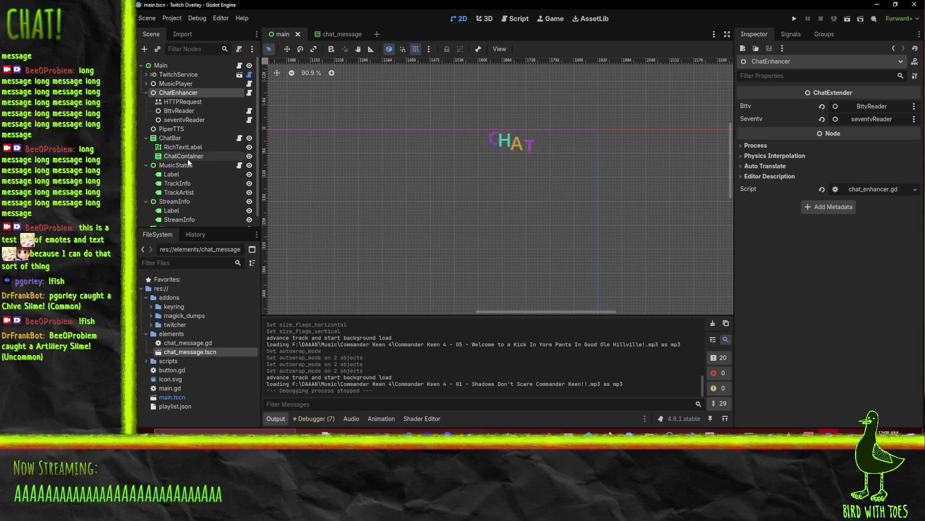
{"action": "right_click", "coordinate": [155, 65]}
{"action": "left_click", "coordinate": [178, 85]}
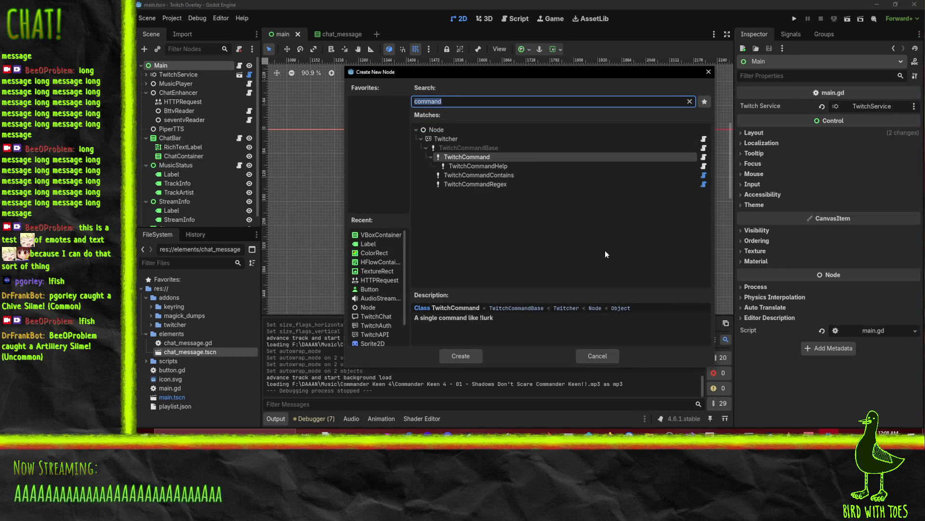
Add a plain Node under Main and move it just below PiperTTS
{"action": "left_click", "coordinate": [437, 129]}
{"action": "left_click", "coordinate": [461, 355]}
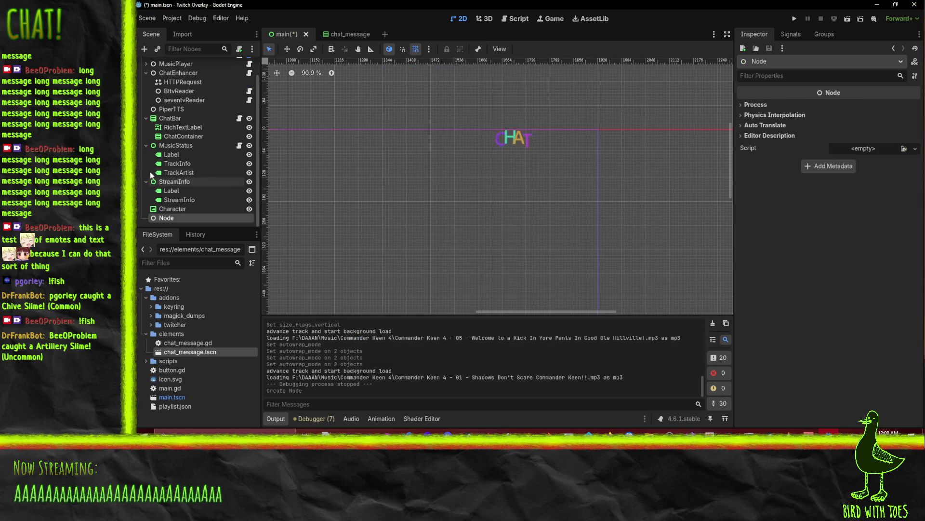
{"action": "left_click_drag", "start_coordinate": [175, 216], "coordinate": [168, 119]}
{"action": "left_click", "coordinate": [171, 109]}
{"action": "scroll", "coordinate": [146, 94], "scroll_direction": "up", "scroll_amount": 2}
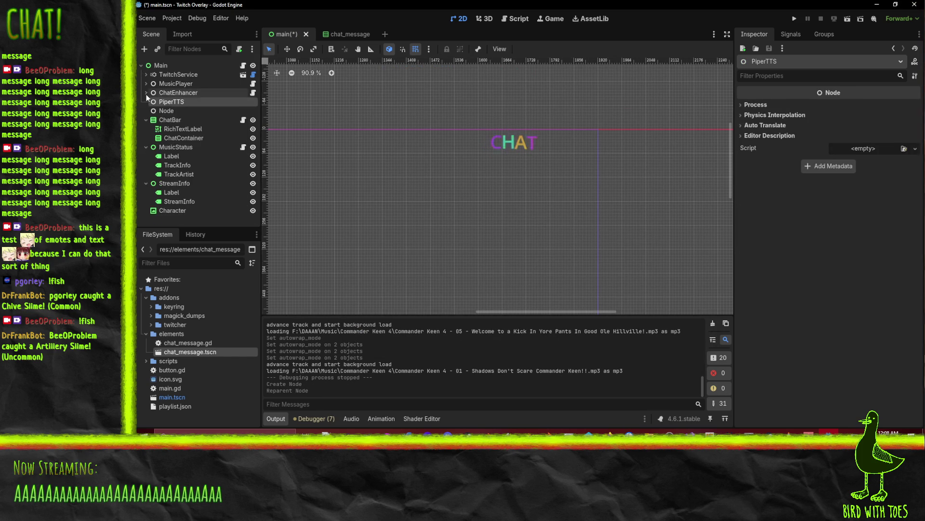
{"action": "left_click", "coordinate": [173, 112]}
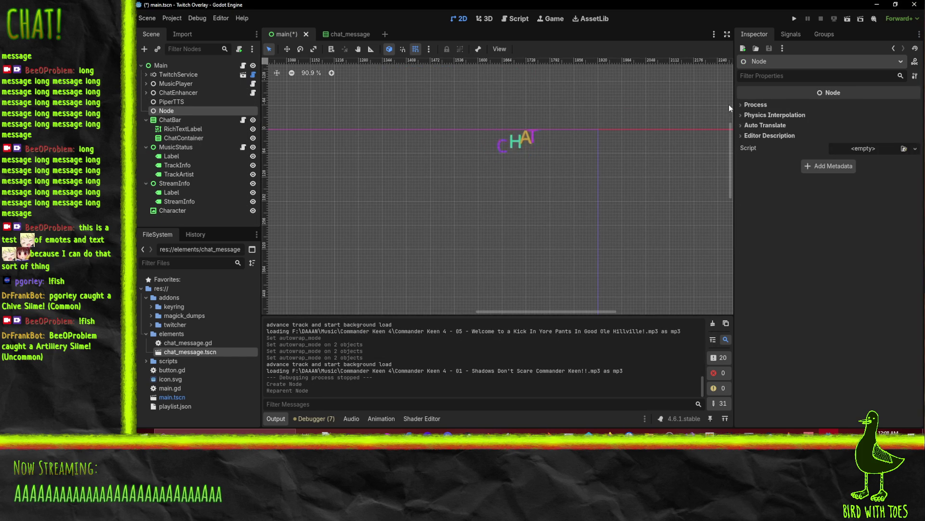
Rename the new Node to ChatCommandReader
{"action": "key", "text": "F2"}
{"action": "type", "text": "ChatC"}
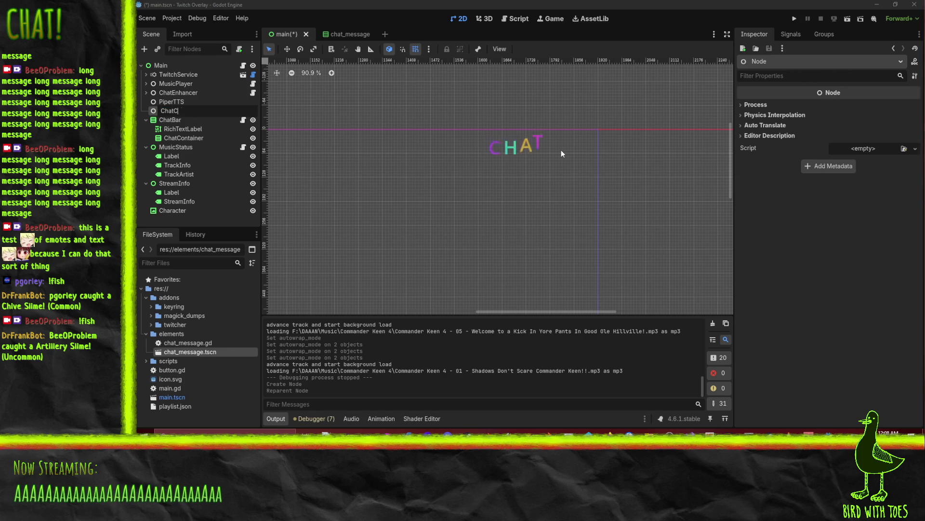
{"action": "type", "text": "ommandR"}
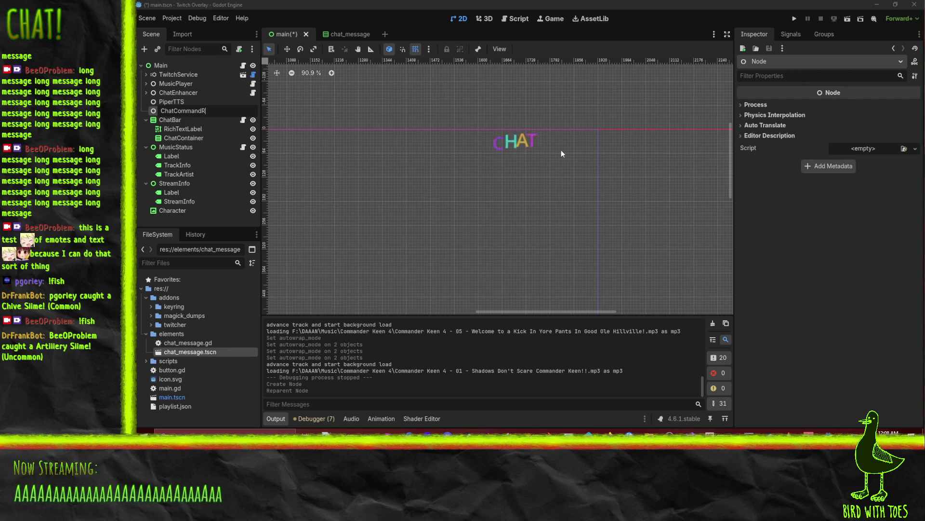
{"action": "type", "text": "eader"}
{"action": "key", "text": "Return"}
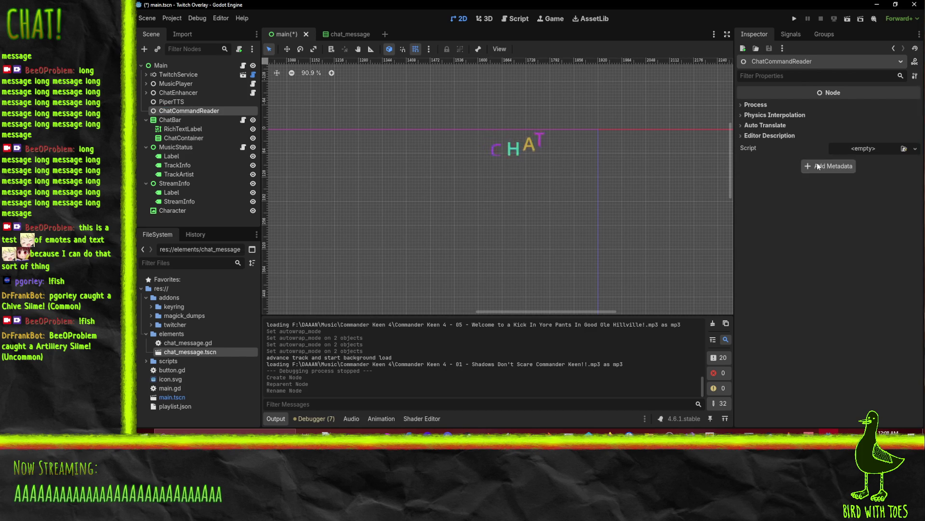
{"action": "left_click", "coordinate": [915, 148]}
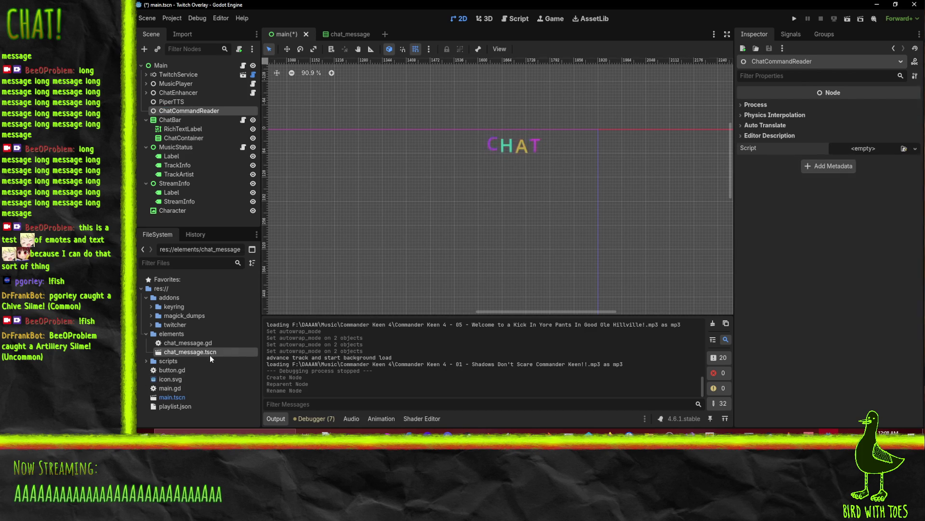
Create and attach a new chat_command_reader.gd script to ChatCommandReader
{"action": "left_click", "coordinate": [915, 149]}
{"action": "left_click", "coordinate": [892, 161]}
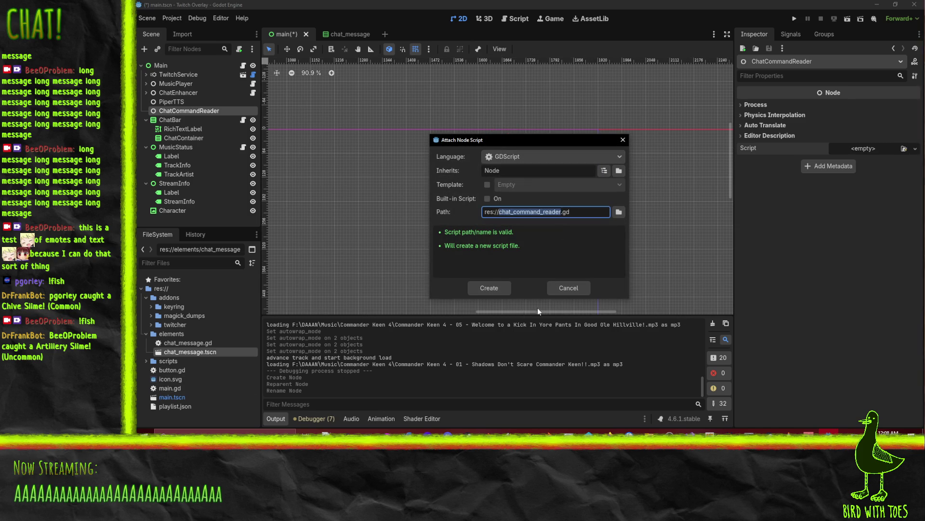
{"action": "left_click", "coordinate": [502, 287]}
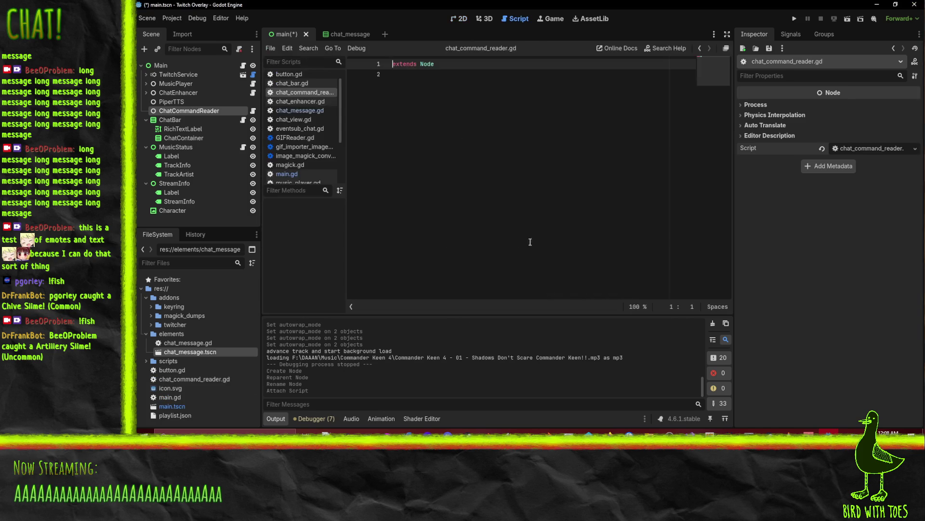
{"action": "left_click", "coordinate": [436, 125]}
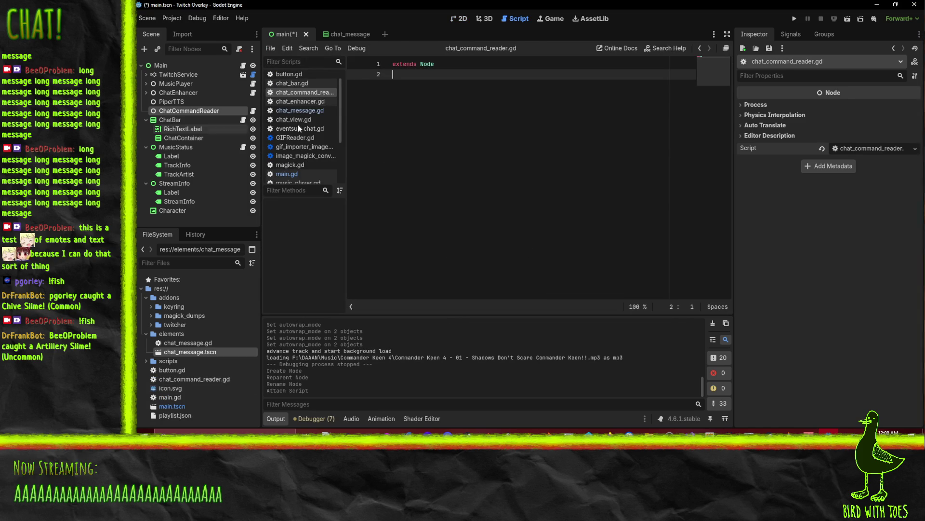
In chat_enhancer.gd, select the get_image_for_emote_fragment function
{"action": "left_click", "coordinate": [312, 102]}
{"action": "scroll", "coordinate": [404, 145], "scroll_direction": "up", "scroll_amount": 5}
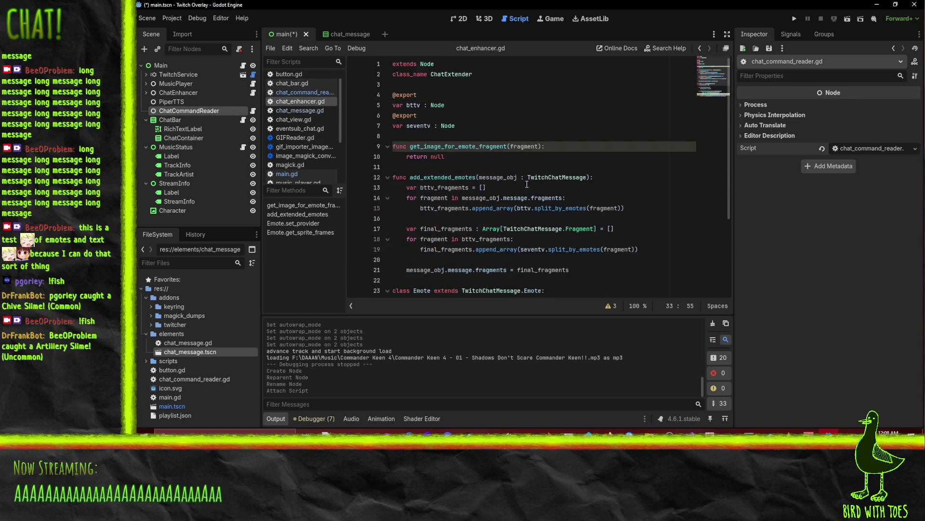
{"action": "left_click", "coordinate": [404, 94]}
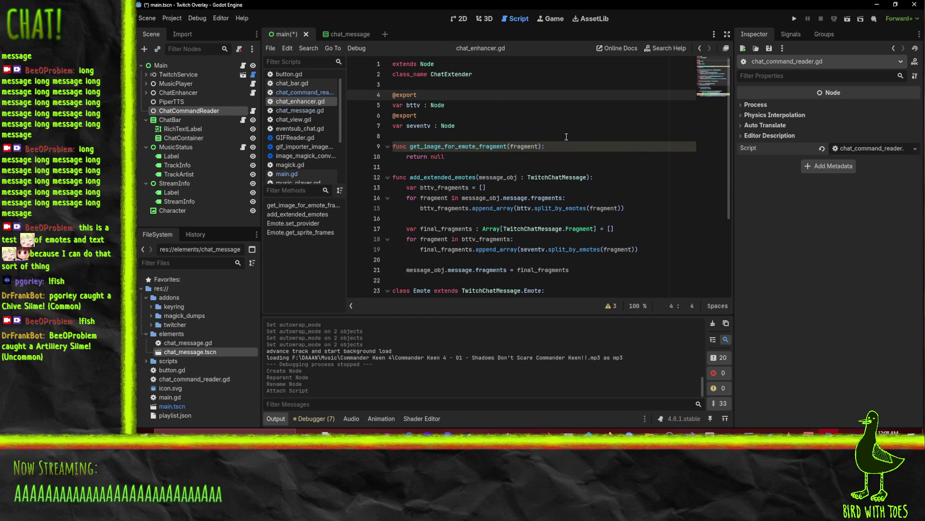
{"action": "double_click", "coordinate": [452, 75]}
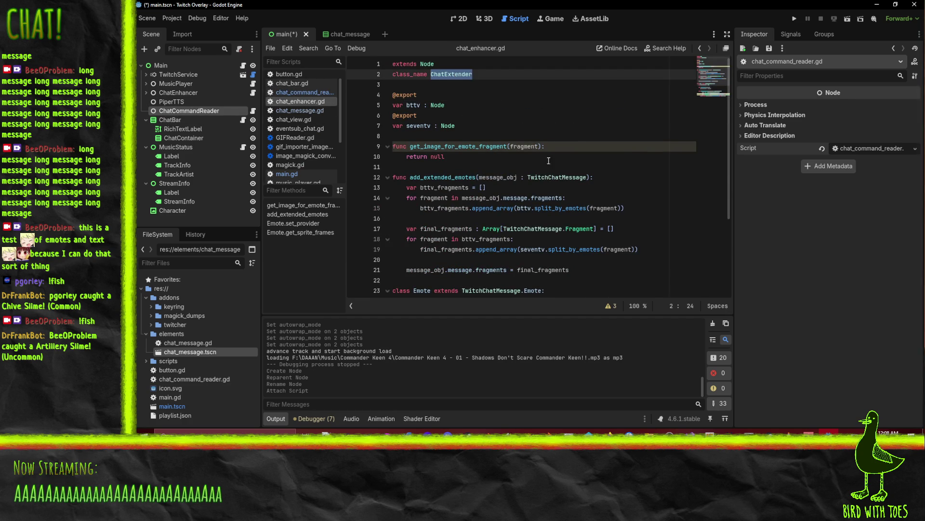
{"action": "left_click", "coordinate": [395, 147]}
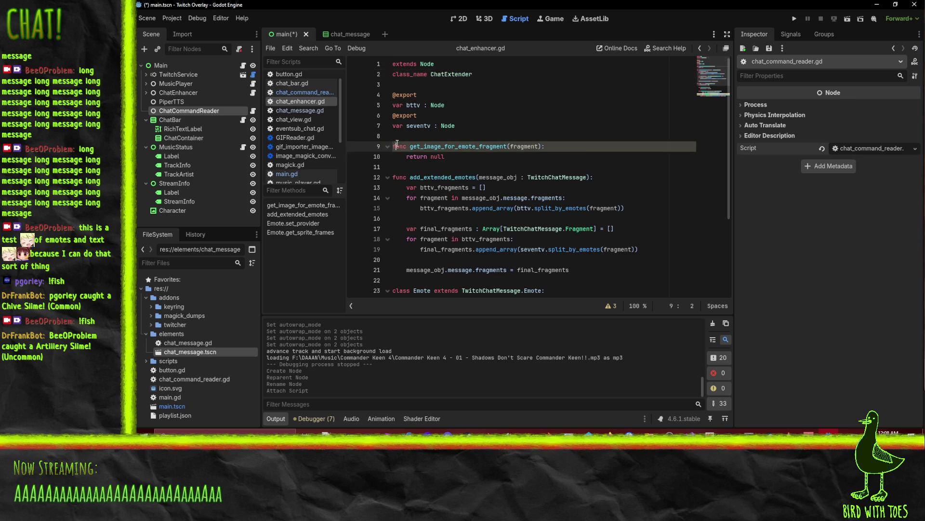
{"action": "key", "text": "shift+Down"}
{"action": "key", "text": "shift+Down"}
Delete the get_image_for_emote_fragment function from the script
{"action": "key", "text": "Delete"}
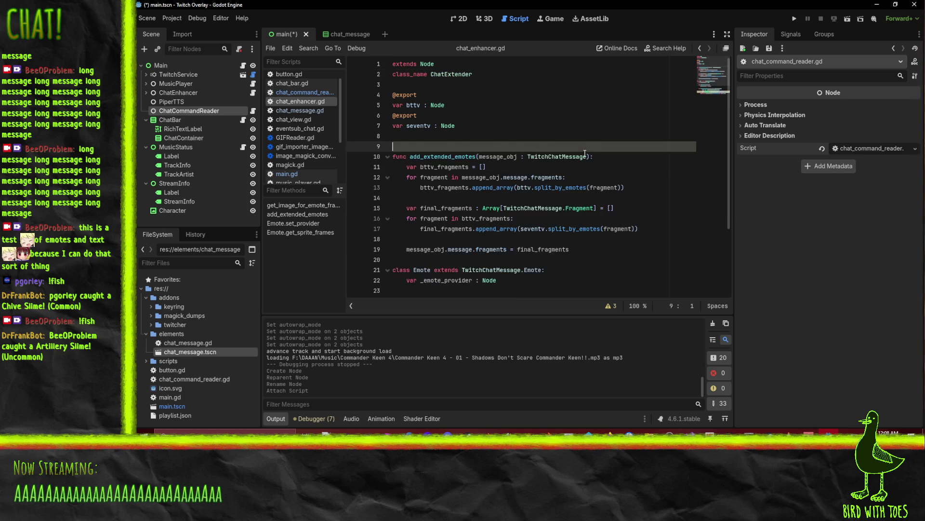
{"action": "key", "text": "Delete"}
{"action": "scroll", "coordinate": [498, 244], "scroll_direction": "down", "scroll_amount": 3}
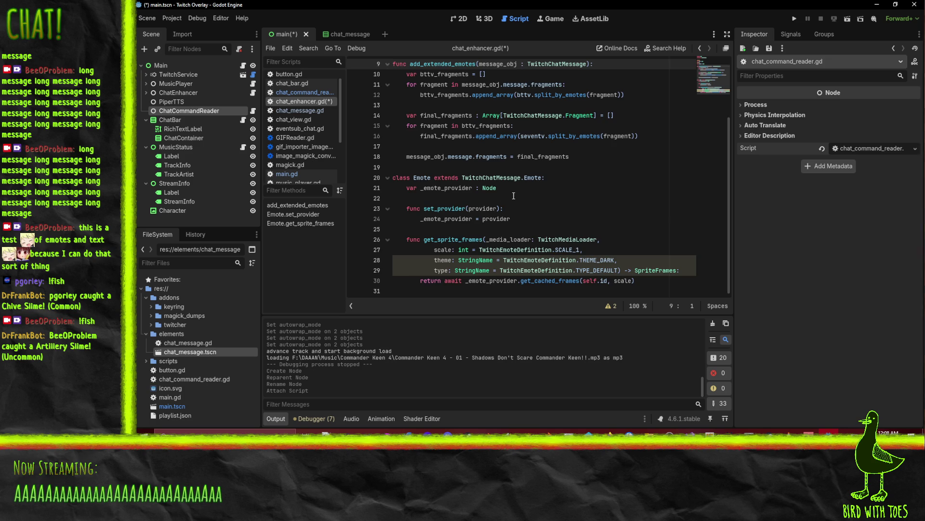
{"action": "scroll", "coordinate": [513, 195], "scroll_direction": "up", "scroll_amount": 3}
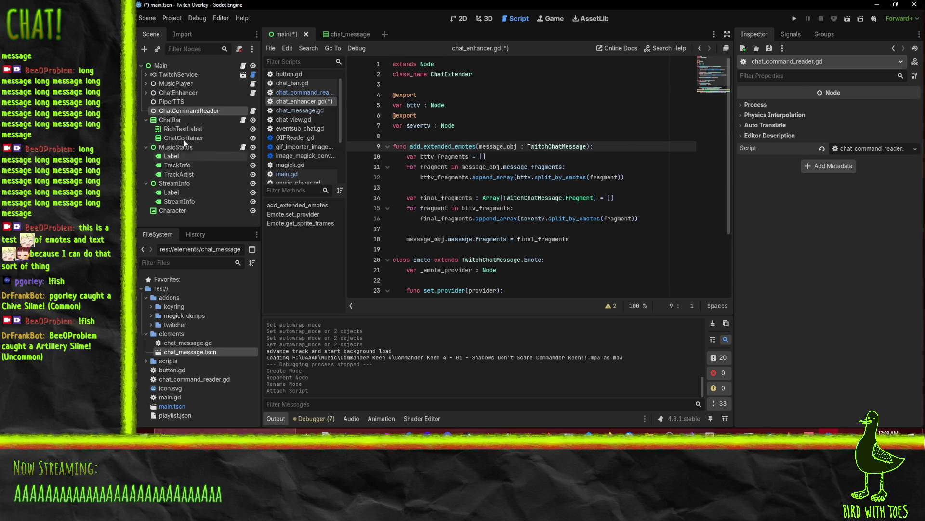
In ChatBar's chat_bar.gd, select the twitch_service and twitch_chat export lines
{"action": "left_click", "coordinate": [172, 119]}
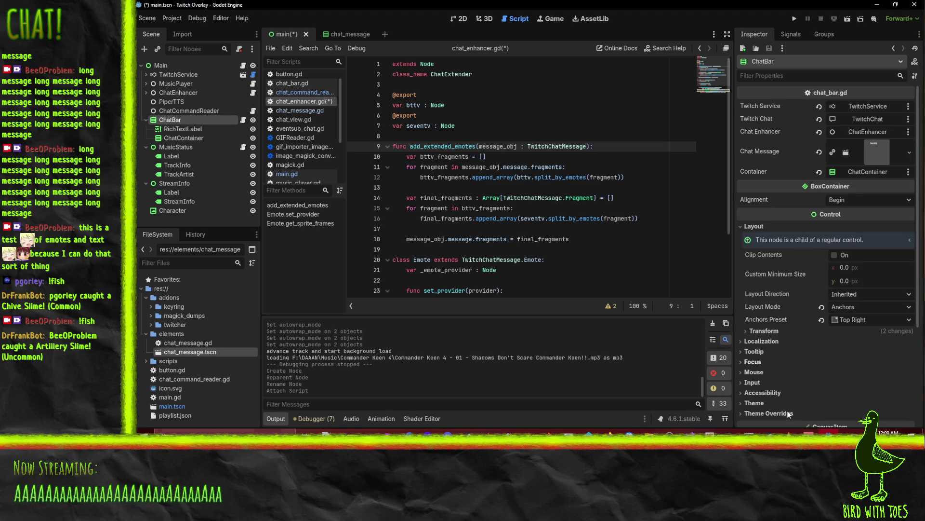
{"action": "scroll", "coordinate": [829, 289], "scroll_direction": "down", "scroll_amount": 5}
{"action": "left_click", "coordinate": [882, 399]}
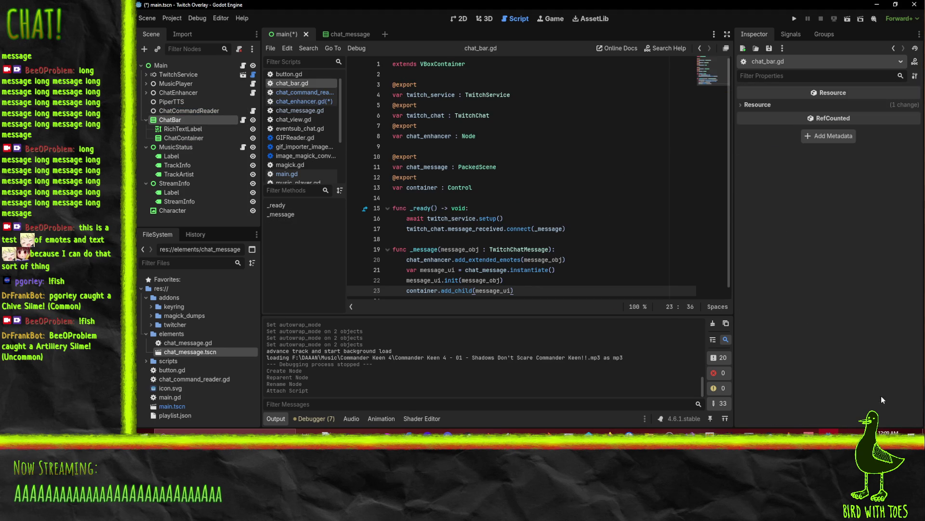
{"action": "left_click", "coordinate": [523, 131]}
{"action": "key", "text": "Up"}
{"action": "key", "text": "Up"}
{"action": "key", "text": "Up"}
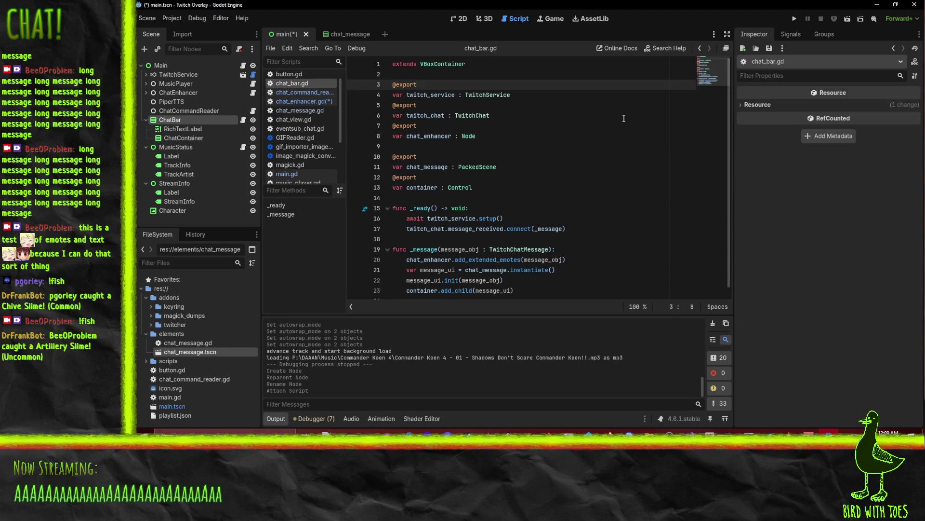
{"action": "key", "text": "shift+Down"}
{"action": "key", "text": "shift+Down"}
{"action": "key", "text": "shift+Down"}
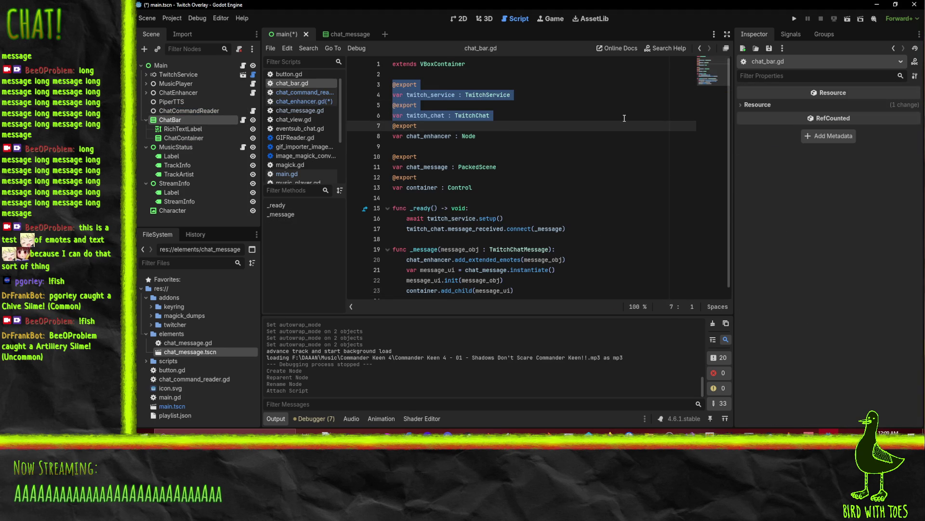
Select the ChatCommandReader node and open its chat_command_reader.gd script
{"action": "left_click", "coordinate": [189, 111]}
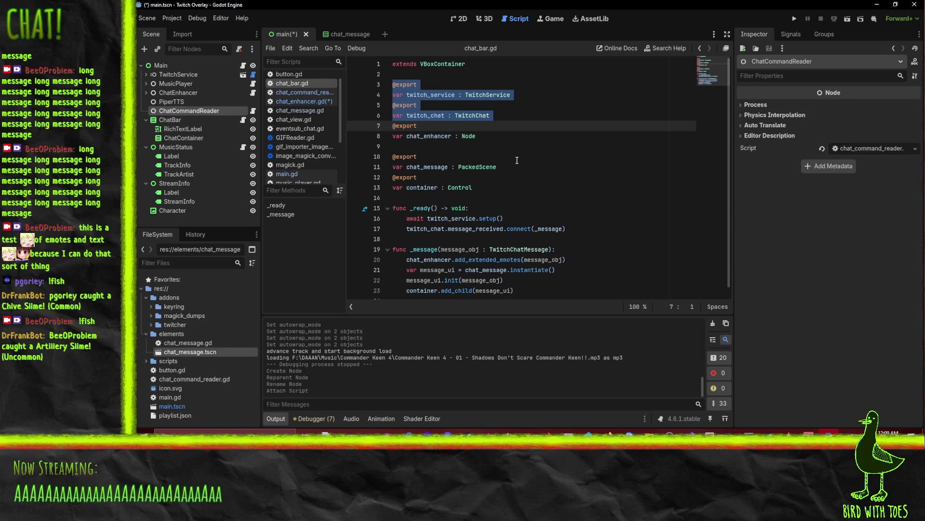
{"action": "left_click", "coordinate": [191, 110]}
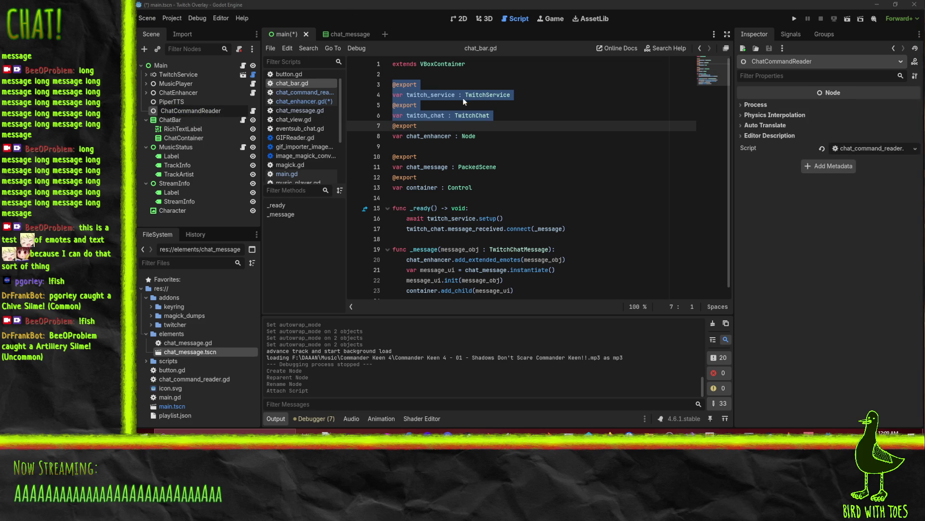
{"action": "left_click", "coordinate": [304, 92]}
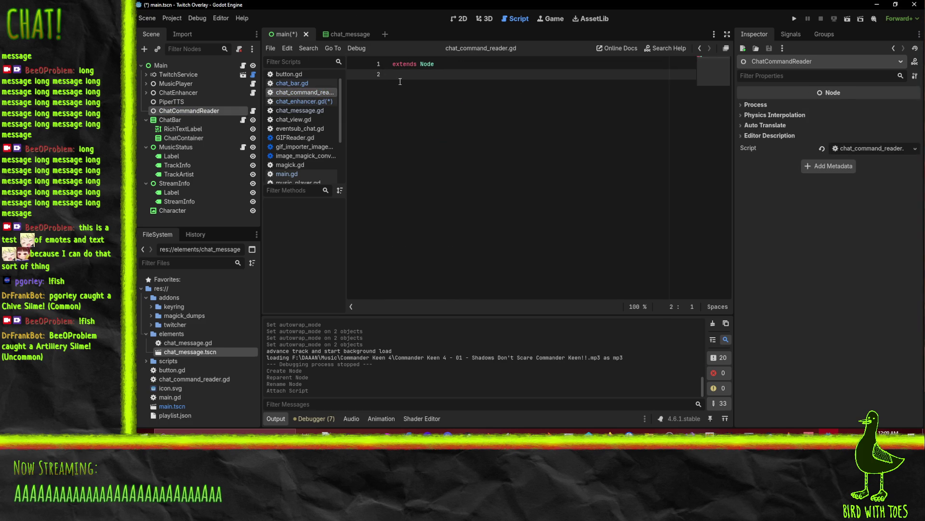
Paste the twitch_service and twitch_chat exports into chat_command_reader.gd, followed by a blank line
{"action": "type", "text": "@export var twitch_service : TwitchService @export var twitch_chat : TwitchChat"}
{"action": "left_click", "coordinate": [501, 69]}
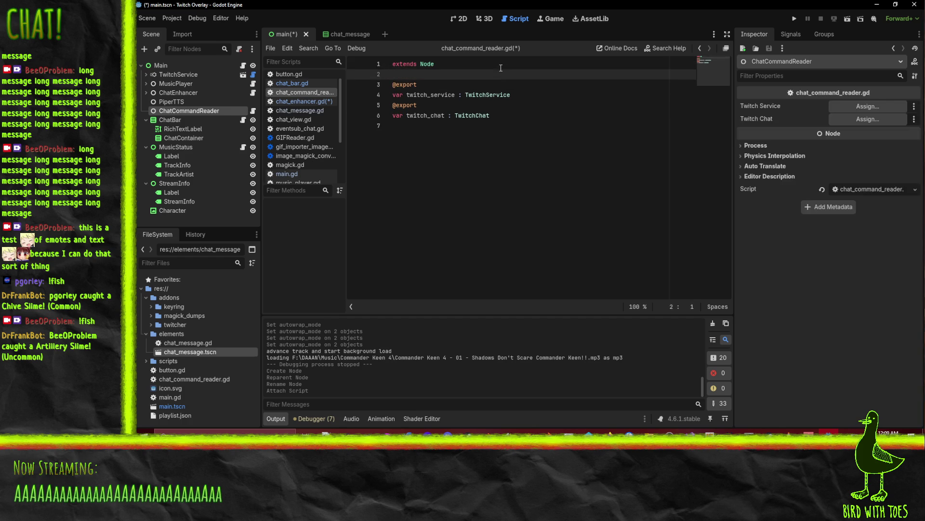
{"action": "left_click", "coordinate": [475, 201]}
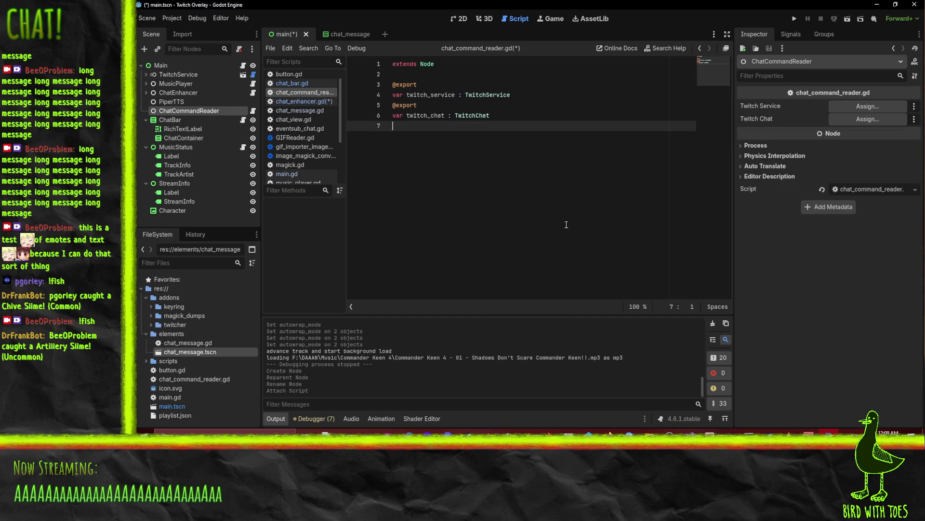
{"action": "key", "text": "Return"}
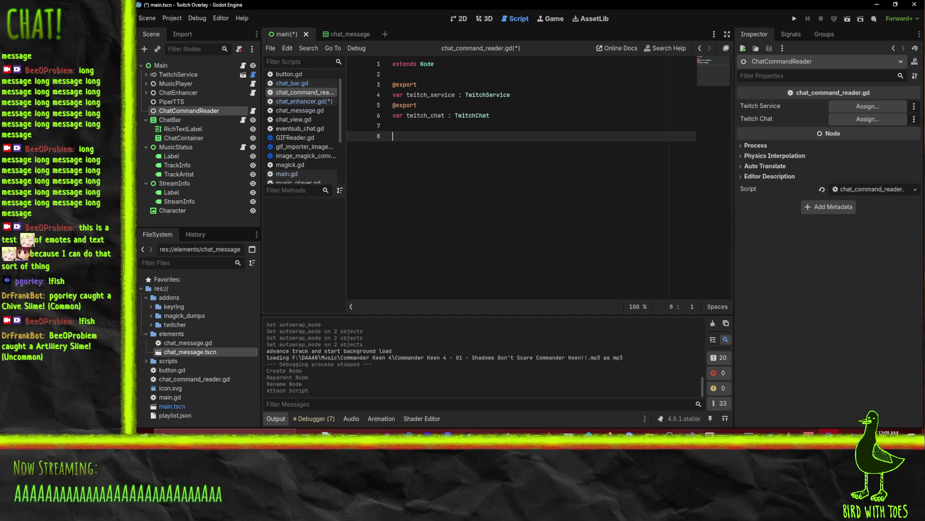
Return to the Godot editor and reopen chat_bar.gd from the script list
{"action": "key", "text": "alt+Tab"}
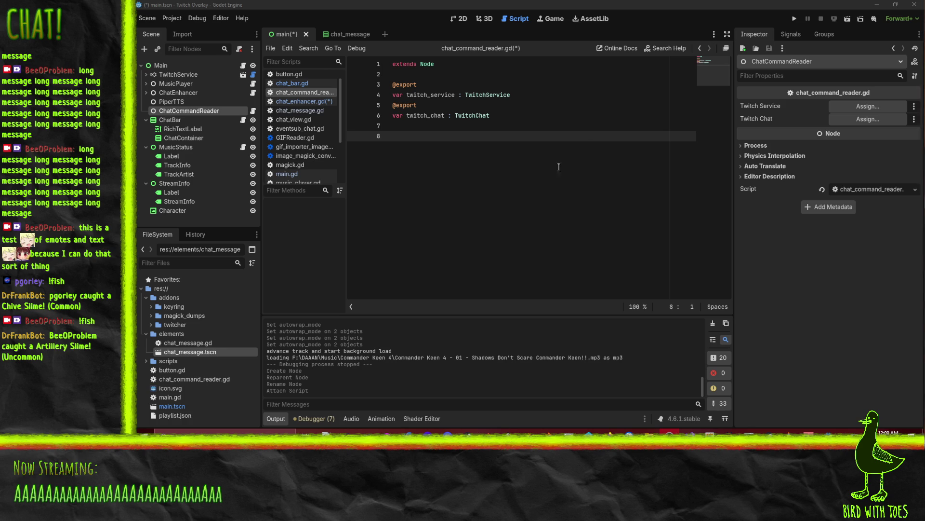
{"action": "left_click", "coordinate": [615, 143]}
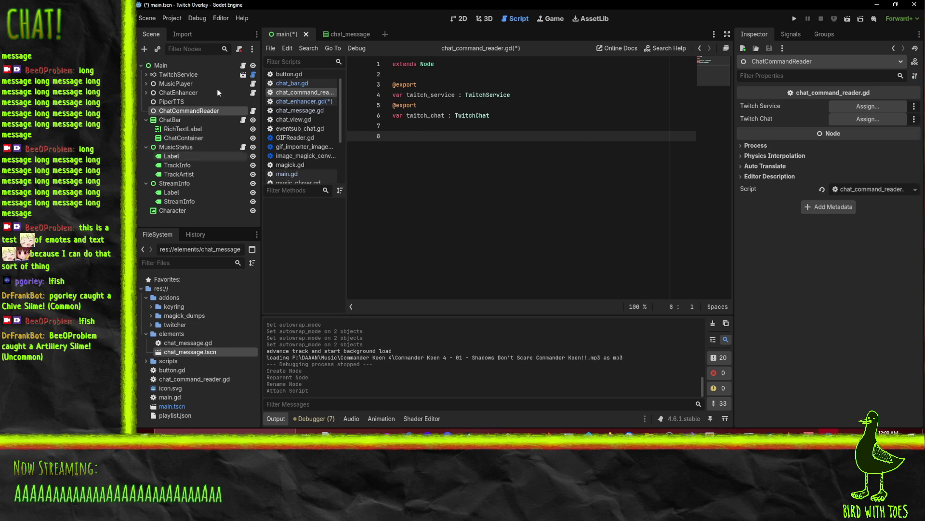
{"action": "left_click", "coordinate": [300, 100]}
Select the _ready and _message functions in chat_bar.gd
{"action": "left_click", "coordinate": [295, 83]}
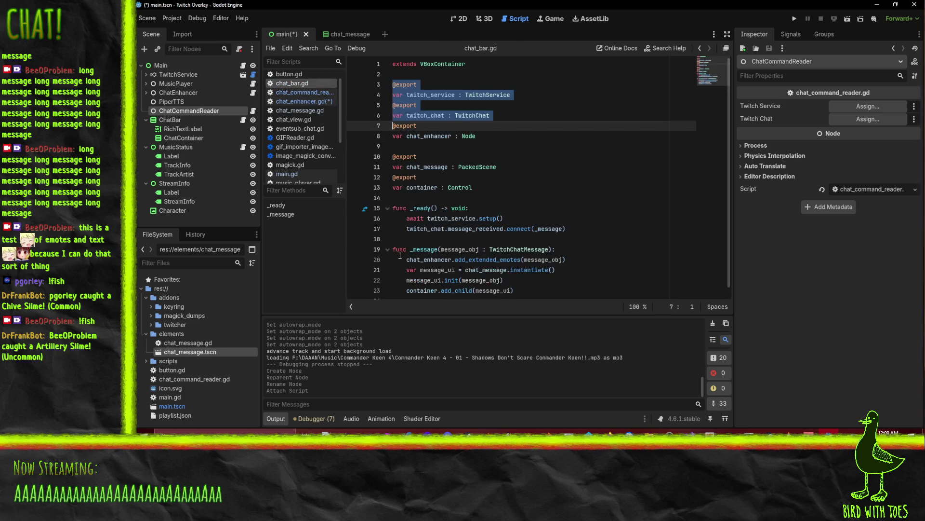
{"action": "left_click", "coordinate": [410, 241]}
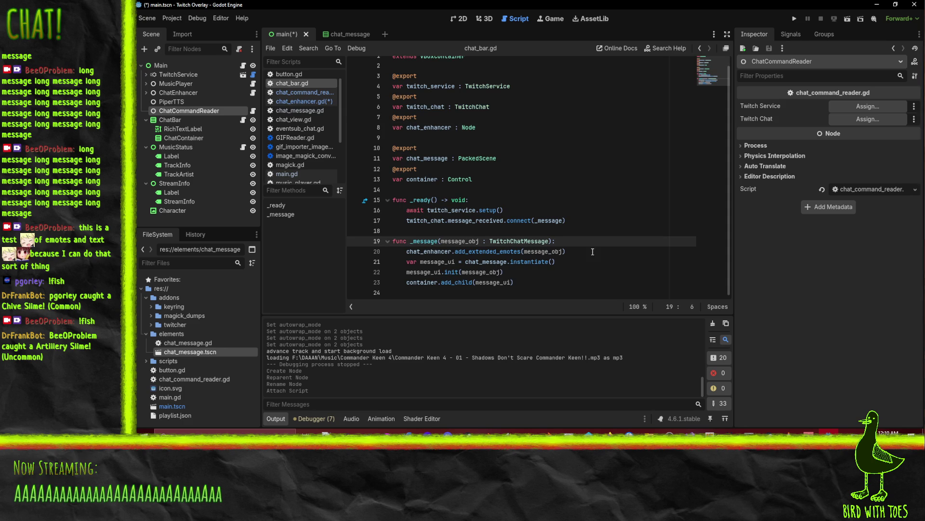
{"action": "key", "text": "Up"}
{"action": "key", "text": "Up"}
{"action": "key", "text": "Up"}
{"action": "key", "text": "shift+Right"}
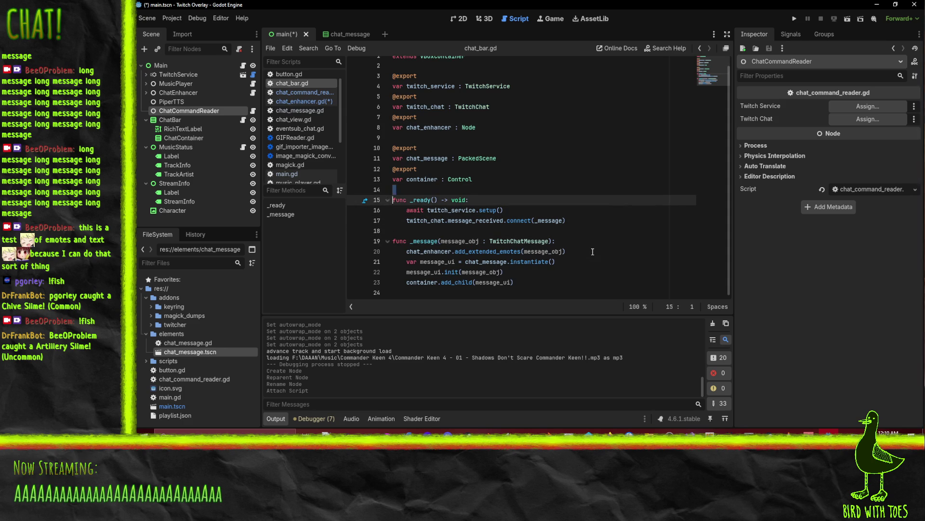
{"action": "key", "text": "shift+Down"}
{"action": "key", "text": "shift+Down"}
{"action": "key", "text": "shift+Down"}
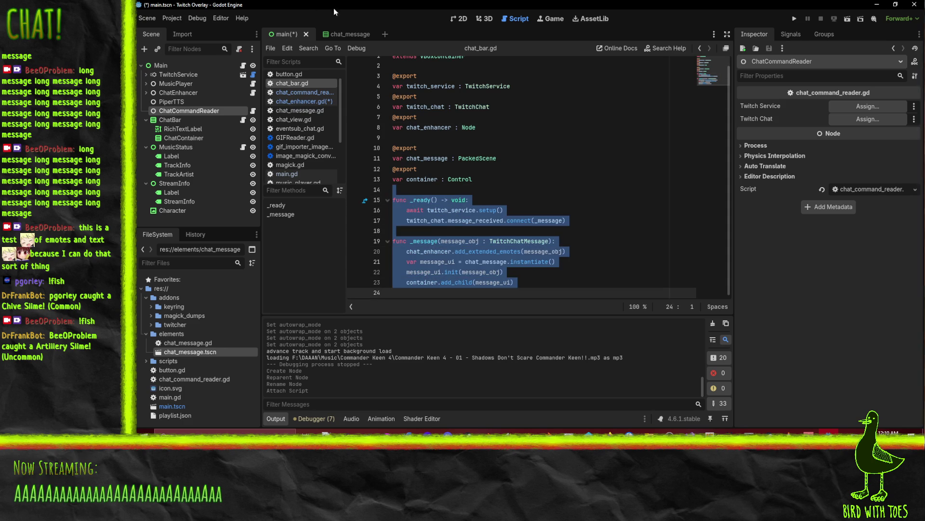
Paste the _ready and _message functions into chat_command_reader.gd
{"action": "left_click", "coordinate": [347, 33]}
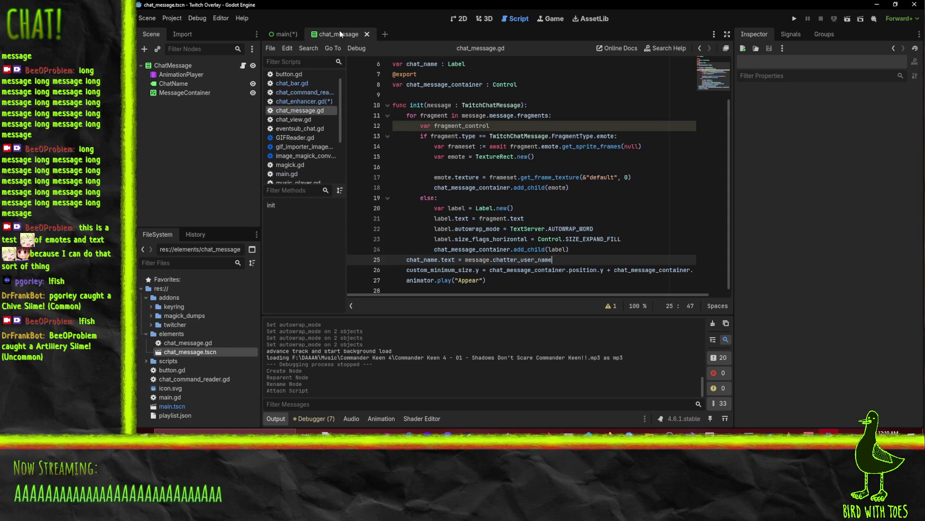
{"action": "left_click", "coordinate": [300, 102]}
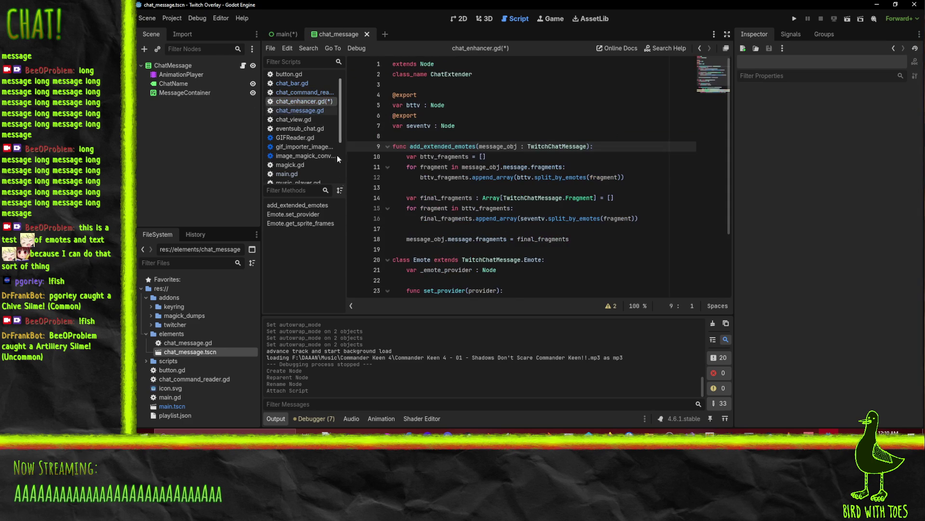
{"action": "left_click", "coordinate": [309, 92]}
{"action": "key", "text": "ctrl+v"}
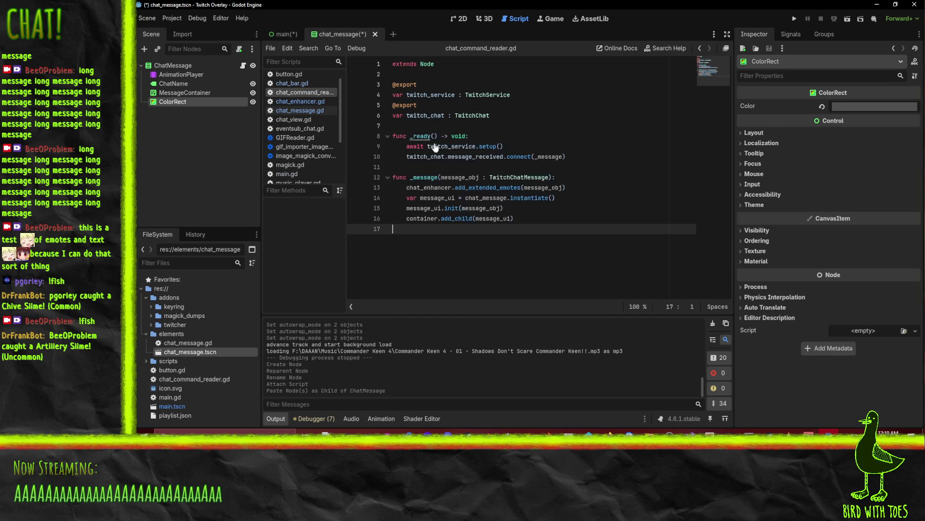
Replace the chat_enhancer, message_ui and add_child lines in _message with message_obj.message.text
{"action": "left_click", "coordinate": [511, 136]}
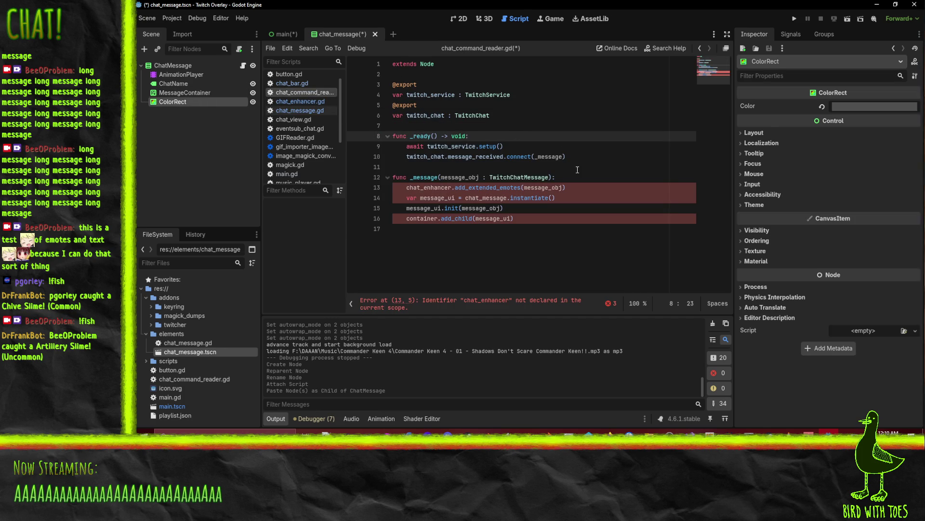
{"action": "left_click", "coordinate": [448, 188]}
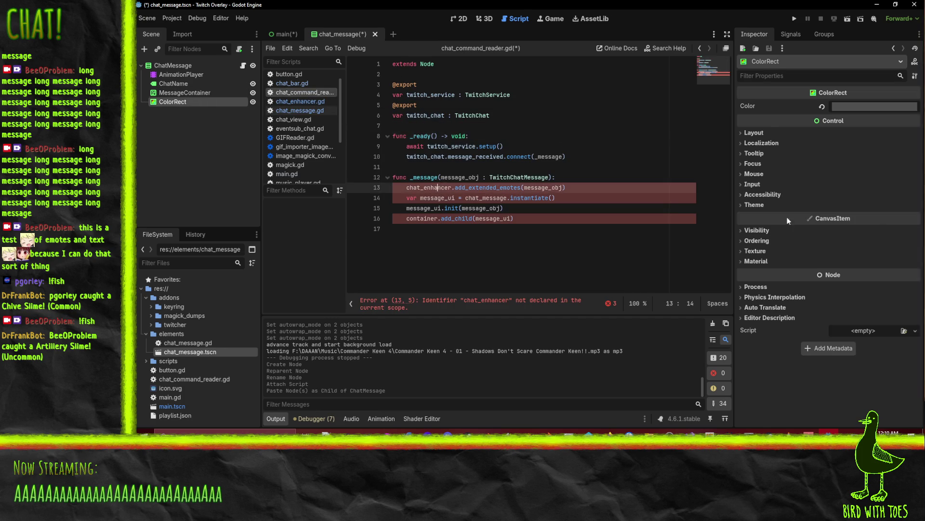
{"action": "key", "text": "ctrl+shift+k"}
{"action": "key", "text": "ctrl+shift+k"}
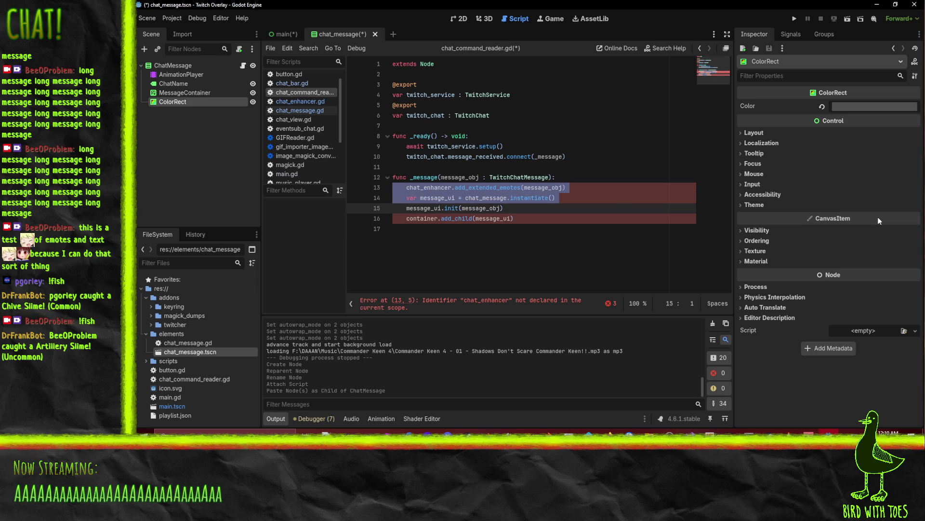
{"action": "key", "text": "ctrl+shift+k"}
{"action": "key", "text": "Down"}
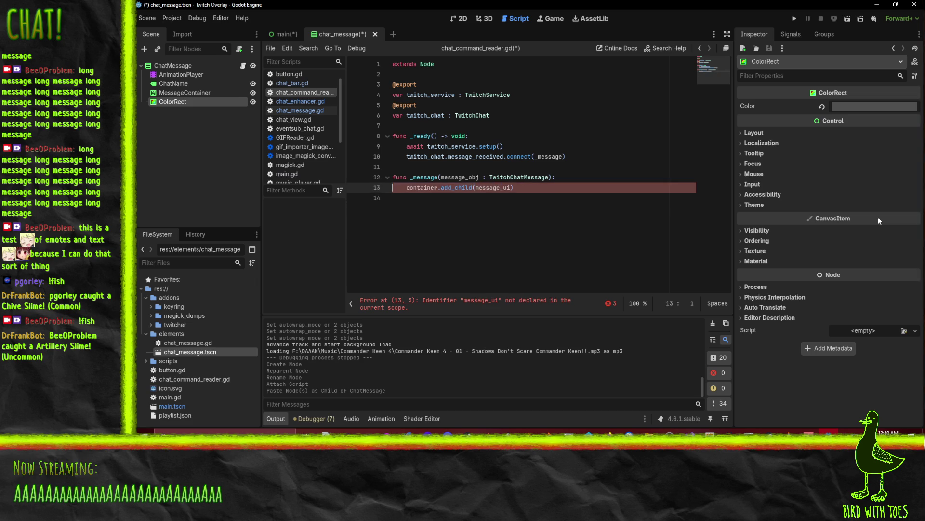
{"action": "key", "text": "BackSpace"}
{"action": "key", "text": "Tab"}
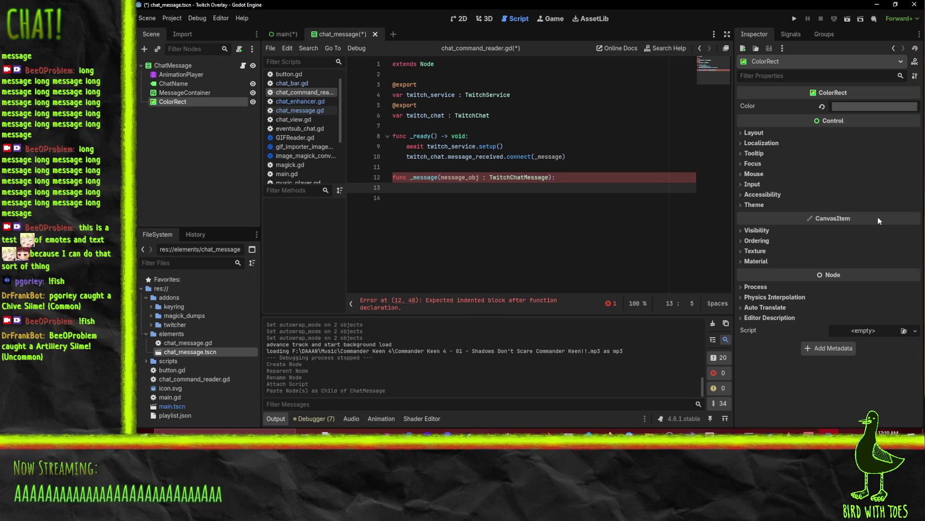
{"action": "type", "text": "message_b"}
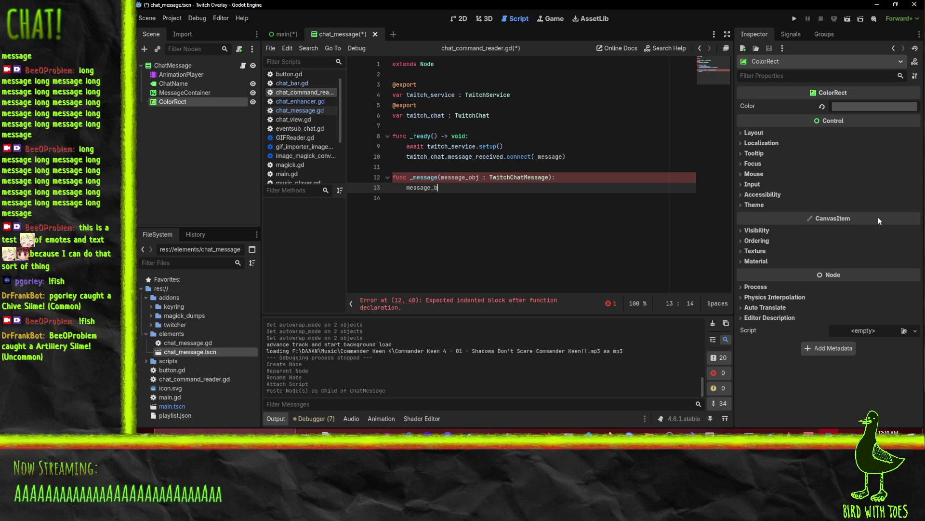
{"action": "key", "text": "BackSpace"}
{"action": "type", "text": "obj"}
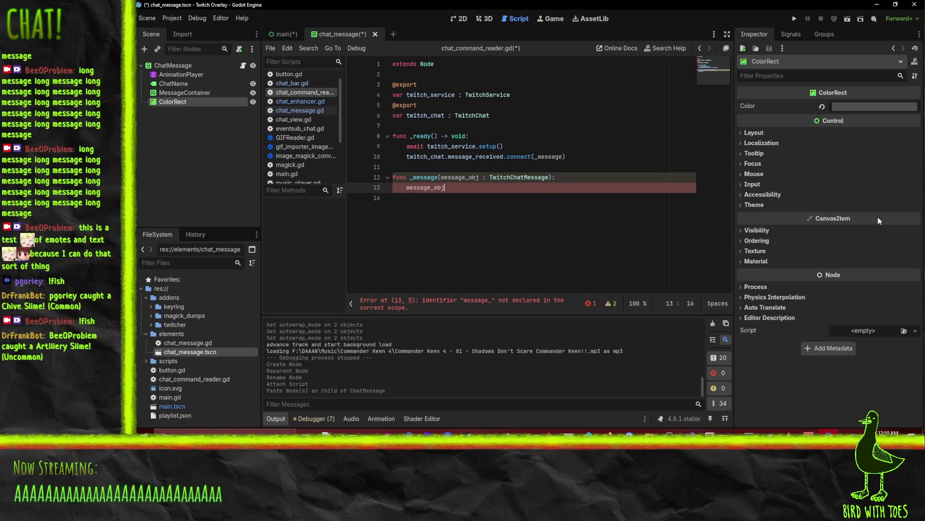
{"action": "type", "text": ".message."}
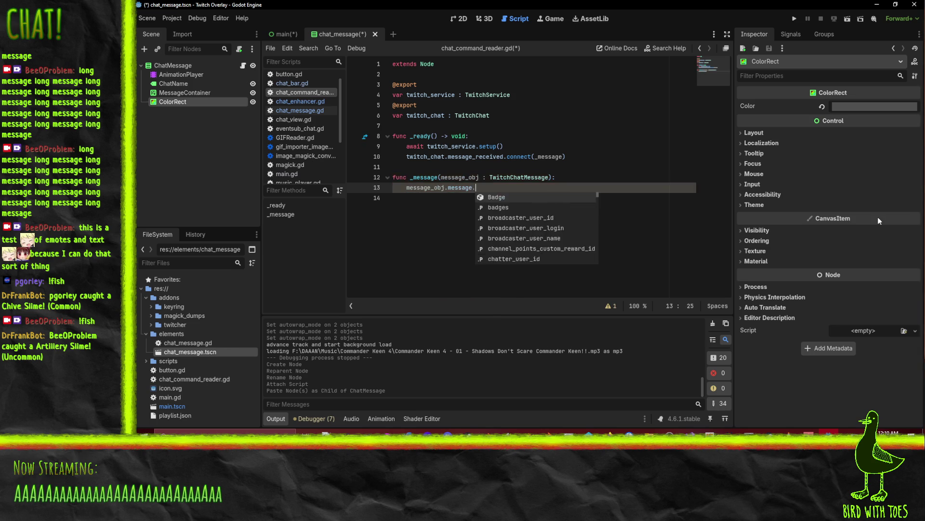
{"action": "type", "text": "text"}
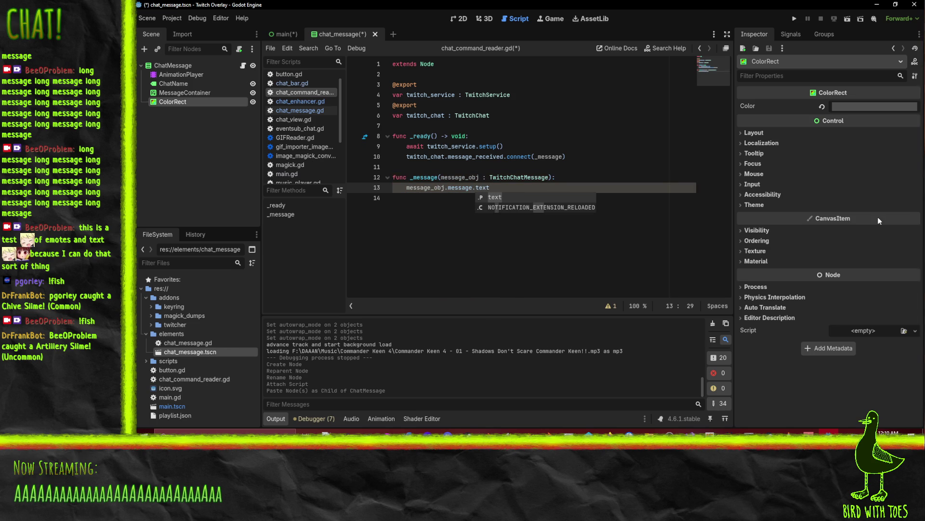
{"action": "key", "text": "Escape"}
Insert a 'var split_message =' line above the message text expression
{"action": "key", "text": "Home"}
{"action": "key", "text": "Return"}
{"action": "key", "text": "Up"}
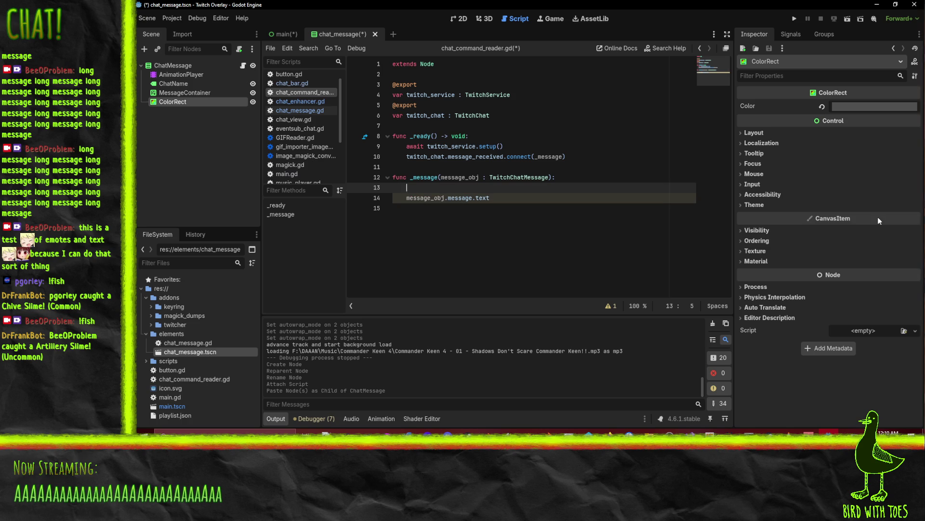
{"action": "type", "text": "split"}
{"action": "key", "text": "Escape"}
{"action": "key", "text": "Home"}
{"action": "type", "text": "var"}
{"action": "key", "text": "End"}
{"action": "type", "text": "_message ="}
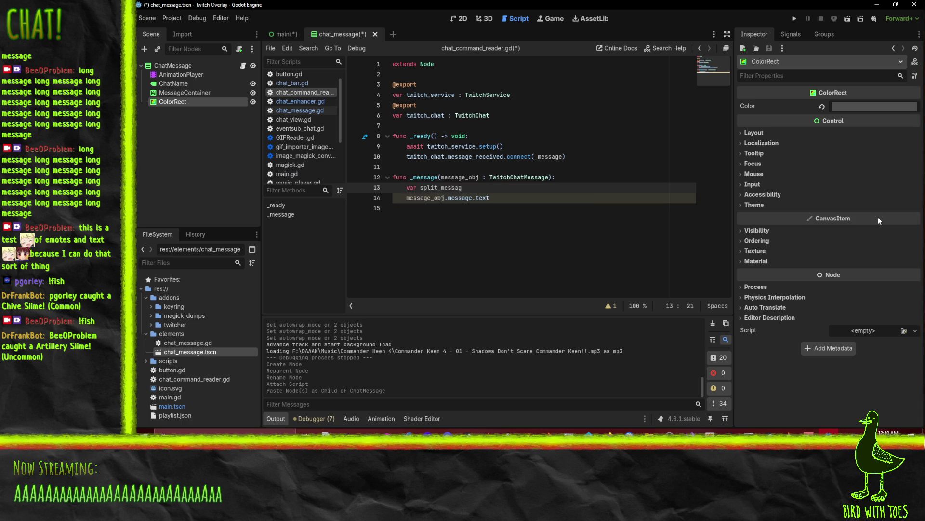
{"action": "key", "text": "BackSpace"}
{"action": "key", "text": "Escape"}
Join the message text onto that line and append .split(" ")
{"action": "key", "text": "Down"}
{"action": "key", "text": "Home"}
{"action": "key", "text": "BackSpace"}
{"action": "key", "text": "BackSpace"}
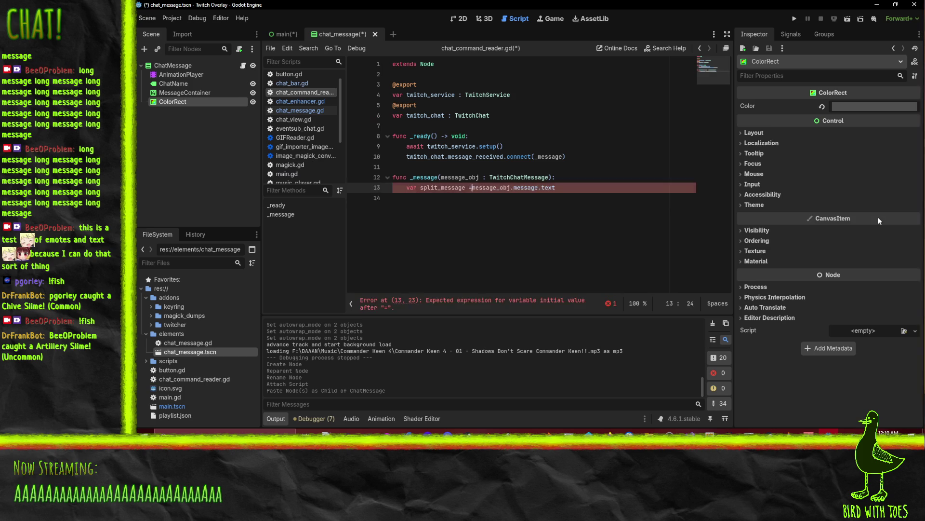
{"action": "key", "text": "End"}
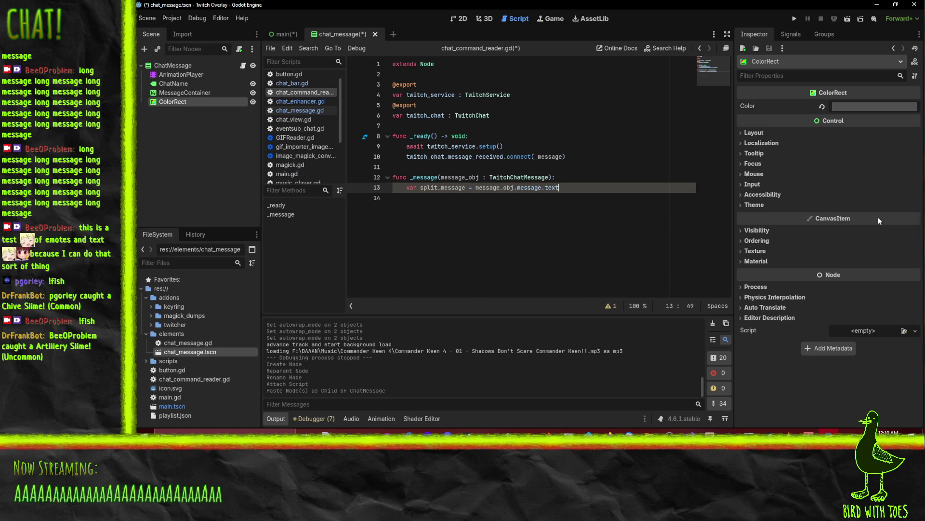
{"action": "type", "text": ".split("}
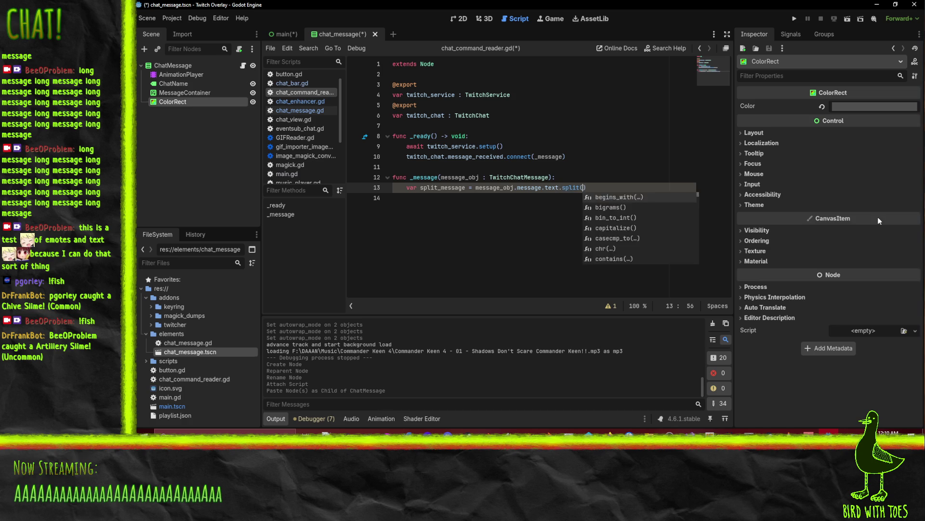
{"action": "type", "text": "\" \""}
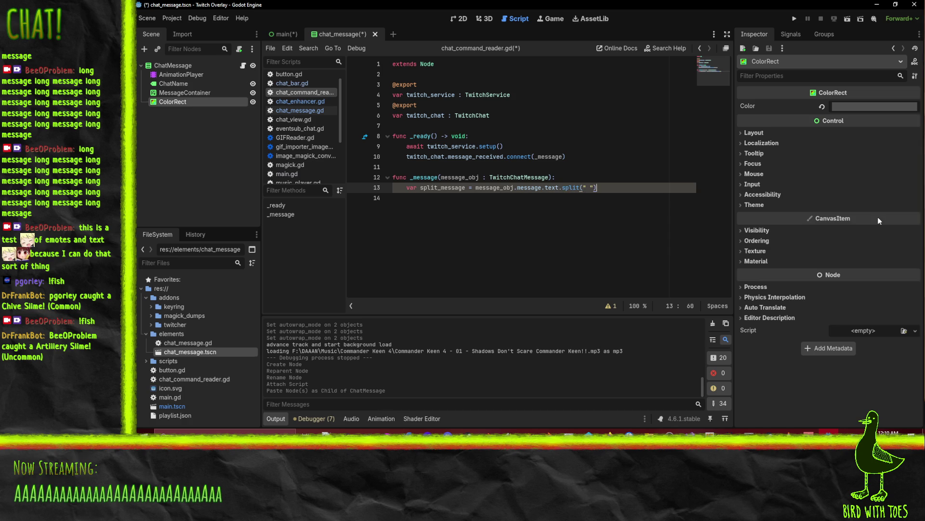
{"action": "type", "text": ")"}
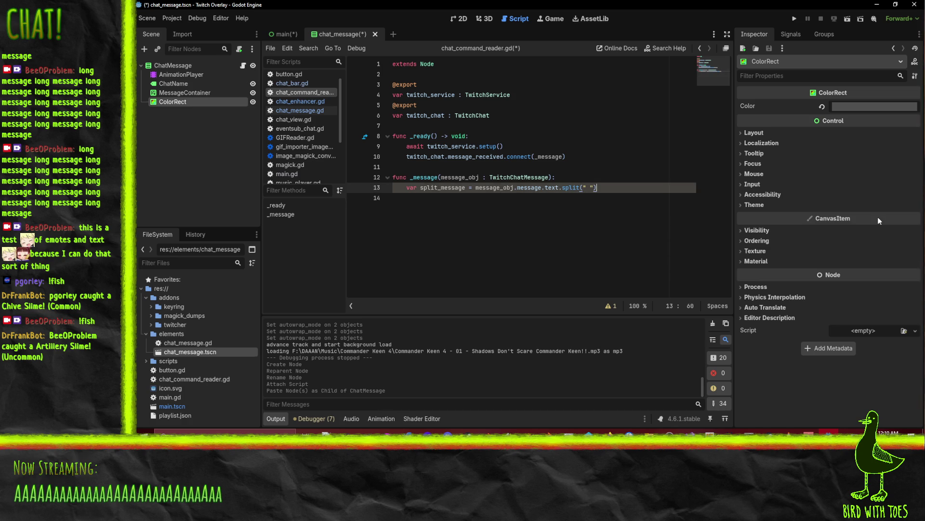
{"action": "key", "text": "Return"}
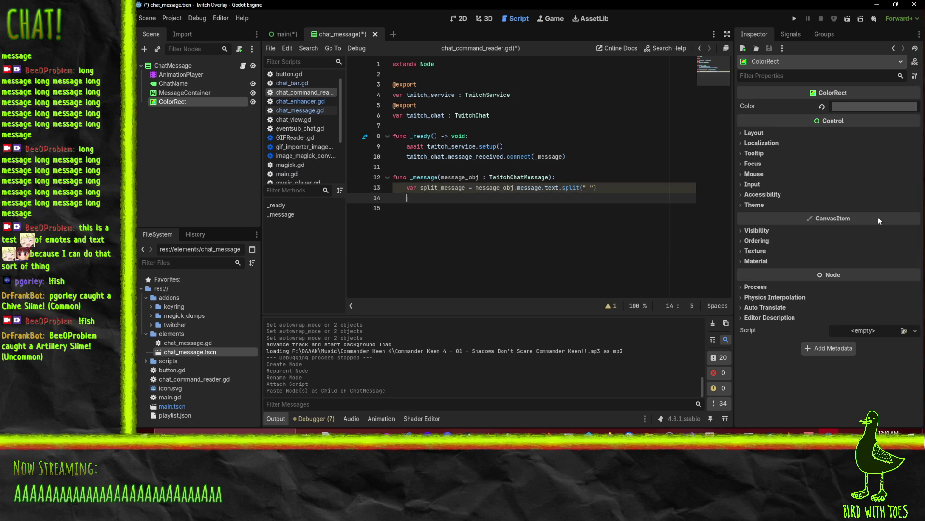
Assign first_word = split_message[0] and begin an 'if first_word ==' check
{"action": "type", "text": "for"}
{"action": "key", "text": "BackSpace"}
{"action": "key", "text": "BackSpace"}
{"action": "key", "text": "BackSpace"}
{"action": "key", "text": "Down"}
{"action": "type", "text": "fi"}
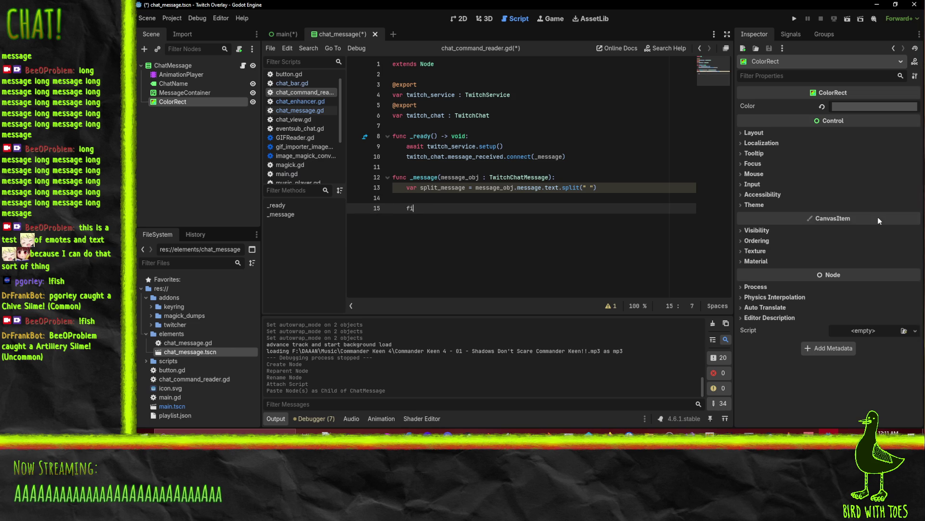
{"action": "type", "text": "rst_word = split"}
{"action": "type", "text": "_"}
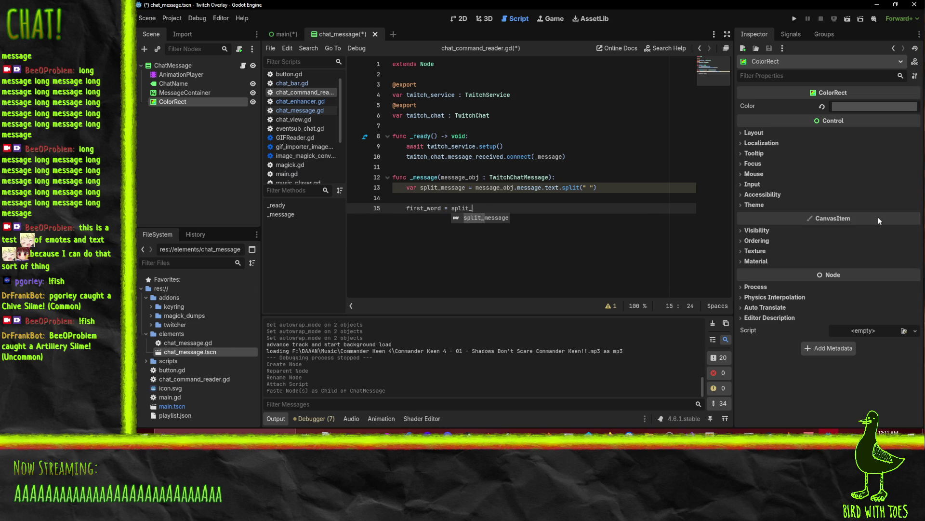
{"action": "type", "text": "messag"}
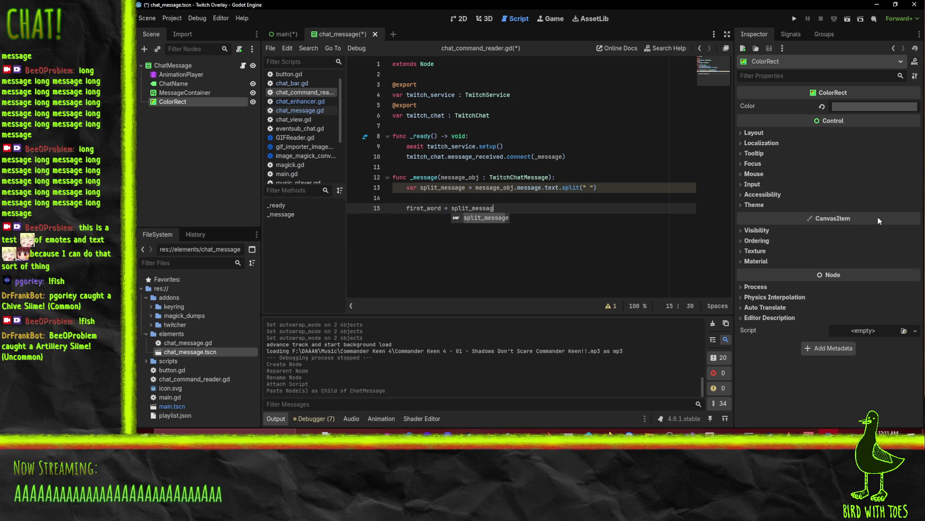
{"action": "type", "text": "e[0]"}
{"action": "key", "text": "Return"}
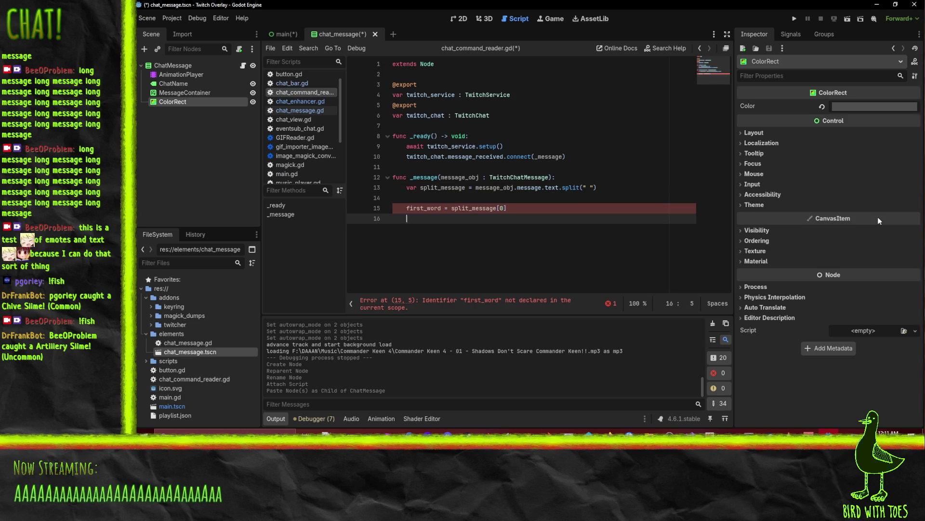
{"action": "type", "text": "if firs"}
{"action": "type", "text": "t_word =="}
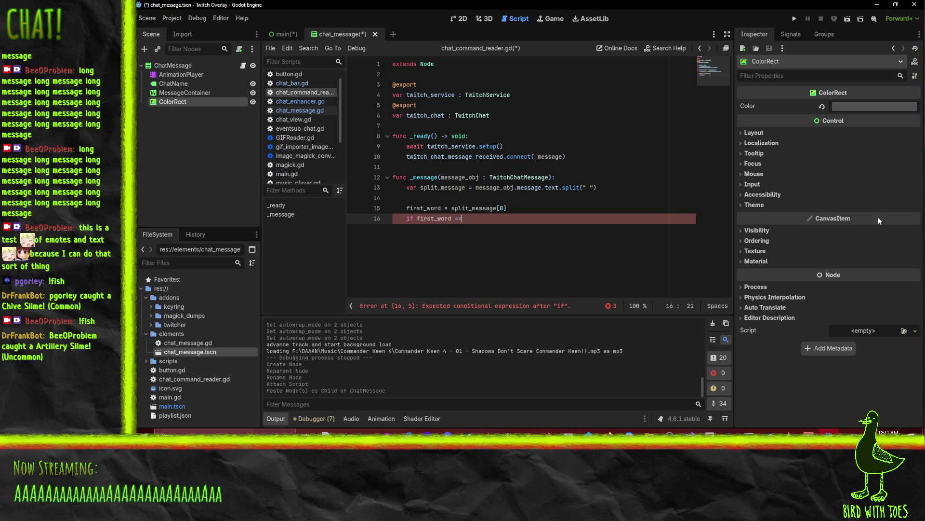
Lowercase first_word with .to_lower() and change line 13's = to :=
{"action": "key", "text": "Escape"}
{"action": "key", "text": "Up"}
{"action": "key", "text": "End"}
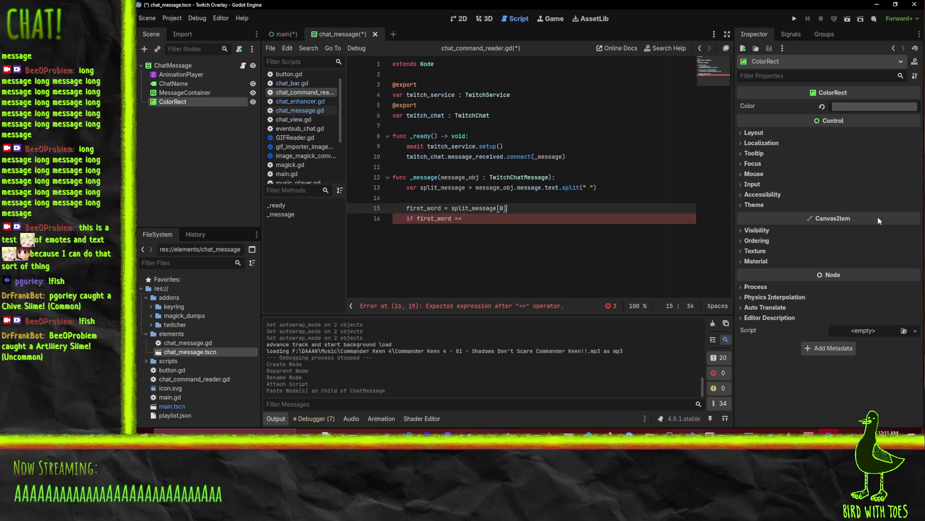
{"action": "type", "text": "lower"}
{"action": "key", "text": "BackSpace"}
{"action": "key", "text": "BackSpace"}
{"action": "key", "text": "BackSpace"}
{"action": "key", "text": "BackSpace"}
{"action": "type", "text": "to"}
{"action": "left_click", "coordinate": [470, 187]}
{"action": "type", "text": ":"}
{"action": "key", "text": "Down"}
{"action": "key", "text": "Down"}
{"action": "key", "text": "End"}
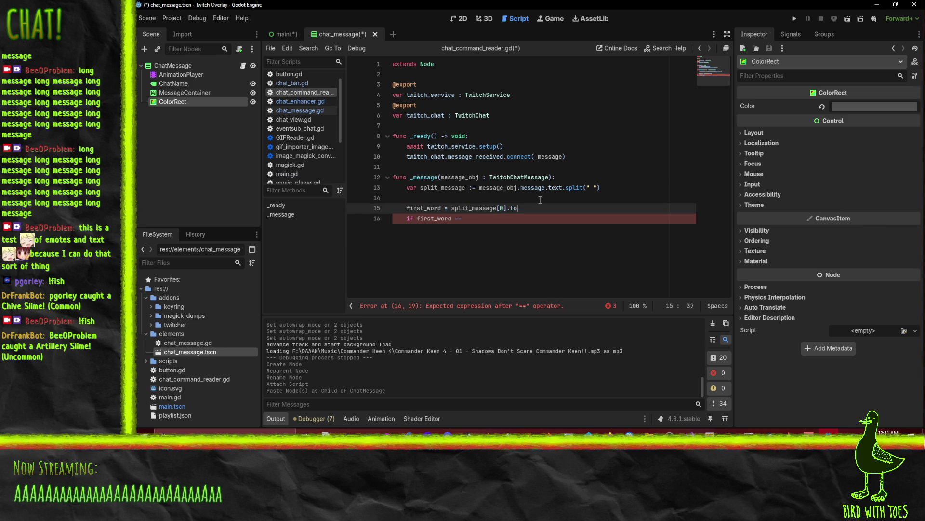
{"action": "key", "text": "BackSpace"}
{"action": "key", "text": "BackSpace"}
{"action": "key", "text": "BackSpace"}
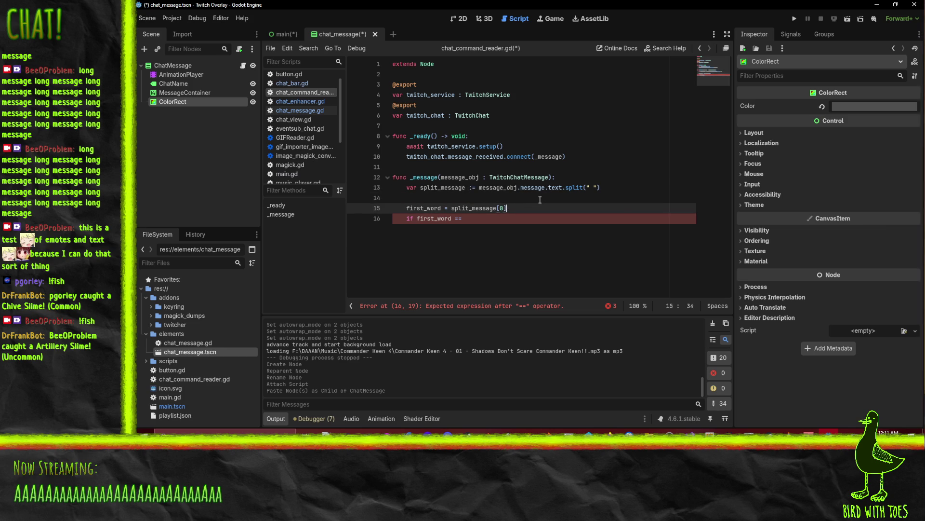
{"action": "type", "text": ".to_lo"}
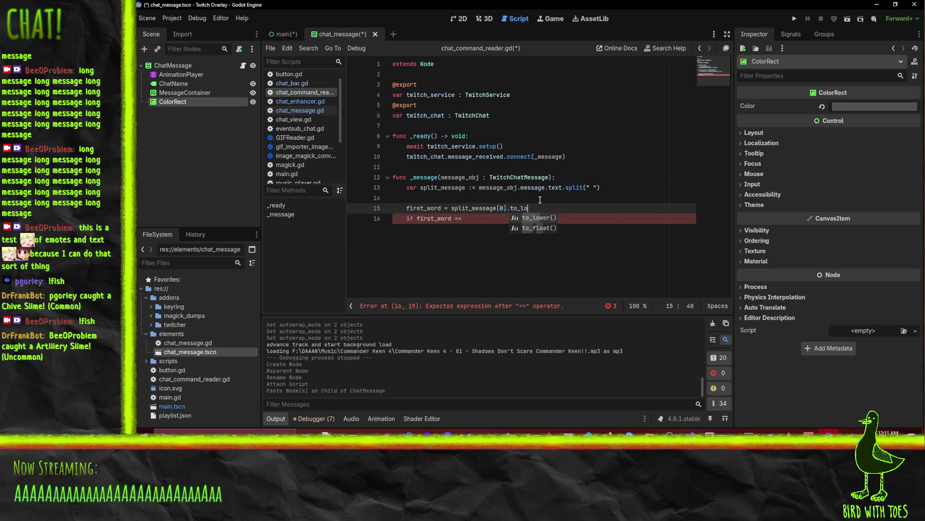
{"action": "key", "text": "Return"}
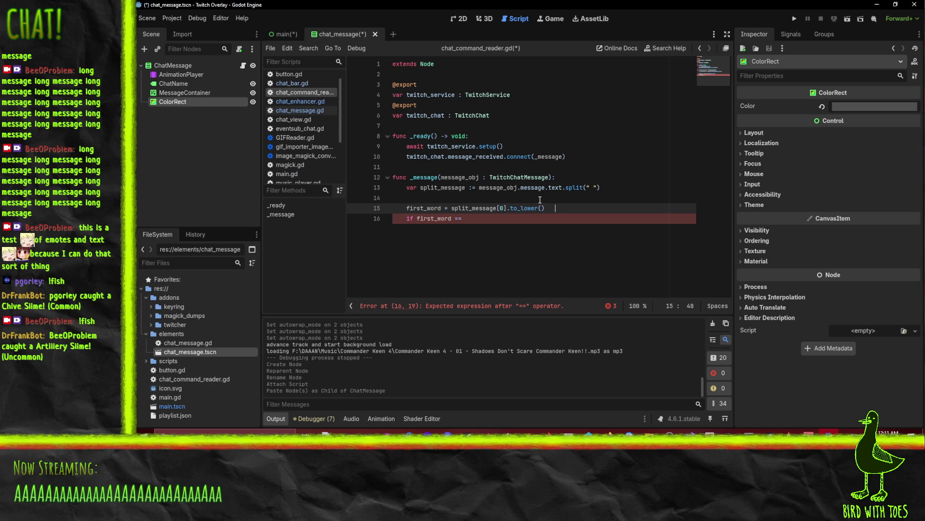
Complete the check so first_word == "!fart" calls fart_command()
{"action": "key", "text": "Down"}
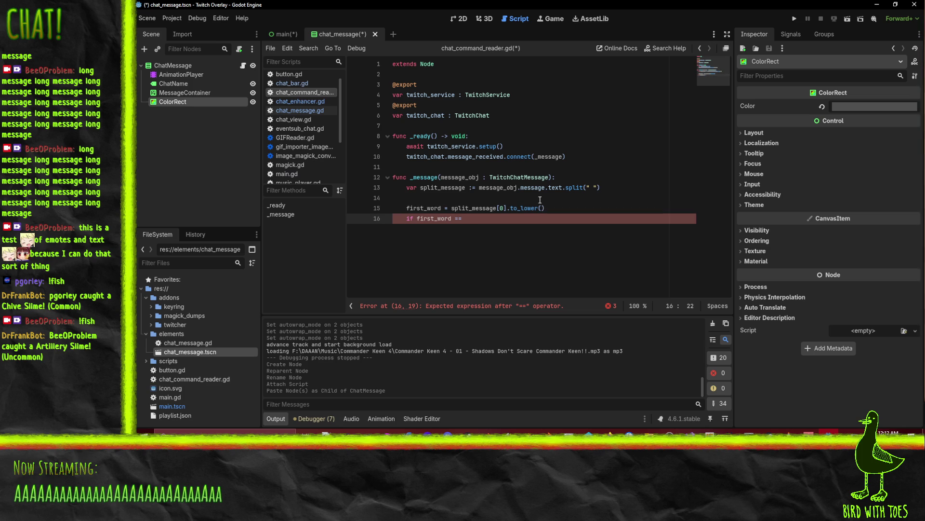
{"action": "type", "text": "\"!far"}
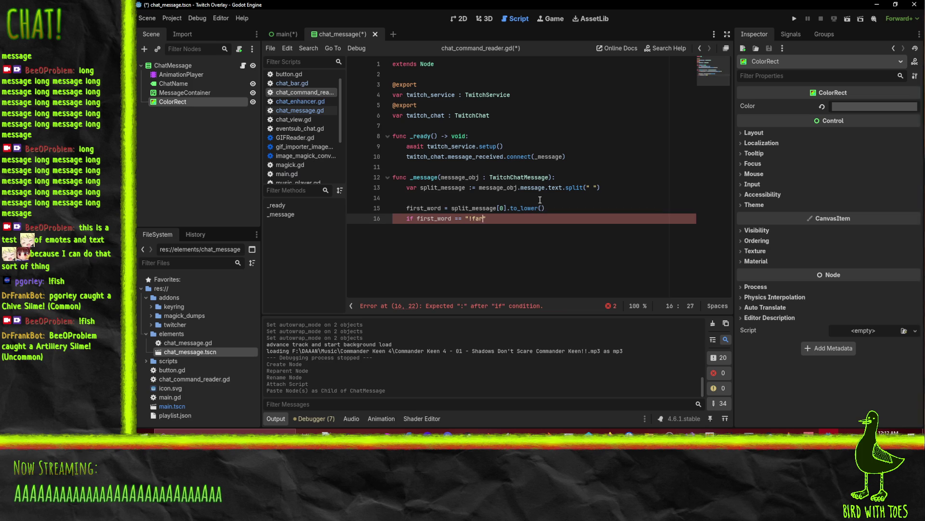
{"action": "type", "text": "t\":"}
{"action": "key", "text": "Return"}
{"action": "type", "text": "t"}
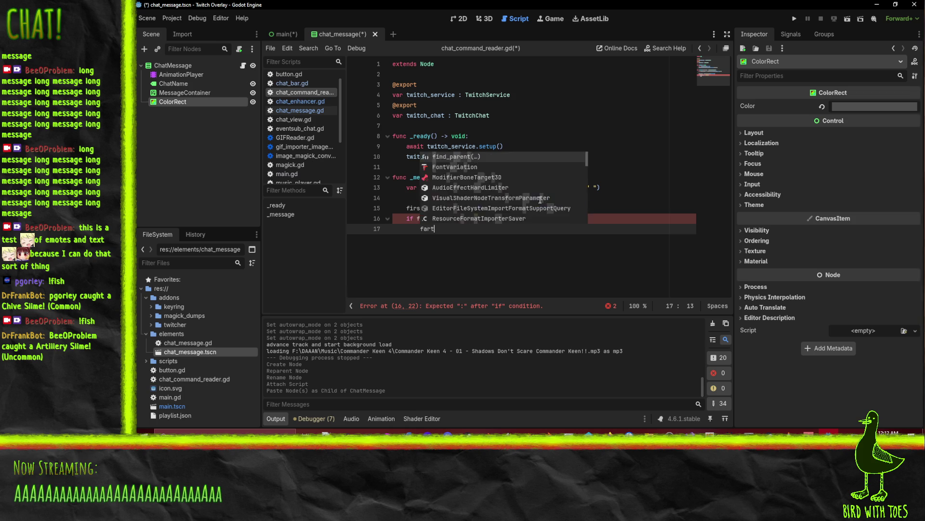
{"action": "type", "text": "_command()"}
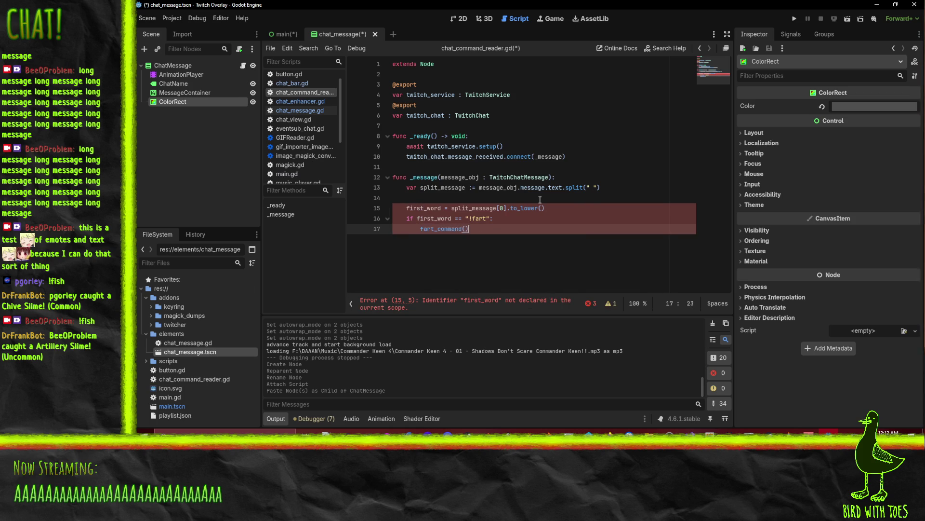
{"action": "key", "text": "Return"}
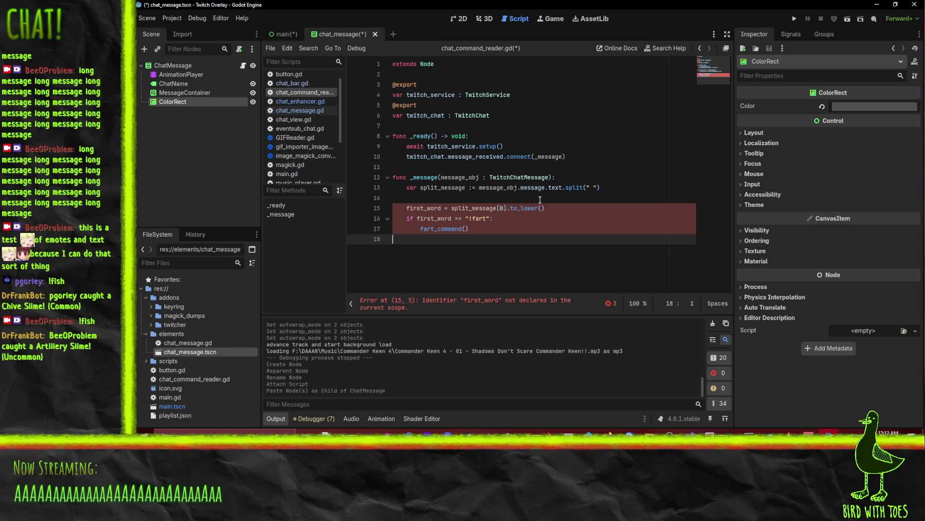
Add a func fart_command(): declaration below the _message function
{"action": "key", "text": "Return"}
{"action": "type", "text": "func fart_"}
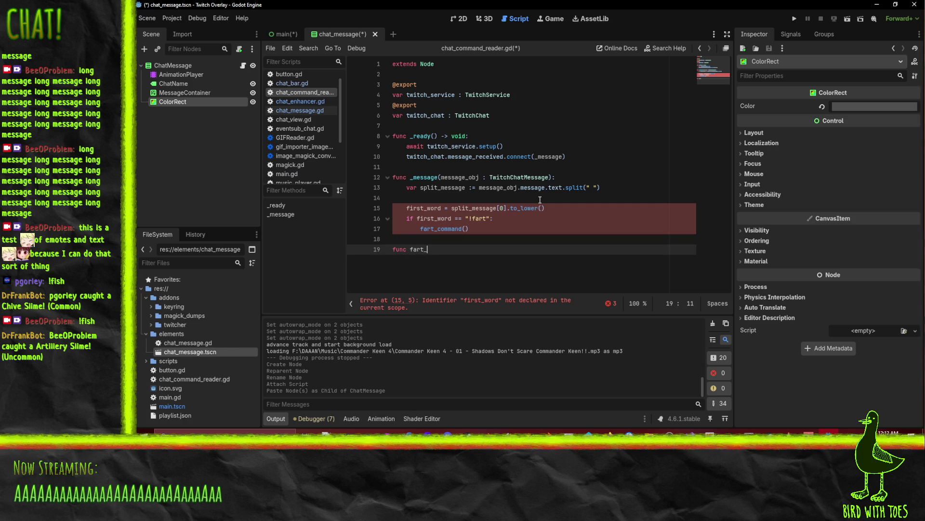
{"action": "type", "text": "command()"}
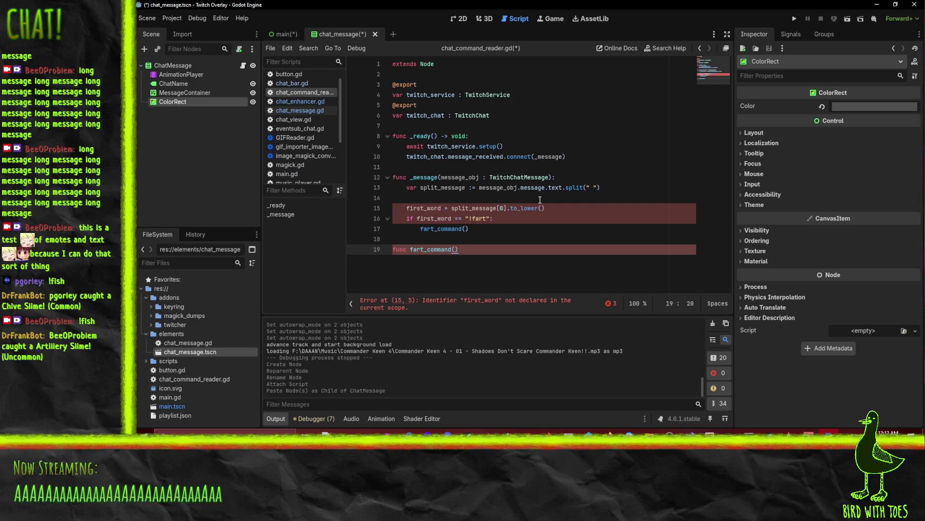
{"action": "type", "text": ":"}
{"action": "key", "text": "Return"}
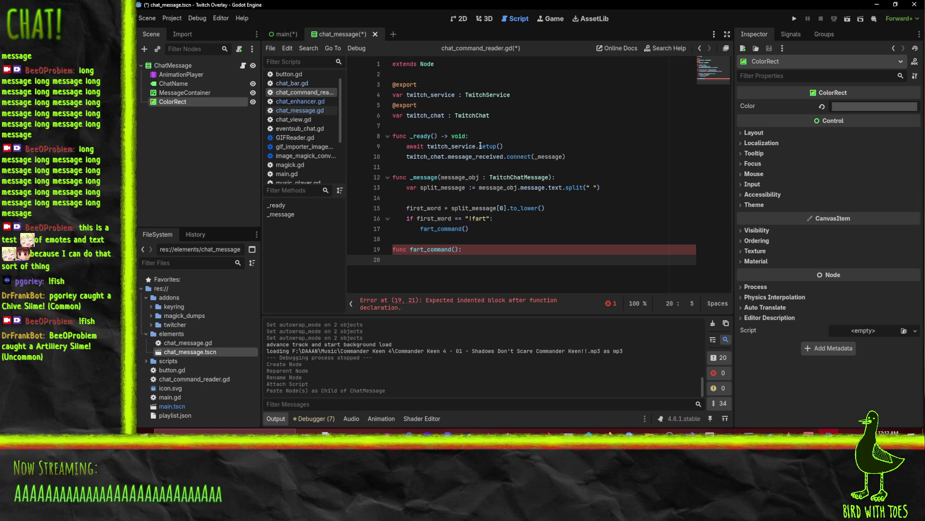
{"action": "left_click", "coordinate": [507, 117]}
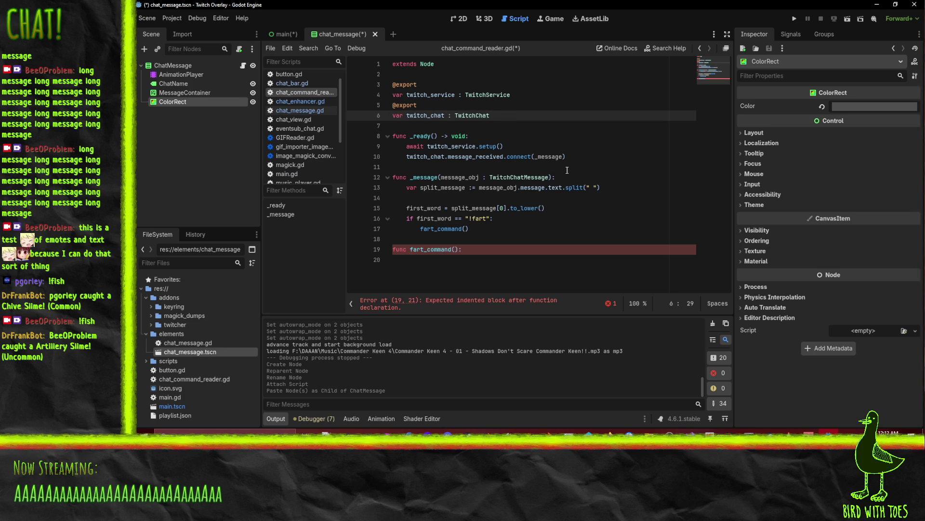
{"action": "key", "text": "Return"}
{"action": "key", "text": "Return"}
{"action": "type", "text": "Audio"}
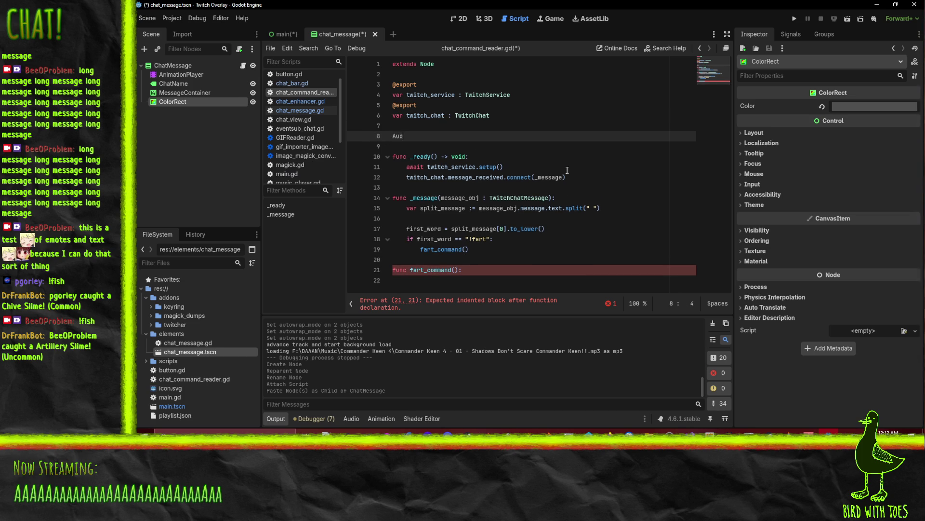
{"action": "key", "text": "ctrl+BackSpace"}
{"action": "type", "text": "#"}
{"action": "key", "text": "BackSpace"}
{"action": "type", "text": "@export"}
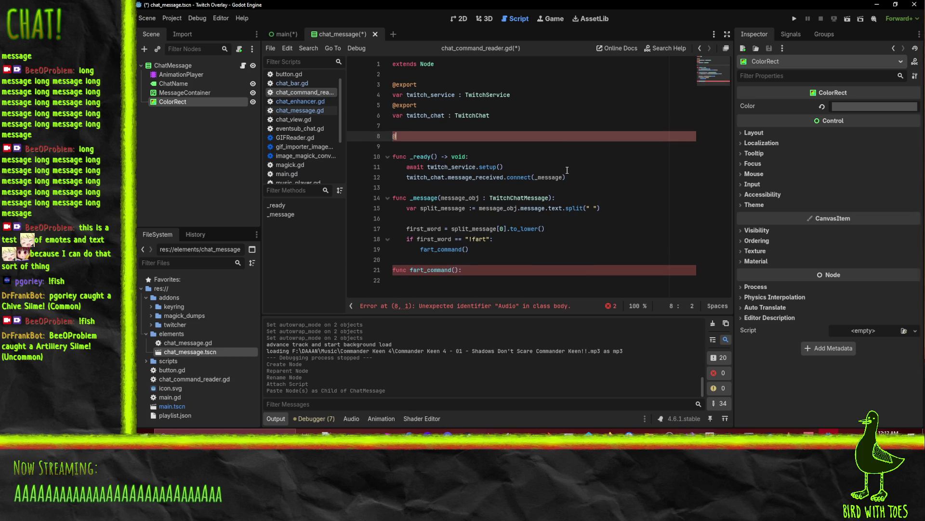
{"action": "key", "text": "Return"}
{"action": "type", "text": "Audio"}
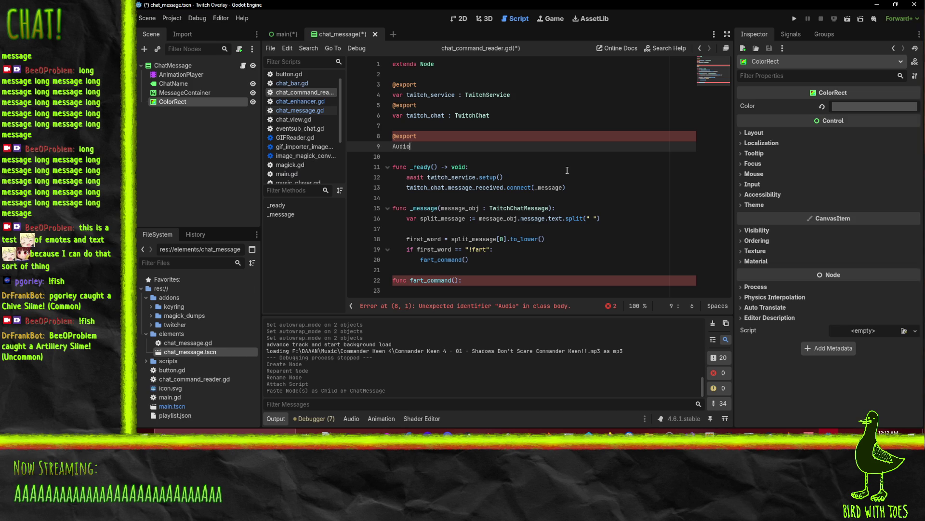
{"action": "type", "text": "Stream"}
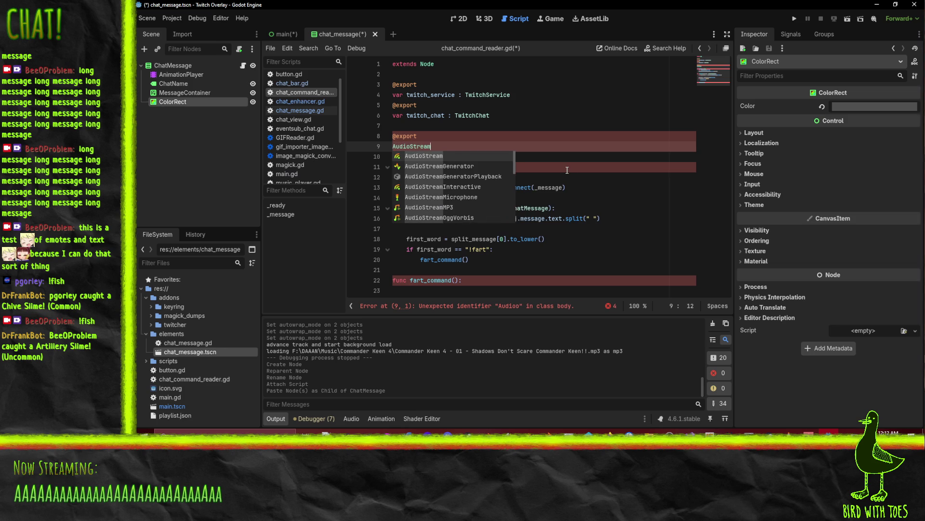
{"action": "type", "text": "Pl"}
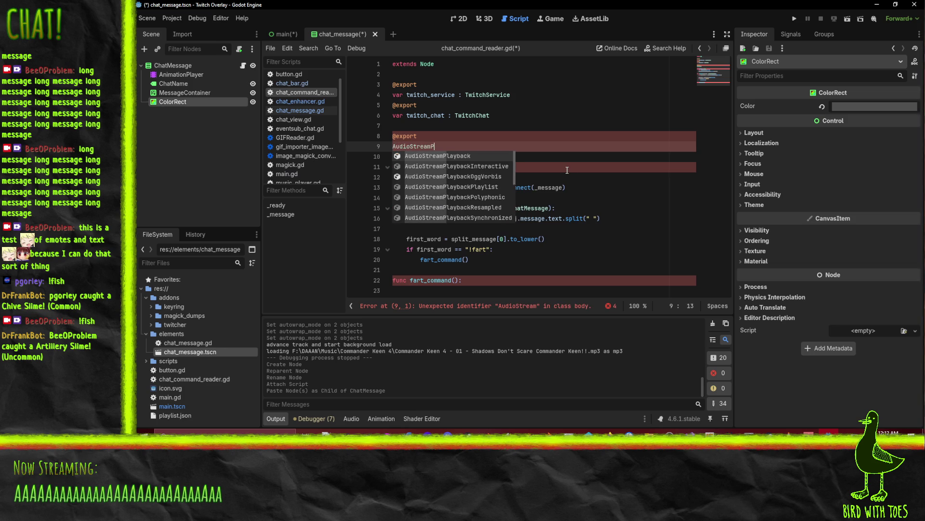
{"action": "key", "text": "BackSpace"}
{"action": "key", "text": "BackSpace"}
{"action": "type", "text": "."}
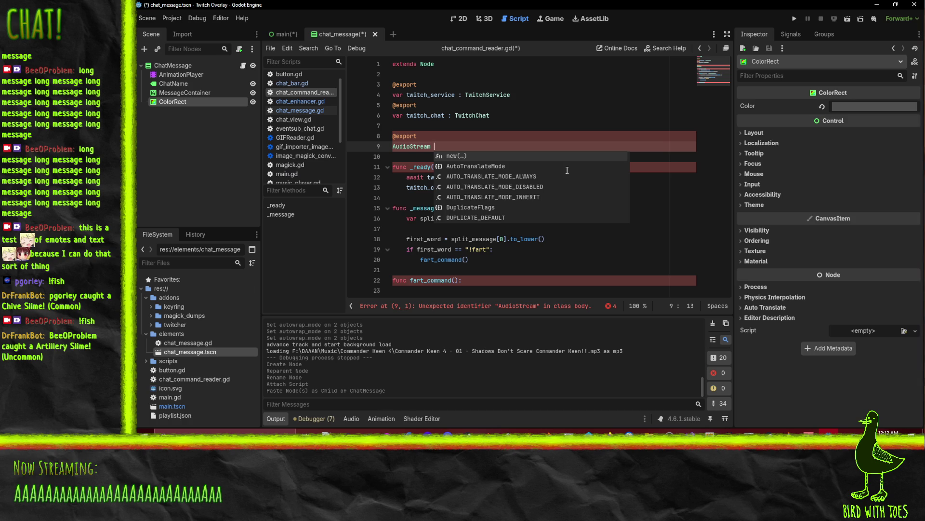
{"action": "key", "text": "Home"}
{"action": "type", "text": "var "}
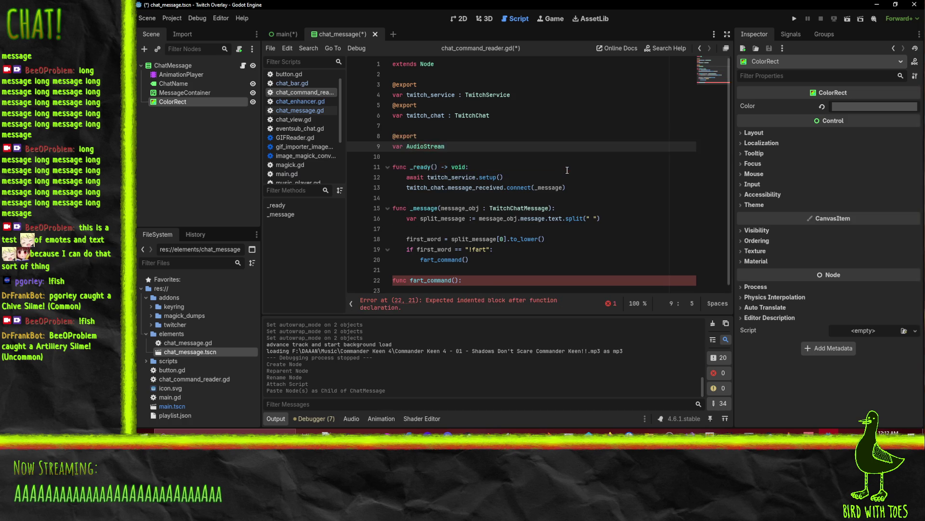
{"action": "type", "text": "so"}
{"action": "type", "text": "und_"}
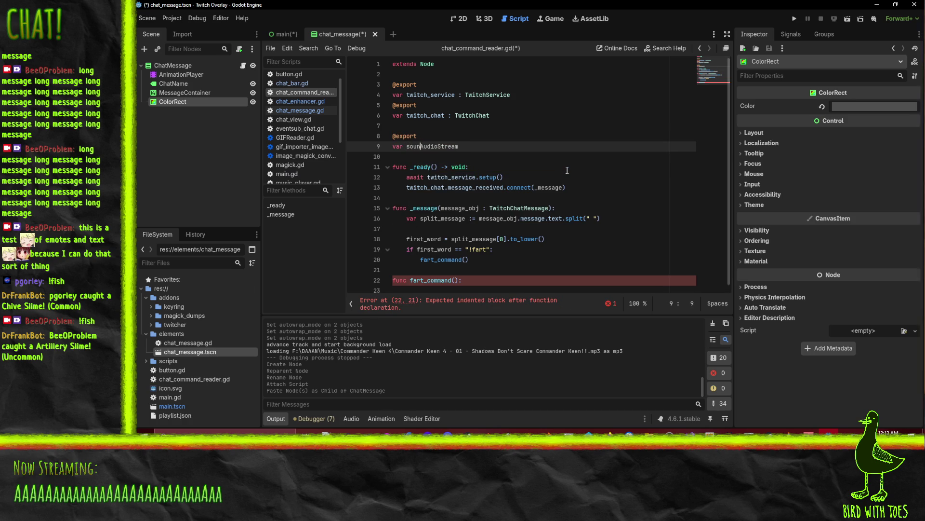
{"action": "type", "text": "player :"}
{"action": "key", "text": "End"}
{"action": "key", "text": "Return"}
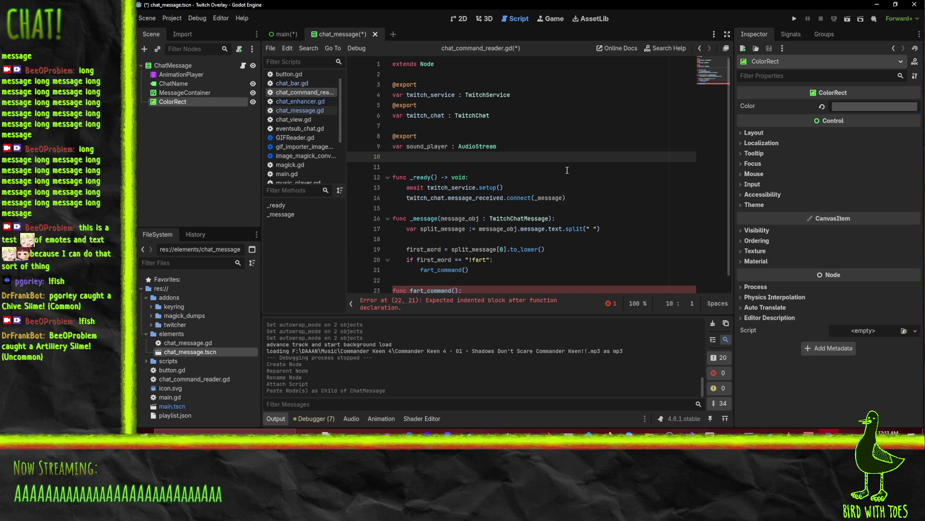
{"action": "type", "text": "@export"}
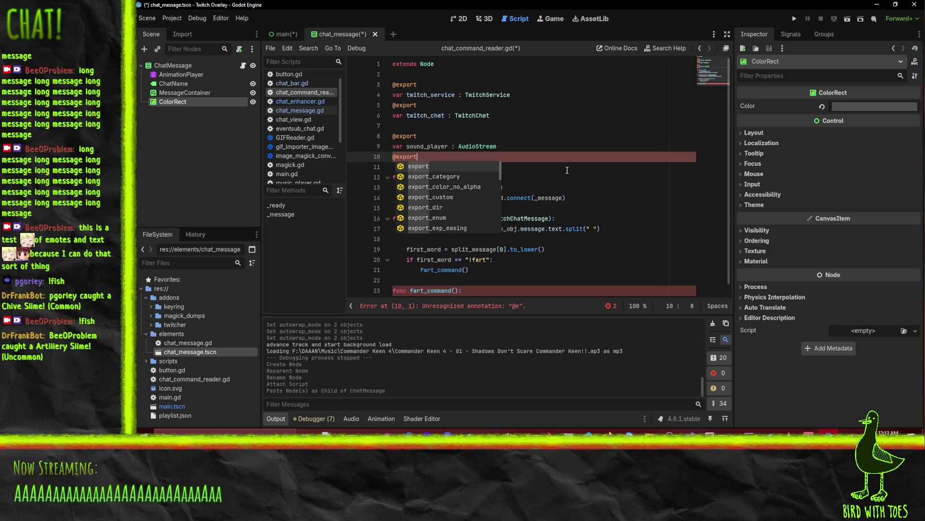
{"action": "key", "text": "Return"}
{"action": "key", "text": "Return"}
{"action": "type", "text": "var "}
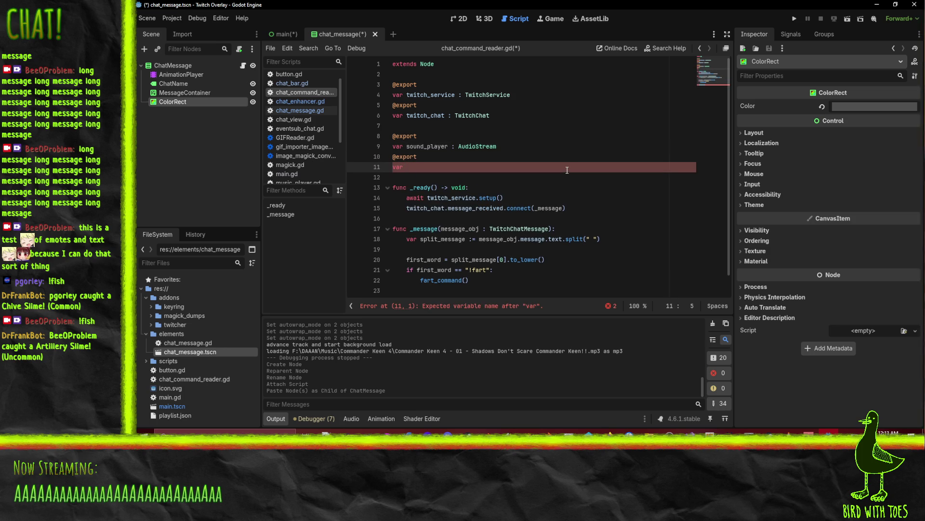
{"action": "type", "text": "sound"}
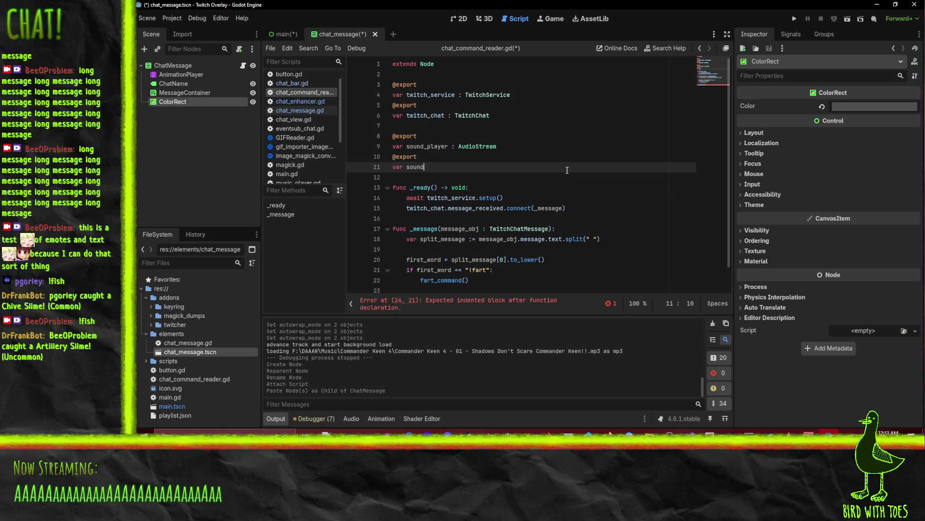
{"action": "type", "text": "s : Dictionary"}
{"action": "type", "text": "["}
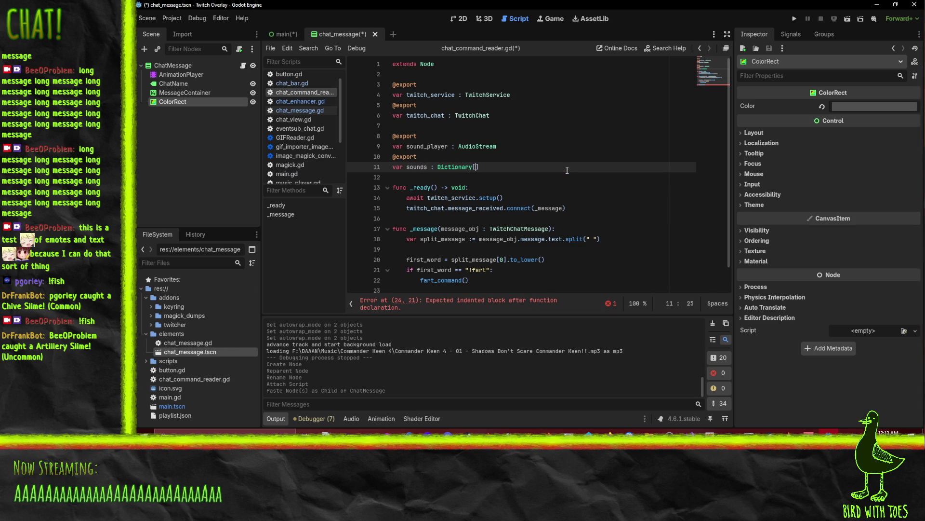
{"action": "key", "text": "BackSpace"}
{"action": "type", "text": "<s"}
{"action": "type", "text": "trin"}
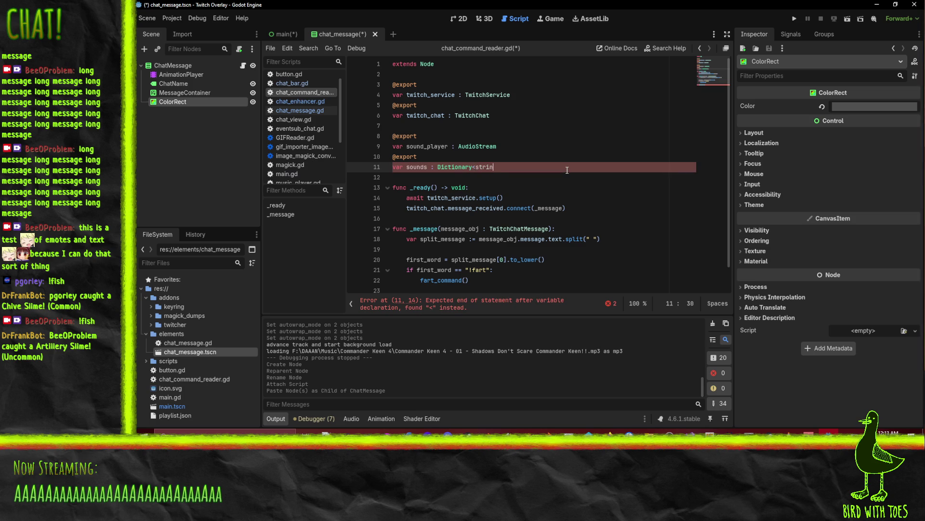
{"action": "type", "text": "g, Audio"}
{"action": "type", "text": "Stream"}
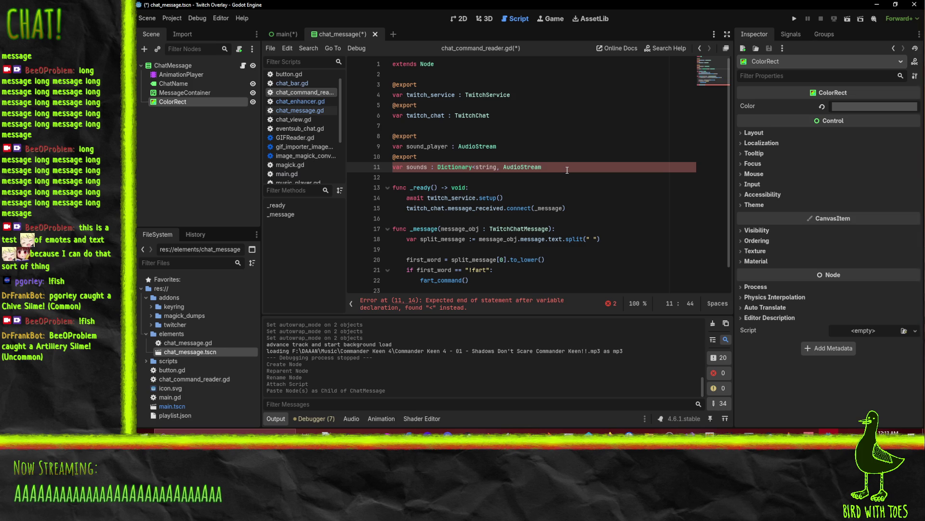
{"action": "type", "text": ">"}
{"action": "key", "text": "Up"}
{"action": "key", "text": "Up"}
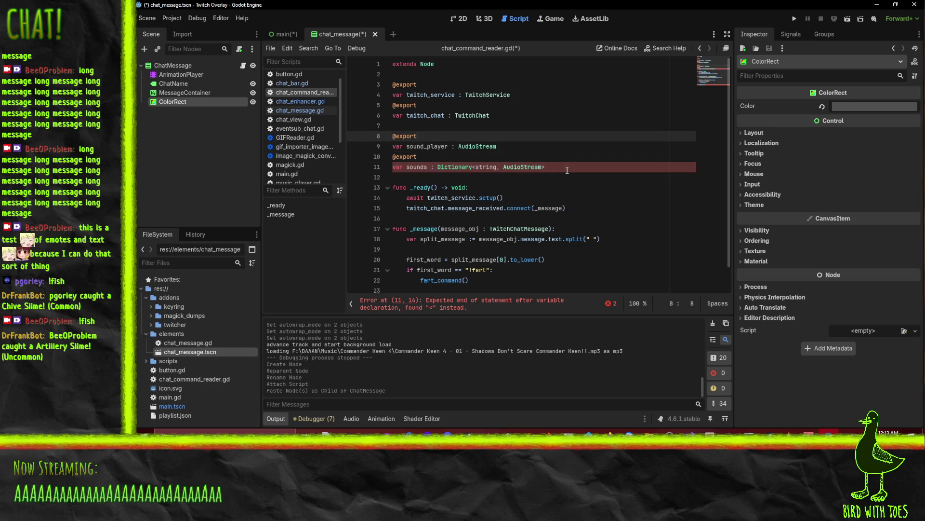
{"action": "type", "text": "Player"}
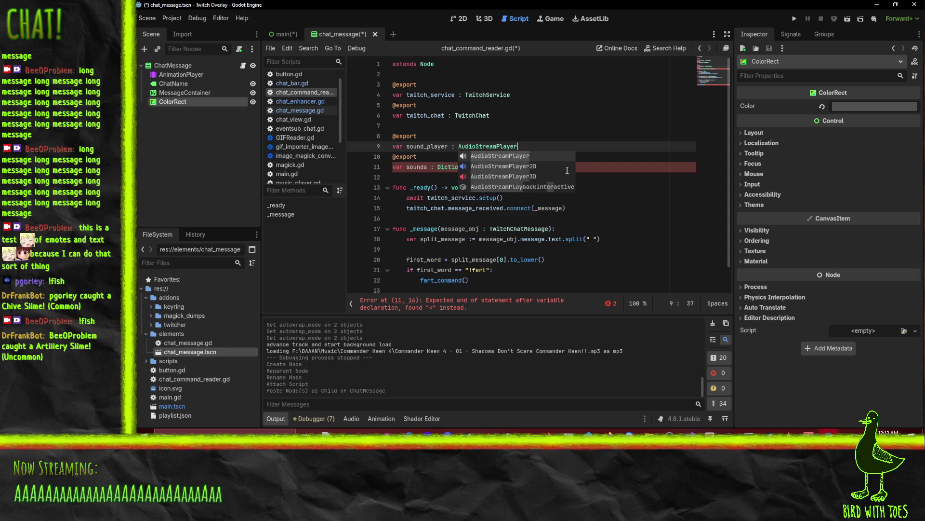
{"action": "key", "text": "Left"}
{"action": "key", "text": "Left"}
{"action": "key", "text": "Left"}
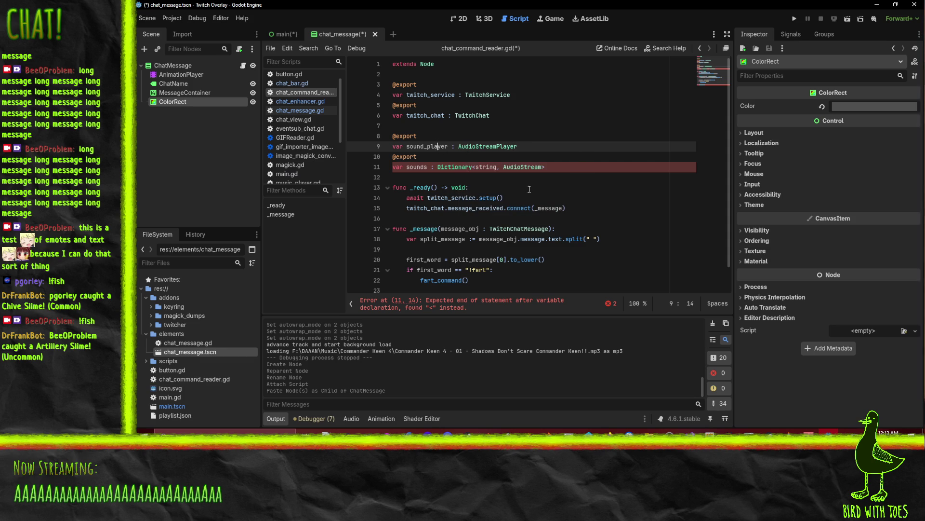
{"action": "double_click", "coordinate": [446, 167]}
{"action": "key", "text": "ctrl+c"}
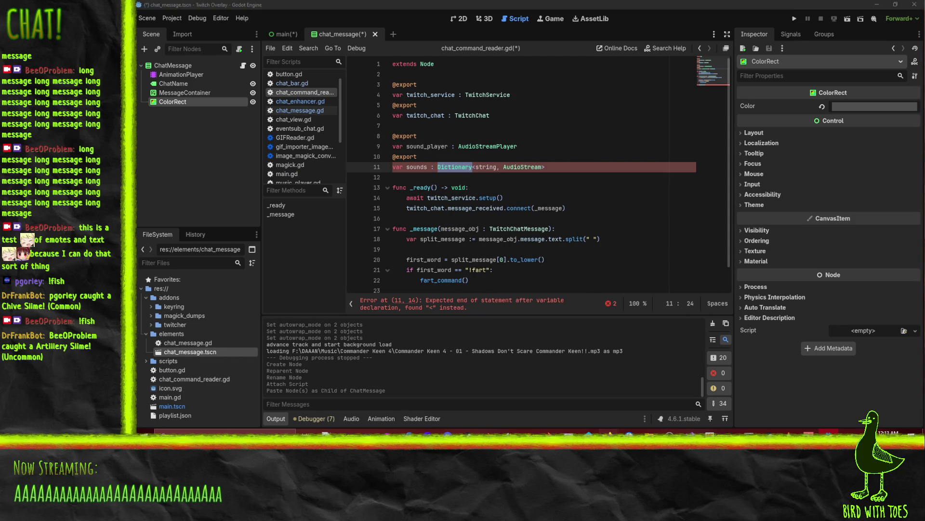
Search the Godot docs for Dictionary and open the C# collections Dictionary entry
{"action": "mouse_move", "coordinate": [611, 431]}
{"action": "left_click", "coordinate": [622, 400]}
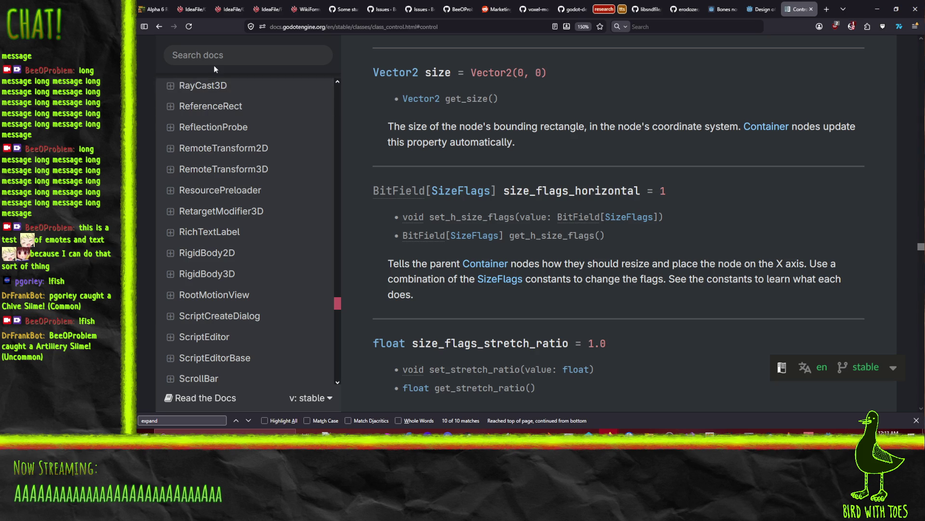
{"action": "key", "text": "slash"}
{"action": "key", "text": "ctrl+v"}
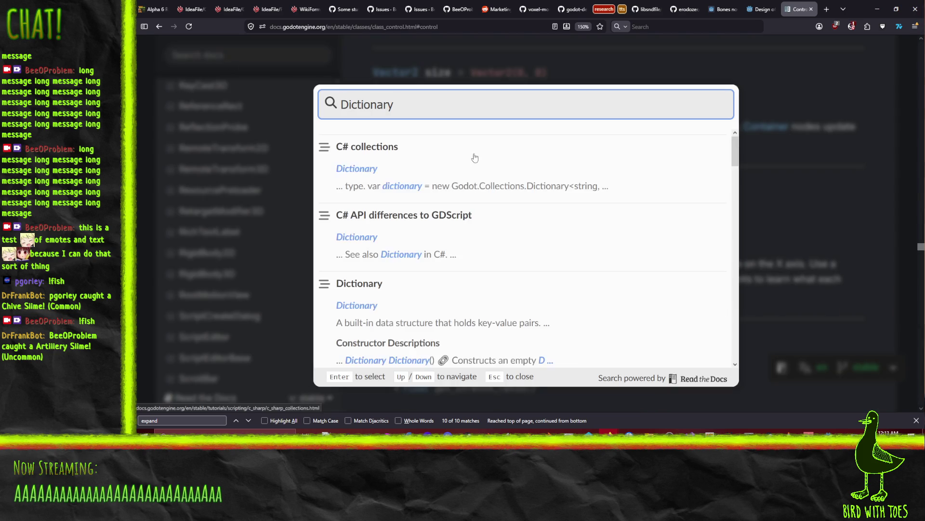
{"action": "left_click", "coordinate": [351, 172]}
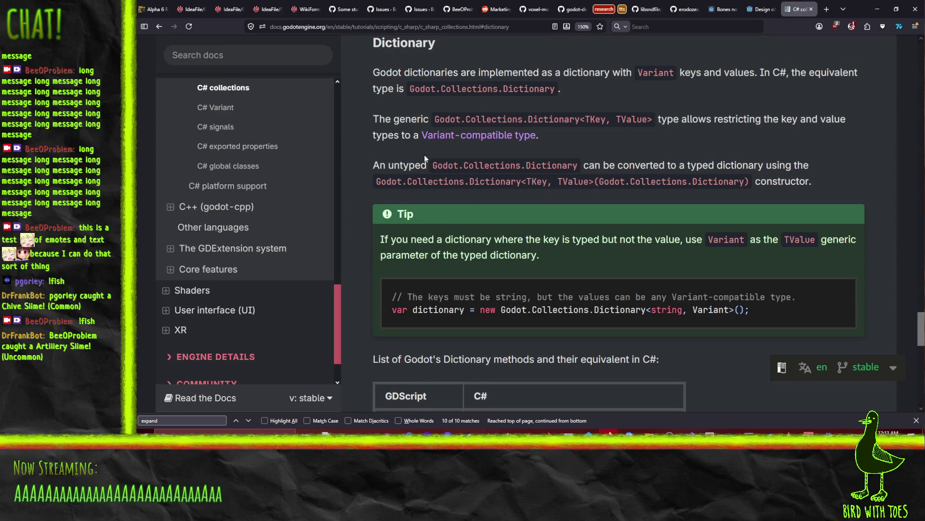
Read through the Dictionary documentation, then minimize the browser
{"action": "scroll", "coordinate": [424, 155], "scroll_direction": "down", "scroll_amount": 10}
{"action": "scroll", "coordinate": [511, 222], "scroll_direction": "down", "scroll_amount": 1}
{"action": "scroll", "coordinate": [511, 225], "scroll_direction": "up", "scroll_amount": 15}
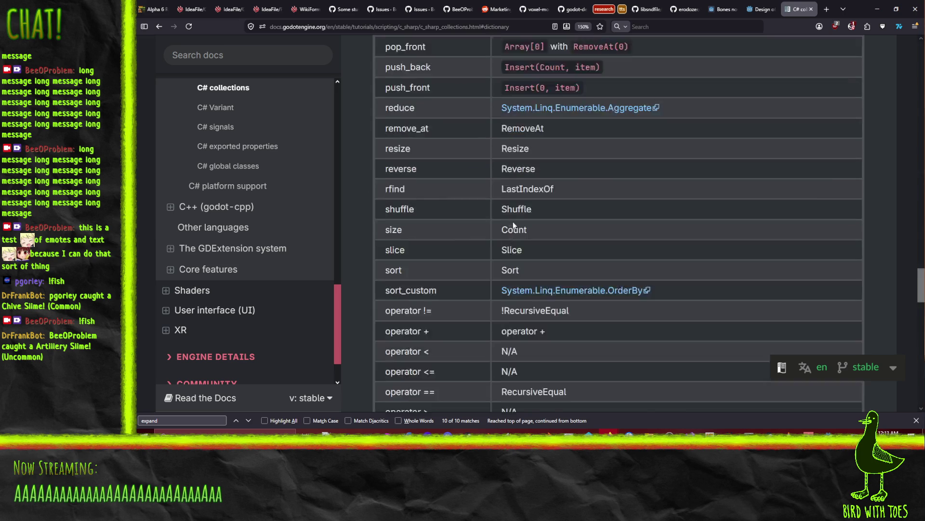
{"action": "scroll", "coordinate": [611, 258], "scroll_direction": "up", "scroll_amount": 10}
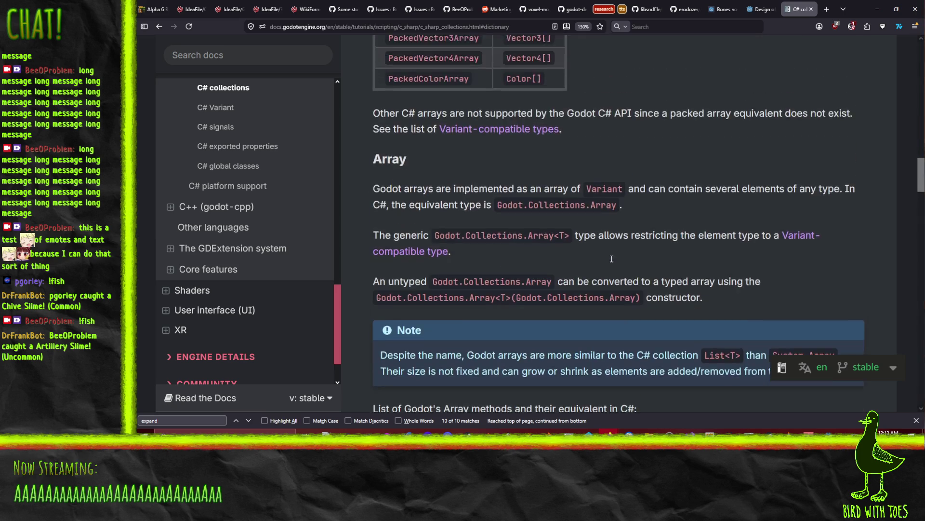
{"action": "scroll", "coordinate": [620, 258], "scroll_direction": "down", "scroll_amount": 10}
{"action": "scroll", "coordinate": [620, 262], "scroll_direction": "down", "scroll_amount": 15}
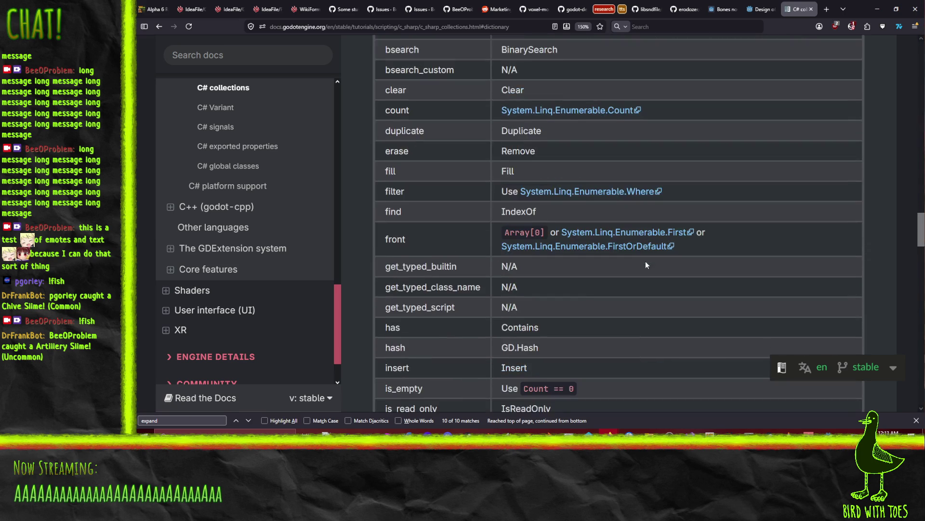
{"action": "scroll", "coordinate": [649, 275], "scroll_direction": "up", "scroll_amount": 5}
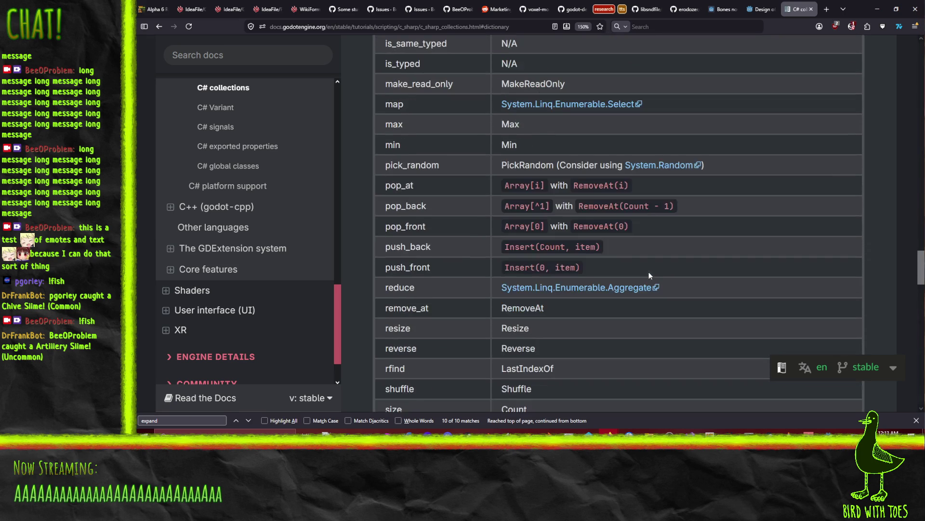
{"action": "scroll", "coordinate": [525, 269], "scroll_direction": "down", "scroll_amount": 10}
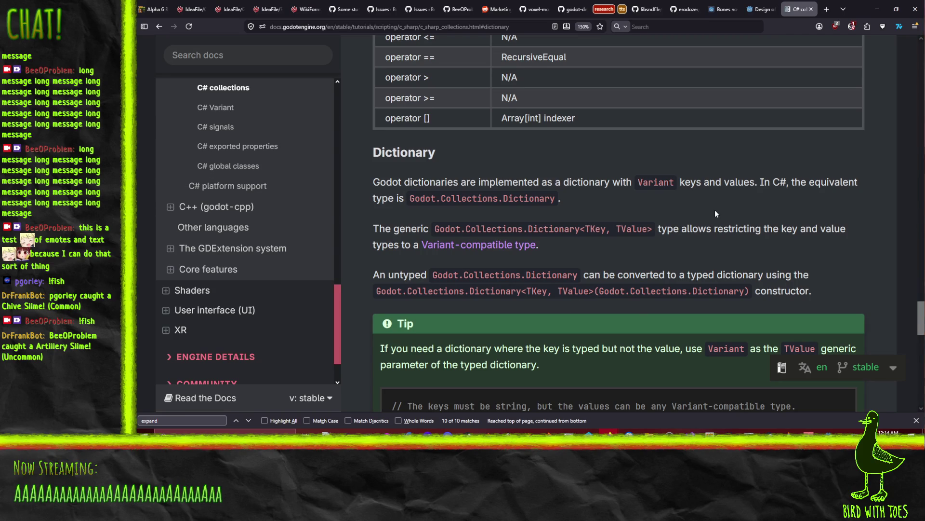
{"action": "scroll", "coordinate": [728, 206], "scroll_direction": "down", "scroll_amount": 5}
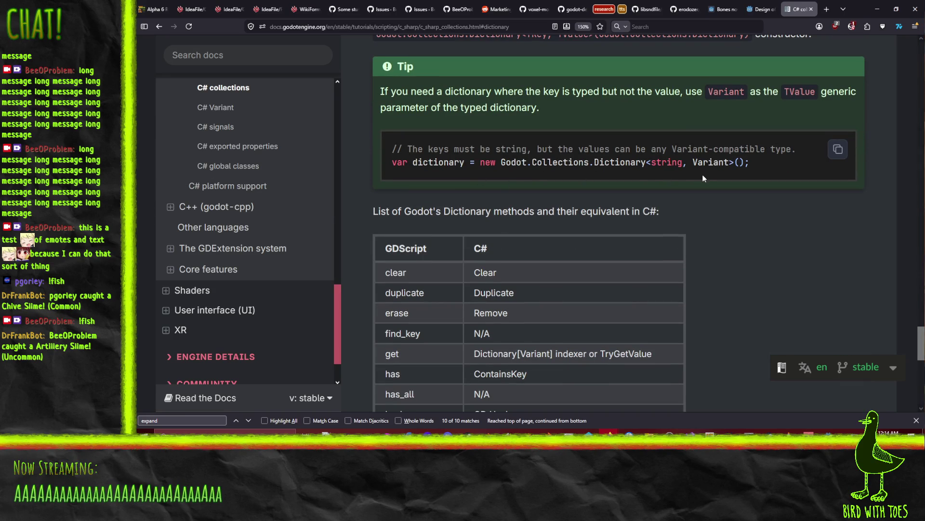
{"action": "scroll", "coordinate": [704, 181], "scroll_direction": "down", "scroll_amount": 8}
{"action": "scroll", "coordinate": [704, 180], "scroll_direction": "up", "scroll_amount": 7}
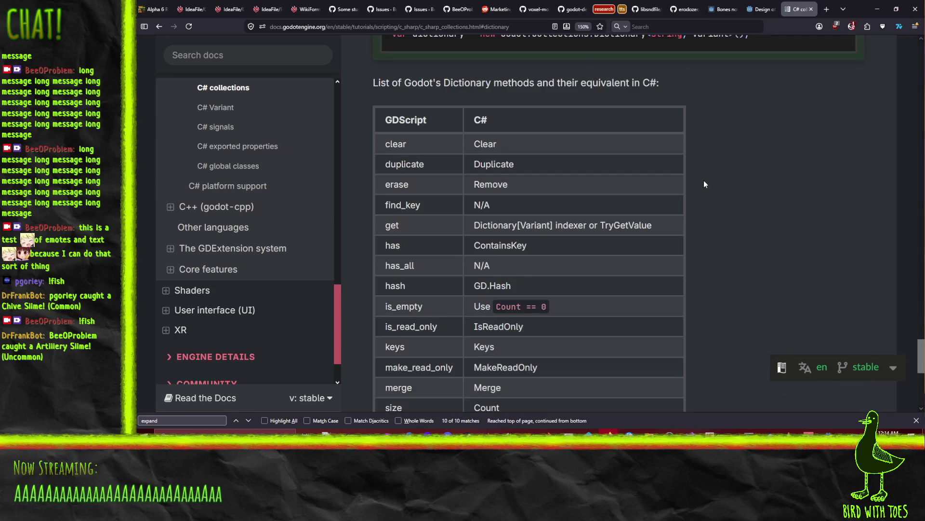
{"action": "scroll", "coordinate": [712, 183], "scroll_direction": "down", "scroll_amount": 7}
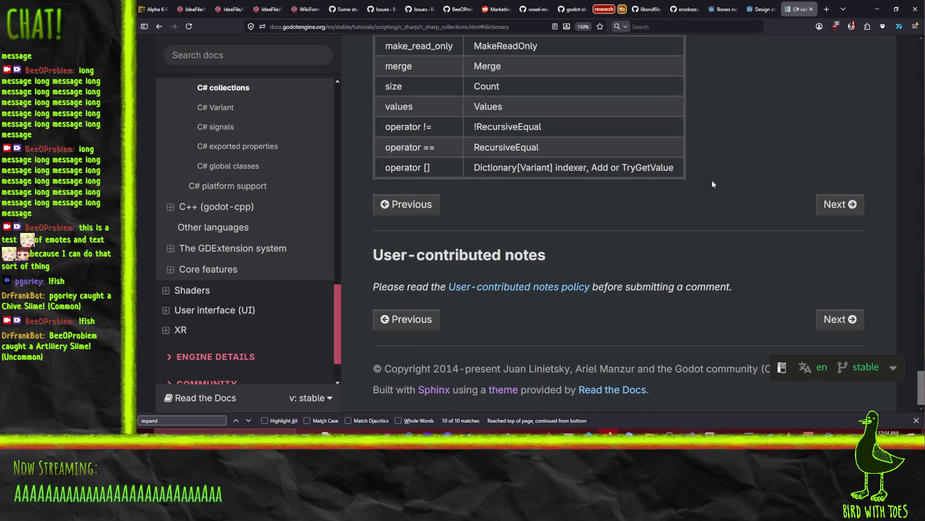
{"action": "left_click", "coordinate": [877, 10]}
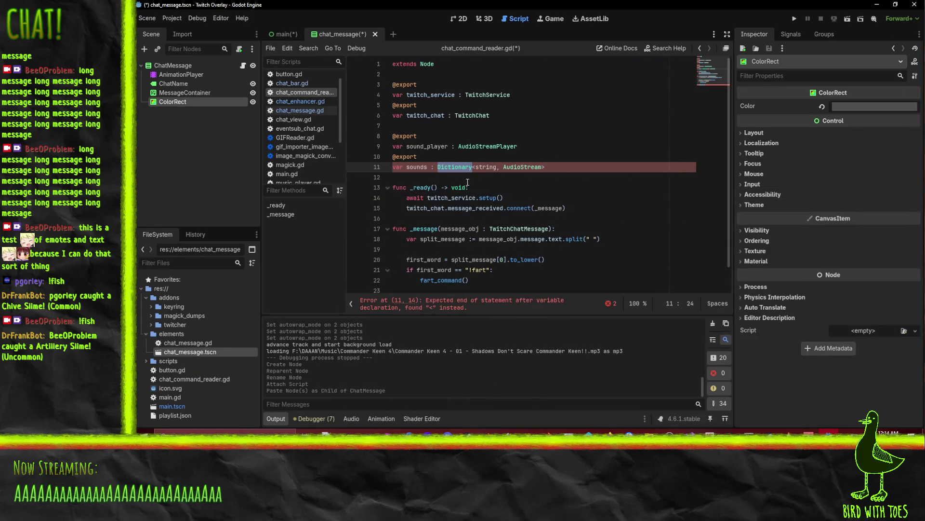
Replace the angle brackets on line 11 so it reads Dictionary[string, AudioStream]
{"action": "key", "text": "BackSpace"}
{"action": "type", "text": "["}
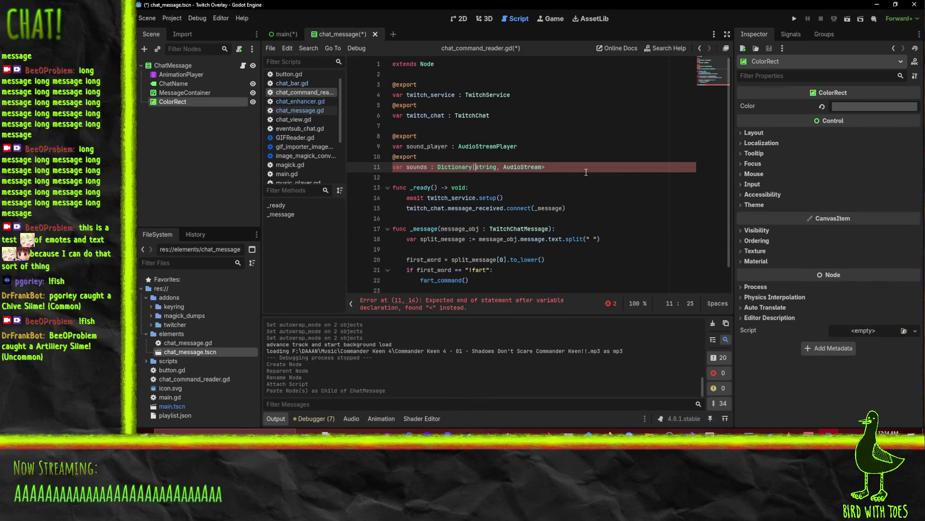
{"action": "key", "text": "End"}
{"action": "key", "text": "BackSpace"}
{"action": "type", "text": "]"}
{"action": "key", "text": "Up"}
{"action": "key", "text": "Down"}
{"action": "key", "text": "Down"}
{"action": "key", "text": "Down"}
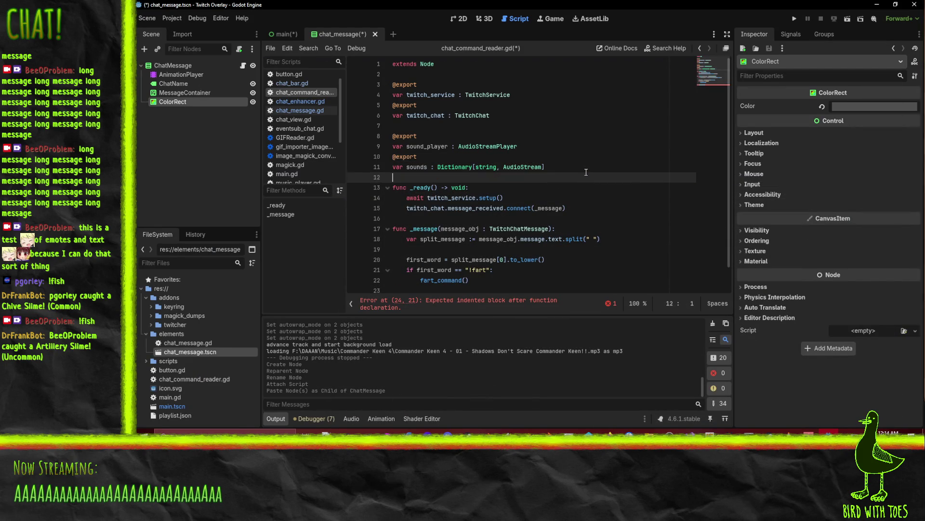
{"action": "scroll", "coordinate": [586, 172], "scroll_direction": "down", "scroll_amount": 1}
{"action": "left_click", "coordinate": [534, 171]}
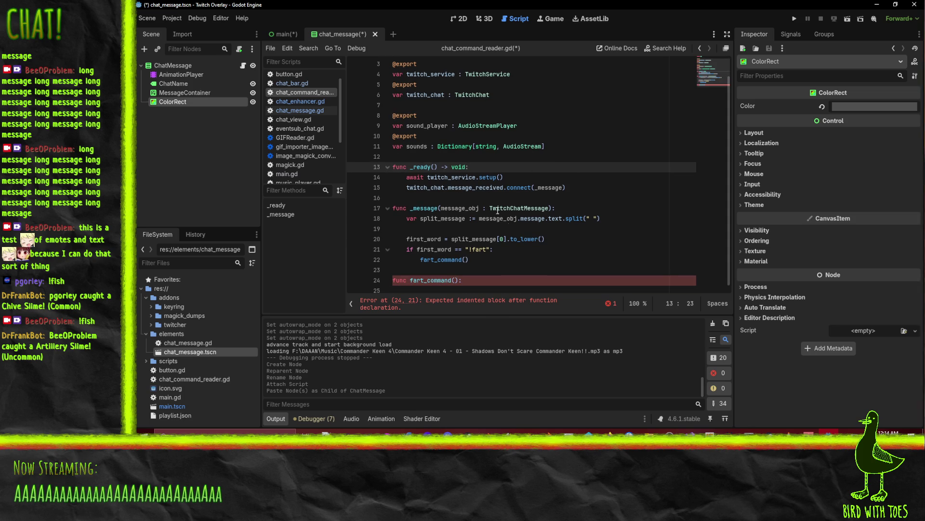
{"action": "left_click", "coordinate": [476, 250]}
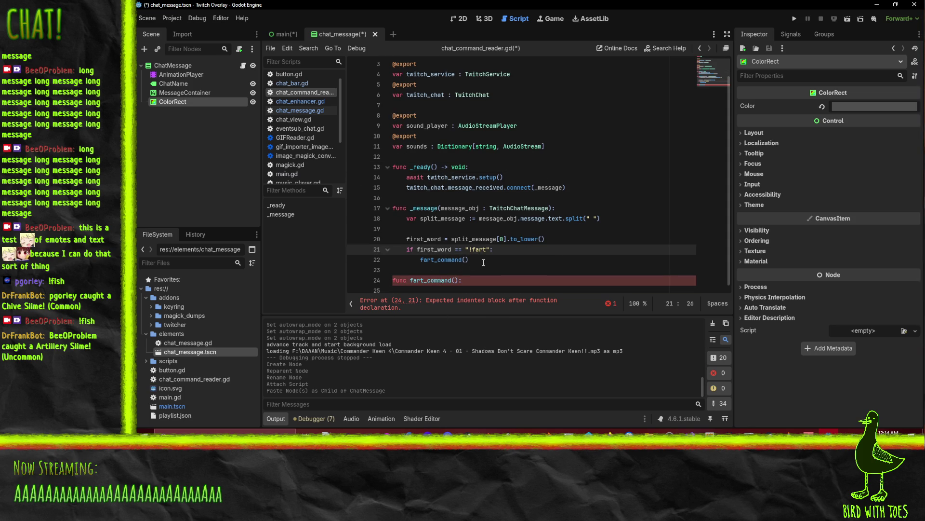
Give fart_command the lines sound_player.stop(), sound_player.stream = sounds["fart"] and sound_player.play()
{"action": "key", "text": "Down"}
{"action": "key", "text": "Down"}
{"action": "key", "text": "Down"}
{"action": "key", "text": "Return"}
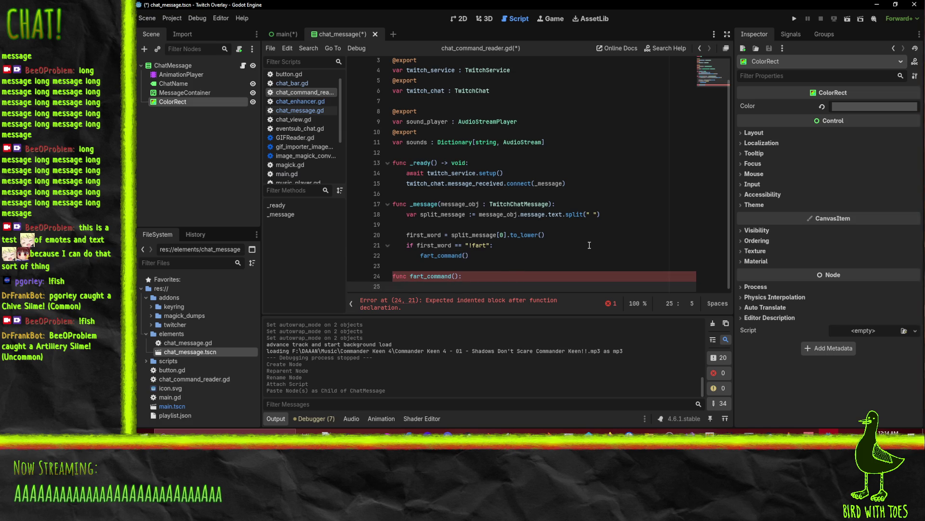
{"action": "type", "text": "sound_player."}
{"action": "type", "text": "stop()"}
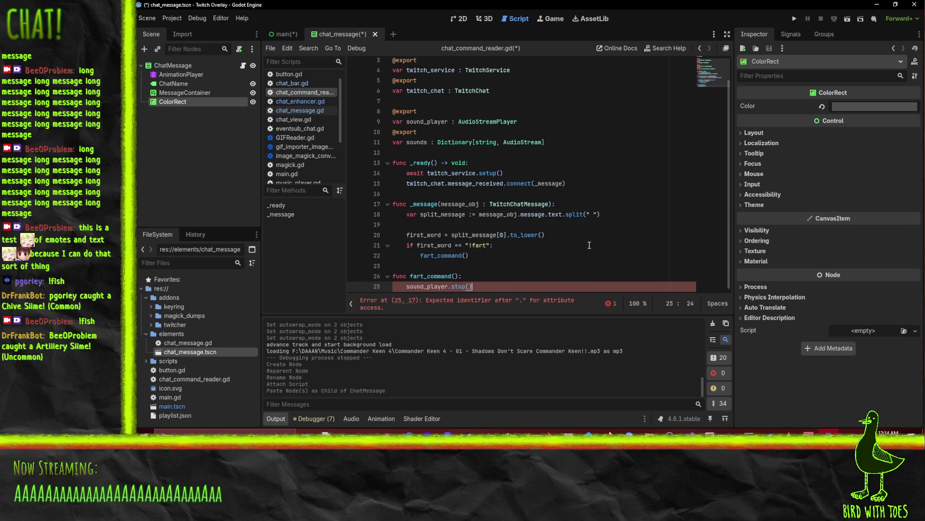
{"action": "key", "text": "Return"}
{"action": "type", "text": "sound_play"}
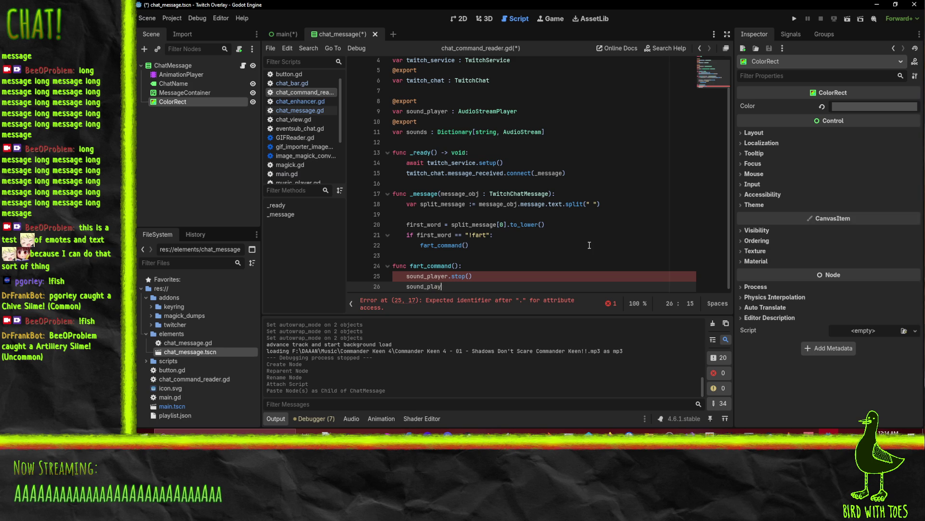
{"action": "type", "text": "er.stream ="}
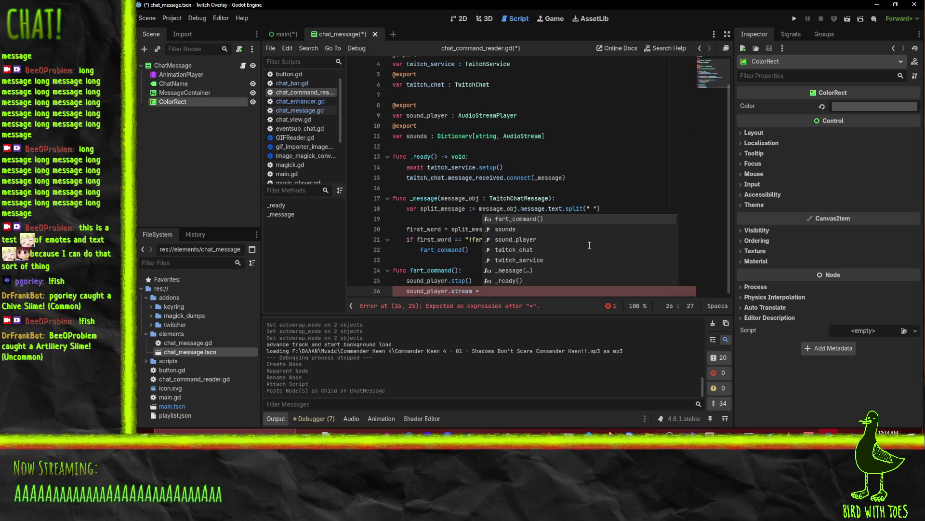
{"action": "type", "text": " sounds[\"af"}
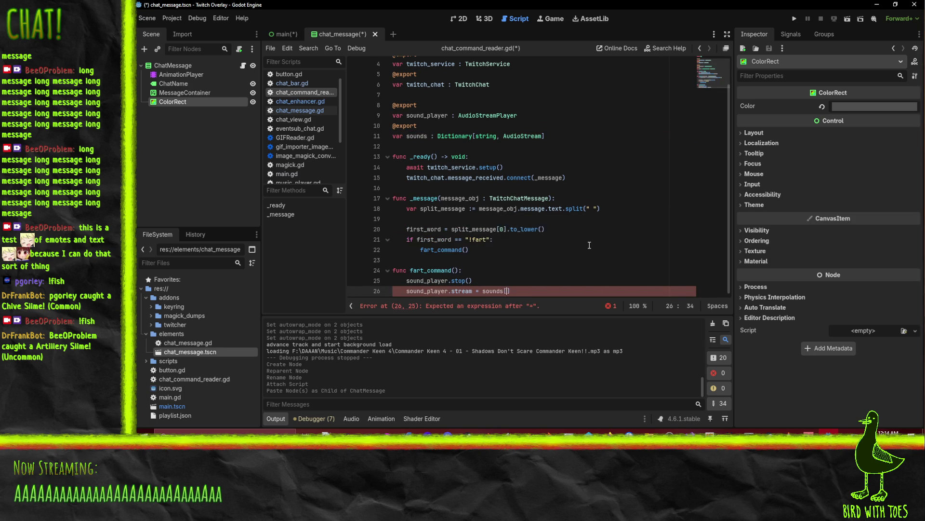
{"action": "key", "text": "BackSpace"}
{"action": "key", "text": "BackSpace"}
{"action": "type", "text": "\"a"}
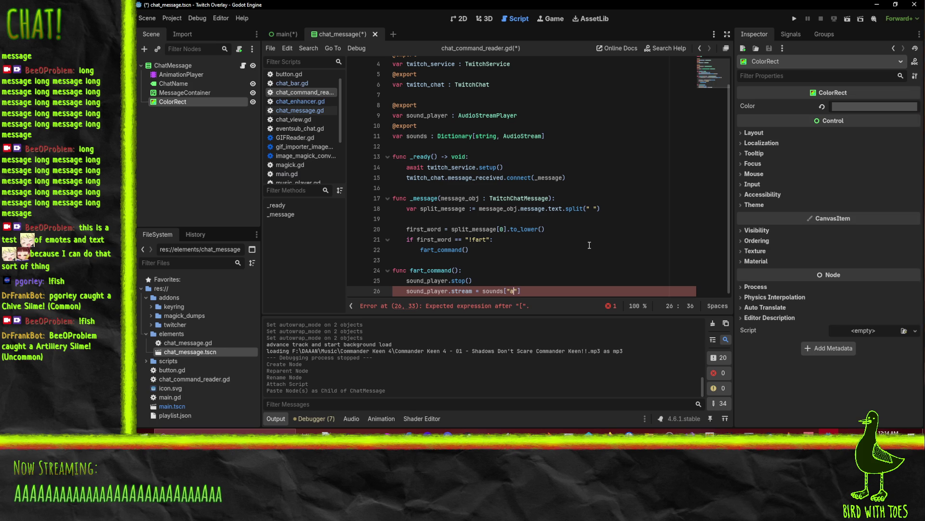
{"action": "type", "text": "fart\"]"}
{"action": "key", "text": "Return"}
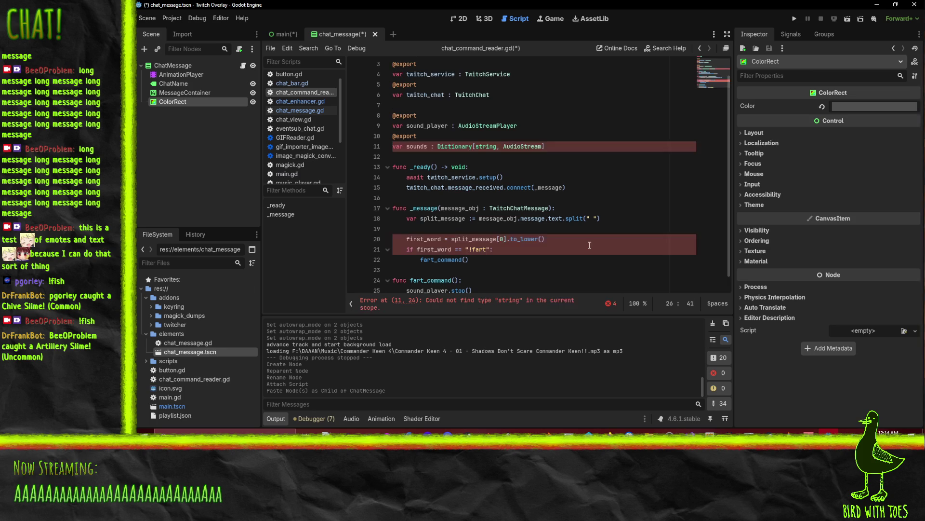
{"action": "type", "text": "sound"}
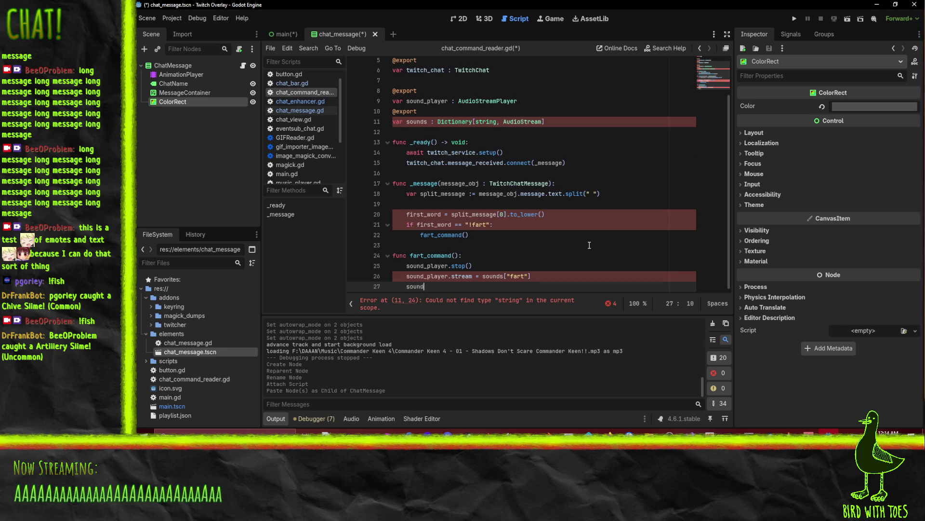
{"action": "type", "text": "_player.play()"}
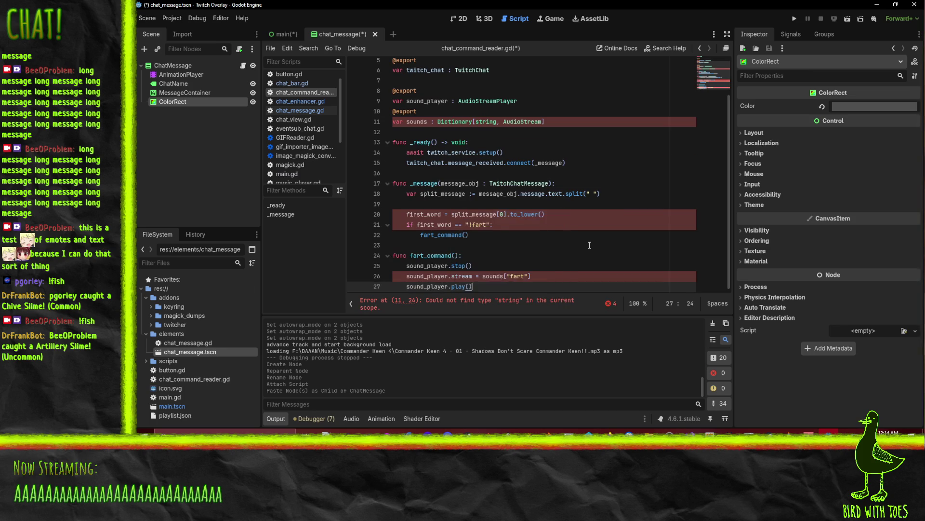
{"action": "left_click", "coordinate": [605, 241]}
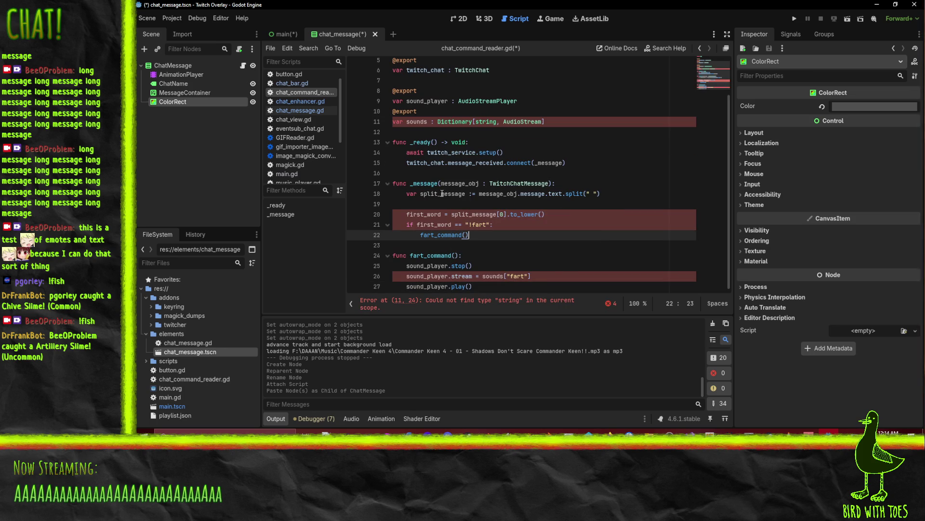
Put 'var' before first_word on line 20 so it becomes a newly declared variable
{"action": "left_click", "coordinate": [406, 216]}
{"action": "type", "text": "var"}
{"action": "left_click", "coordinate": [483, 194]}
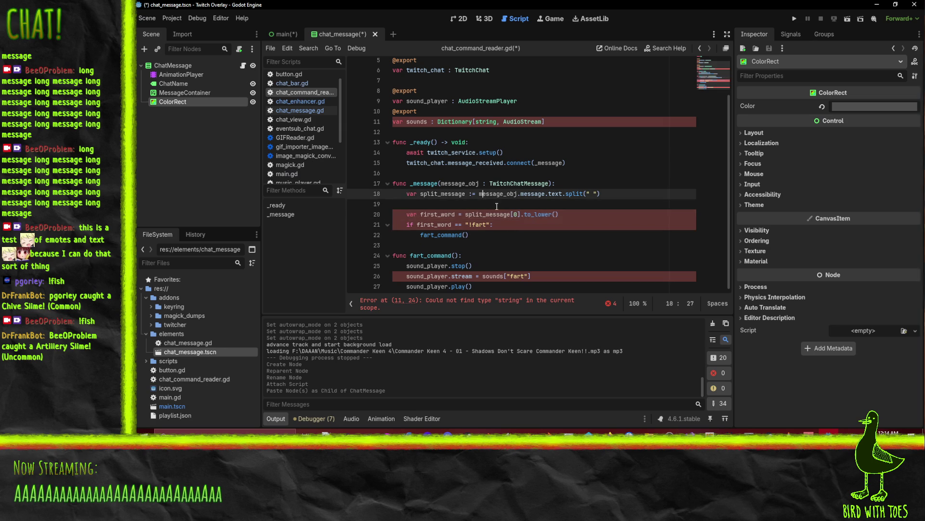
{"action": "left_click", "coordinate": [489, 225]}
{"action": "left_click", "coordinate": [519, 242]}
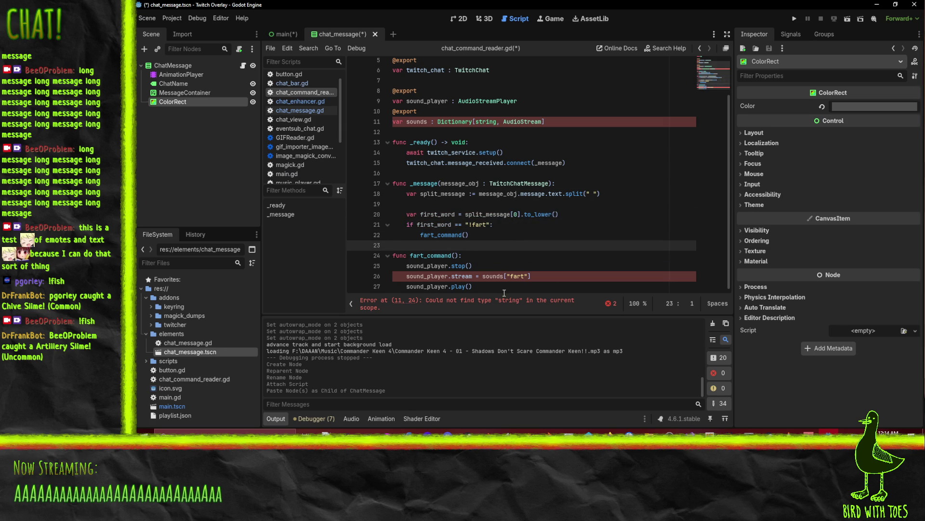
{"action": "left_click", "coordinate": [537, 289]}
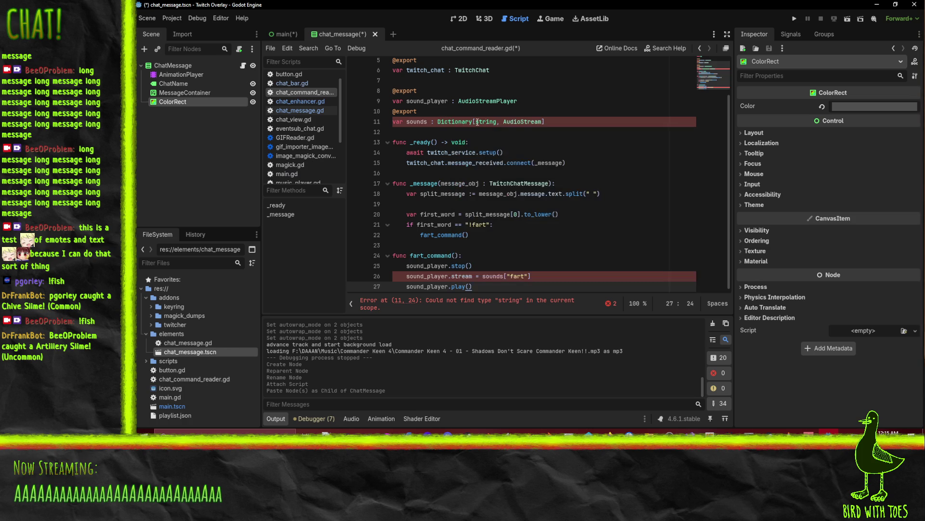
{"action": "mouse_move", "coordinate": [446, 123]}
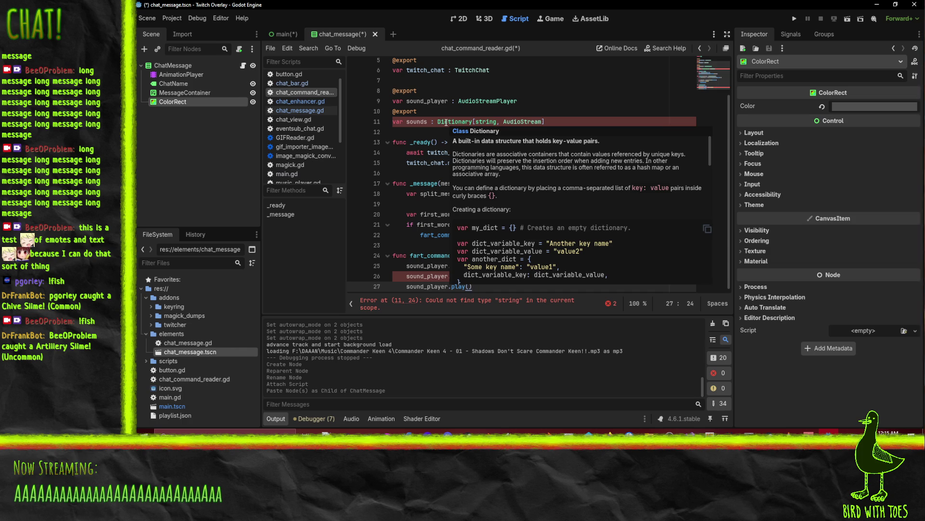
Strip the lowercase string key type from the sounds declaration on line 11
{"action": "left_click", "coordinate": [500, 121]}
{"action": "key", "text": "BackSpace"}
{"action": "type", "text": ":"}
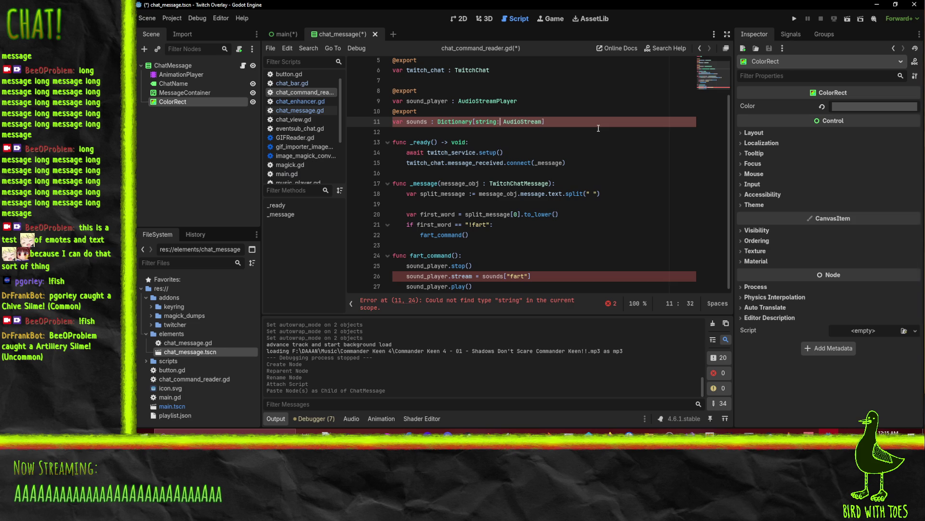
{"action": "left_click", "coordinate": [598, 128]}
{"action": "key", "text": "Up"}
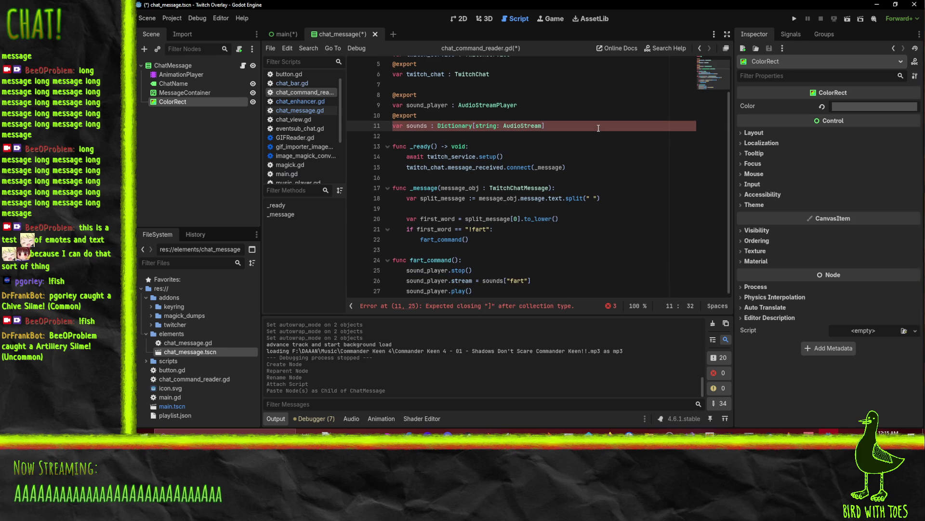
{"action": "key", "text": "BackSpace"}
{"action": "key", "text": "Left"}
{"action": "key", "text": "Left"}
{"action": "key", "text": "Left"}
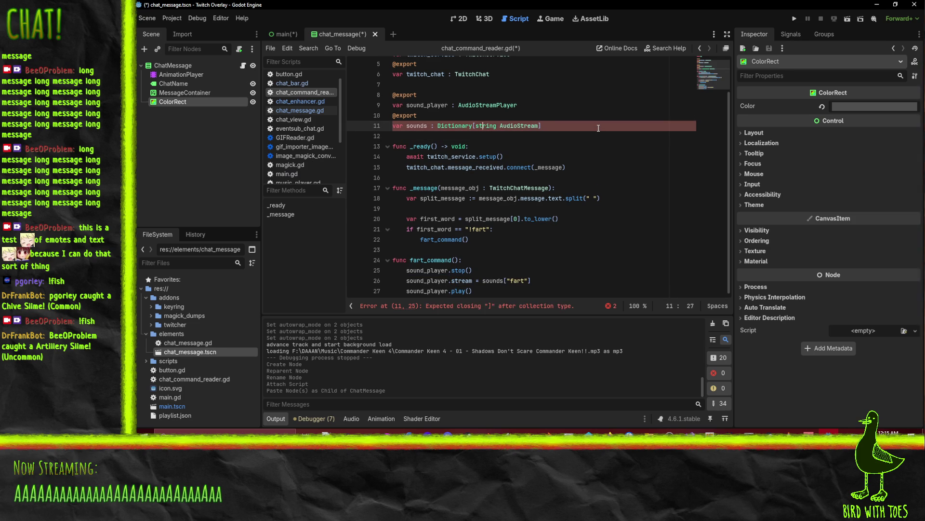
{"action": "key", "text": "Delete"}
{"action": "key", "text": "Delete"}
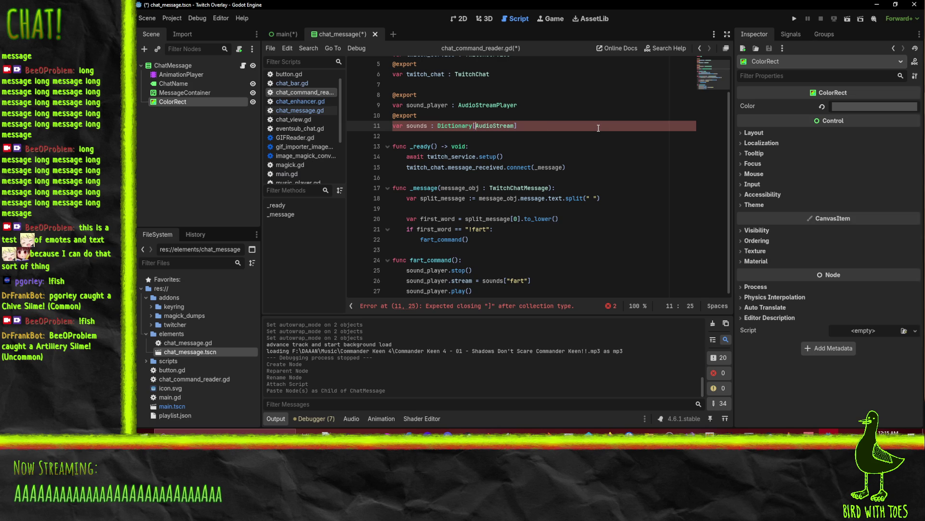
{"action": "key", "text": "Down"}
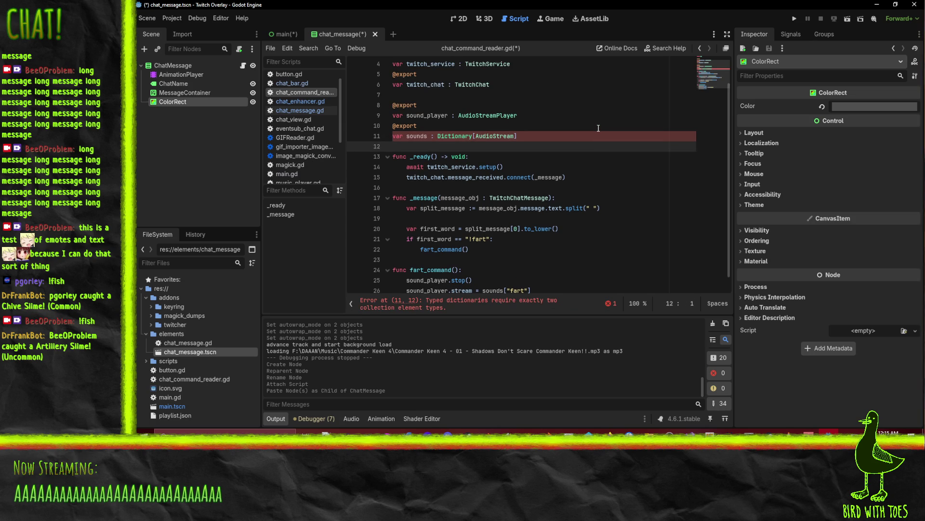
{"action": "key", "text": "Up"}
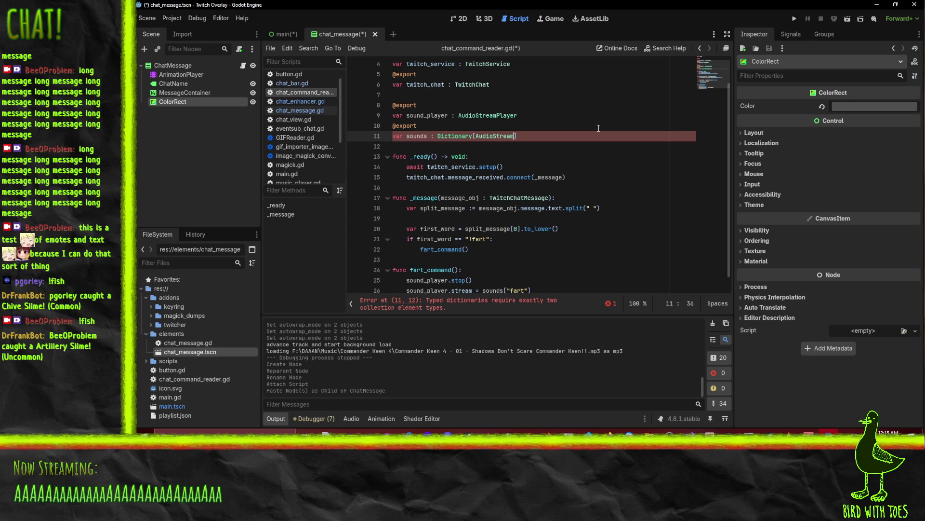
{"action": "key", "text": "ctrl+s"}
Retype the key so sounds reads Dictionary[String, AudioStream], and save the script
{"action": "type", "text": ", string"}
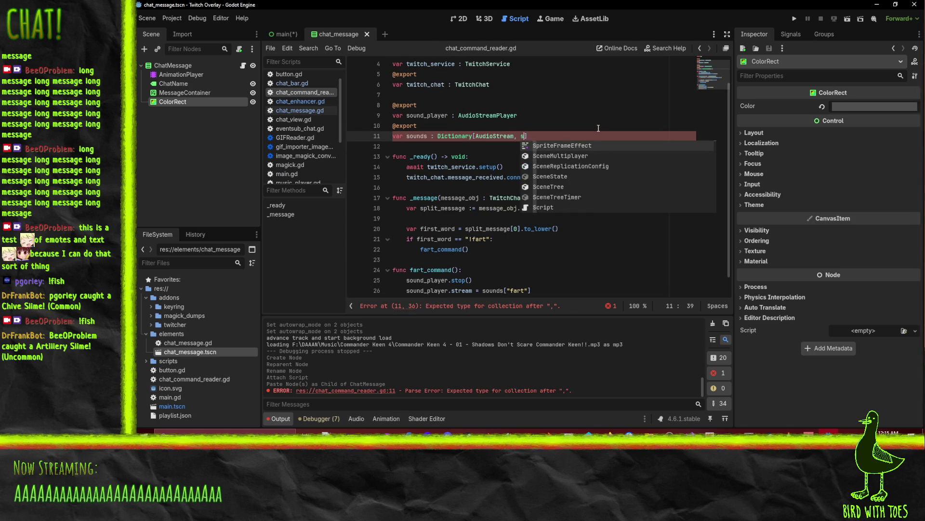
{"action": "left_click", "coordinate": [452, 191]}
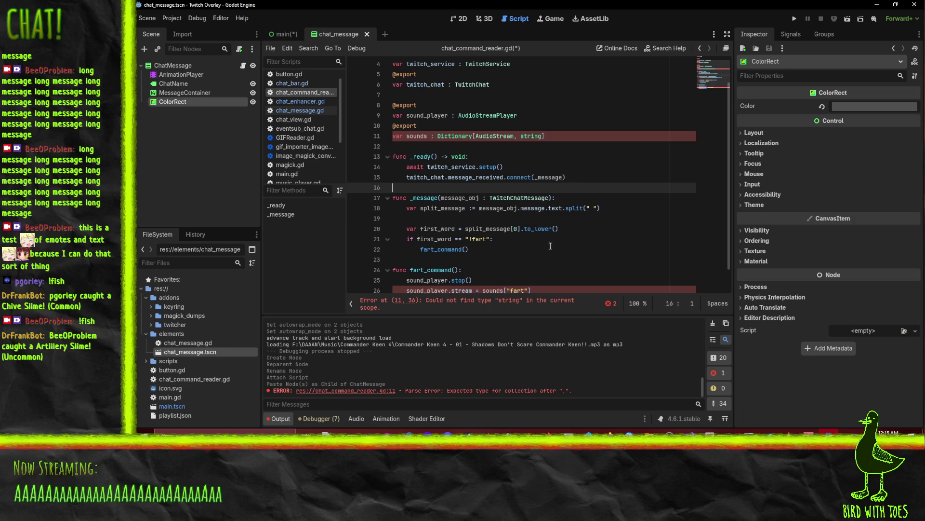
{"action": "left_click", "coordinate": [519, 137]}
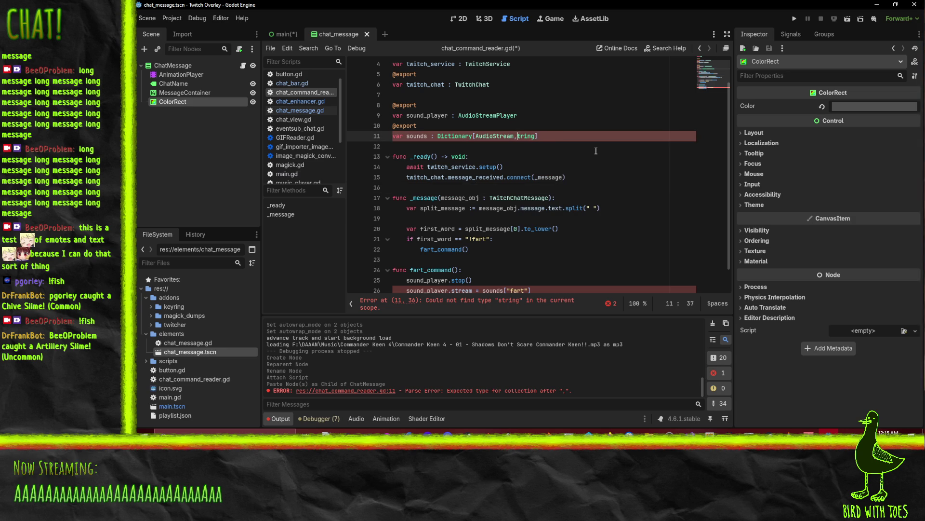
{"action": "key", "text": "Delete"}
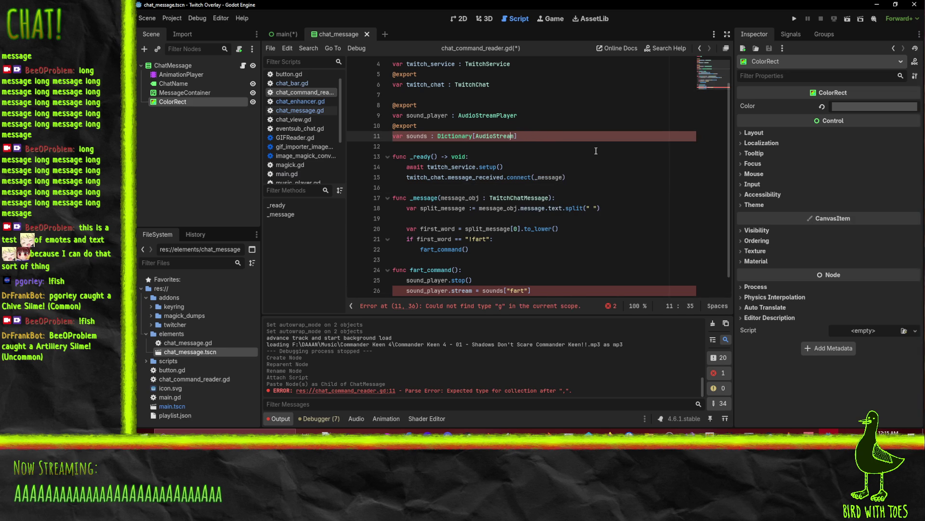
{"action": "key", "text": "Left"}
{"action": "key", "text": "Left"}
{"action": "key", "text": "Left"}
{"action": "type", "text": "ing"}
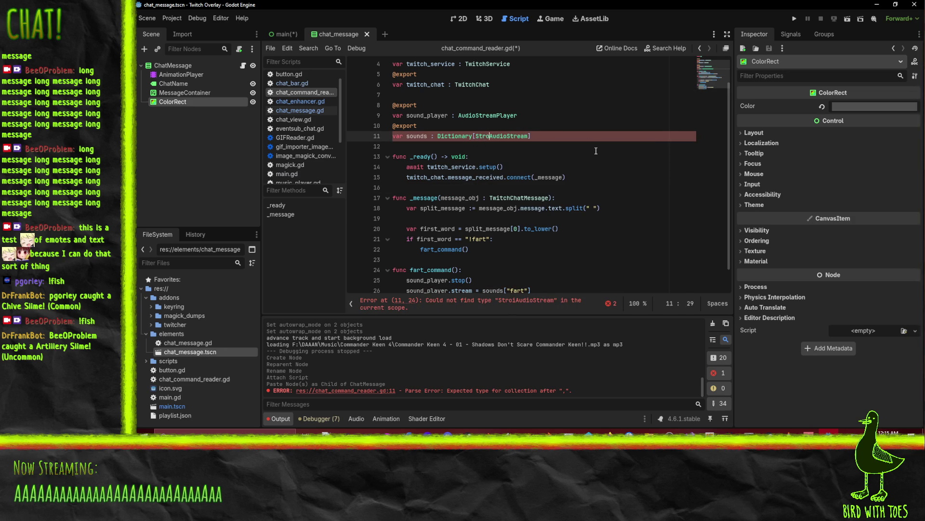
{"action": "key", "text": "BackSpace"}
{"action": "type", "text": "ing,"}
{"action": "left_click", "coordinate": [498, 201]}
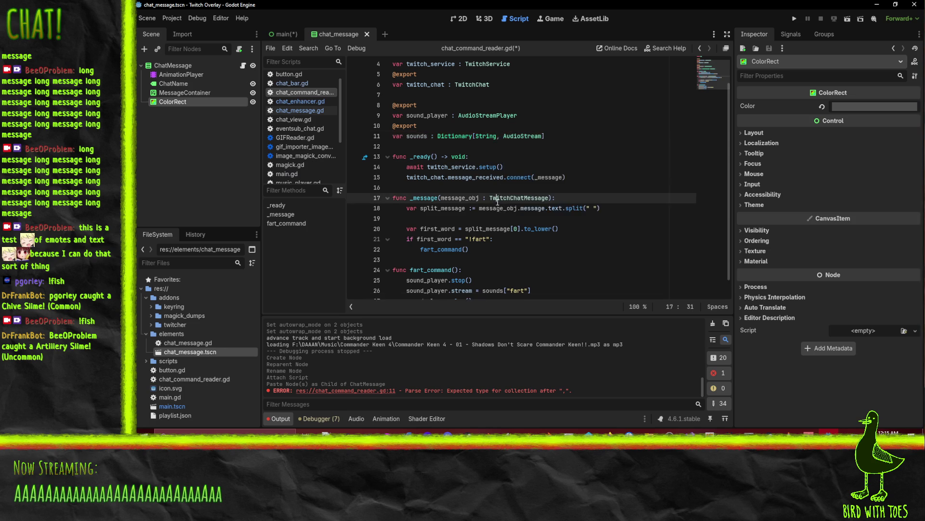
{"action": "scroll", "coordinate": [498, 200], "scroll_direction": "down", "scroll_amount": 1}
{"action": "key", "text": "ctrl+s"}
{"action": "left_click", "coordinate": [530, 251]}
{"action": "left_click", "coordinate": [552, 272]}
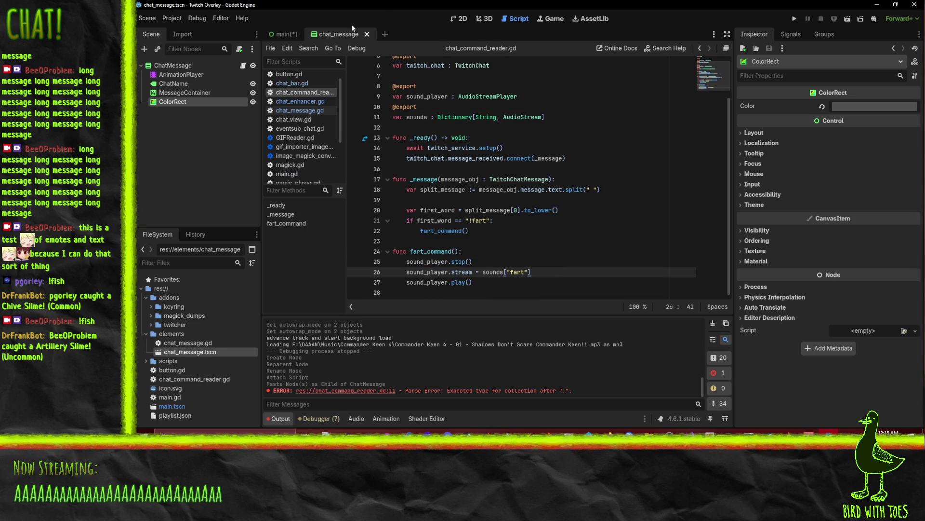
In the Main scene, assign TwitchService and TwitchChat to the reader's Twitch Service and Twitch Chat properties
{"action": "left_click", "coordinate": [288, 36]}
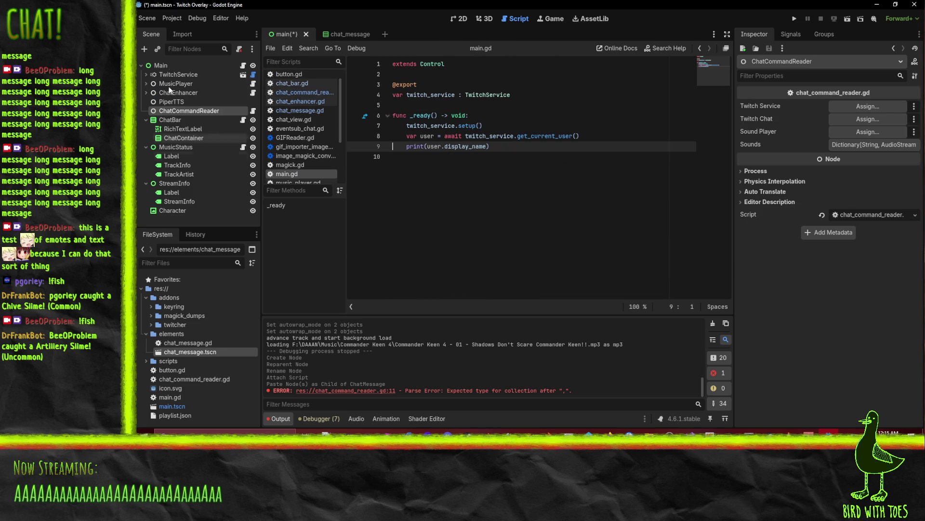
{"action": "left_click", "coordinate": [463, 20]}
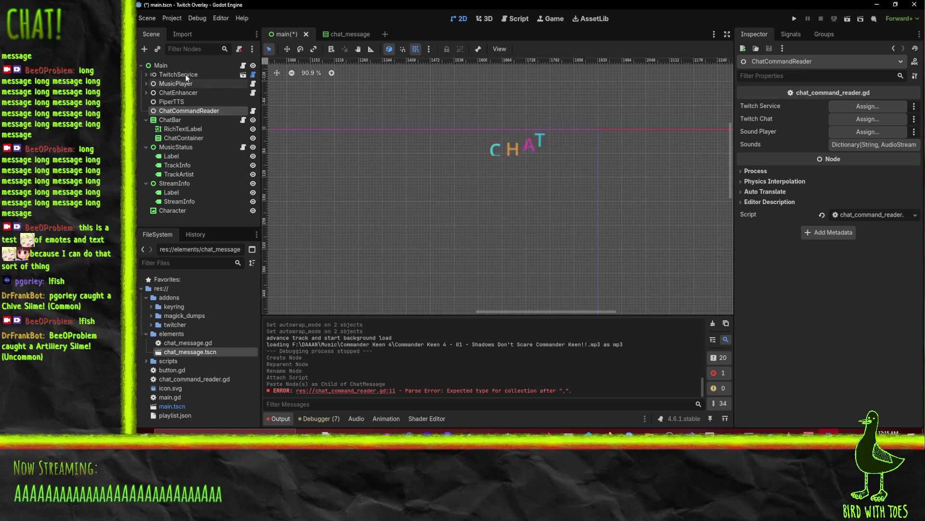
{"action": "left_click_drag", "start_coordinate": [187, 75], "coordinate": [867, 106]}
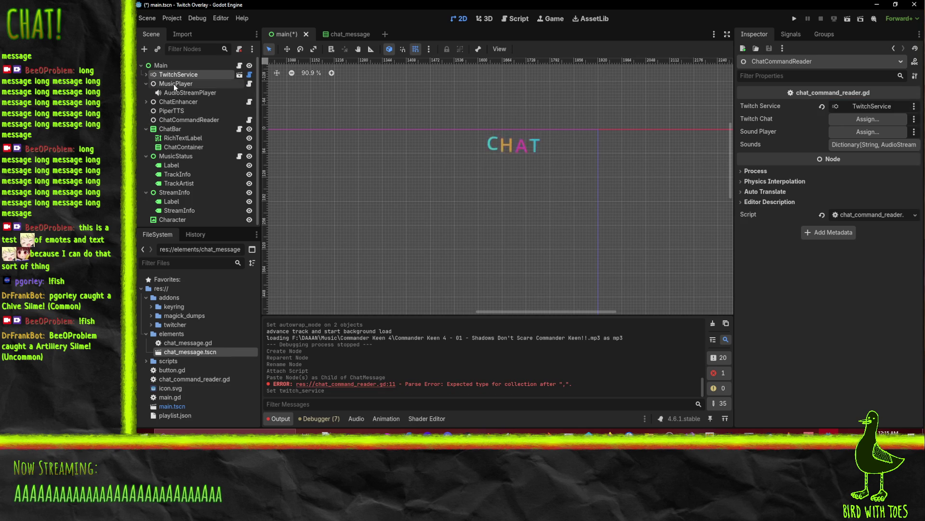
{"action": "left_click", "coordinate": [145, 74]}
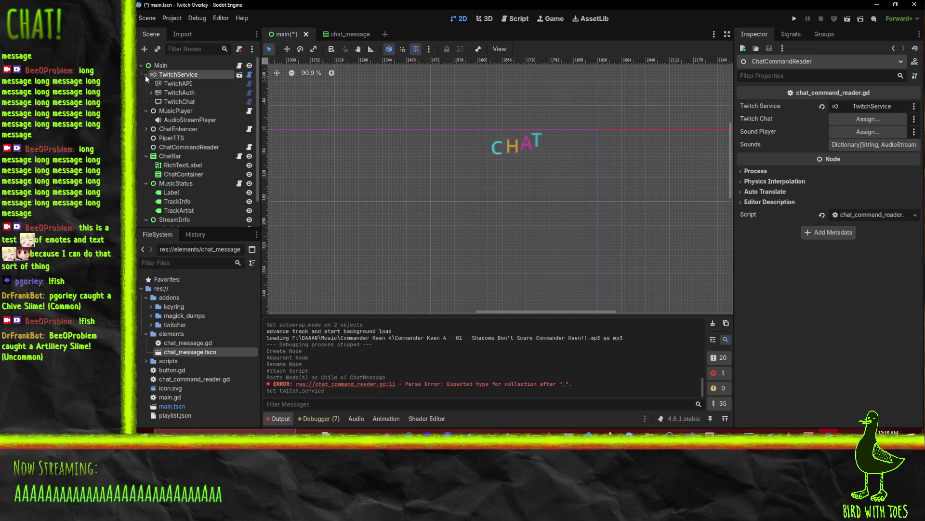
{"action": "mouse_move", "coordinate": [186, 100]}
{"action": "left_mouse_down"}
{"action": "mouse_move", "coordinate": [822, 107]}
{"action": "mouse_move", "coordinate": [870, 125]}
{"action": "left_mouse_up"}
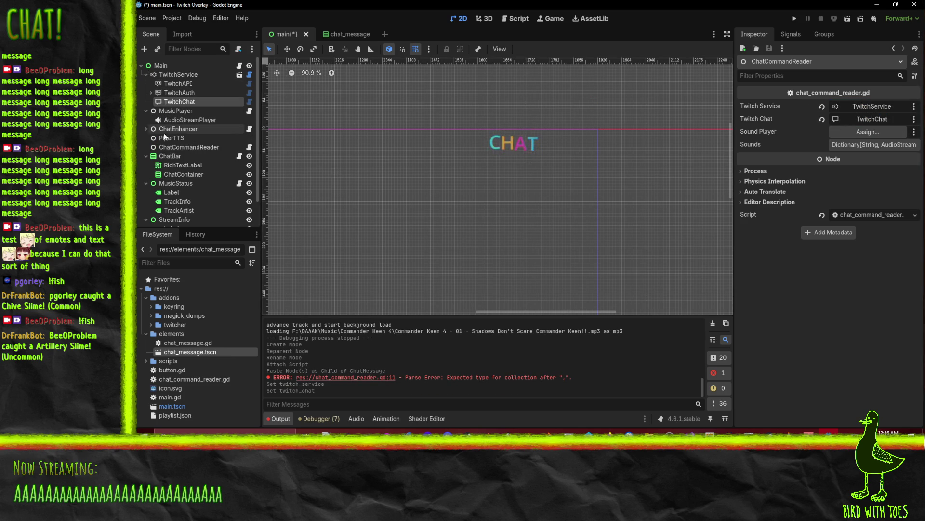
Start adding a child node under ChatCommandReader from the Scene dock
{"action": "right_click", "coordinate": [171, 111]}
{"action": "left_click", "coordinate": [137, 155]}
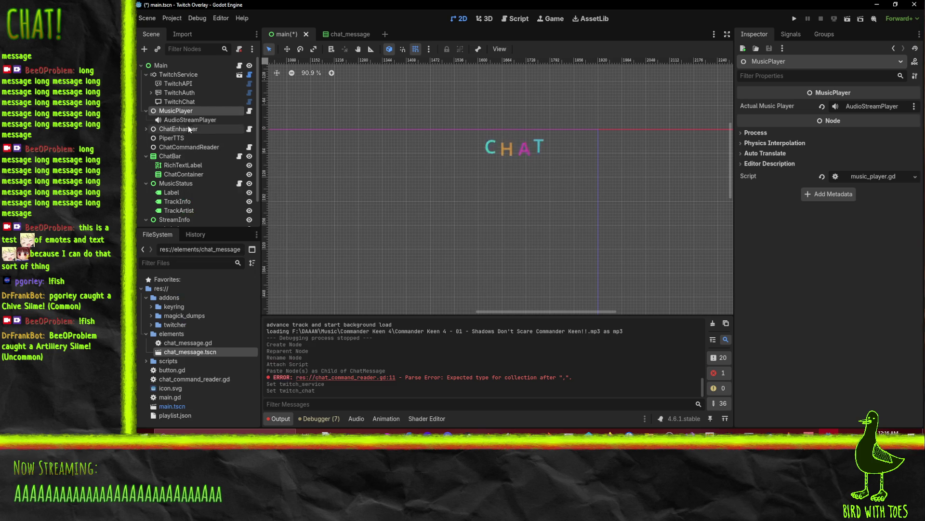
{"action": "left_click", "coordinate": [186, 120]}
{"action": "left_click", "coordinate": [182, 129]}
{"action": "right_click", "coordinate": [182, 128]}
{"action": "left_click", "coordinate": [178, 147]}
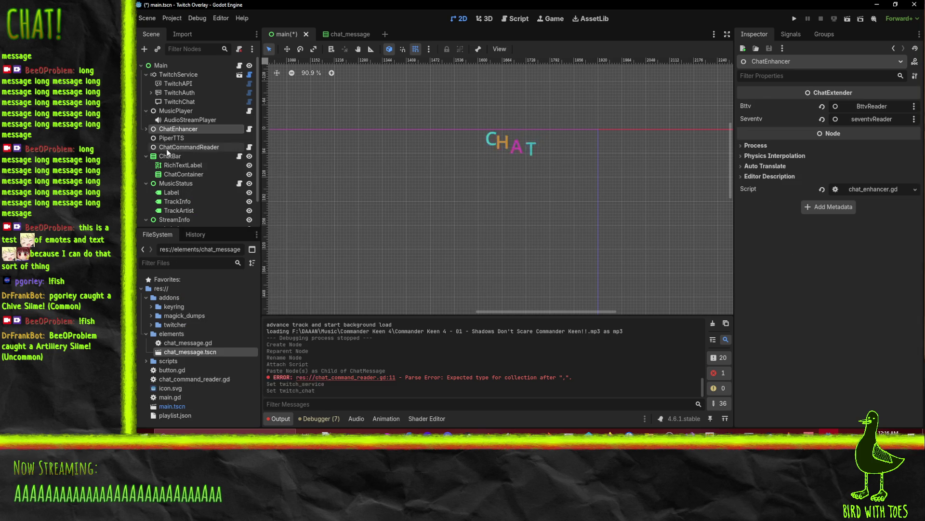
{"action": "right_click", "coordinate": [176, 147]}
{"action": "left_click", "coordinate": [226, 167]}
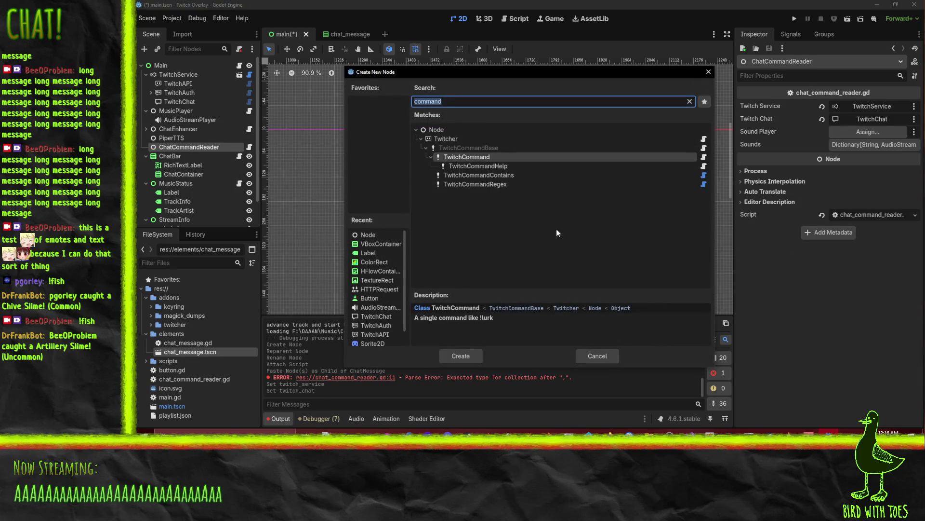
Create an AudioStreamPlayer child under ChatCommandReader and set it as the Sound Player property
{"action": "type", "text": "audio"}
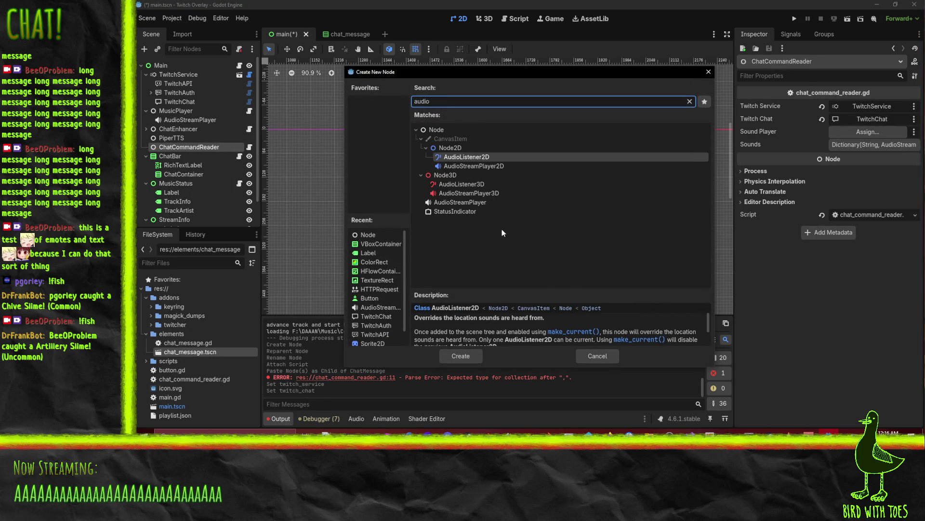
{"action": "left_click", "coordinate": [451, 201]}
{"action": "left_click", "coordinate": [455, 355]}
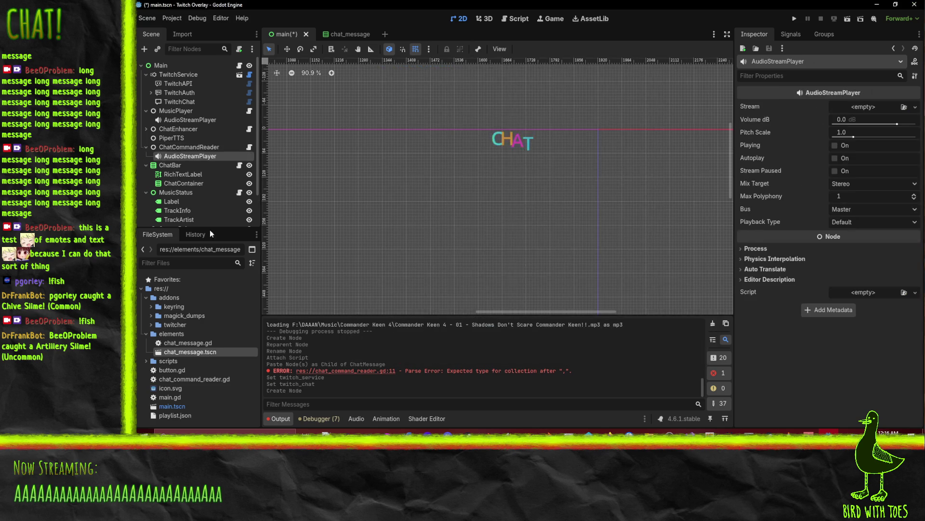
{"action": "left_click", "coordinate": [191, 147]}
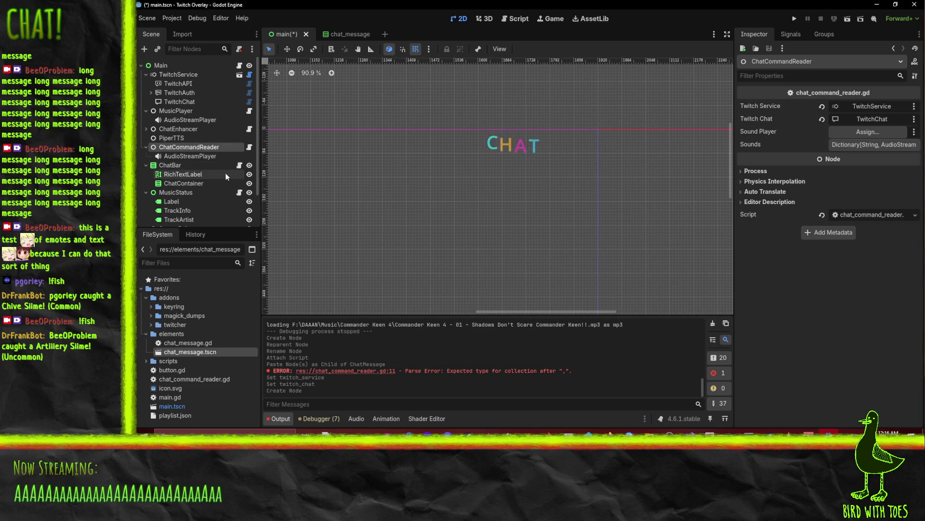
{"action": "mouse_move", "coordinate": [195, 158]}
{"action": "left_mouse_down"}
{"action": "mouse_move", "coordinate": [848, 145]}
{"action": "mouse_move", "coordinate": [867, 132]}
{"action": "left_mouse_up"}
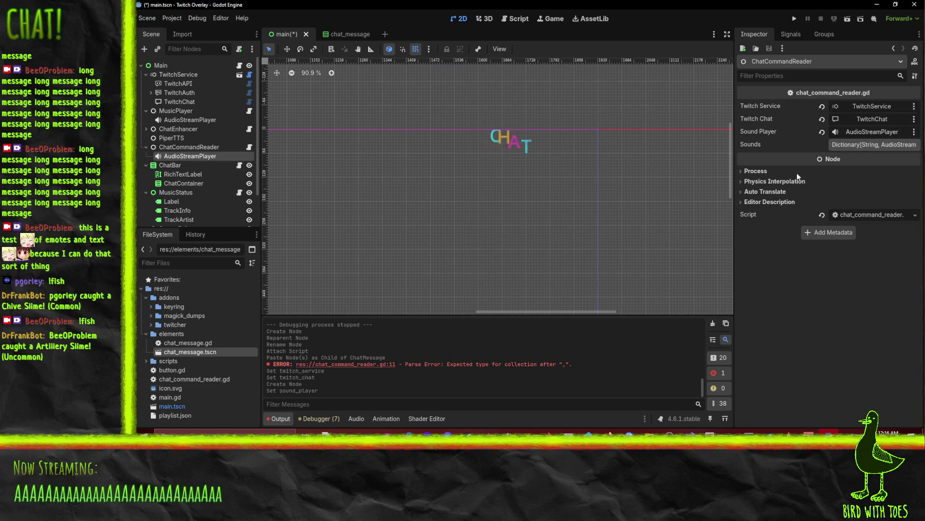
{"action": "left_click", "coordinate": [172, 122]}
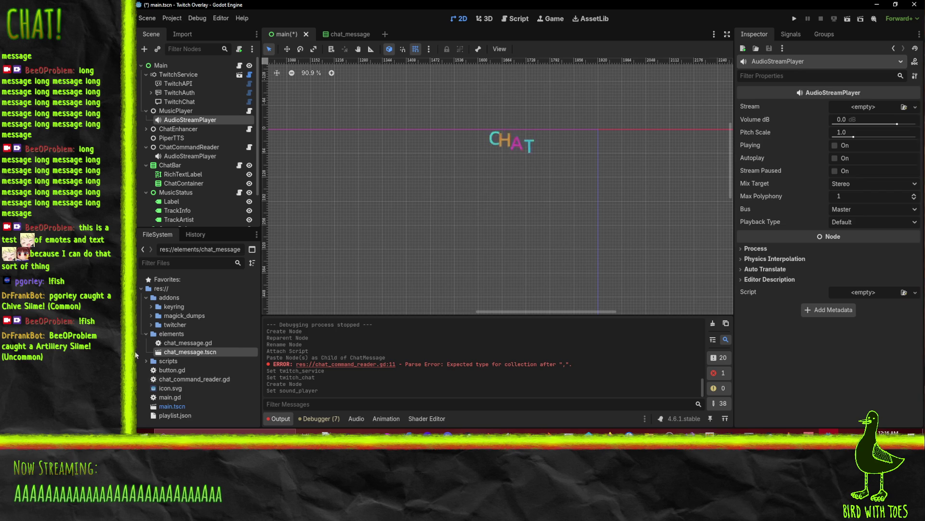
Begin creating a new resource in the project root, then cancel it
{"action": "left_click", "coordinate": [172, 289]}
{"action": "right_click", "coordinate": [173, 291]}
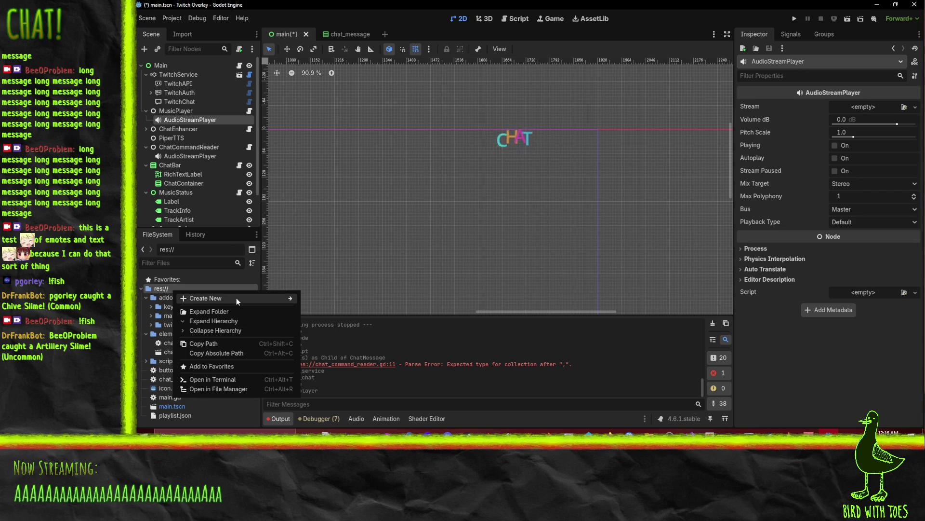
{"action": "mouse_move", "coordinate": [237, 299]}
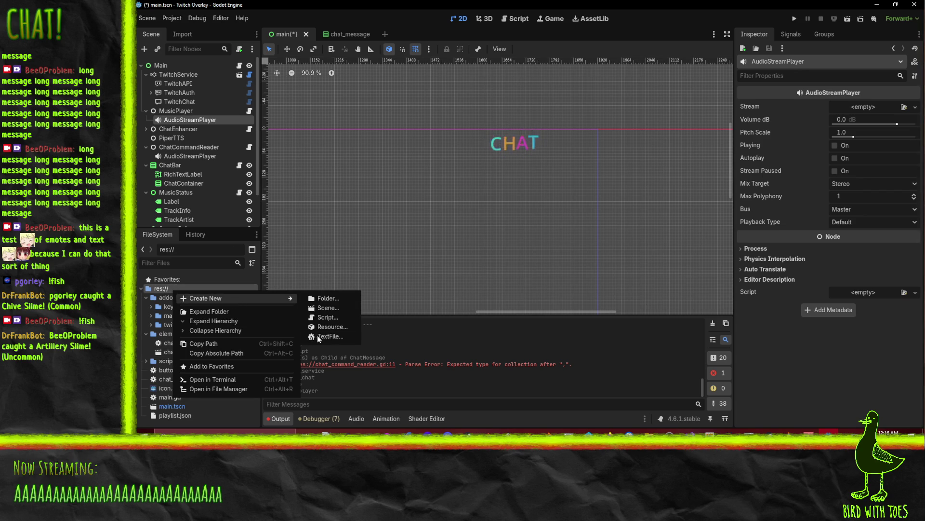
{"action": "left_click", "coordinate": [328, 328]}
{"action": "key", "text": "Escape"}
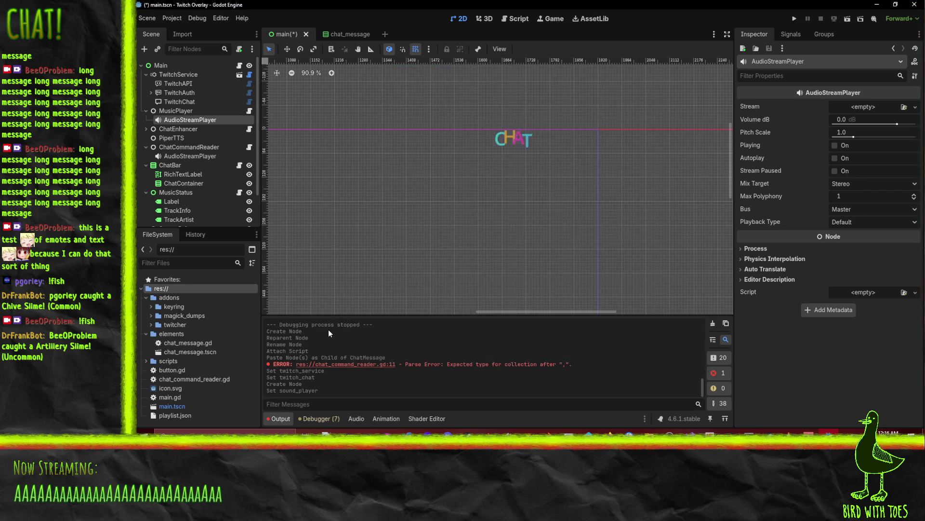
In the Audio bus layout, add two buses named Music and Noiz
{"action": "left_click", "coordinate": [357, 419]}
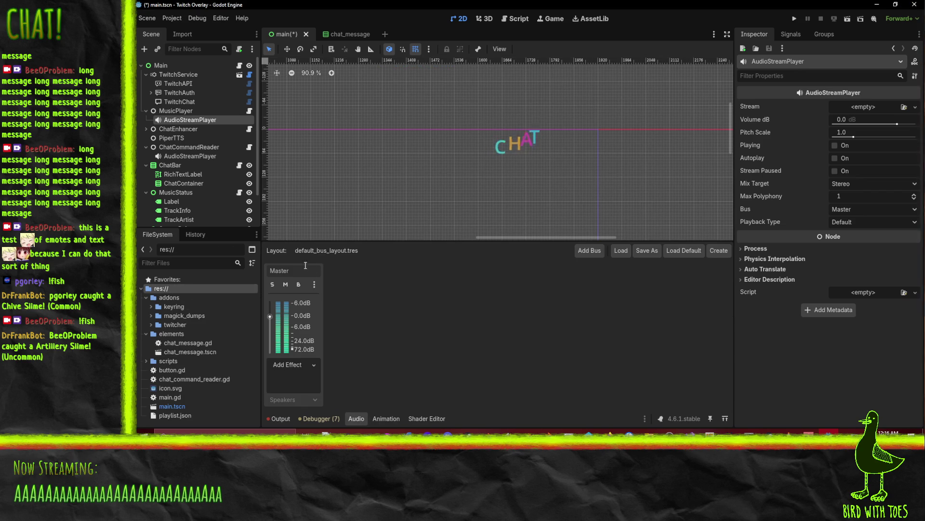
{"action": "left_click", "coordinate": [590, 250]}
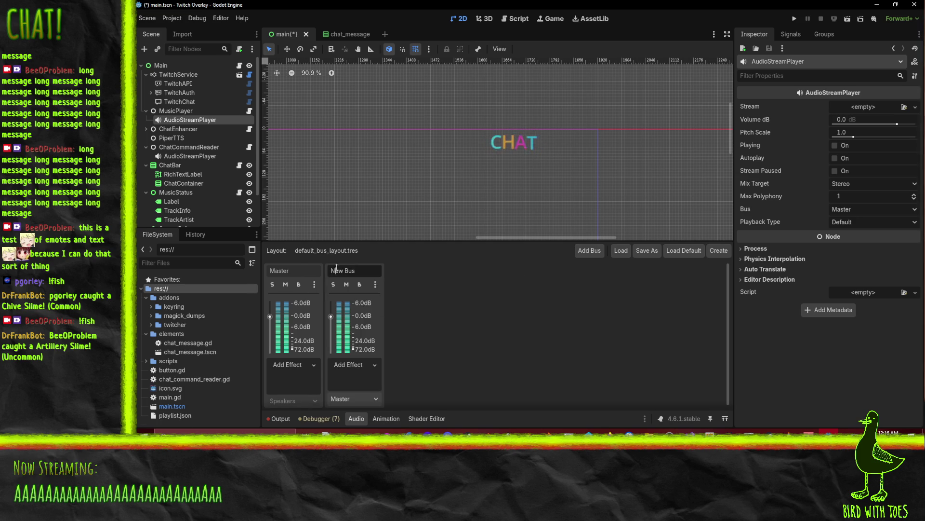
{"action": "key", "text": "ctrl+a"}
{"action": "type", "text": "Music"}
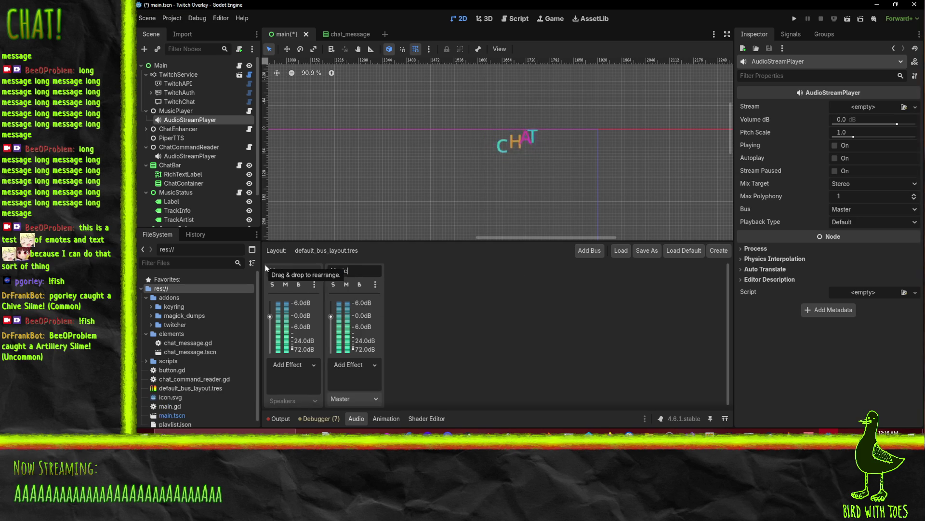
{"action": "key", "text": "Return"}
{"action": "left_click", "coordinate": [590, 250]}
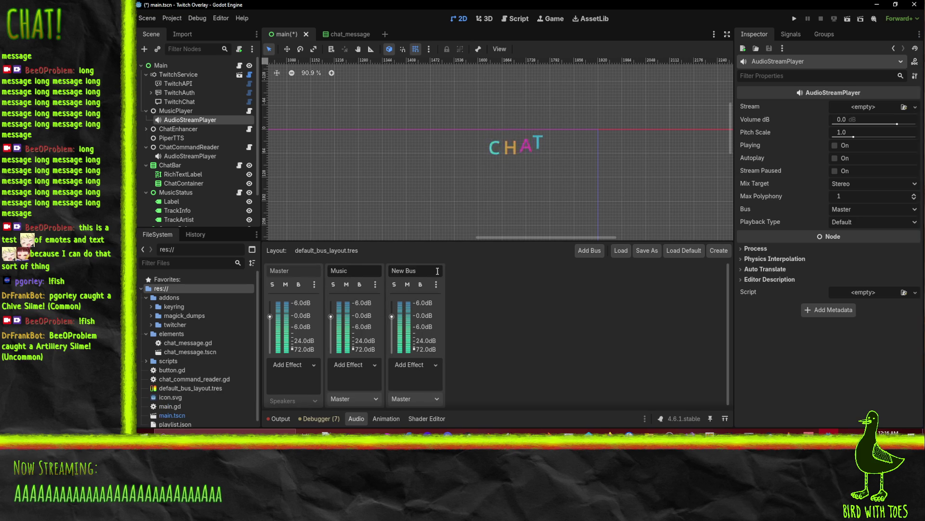
{"action": "key", "text": "ctrl+a"}
{"action": "type", "text": "Noiz"}
{"action": "key", "text": "Return"}
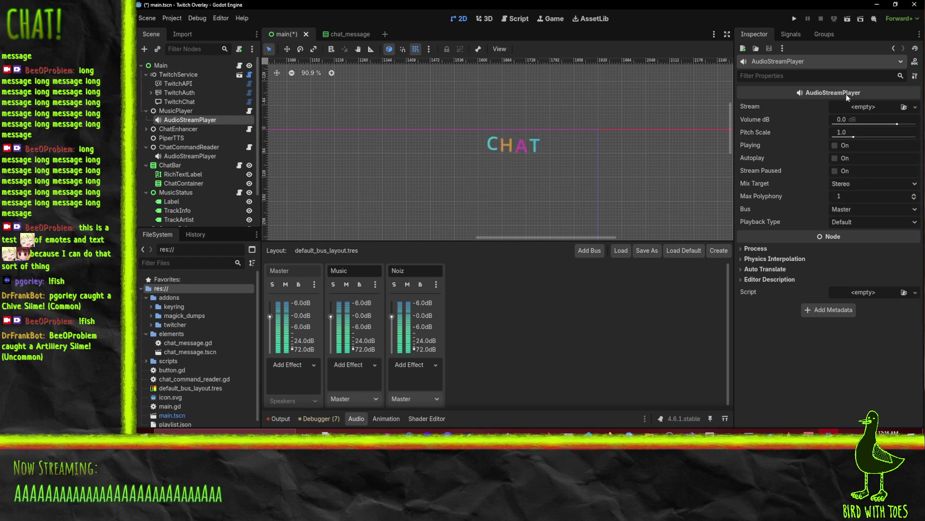
Route the music player to the Music bus and the reader's player to Noiz, saving the scene
{"action": "left_click", "coordinate": [845, 210]}
{"action": "left_click", "coordinate": [852, 233]}
{"action": "key", "text": "ctrl+s"}
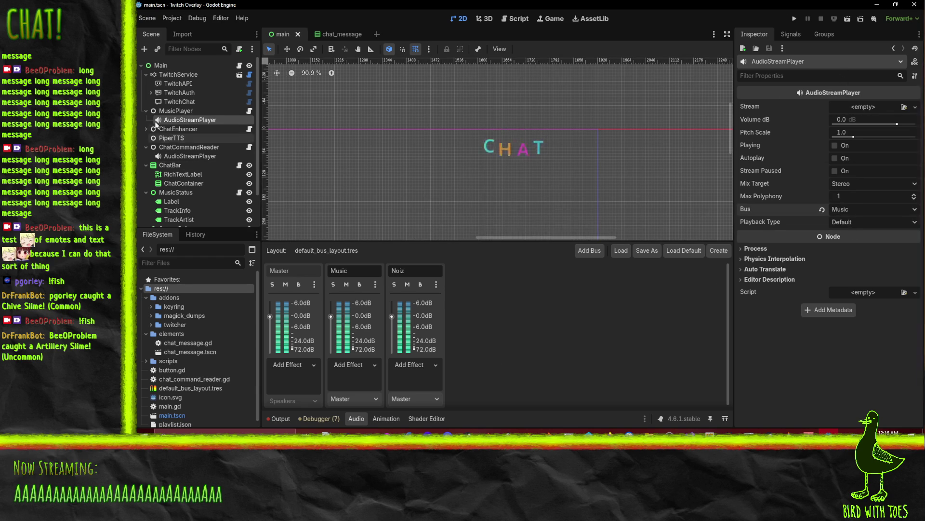
{"action": "left_click", "coordinate": [346, 285]}
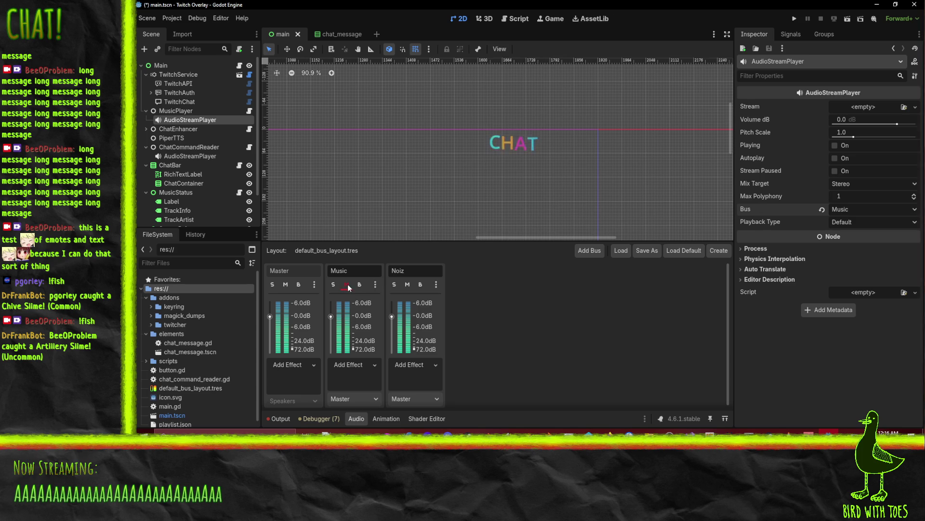
{"action": "left_click", "coordinate": [190, 156]}
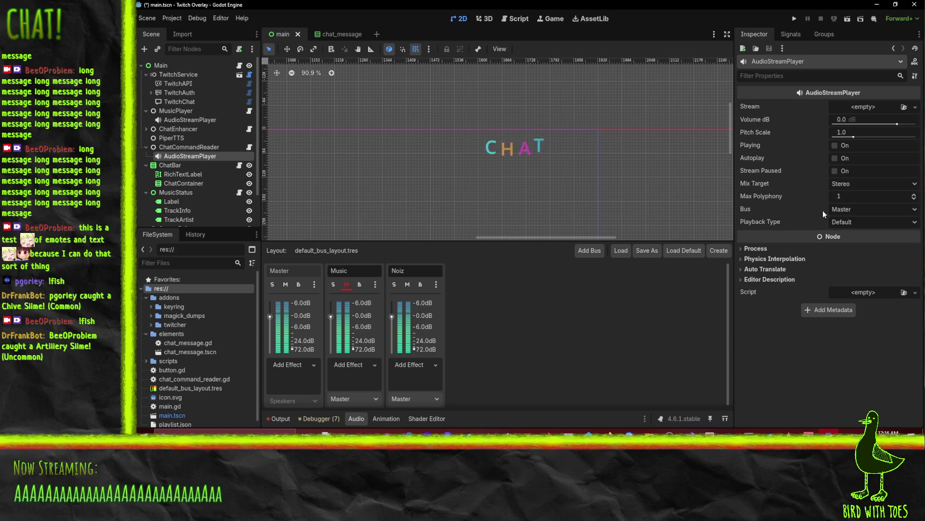
{"action": "left_click", "coordinate": [849, 210]}
{"action": "left_click", "coordinate": [854, 242]}
{"action": "key", "text": "ctrl+s"}
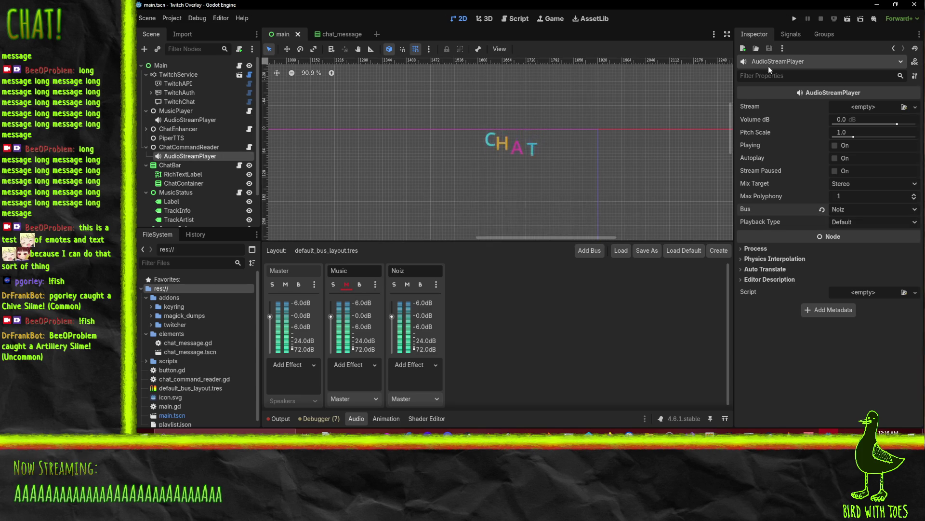
Run the project with sound unmuted to test the audio, then stop it
{"action": "left_click", "coordinate": [793, 19]}
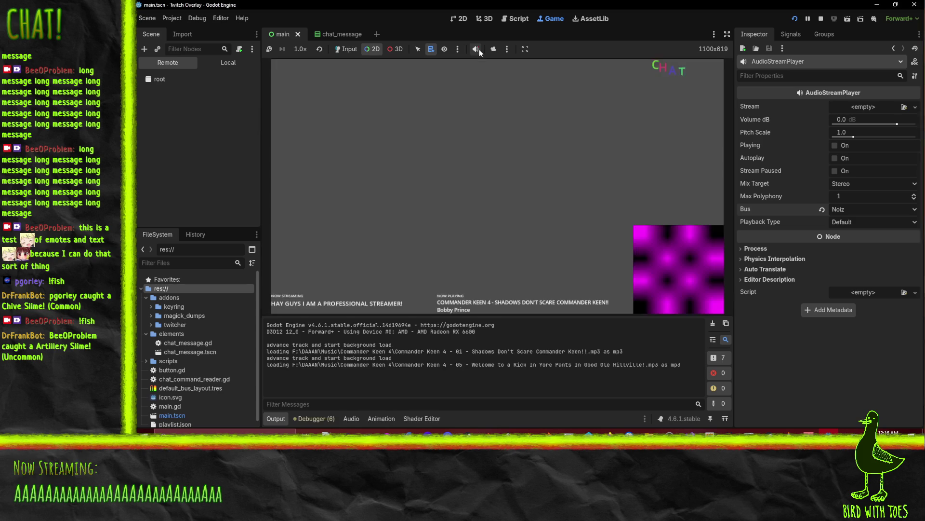
{"action": "left_click", "coordinate": [477, 50]}
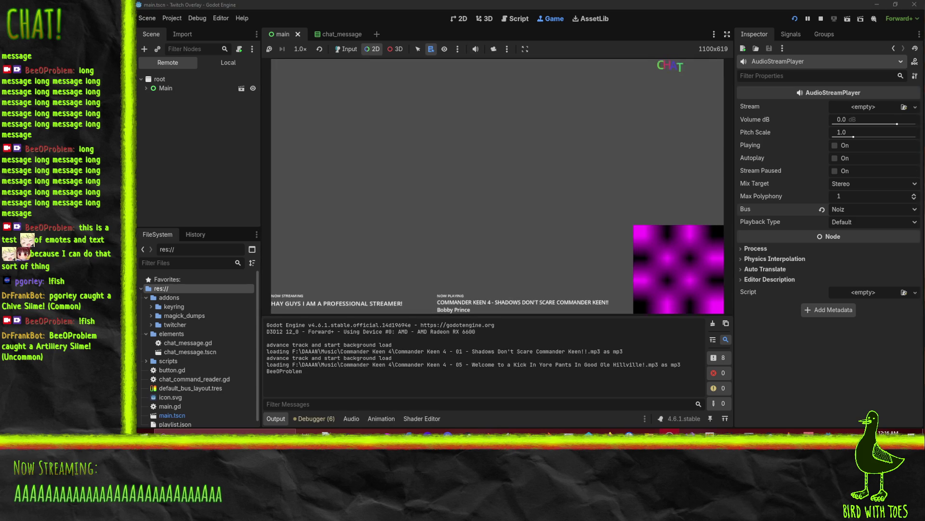
{"action": "left_click", "coordinate": [820, 19]}
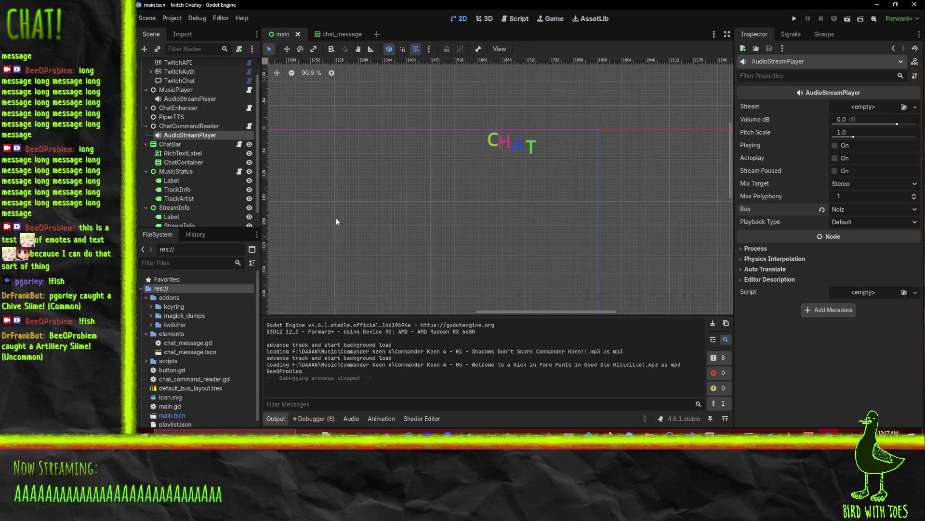
Add a 'fart' entry to ChatCommandReader's Sounds dictionary with an AudioStreamRandomizer value
{"action": "left_click", "coordinate": [178, 126]}
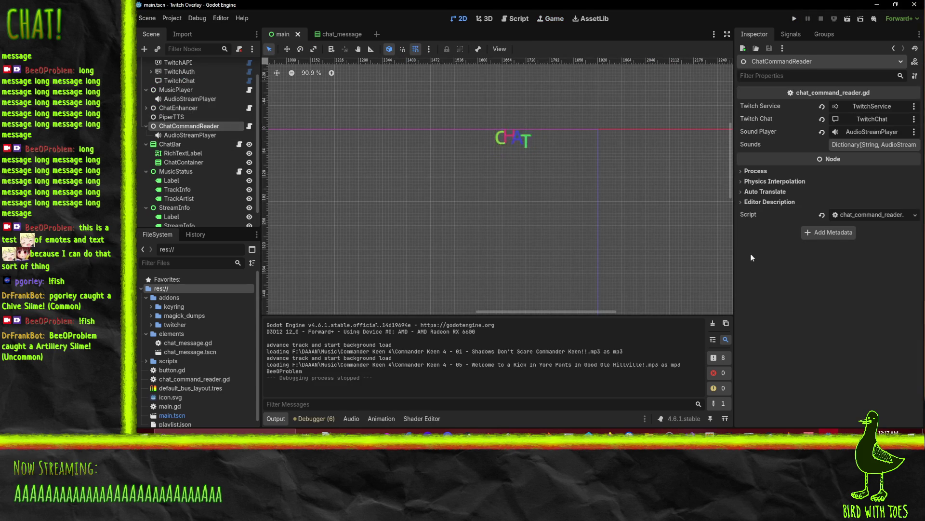
{"action": "left_click", "coordinate": [864, 144]}
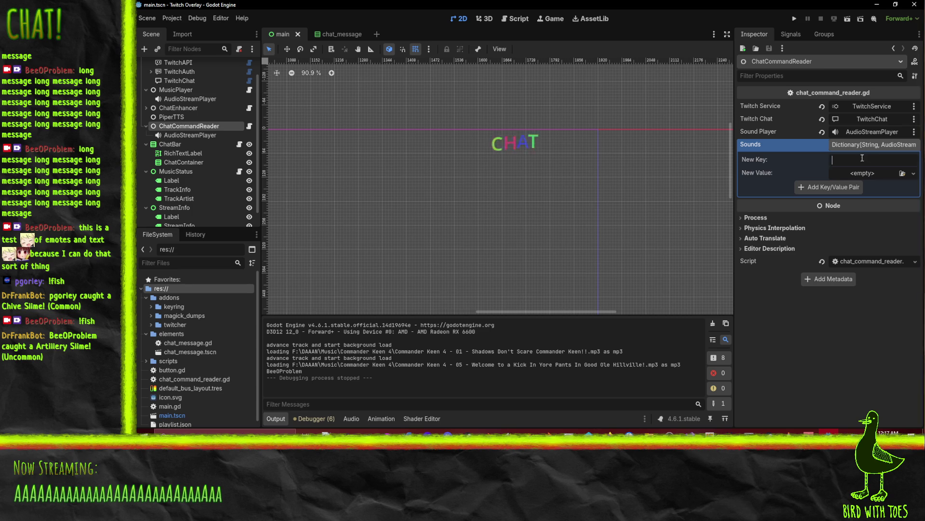
{"action": "type", "text": "fart"}
{"action": "left_click", "coordinate": [885, 173]}
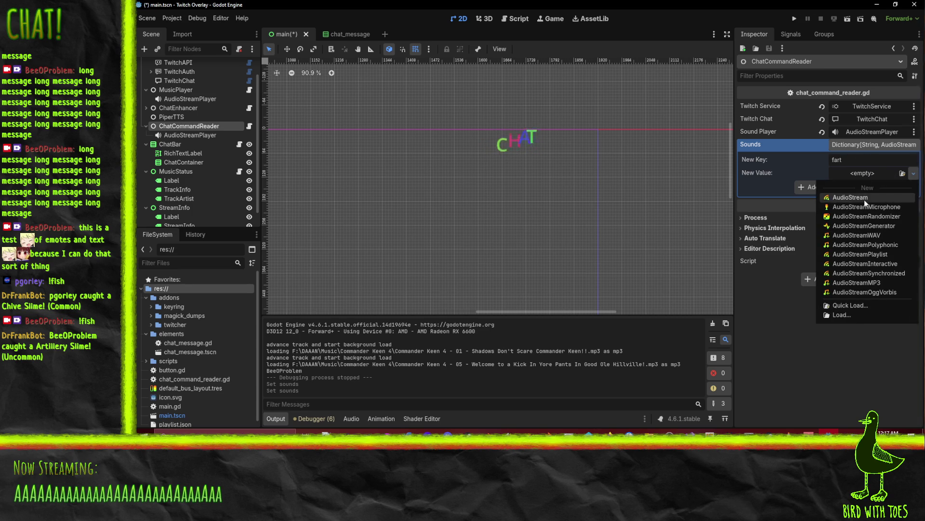
{"action": "left_click", "coordinate": [863, 220]}
{"action": "left_click", "coordinate": [870, 172]}
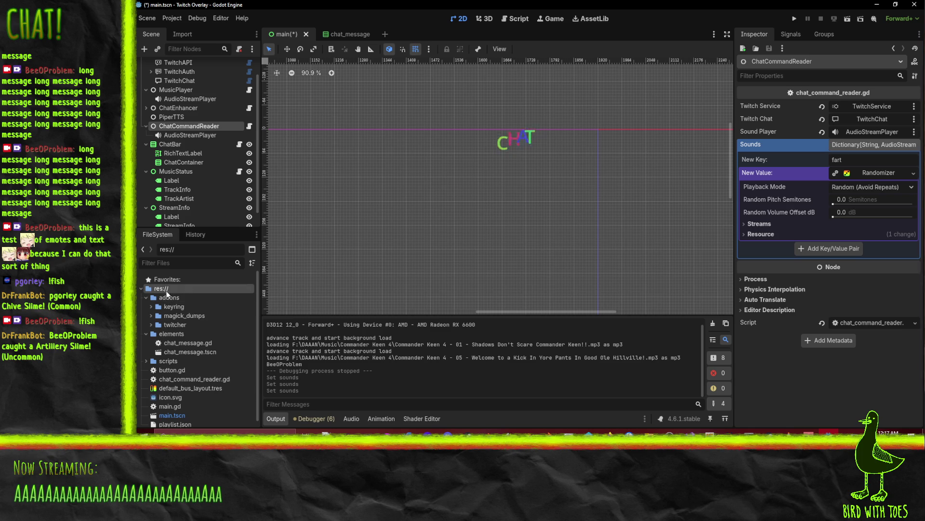
Create a sounds folder in the project root with a farts subfolder inside it
{"action": "right_click", "coordinate": [163, 288]}
{"action": "mouse_move", "coordinate": [227, 294]}
{"action": "left_click", "coordinate": [318, 294]}
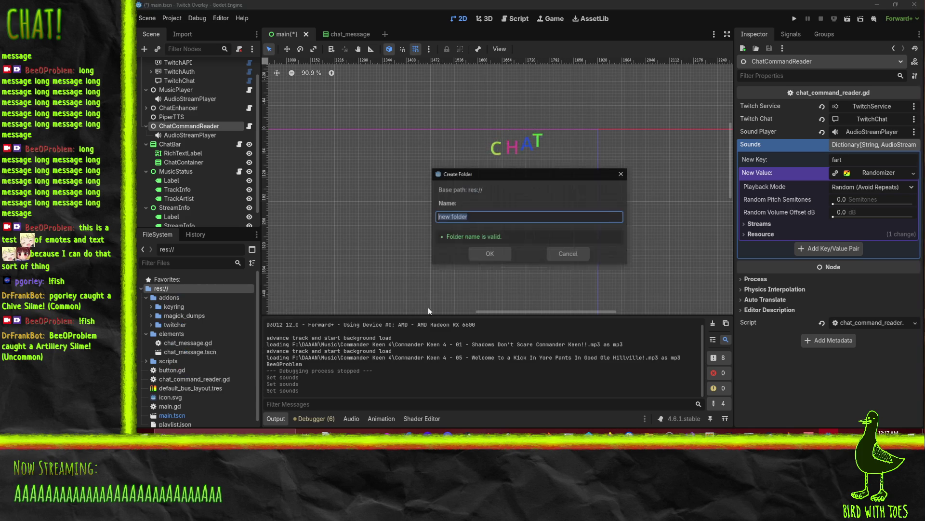
{"action": "type", "text": "sounds"}
{"action": "key", "text": "Return"}
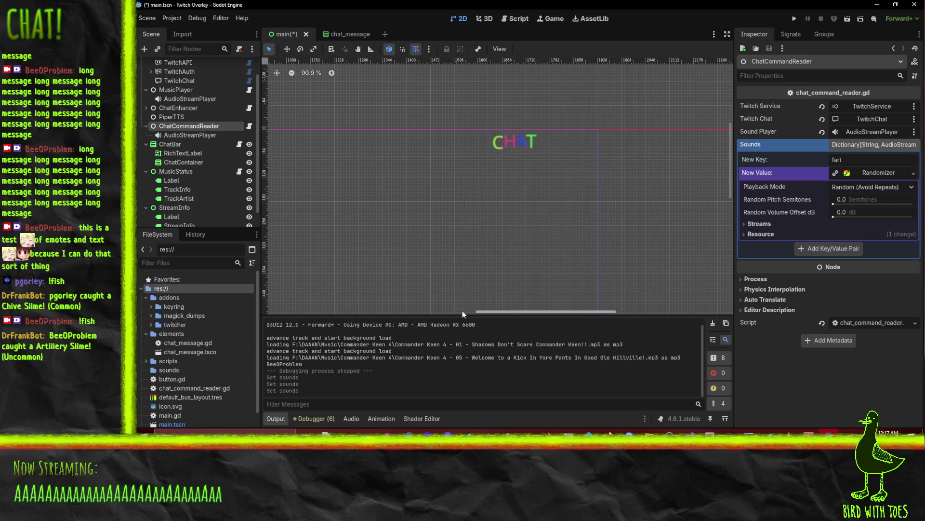
{"action": "right_click", "coordinate": [161, 370]}
{"action": "mouse_move", "coordinate": [211, 280]}
{"action": "left_click", "coordinate": [331, 285]}
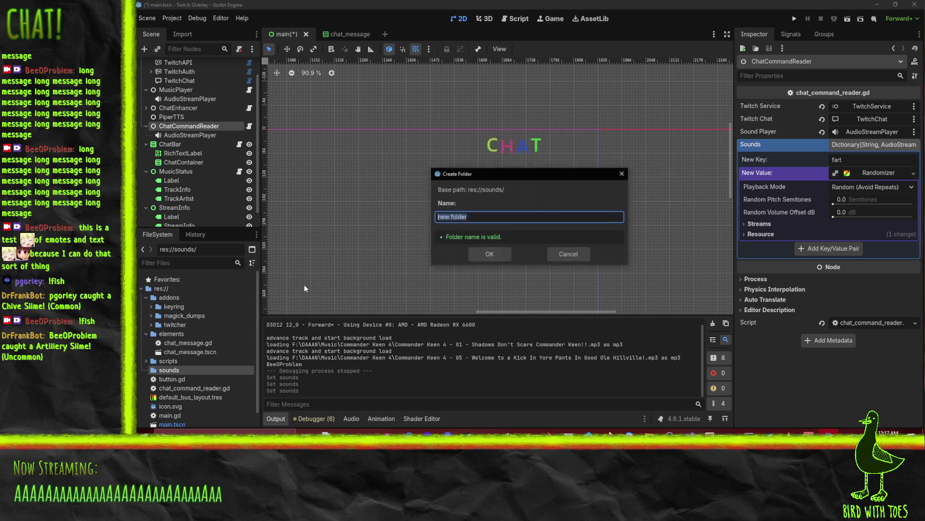
{"action": "type", "text": "fart"}
{"action": "key", "text": "Return"}
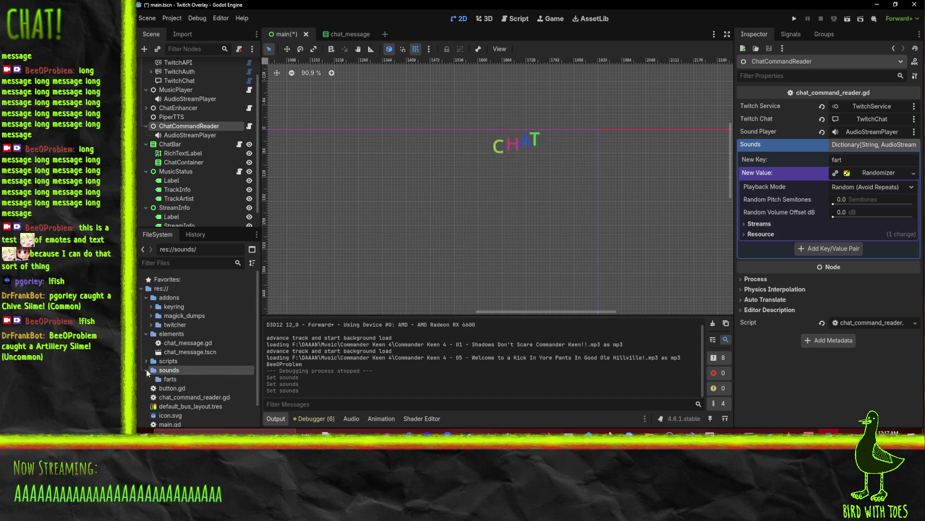
{"action": "right_click", "coordinate": [163, 381]}
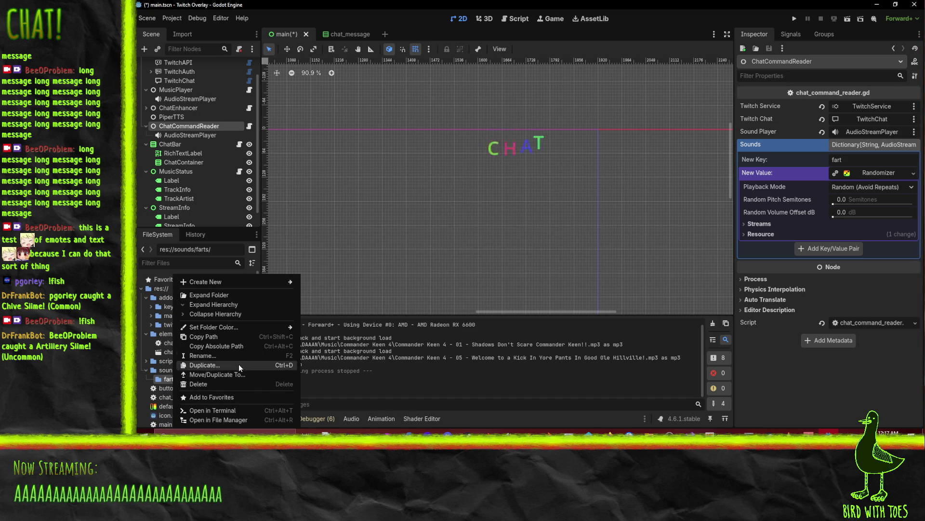
Open the farts folder in Windows File Explorer via Open in File Manager
{"action": "left_click", "coordinate": [234, 420]}
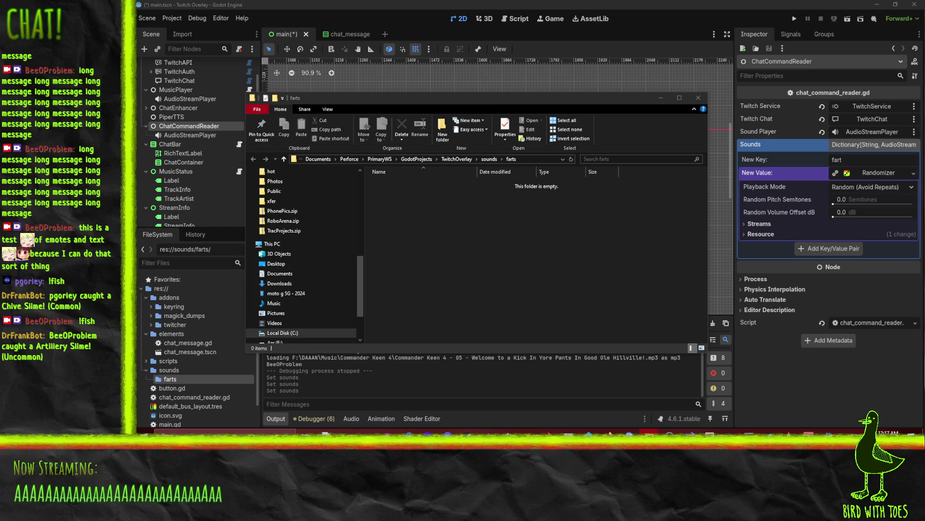
Set the fart randomizer's Playback Mode to Random and Random Pitch Semitones to 5
{"action": "key", "text": "alt+Tab"}
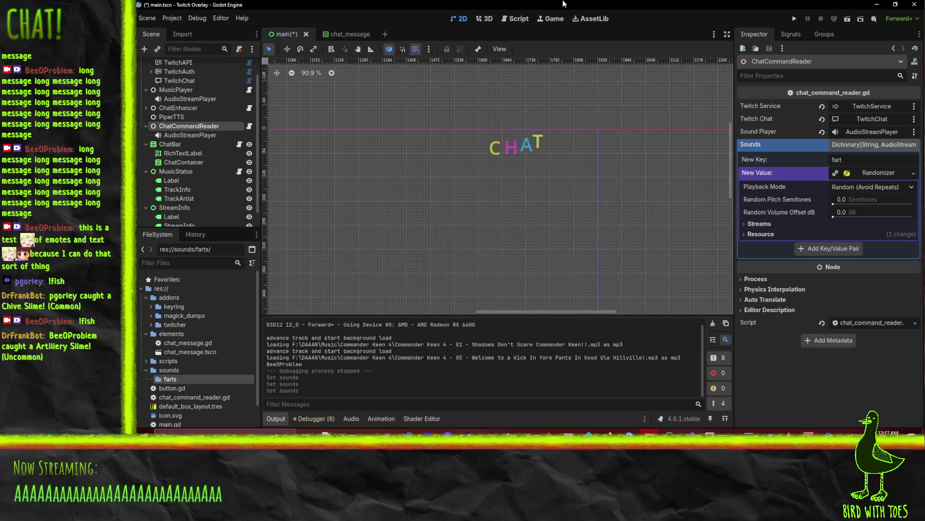
{"action": "left_click", "coordinate": [884, 168]}
{"action": "left_click", "coordinate": [887, 175]}
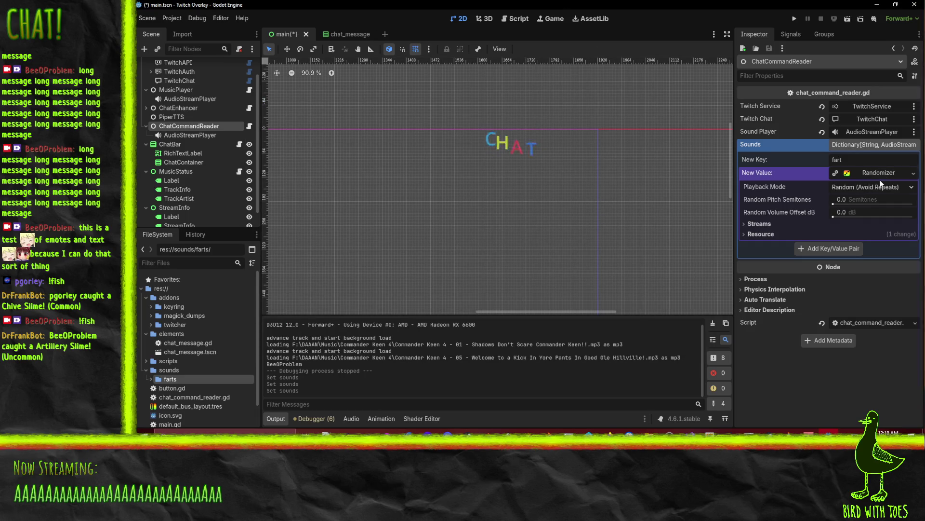
{"action": "left_click", "coordinate": [881, 186]}
{"action": "left_click", "coordinate": [874, 211]}
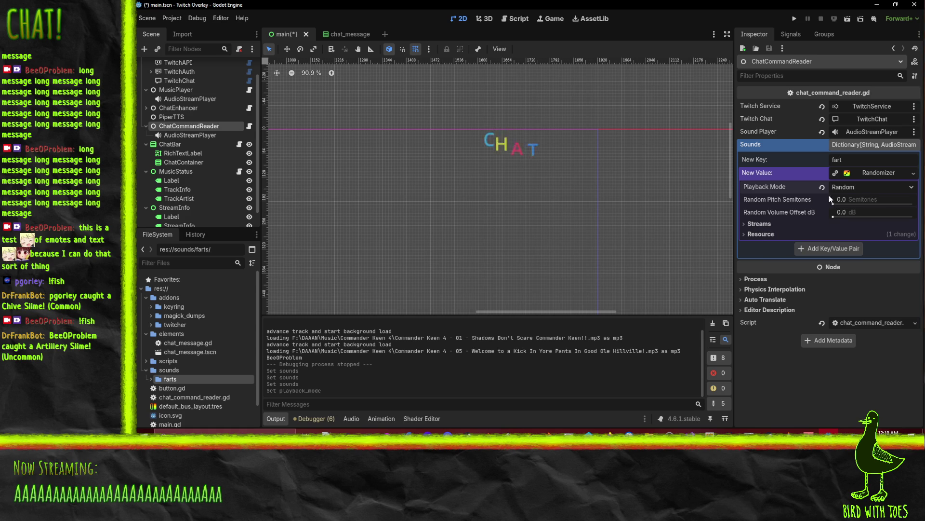
{"action": "left_click", "coordinate": [875, 198]}
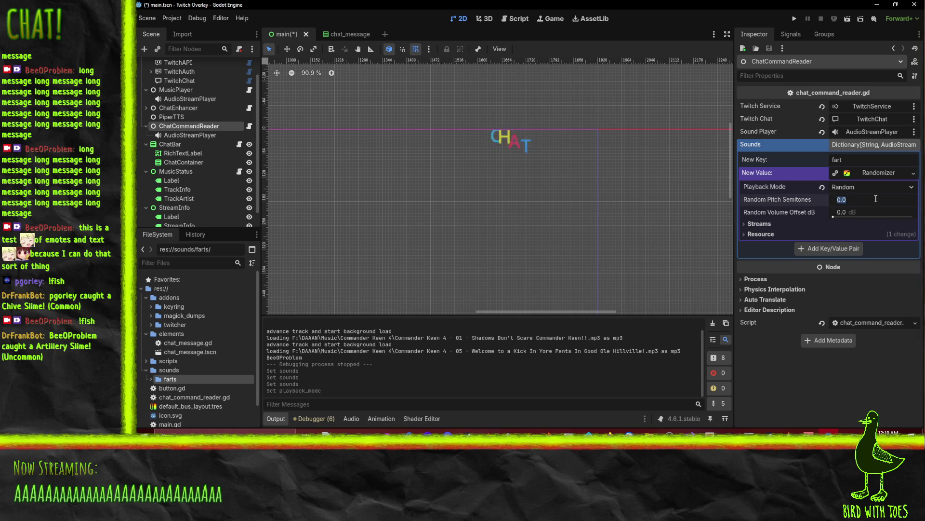
{"action": "type", "text": "5"}
{"action": "key", "text": "Return"}
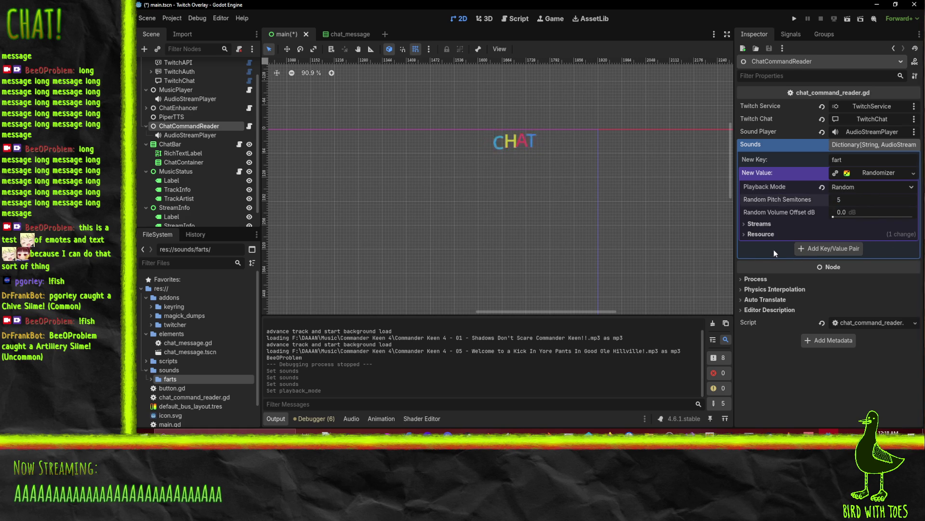
{"action": "key", "text": "Return"}
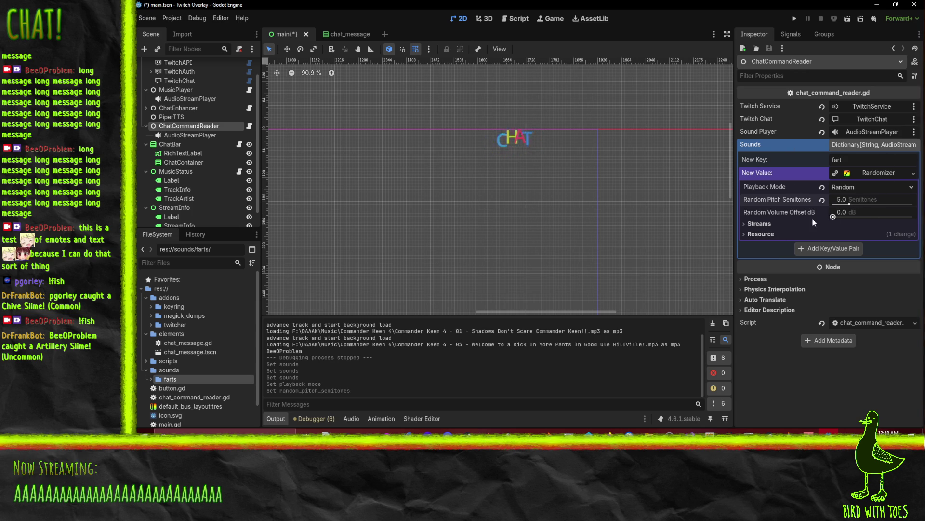
Add five empty stream slots to the randomizer's streams list
{"action": "left_click", "coordinate": [763, 223]}
{"action": "left_click", "coordinate": [812, 233]}
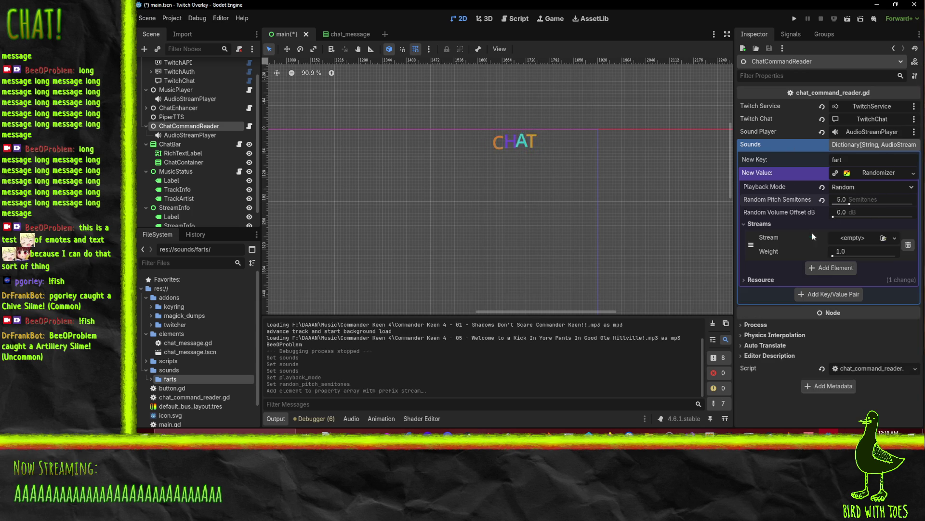
{"action": "left_click", "coordinate": [832, 270]}
{"action": "left_click_drag", "start_coordinate": [836, 287], "coordinate": [839, 299]}
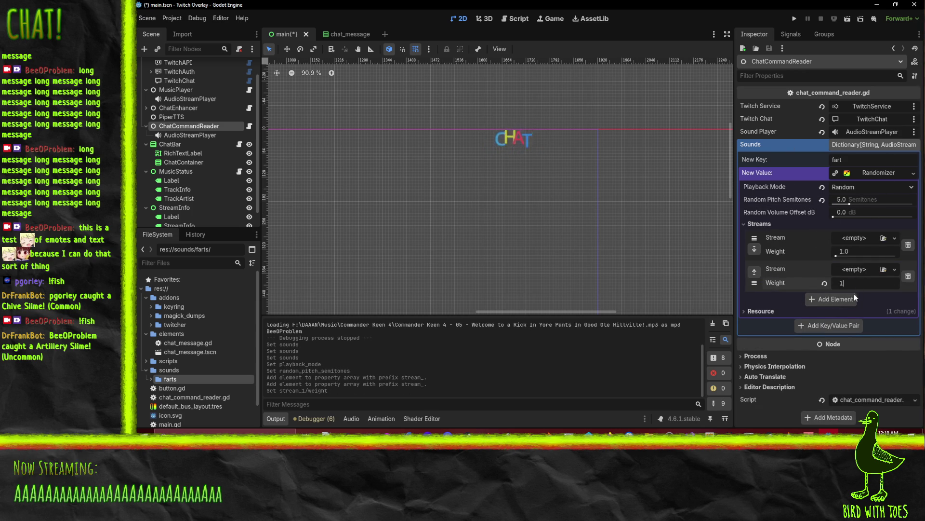
{"action": "left_click", "coordinate": [847, 300]}
{"action": "left_click", "coordinate": [836, 337]}
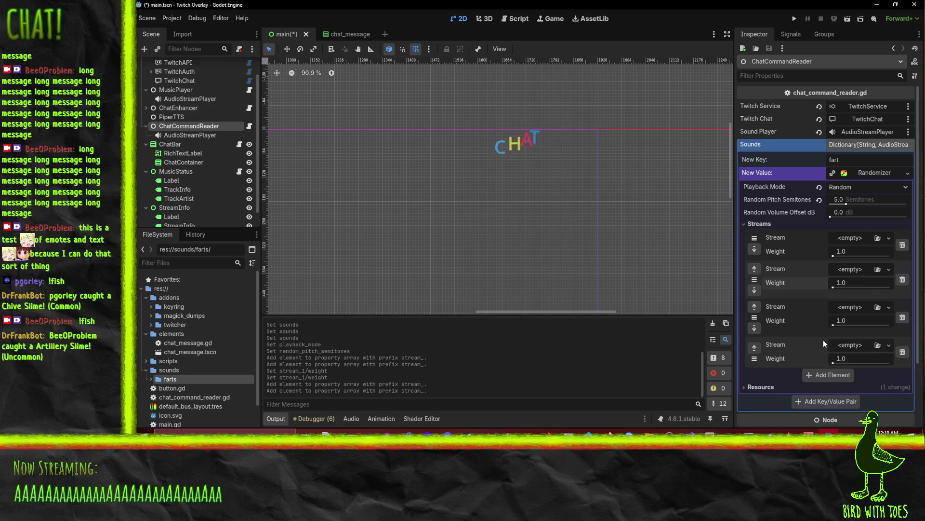
{"action": "left_click", "coordinate": [823, 374]}
Fill the stream slots with the fart mp3s, including dry-fart.mp3, fart-meme-sound.mp3, fart-with-reverb.mp3 and fart_2.mp3
{"action": "left_click", "coordinate": [151, 379]}
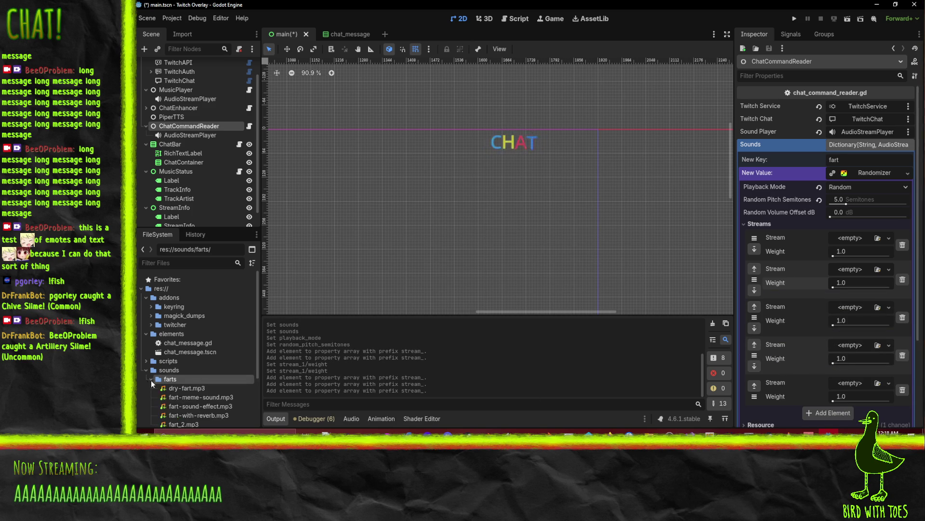
{"action": "scroll", "coordinate": [201, 386], "scroll_direction": "down", "scroll_amount": 3}
{"action": "mouse_move", "coordinate": [187, 318]}
{"action": "left_mouse_down"}
{"action": "mouse_move", "coordinate": [794, 284]}
{"action": "mouse_move", "coordinate": [850, 238]}
{"action": "left_mouse_up"}
{"action": "left_click_drag", "start_coordinate": [201, 327], "coordinate": [851, 284]}
{"action": "left_click", "coordinate": [204, 338]}
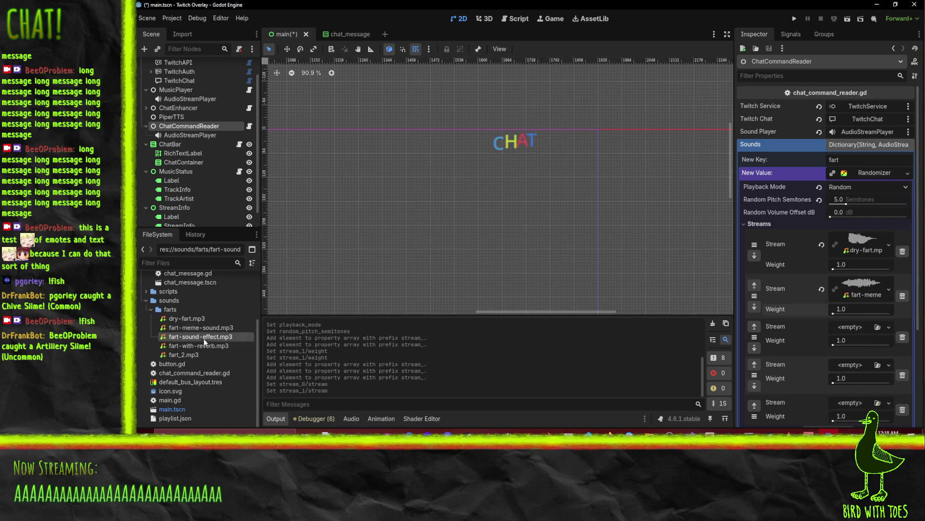
{"action": "mouse_move", "coordinate": [203, 338]}
{"action": "left_mouse_down"}
{"action": "mouse_move", "coordinate": [875, 323]}
{"action": "mouse_move", "coordinate": [851, 327]}
{"action": "left_mouse_up"}
{"action": "scroll", "coordinate": [851, 328], "scroll_direction": "down", "scroll_amount": 3}
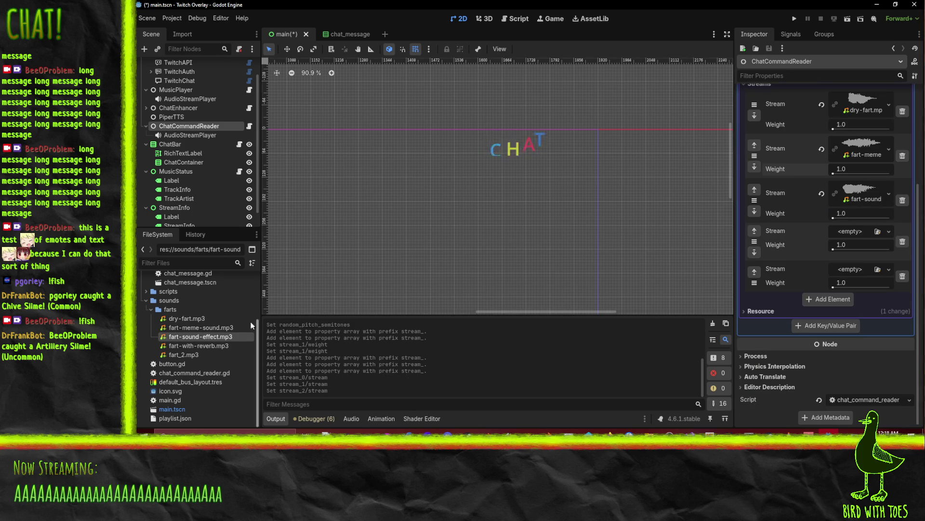
{"action": "mouse_move", "coordinate": [204, 346]}
{"action": "left_mouse_down"}
{"action": "mouse_move", "coordinate": [850, 265]}
{"action": "mouse_move", "coordinate": [850, 233]}
{"action": "left_mouse_up"}
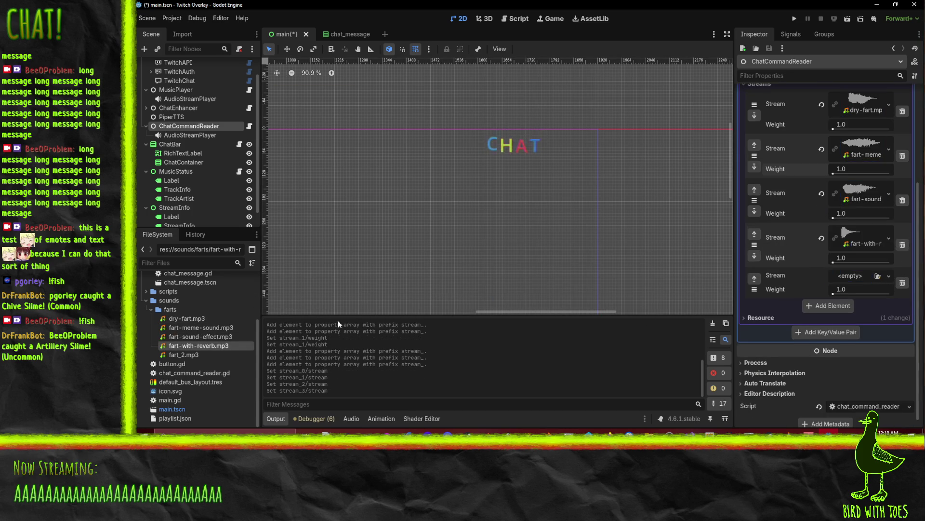
{"action": "mouse_move", "coordinate": [187, 356]}
{"action": "left_mouse_down"}
{"action": "mouse_move", "coordinate": [851, 272]}
{"action": "mouse_move", "coordinate": [847, 281]}
{"action": "left_mouse_up"}
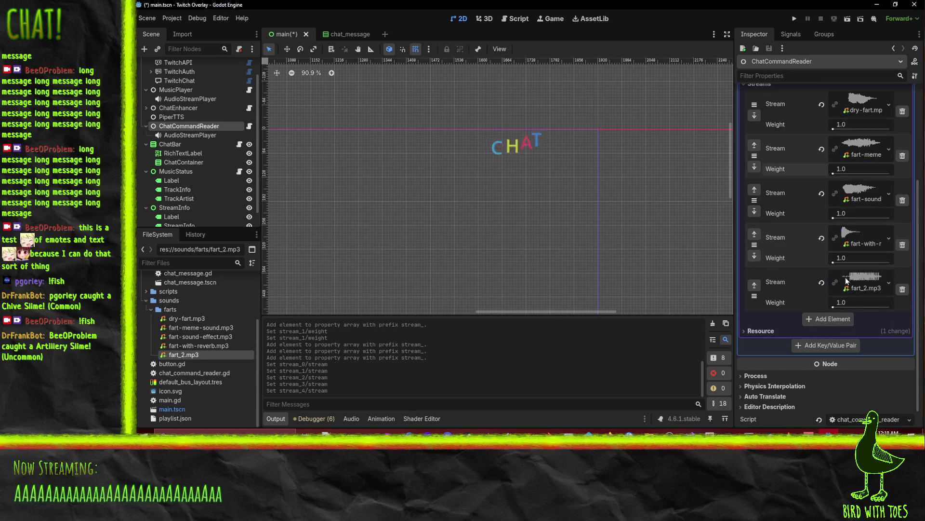
{"action": "scroll", "coordinate": [574, 224], "scroll_direction": "up", "scroll_amount": 1}
{"action": "mouse_move", "coordinate": [469, 171]}
{"action": "left_mouse_down"}
{"action": "mouse_move", "coordinate": [491, 218]}
{"action": "mouse_move", "coordinate": [656, 161]}
{"action": "left_mouse_up"}
Run the overlay, inspect the failing sounds lookup on line 26, then stop the game
{"action": "left_click", "coordinate": [795, 19]}
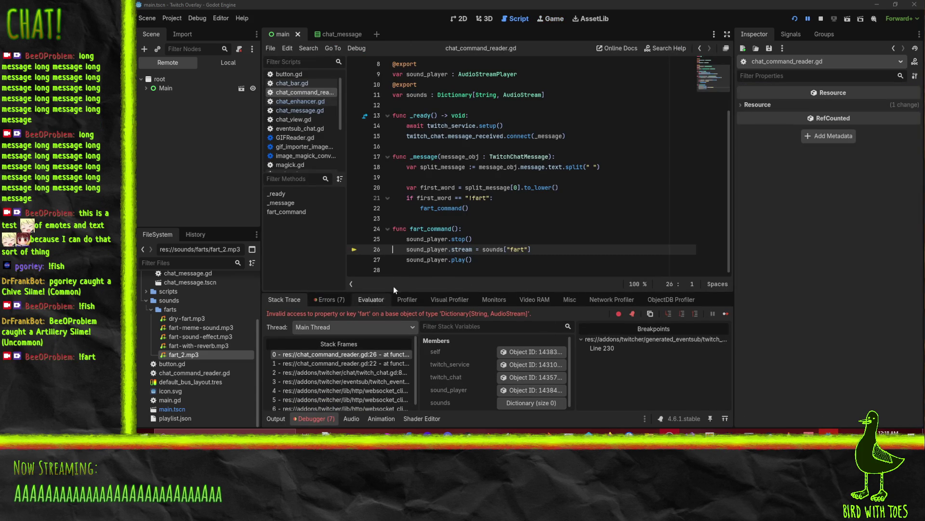
{"action": "left_click", "coordinate": [562, 250]}
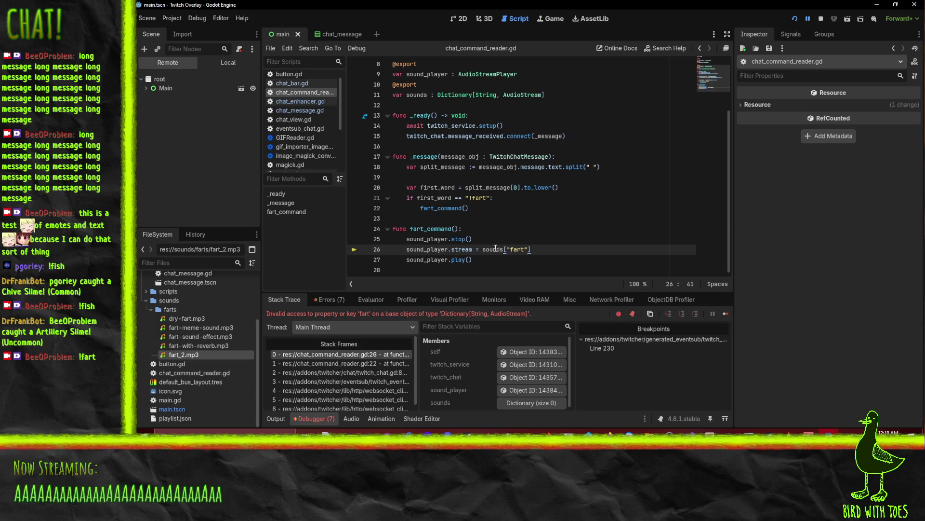
{"action": "mouse_move", "coordinate": [496, 248]}
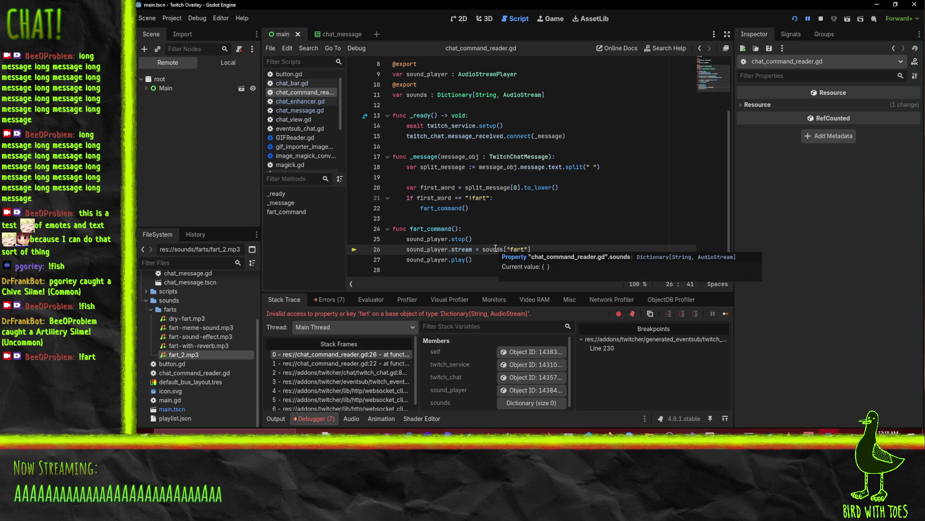
{"action": "scroll", "coordinate": [420, 248], "scroll_direction": "up", "scroll_amount": 3}
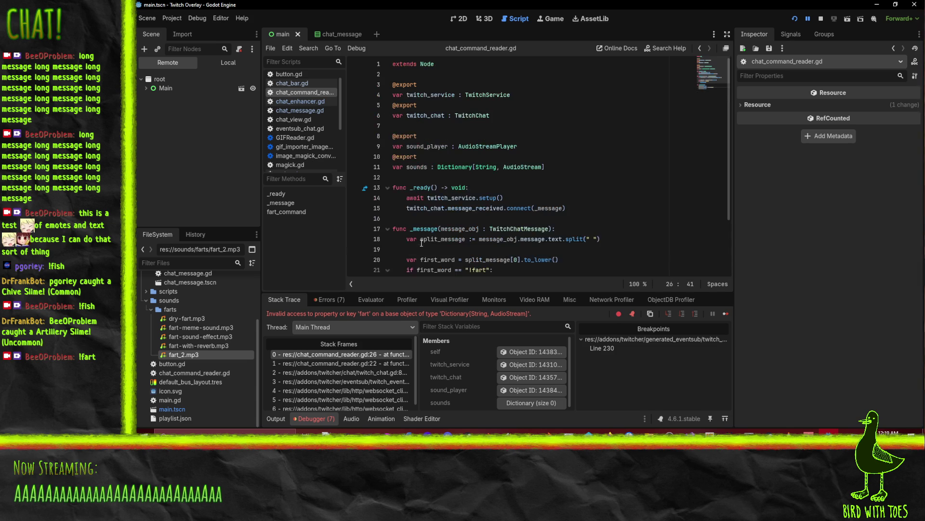
{"action": "left_click", "coordinate": [822, 19]}
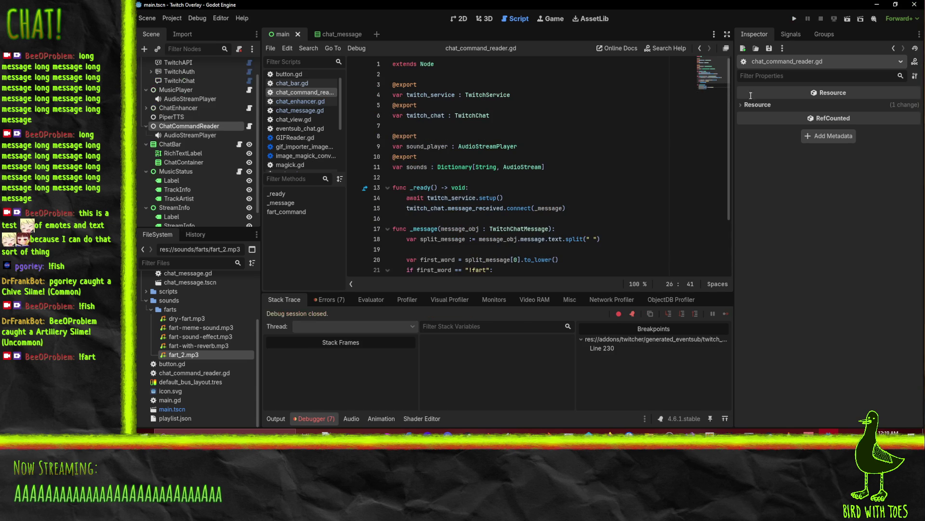
In the 2D view, select ChatCommandReader and enter 'fart' as the new Sounds key
{"action": "left_click", "coordinate": [462, 19]}
{"action": "scroll", "coordinate": [207, 140], "scroll_direction": "up", "scroll_amount": 2}
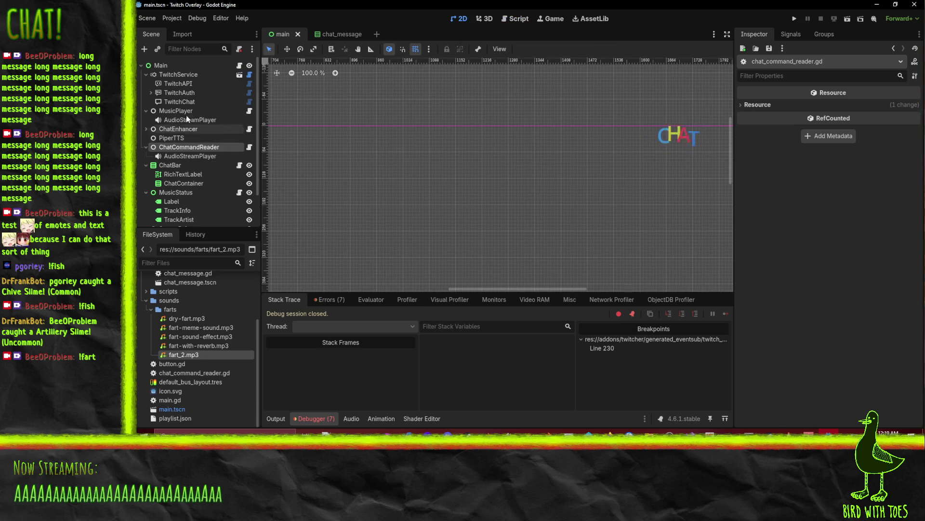
{"action": "left_click", "coordinate": [181, 147]}
{"action": "left_click", "coordinate": [181, 147]}
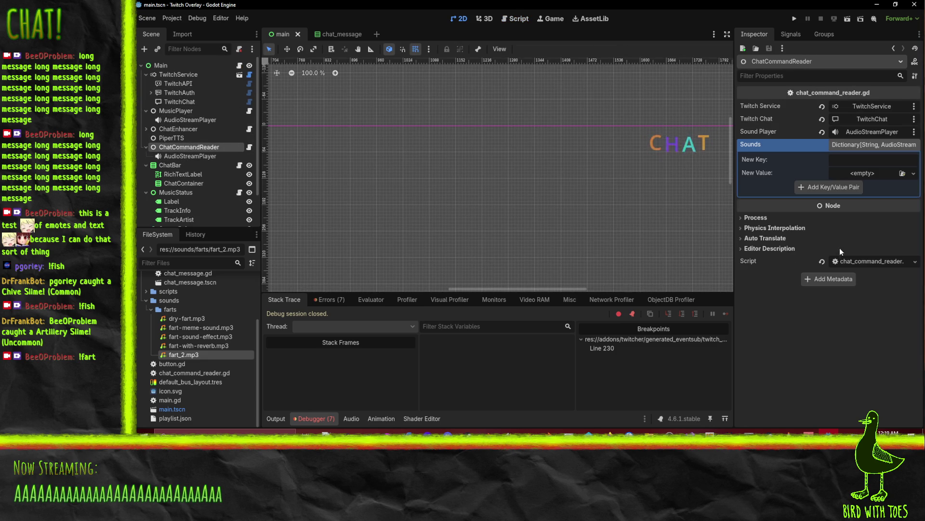
{"action": "type", "text": "fart"}
Make the new entry's value a new AudioStreamRandomizer
{"action": "left_click", "coordinate": [876, 172]}
{"action": "left_click", "coordinate": [875, 172]}
{"action": "left_click", "coordinate": [875, 172]}
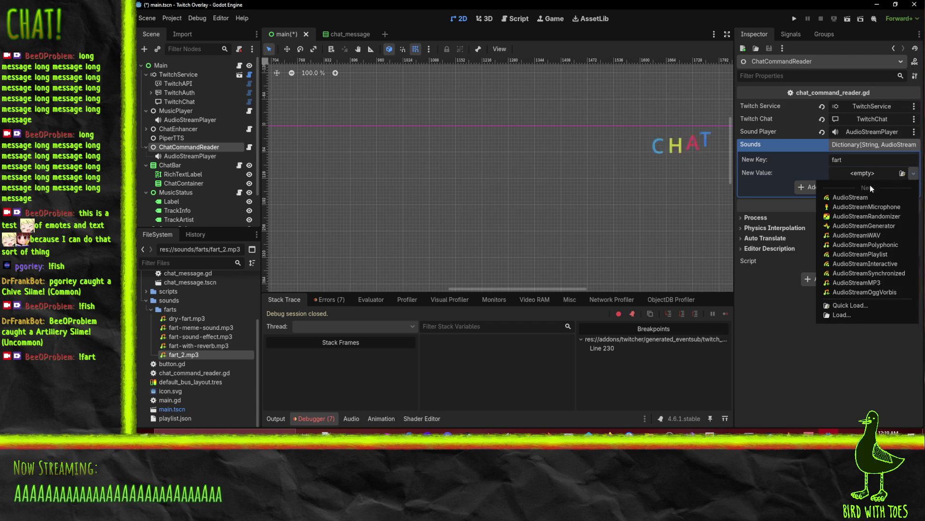
{"action": "left_click", "coordinate": [853, 215]}
Add a stream slot to the randomizer and fill it with fart_2.mp3
{"action": "left_click", "coordinate": [859, 172]}
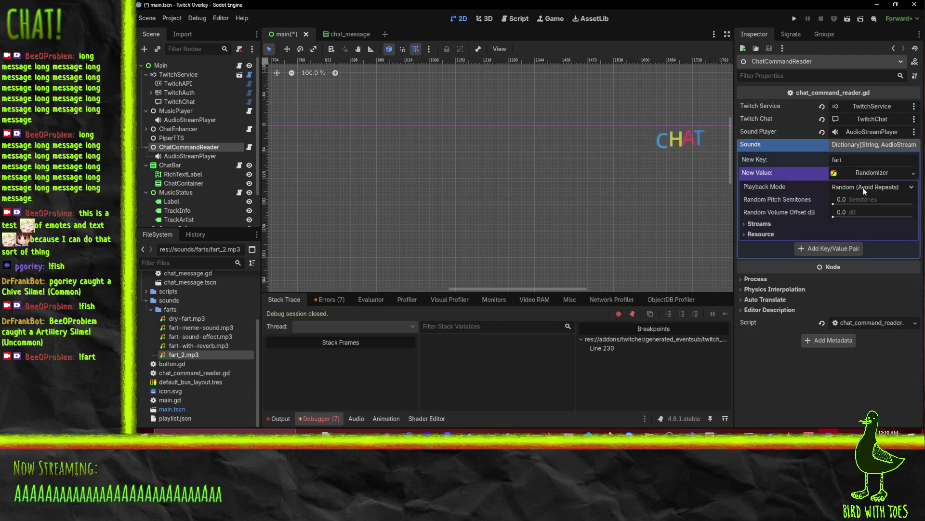
{"action": "left_click", "coordinate": [772, 224]}
{"action": "left_click", "coordinate": [826, 238]}
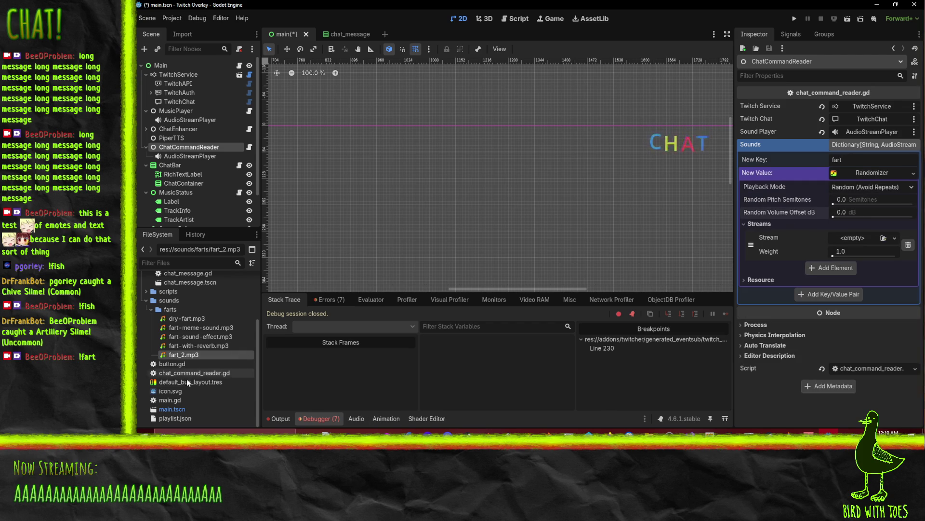
{"action": "left_click_drag", "start_coordinate": [191, 358], "coordinate": [860, 241]}
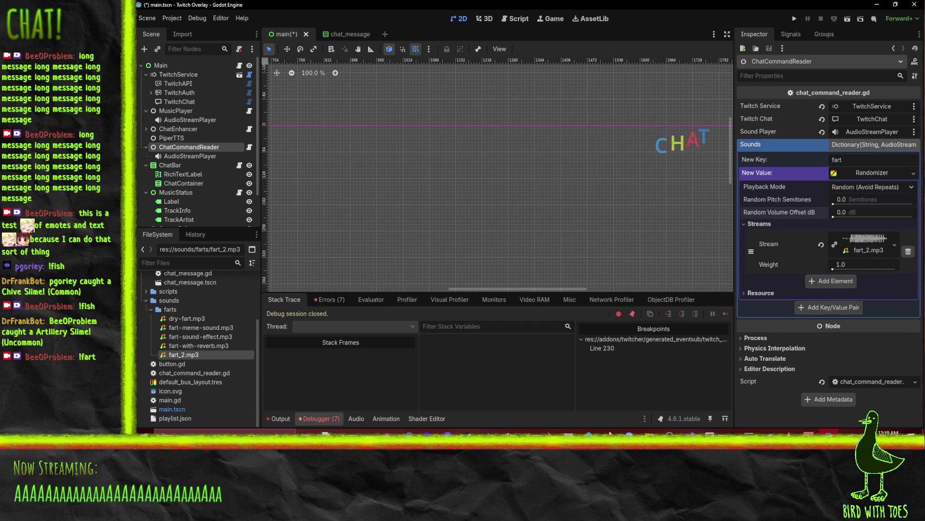
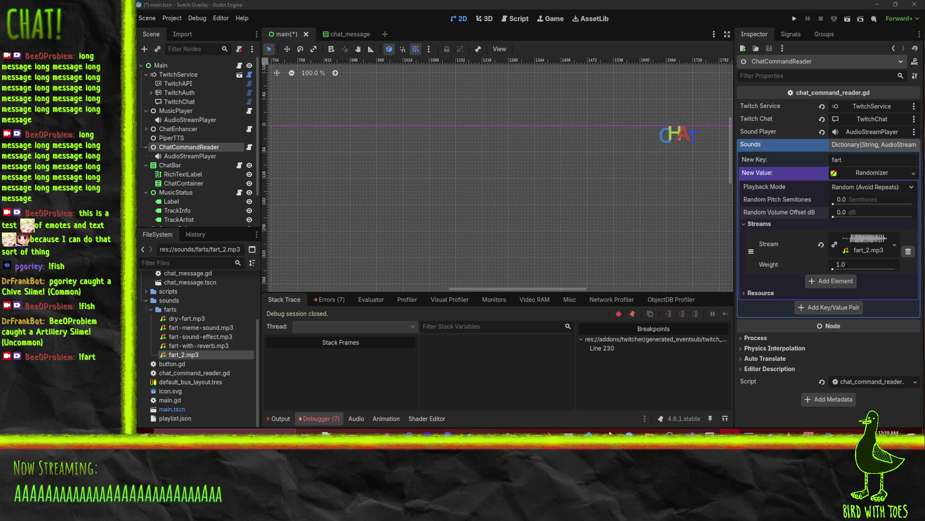
Run the overlay, inspect the empty sounds dictionary after the missing 'fart' key error, then stop it
{"action": "left_click", "coordinate": [791, 19]}
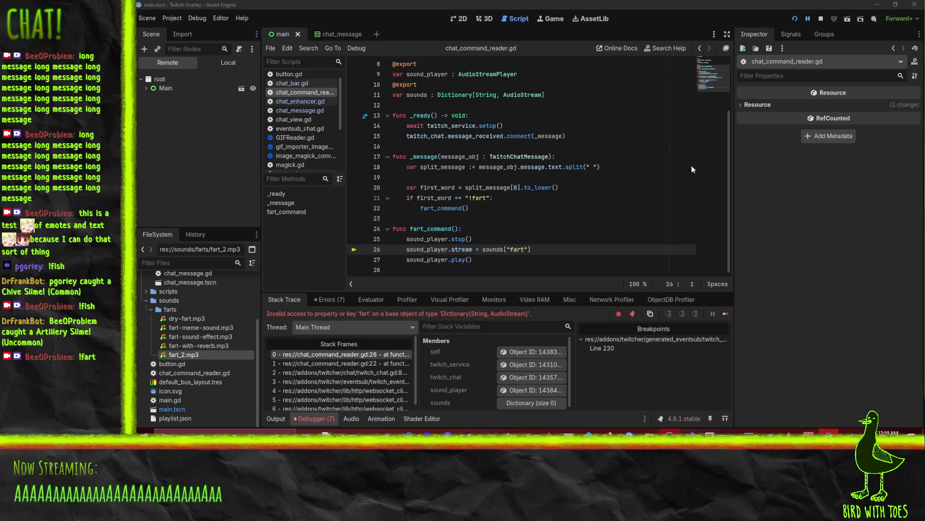
{"action": "mouse_move", "coordinate": [488, 249]}
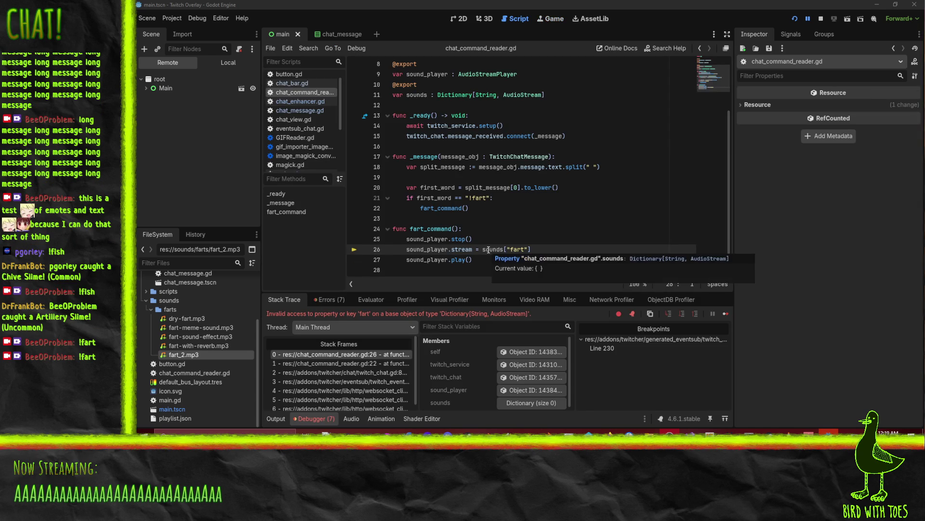
{"action": "key", "text": "F8"}
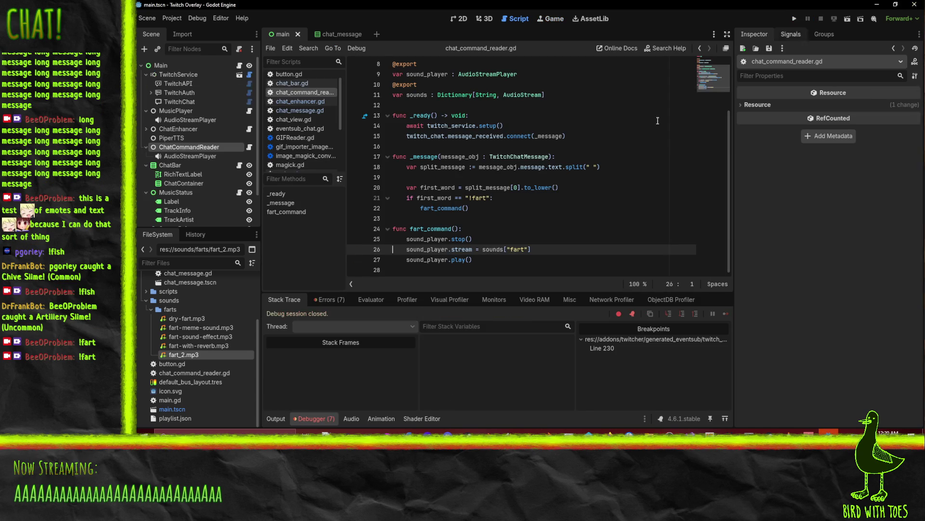
Show ChatCommandReader's properties and delete the [String, AudioStream] type hint on line 11
{"action": "left_click", "coordinate": [189, 147]}
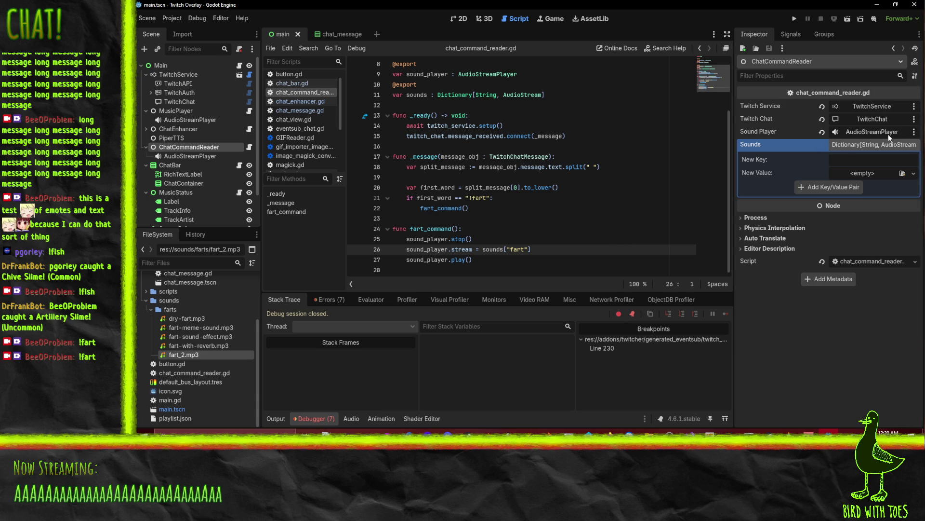
{"action": "right_click", "coordinate": [852, 166]}
{"action": "scroll", "coordinate": [518, 246], "scroll_direction": "up", "scroll_amount": 2}
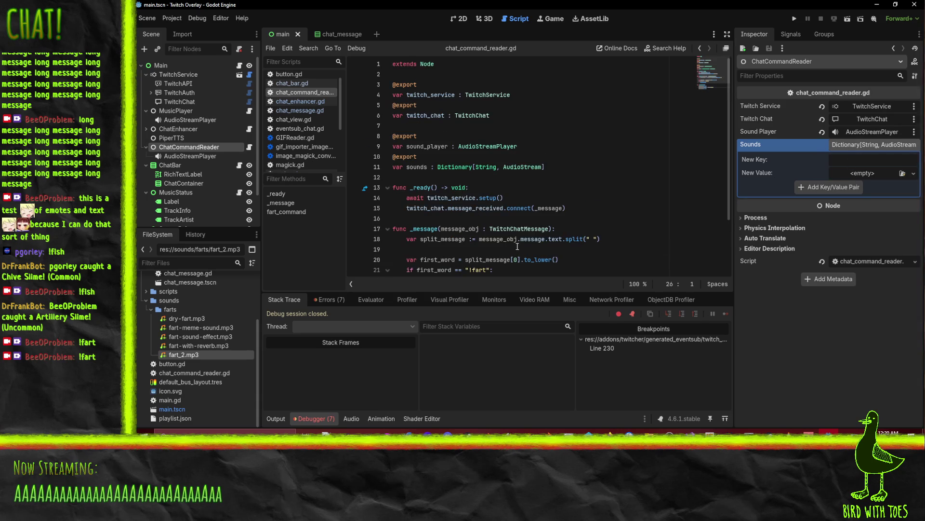
{"action": "scroll", "coordinate": [517, 246], "scroll_direction": "down", "scroll_amount": 2}
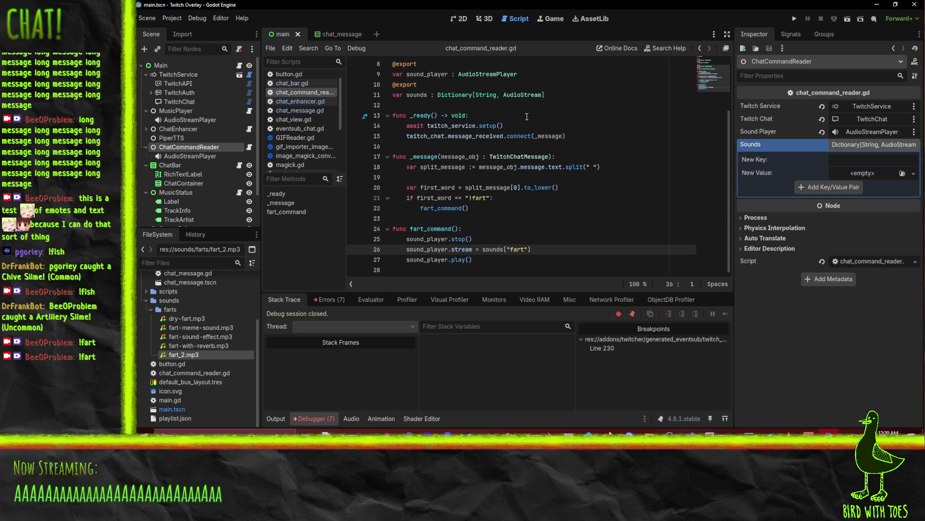
{"action": "scroll", "coordinate": [527, 116], "scroll_direction": "up", "scroll_amount": 2}
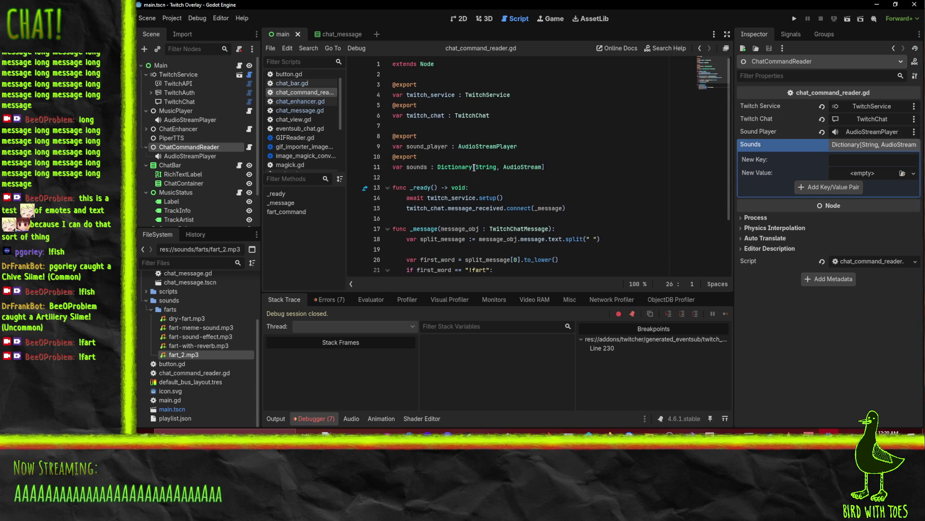
{"action": "left_click_drag", "start_coordinate": [474, 168], "coordinate": [650, 172]}
{"action": "key", "text": "BackSpace"}
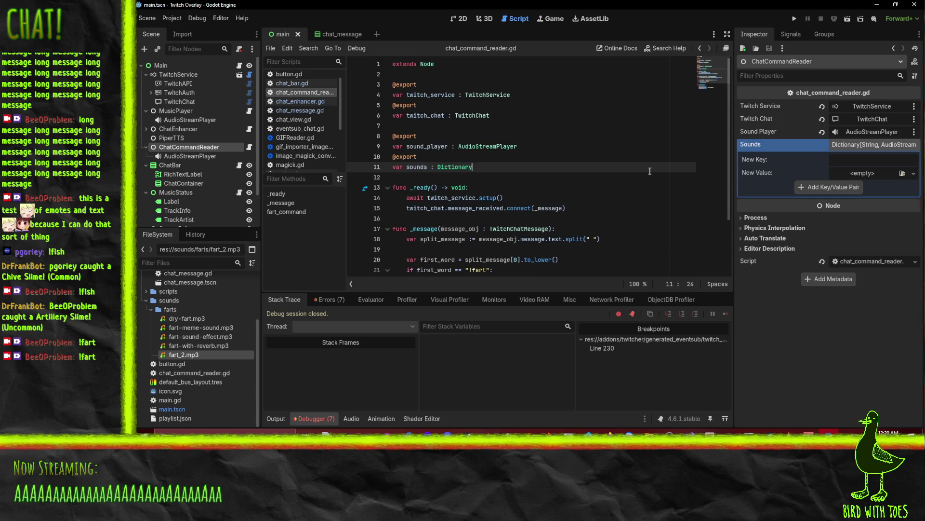
Save the script, then undo to restore Dictionary[String, AudioStream] on line 11
{"action": "left_click", "coordinate": [480, 195]}
{"action": "scroll", "coordinate": [479, 195], "scroll_direction": "down", "scroll_amount": 2}
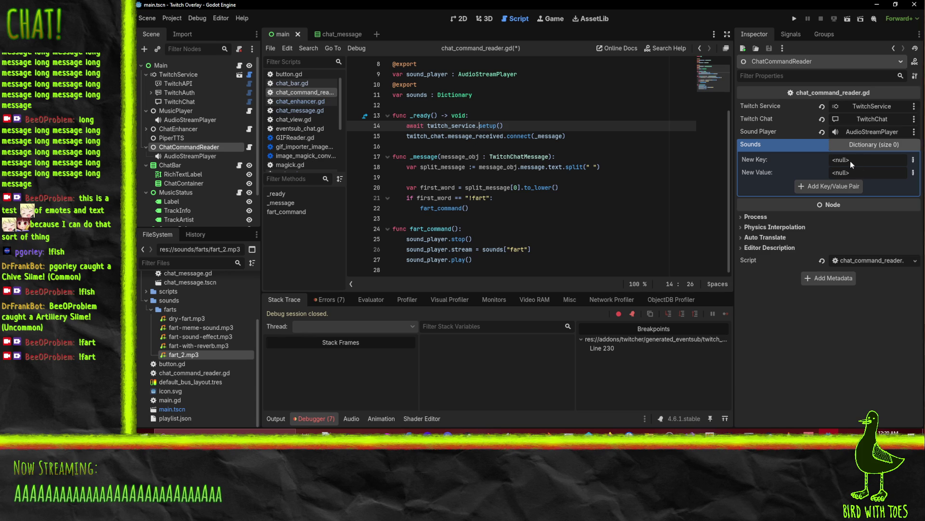
{"action": "left_click", "coordinate": [590, 205]}
{"action": "left_click", "coordinate": [590, 200]}
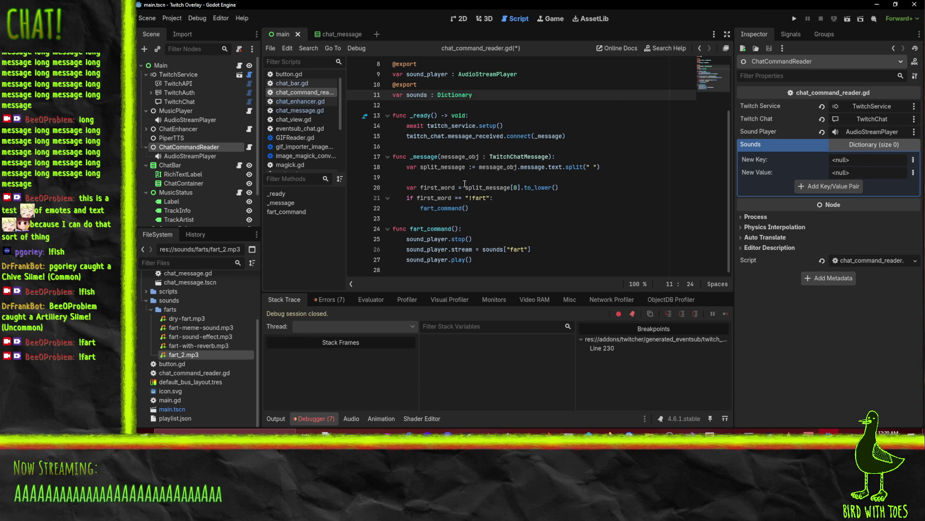
{"action": "key", "text": "ctrl+s"}
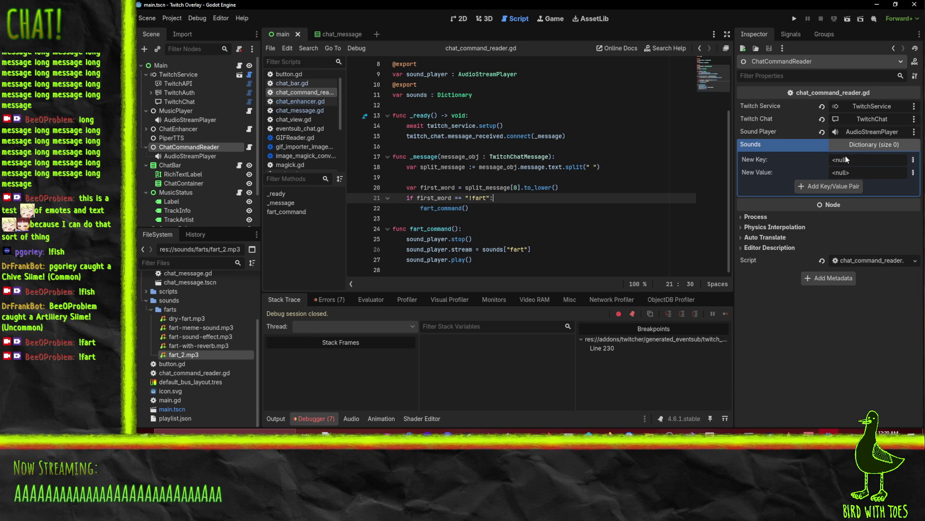
{"action": "key", "text": "Up"}
{"action": "key", "text": "Up"}
{"action": "key", "text": "Up"}
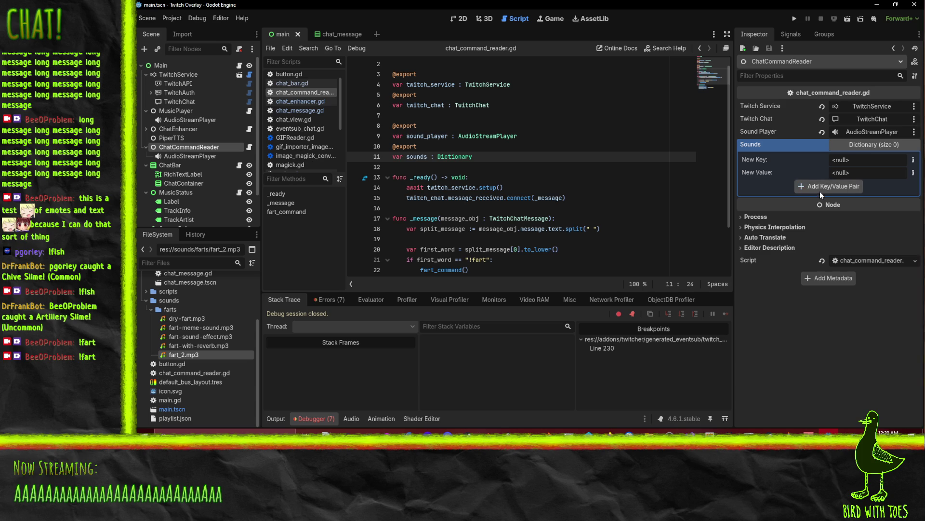
{"action": "left_click", "coordinate": [627, 187]}
{"action": "key", "text": "ctrl+z"}
{"action": "left_click", "coordinate": [627, 191]}
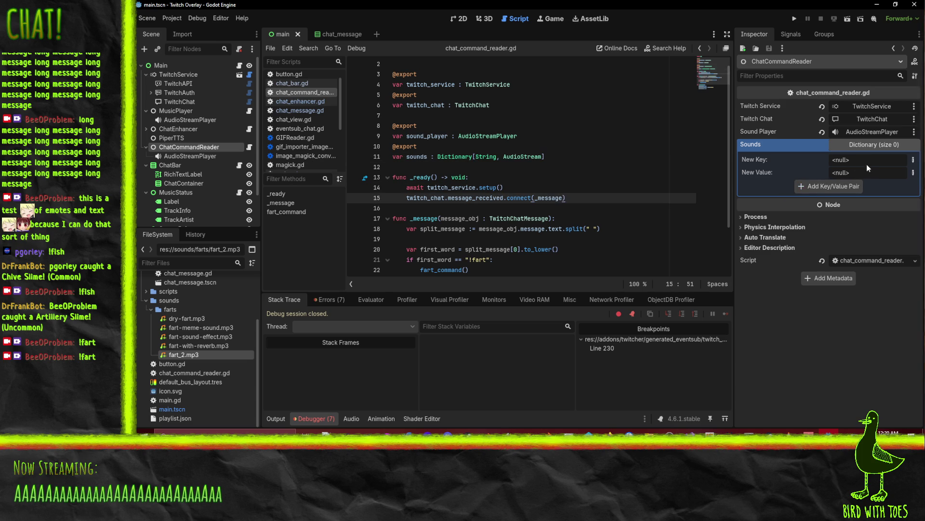
Add a Sounds entry mapping key 'fart' to fart_2.mp3, then run the overlay
{"action": "type", "text": "fart"}
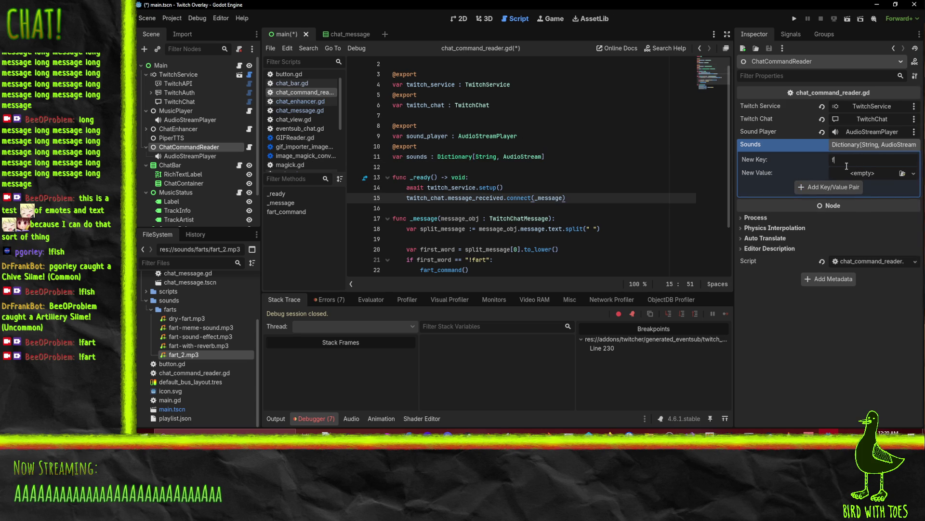
{"action": "left_click", "coordinate": [904, 174]}
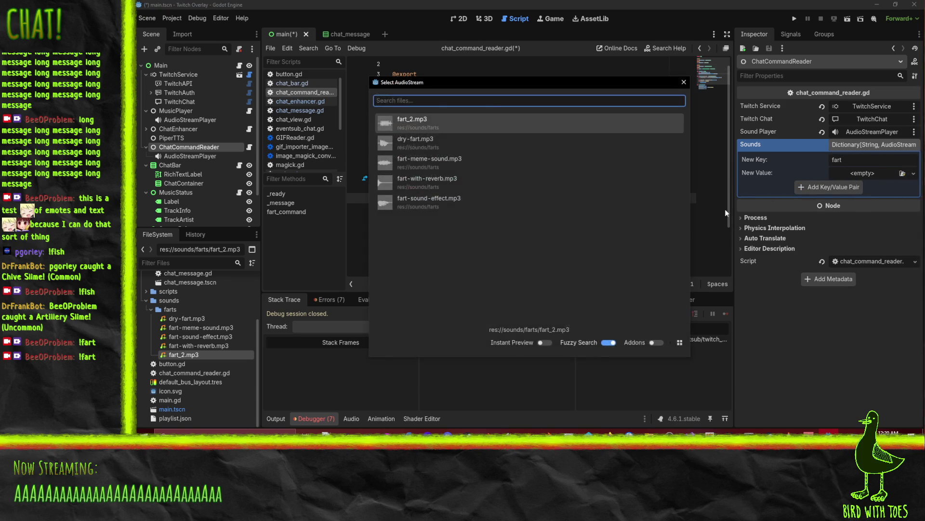
{"action": "left_click", "coordinate": [907, 174]}
{"action": "left_click", "coordinate": [906, 177]}
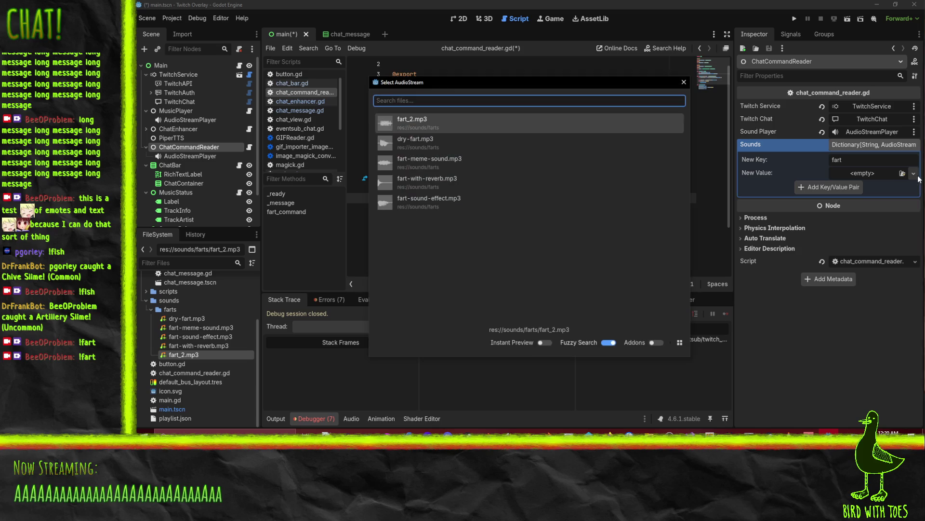
{"action": "key", "text": "Return"}
{"action": "left_click", "coordinate": [840, 200]}
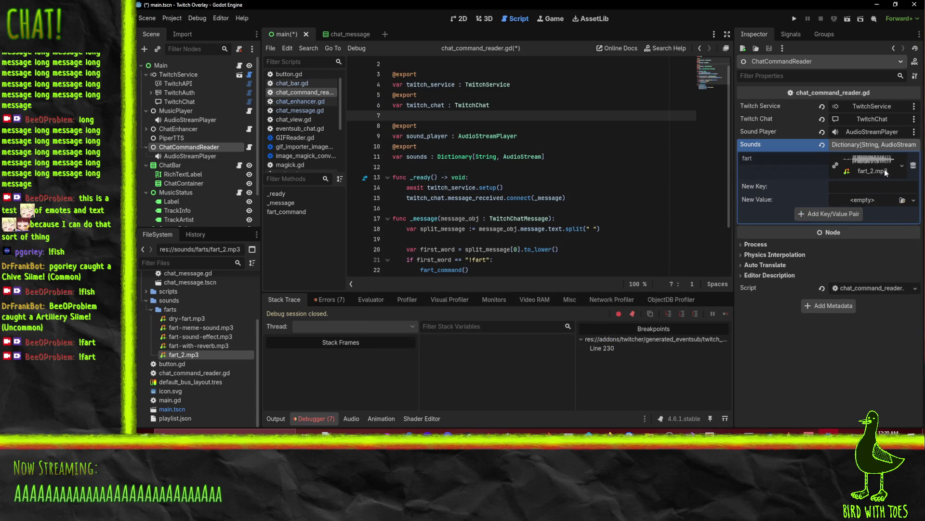
{"action": "left_click", "coordinate": [793, 19]}
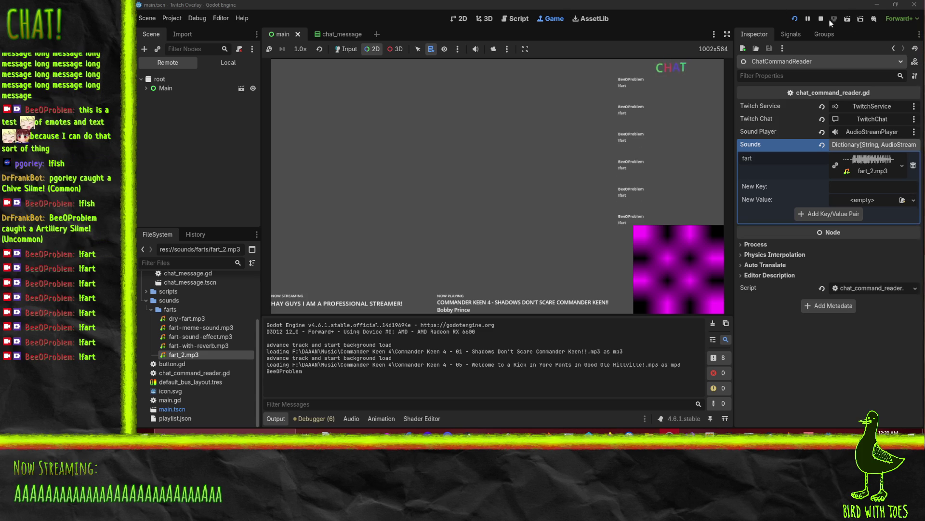
Stop the overlay and delete the sound_player.stop() line from fart_command
{"action": "left_click", "coordinate": [821, 18]}
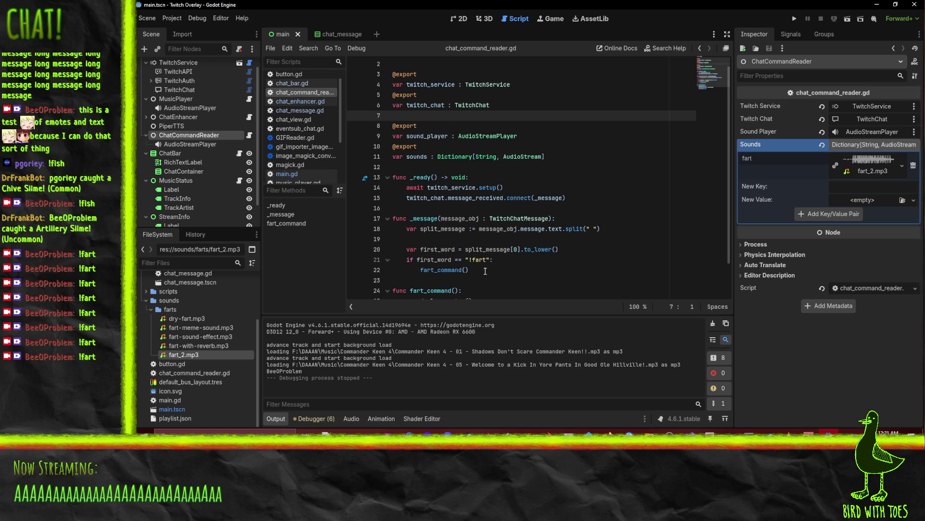
{"action": "scroll", "coordinate": [482, 251], "scroll_direction": "down", "scroll_amount": 2}
{"action": "left_click", "coordinate": [441, 263]}
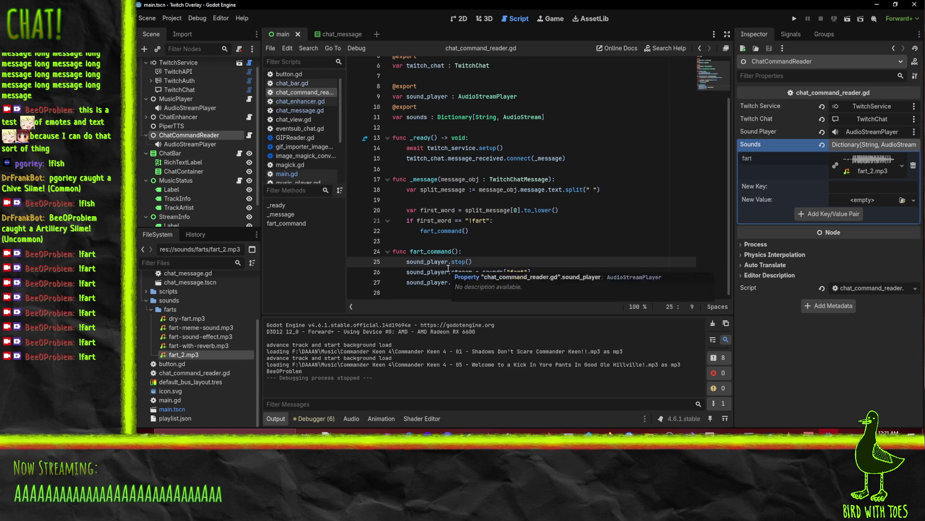
{"action": "key", "text": "ctrl+shift+k"}
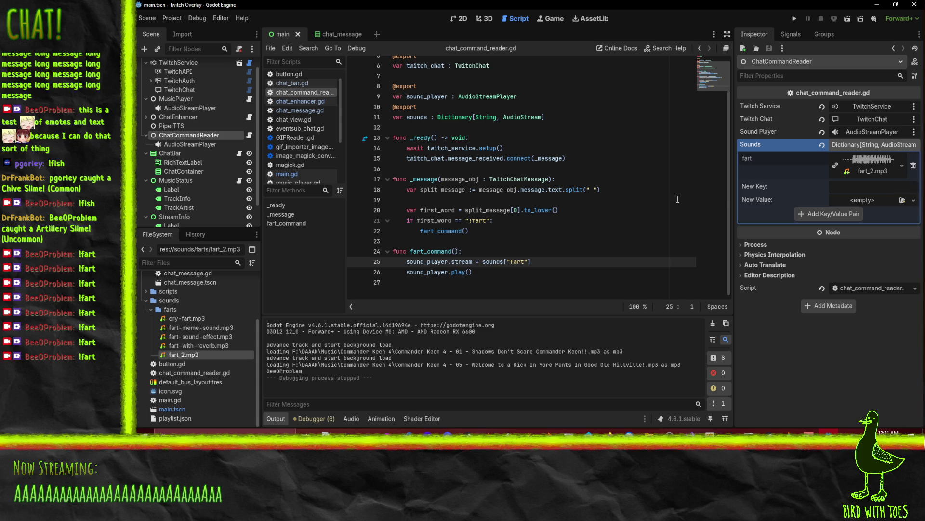
Replace the fart entry with a new 'fart' key holding an AudioStreamRandomizer at 5.0 pitch semitones
{"action": "left_click", "coordinate": [913, 166]}
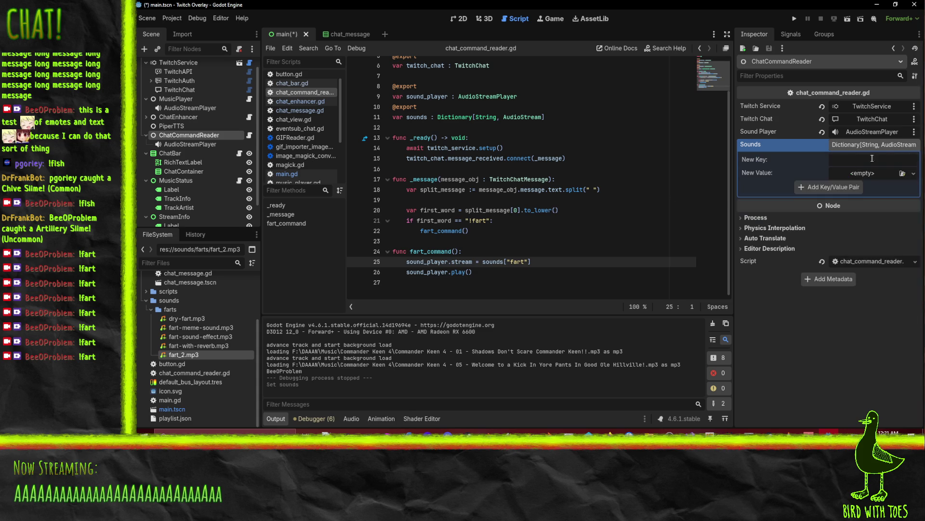
{"action": "left_click", "coordinate": [865, 150]}
{"action": "left_click", "coordinate": [867, 148]}
{"action": "left_click", "coordinate": [891, 162]}
{"action": "type", "text": "fart"}
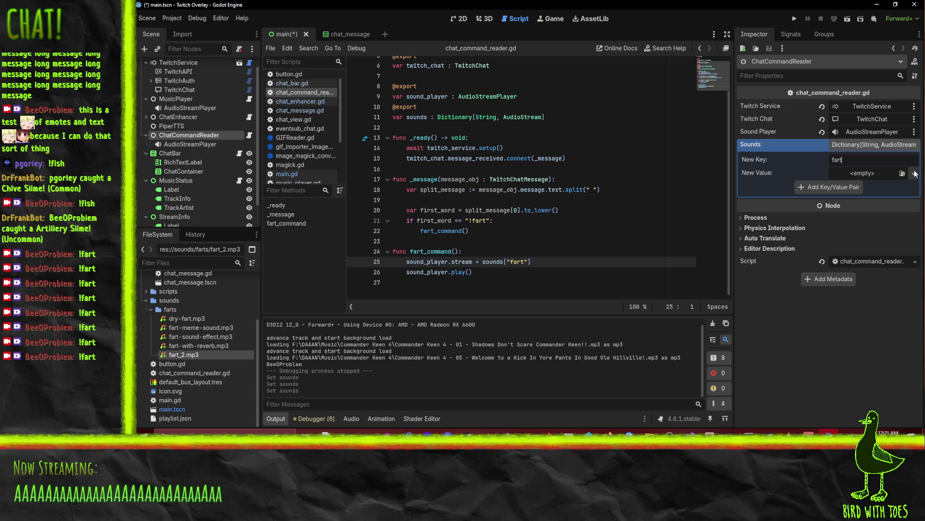
{"action": "left_click", "coordinate": [914, 173]}
{"action": "left_click", "coordinate": [853, 217]}
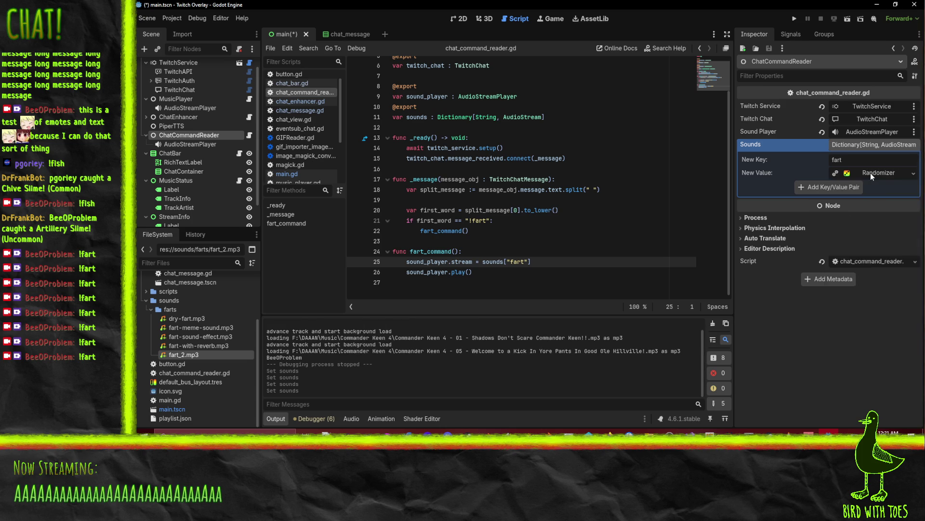
{"action": "left_click", "coordinate": [870, 173]}
{"action": "left_click", "coordinate": [875, 196]}
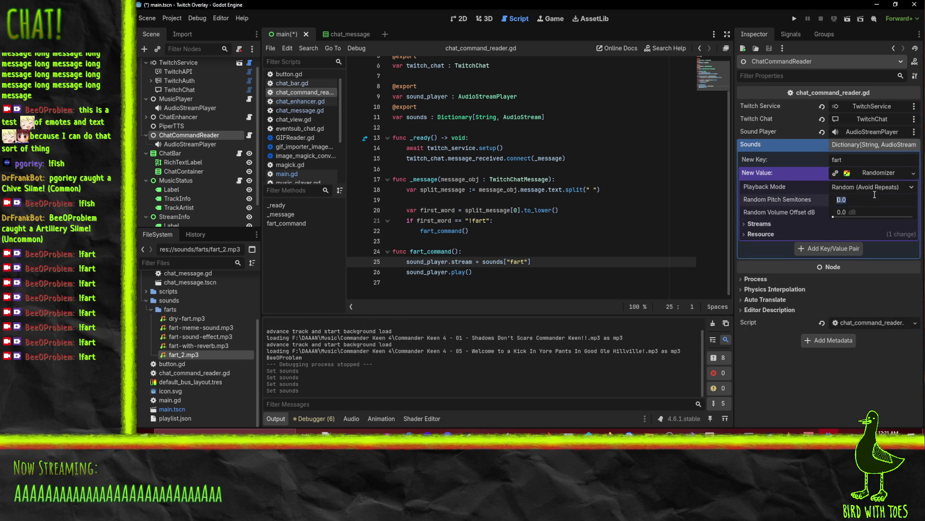
{"action": "key", "text": "Return"}
Add five empty stream slots to the randomizer's Streams list
{"action": "left_click", "coordinate": [760, 224]}
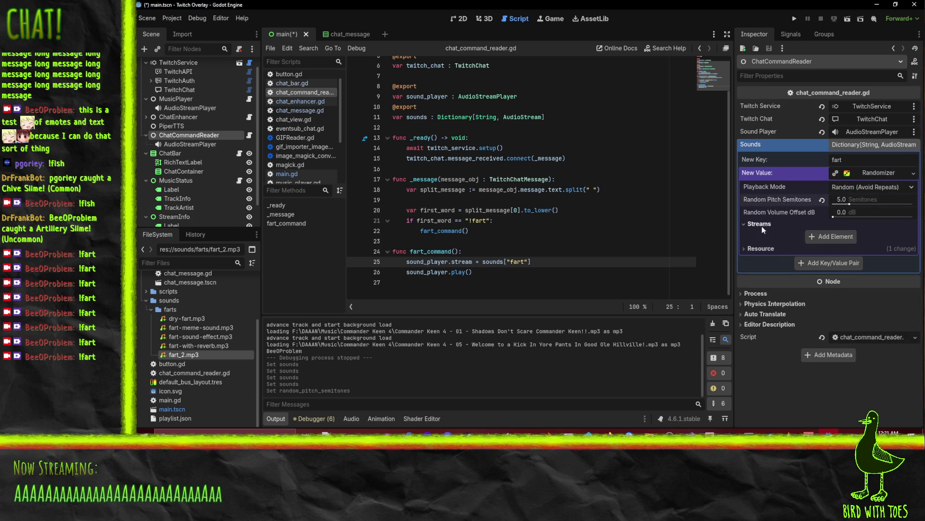
{"action": "left_click", "coordinate": [837, 238]}
{"action": "left_click", "coordinate": [835, 274]}
{"action": "left_click", "coordinate": [832, 298]}
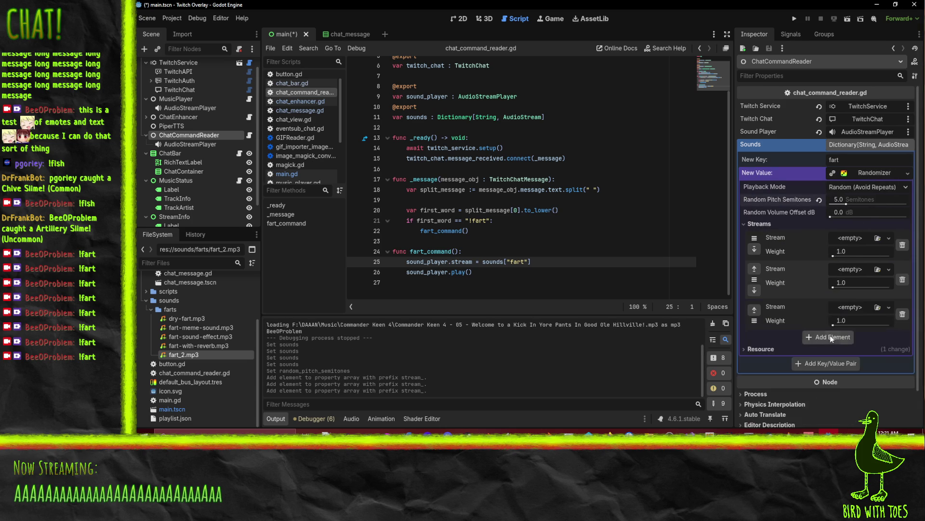
{"action": "left_click", "coordinate": [830, 334]}
{"action": "left_click", "coordinate": [833, 372]}
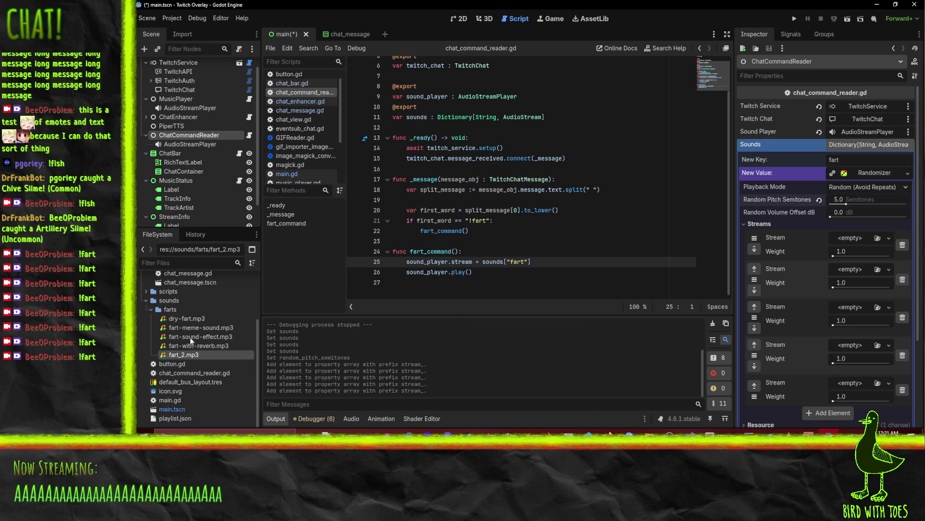
Fill the slots with fart_2, fart-with-reverb, fart-meme-sound and dry-fart mp3s, then run the overlay
{"action": "mouse_move", "coordinate": [183, 355]}
{"action": "left_mouse_down"}
{"action": "mouse_move", "coordinate": [729, 391]}
{"action": "mouse_move", "coordinate": [850, 383]}
{"action": "left_mouse_up"}
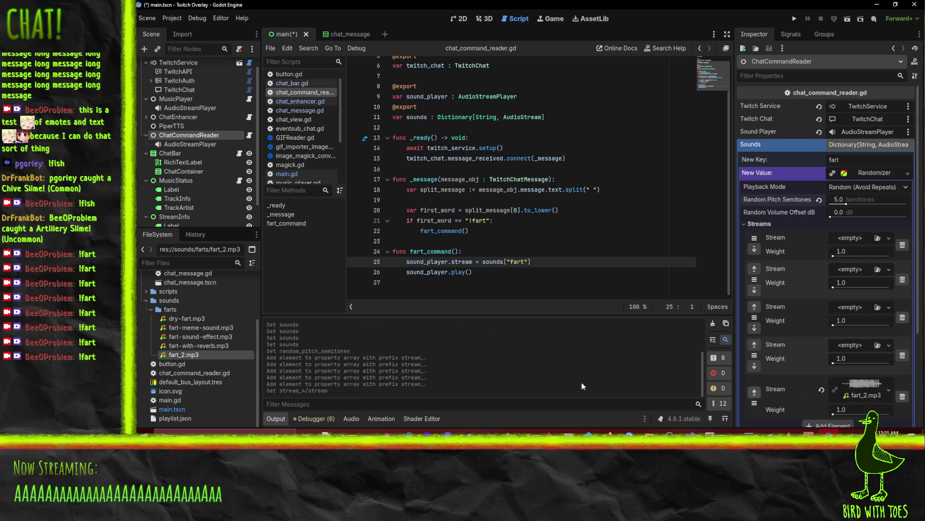
{"action": "mouse_move", "coordinate": [199, 346]}
{"action": "left_mouse_down"}
{"action": "mouse_move", "coordinate": [611, 326]}
{"action": "mouse_move", "coordinate": [851, 346]}
{"action": "mouse_move", "coordinate": [207, 337]}
{"action": "mouse_move", "coordinate": [851, 309]}
{"action": "left_mouse_up"}
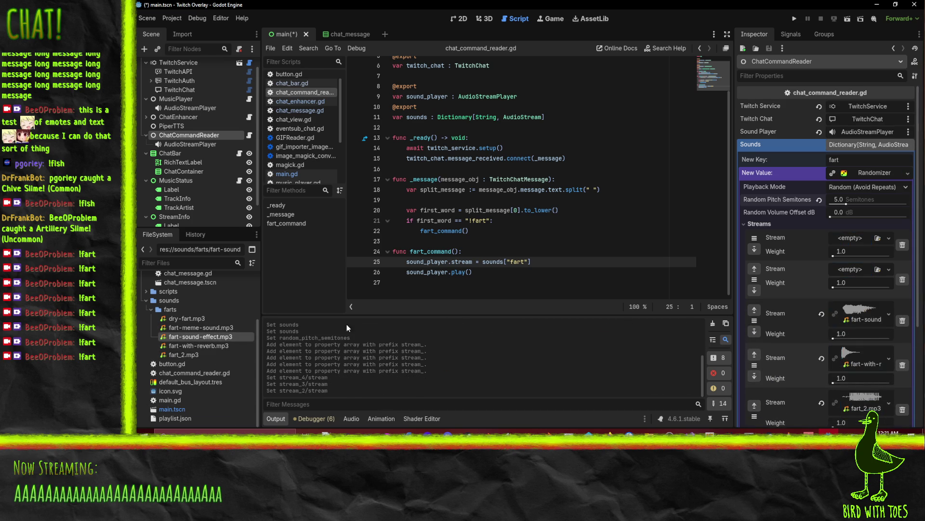
{"action": "left_click_drag", "start_coordinate": [198, 327], "coordinate": [850, 270]}
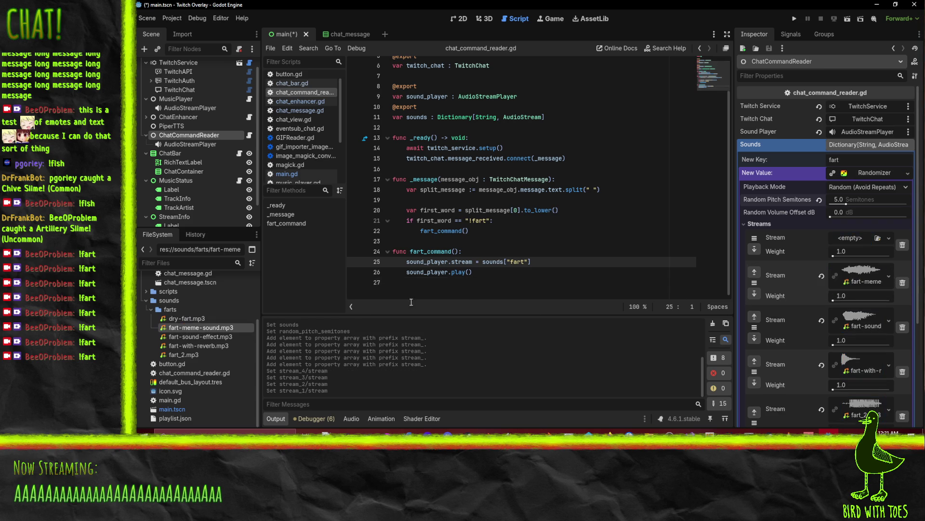
{"action": "mouse_move", "coordinate": [194, 320]}
{"action": "left_mouse_down"}
{"action": "mouse_move", "coordinate": [635, 283]}
{"action": "mouse_move", "coordinate": [809, 261]}
{"action": "mouse_move", "coordinate": [850, 238]}
{"action": "left_mouse_up"}
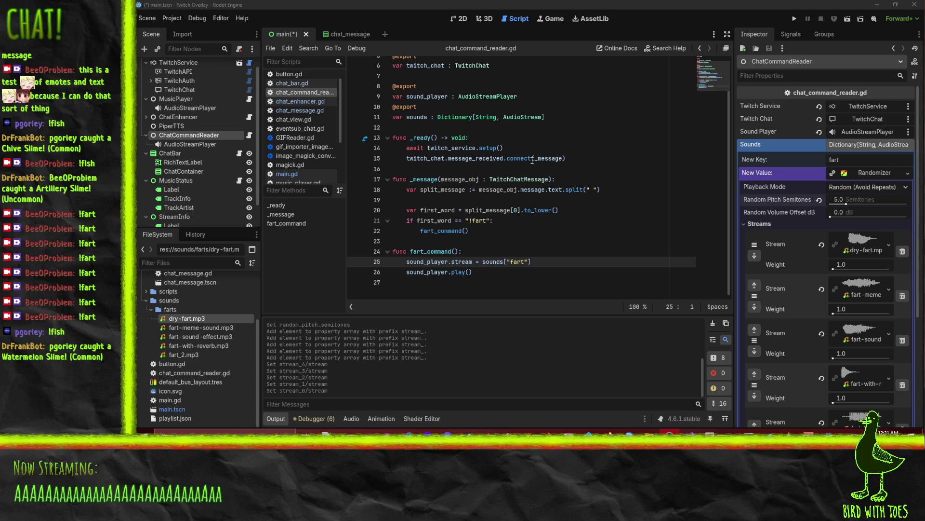
{"action": "left_click", "coordinate": [793, 17]}
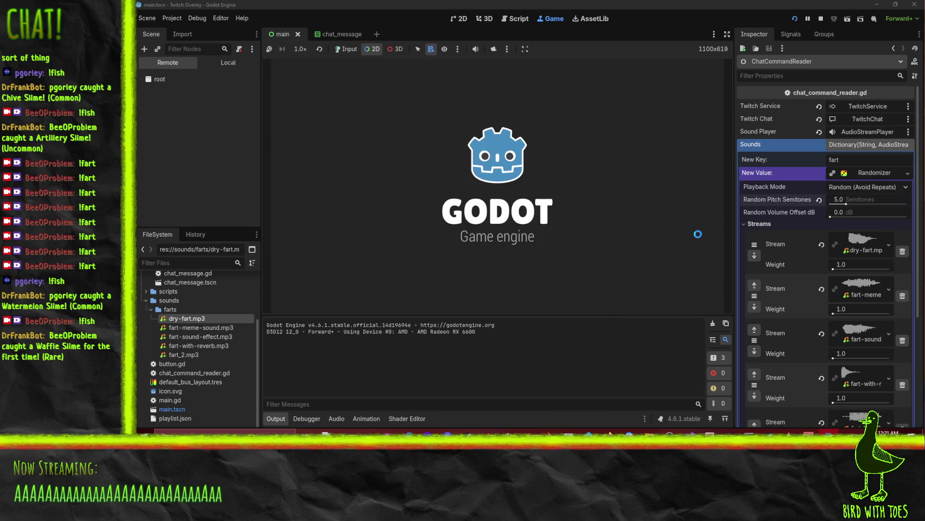
Add the fart Randomizer pair to Sounds, stop the crashed run, reselect ChatCommandReader and rerun
{"action": "scroll", "coordinate": [831, 309], "scroll_direction": "down", "scroll_amount": 5}
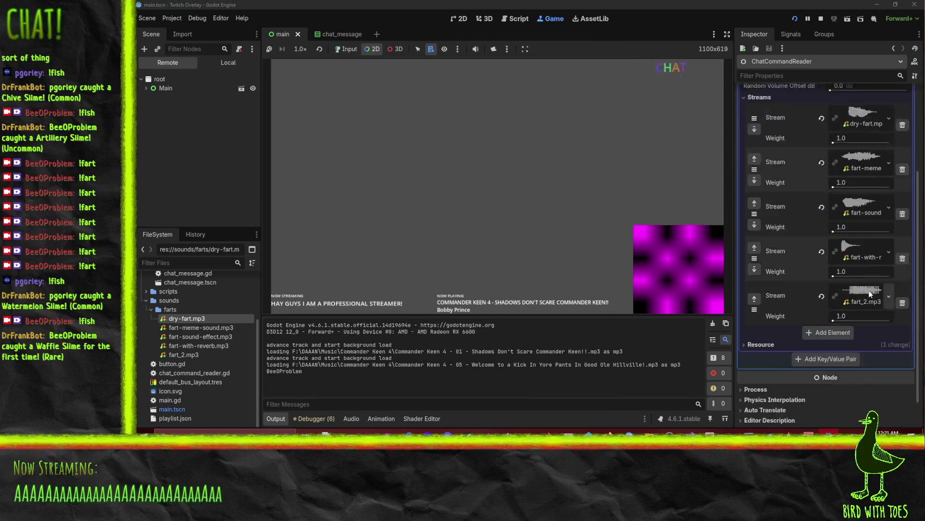
{"action": "left_click", "coordinate": [831, 325]}
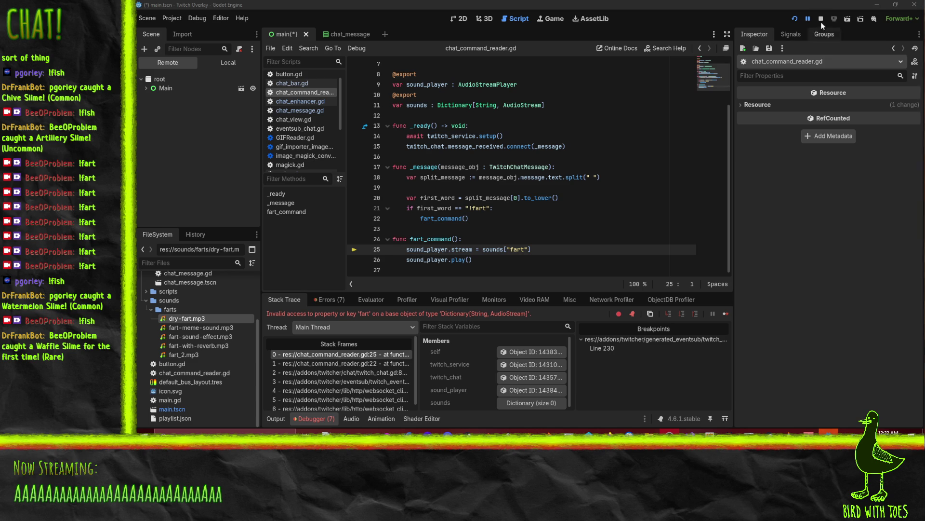
{"action": "left_click", "coordinate": [821, 19]}
{"action": "left_click", "coordinate": [182, 135]}
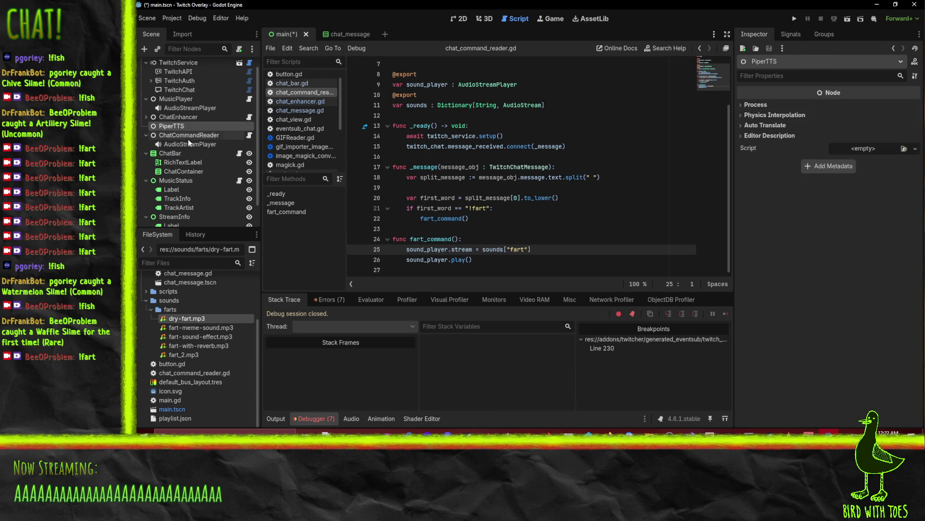
{"action": "left_click", "coordinate": [190, 144]}
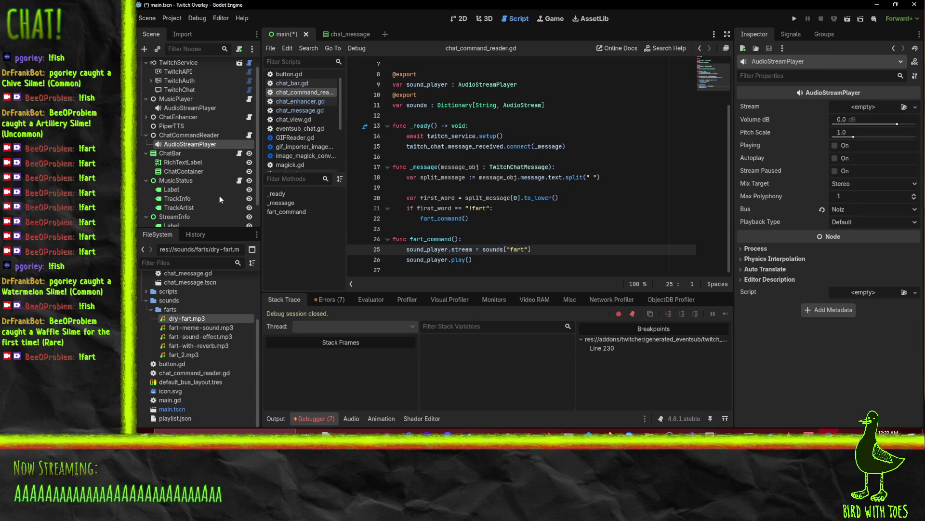
{"action": "left_click", "coordinate": [182, 136]}
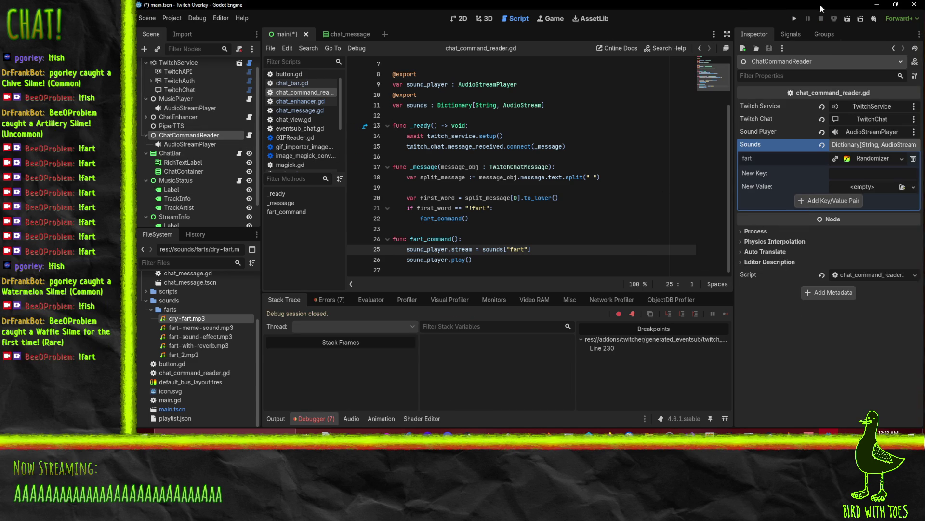
{"action": "left_click", "coordinate": [795, 19]}
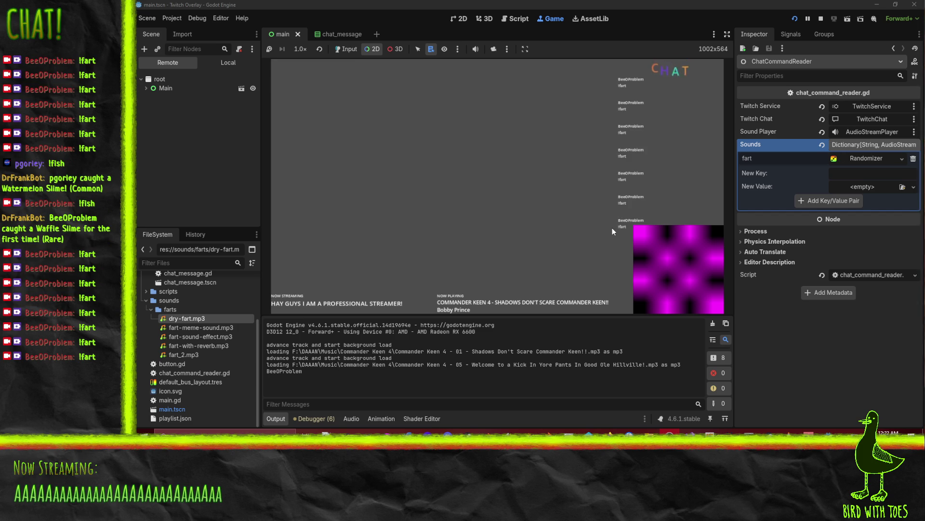
Stop the overlay and raise the fart Randomizer's Random Pitch Semitones from 10 to 20
{"action": "left_click", "coordinate": [871, 159]}
{"action": "left_click", "coordinate": [821, 17]}
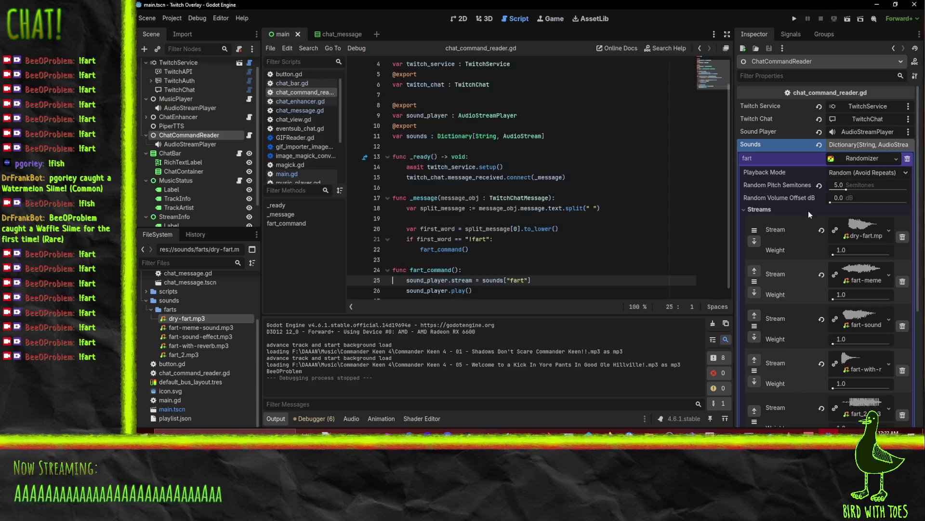
{"action": "left_click", "coordinate": [878, 188]}
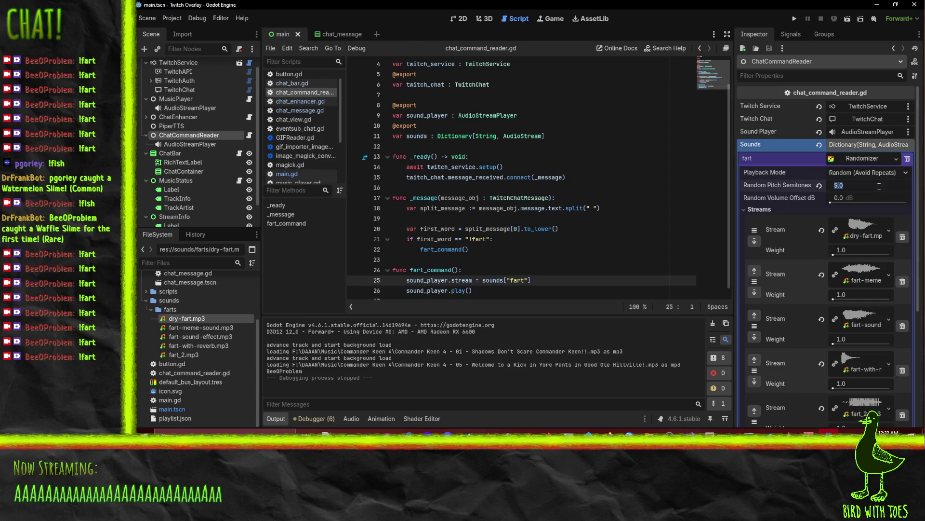
{"action": "type", "text": "10"}
{"action": "key", "text": "Return"}
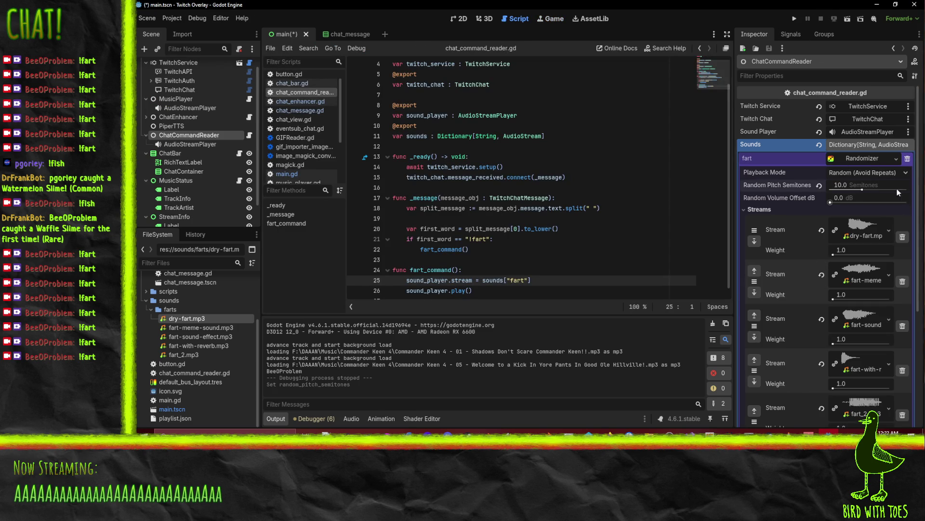
{"action": "key", "text": "Home"}
{"action": "key", "text": "Delete"}
{"action": "type", "text": "2"}
{"action": "key", "text": "Return"}
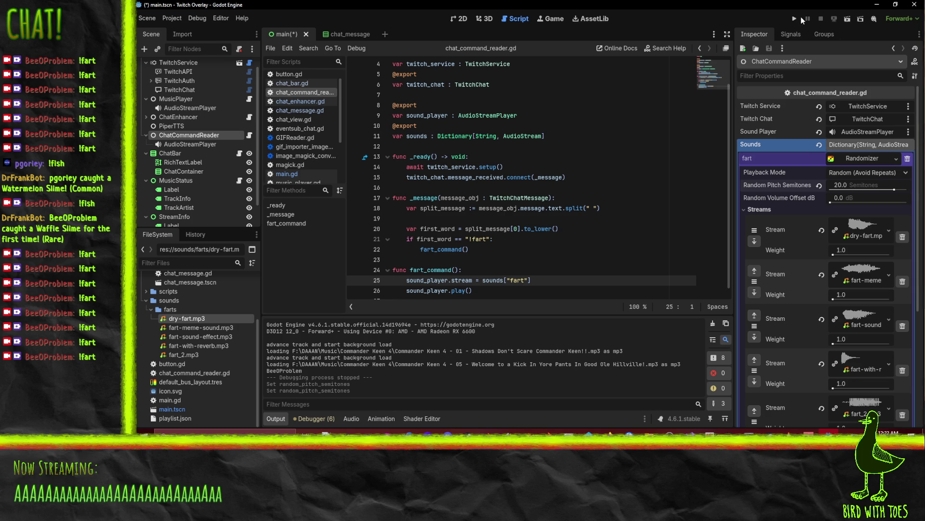
{"action": "left_click", "coordinate": [794, 18]}
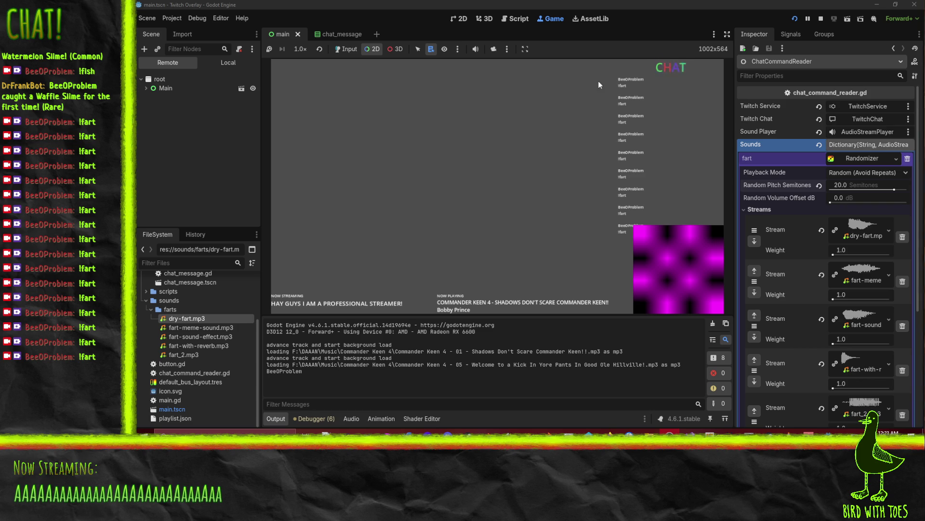
{"action": "left_click", "coordinate": [821, 18]}
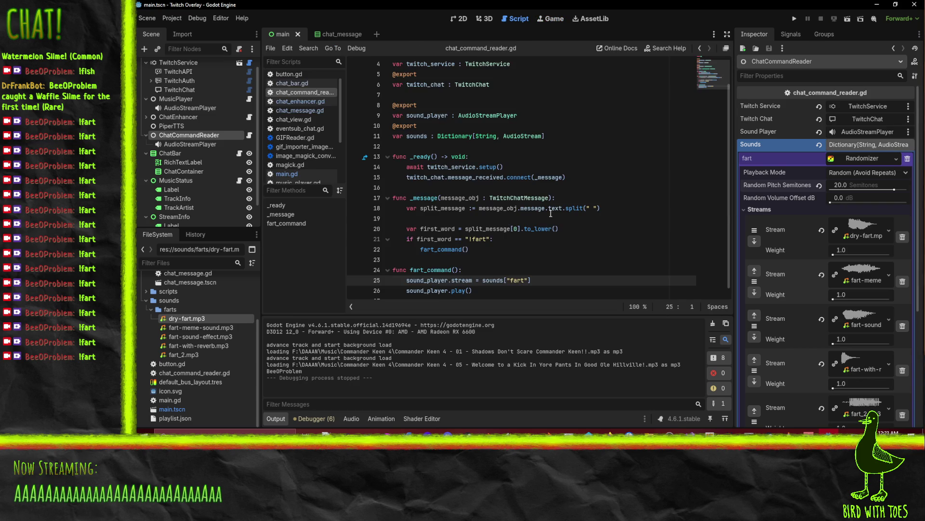
{"action": "scroll", "coordinate": [537, 250], "scroll_direction": "down", "scroll_amount": 1}
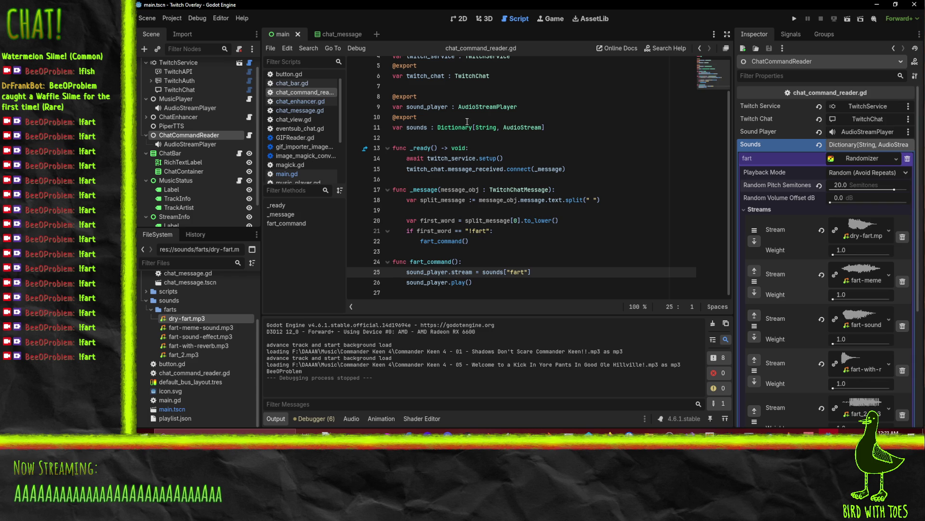
Change the player variable to sound_players : Array[AudioStreamPlayer]
{"action": "left_click", "coordinate": [456, 107]}
{"action": "type", "text": "["}
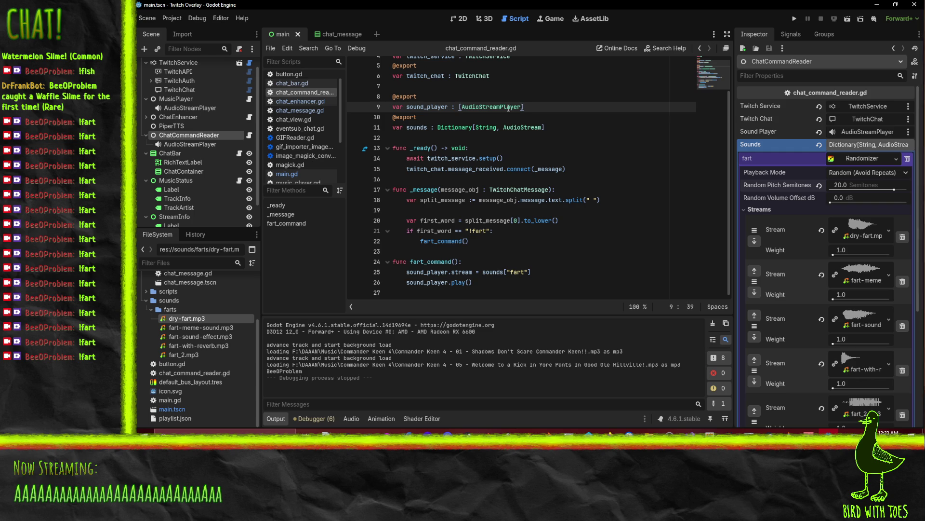
{"action": "left_click", "coordinate": [459, 107]}
{"action": "type", "text": "Arr"}
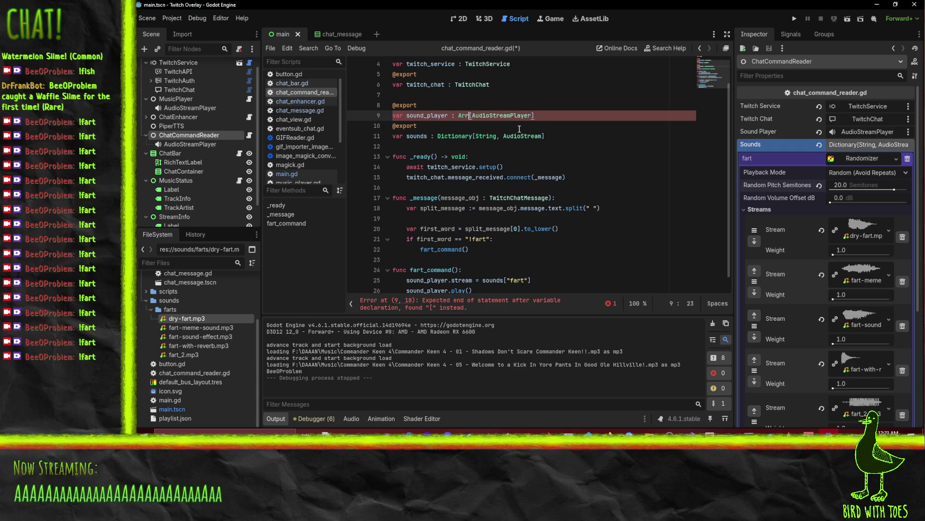
{"action": "type", "text": "ay"}
{"action": "left_click", "coordinate": [449, 116]}
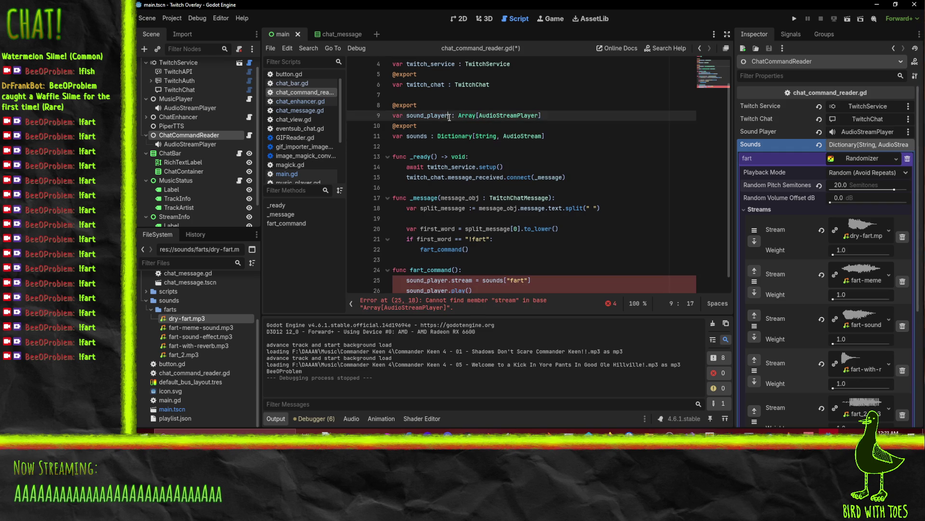
{"action": "type", "text": "s"}
Insert a new _overlap_allowed variable line above the _ready function
{"action": "key", "text": "Down"}
{"action": "key", "text": "Down"}
{"action": "key", "text": "Down"}
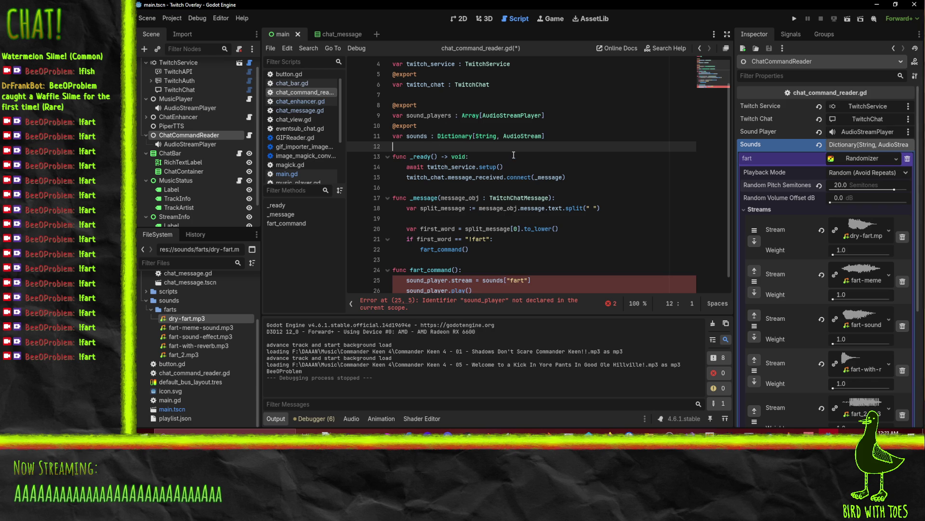
{"action": "key", "text": "Return"}
{"action": "key", "text": "Return"}
{"action": "key", "text": "Up"}
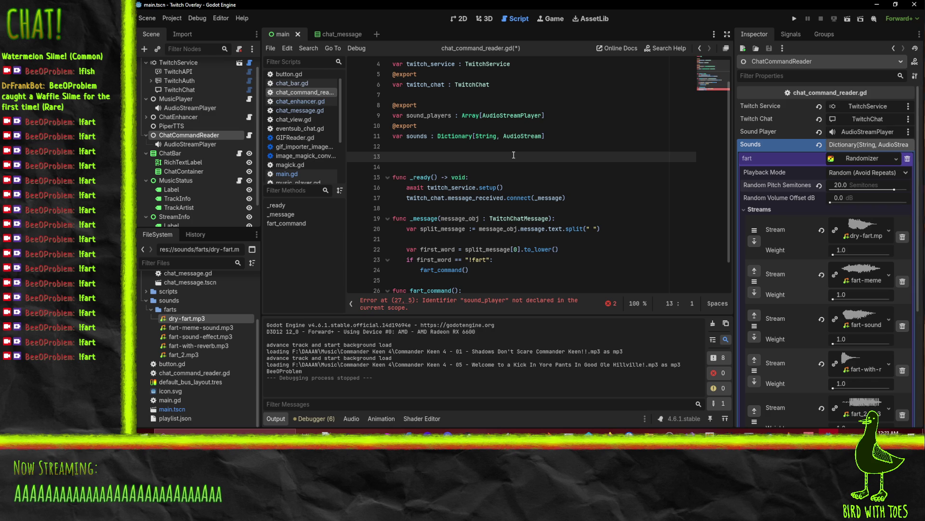
{"action": "type", "text": "var _"}
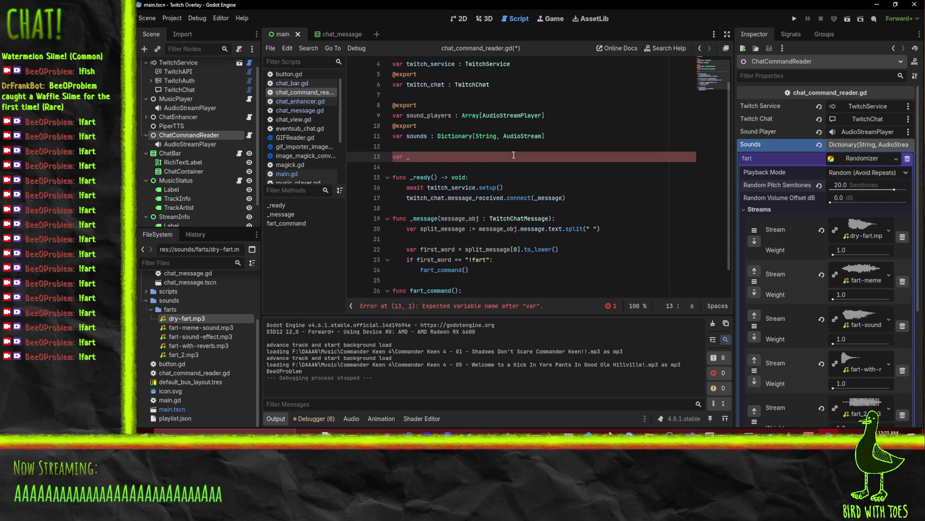
{"action": "type", "text": "overlap_allowed"}
{"action": "key", "text": "Return"}
{"action": "key", "text": "Up"}
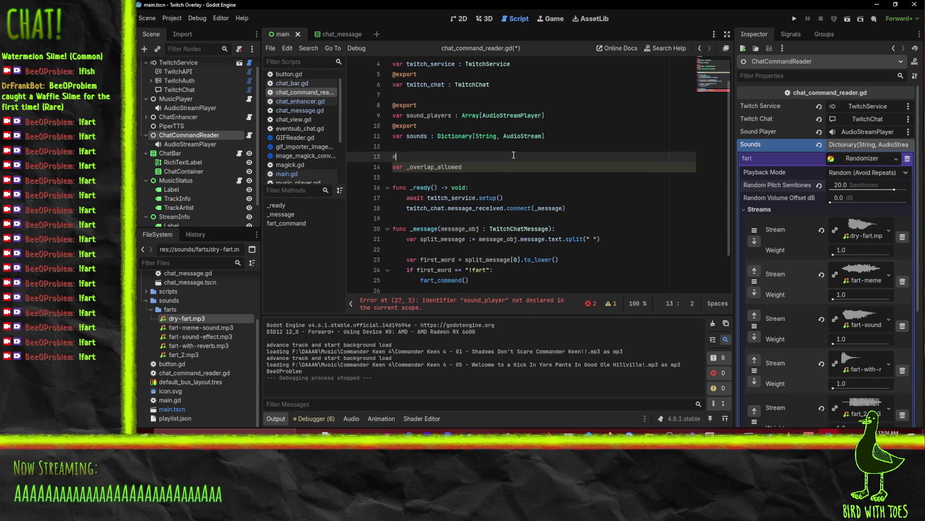
{"action": "type", "text": "export"}
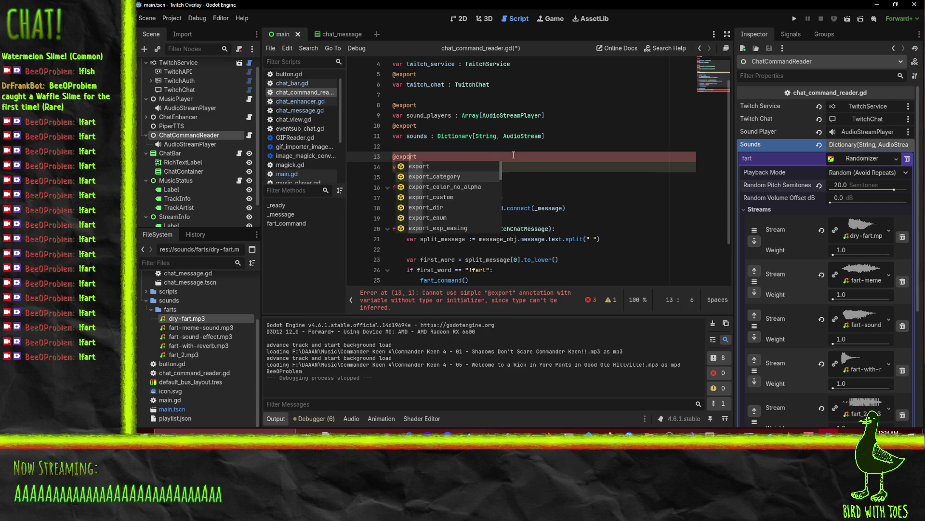
{"action": "key", "text": "Escape"}
{"action": "key", "text": "Down"}
{"action": "key", "text": "BackSpace"}
{"action": "key", "text": "End"}
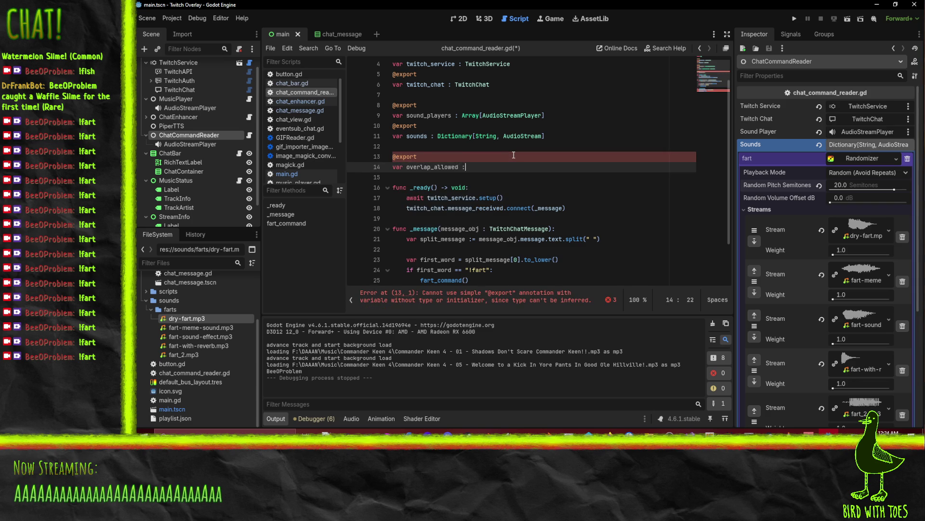
{"action": "type", "text": " bool"}
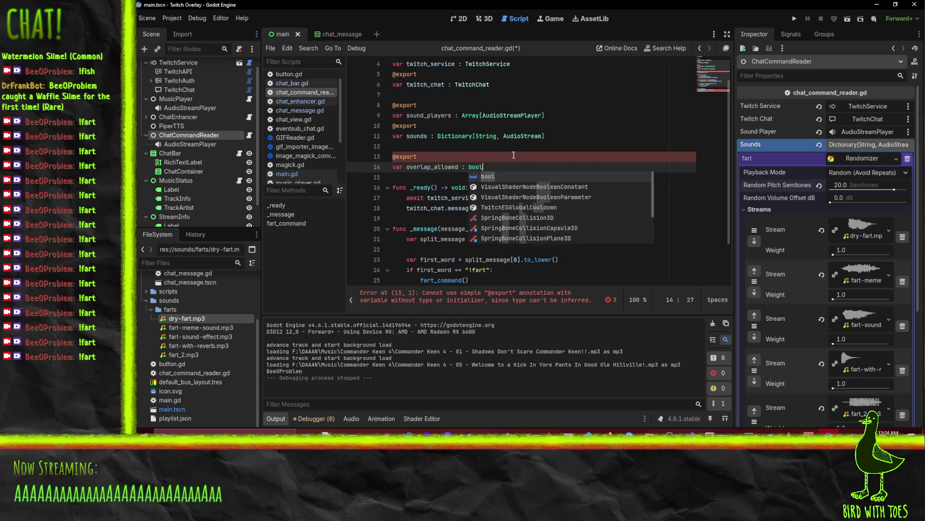
{"action": "type", "text": " = true"}
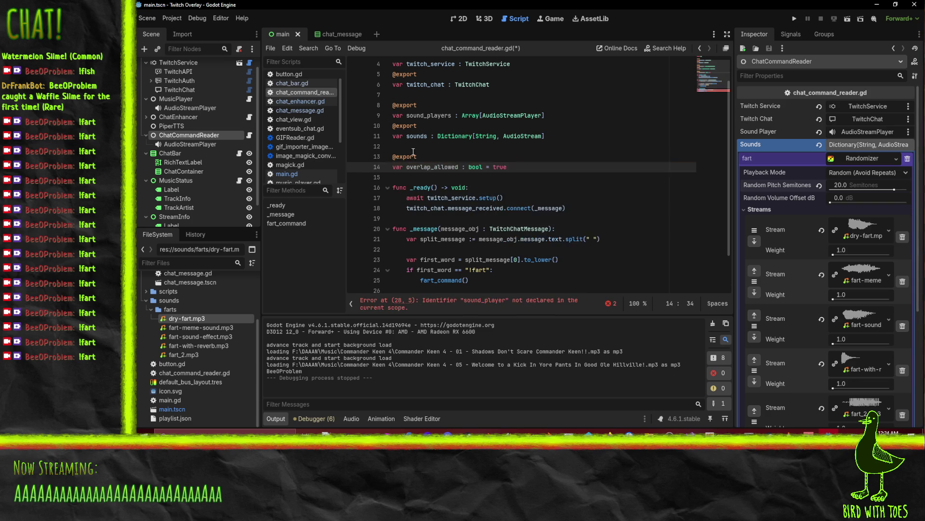
{"action": "left_click", "coordinate": [456, 187]}
{"action": "scroll", "coordinate": [456, 184], "scroll_direction": "down", "scroll_amount": 2}
{"action": "key", "text": "Up"}
{"action": "key", "text": "Up"}
Replace the fart_command() call on line 25 with play_sound("fart")
{"action": "key", "text": "ctrl+d"}
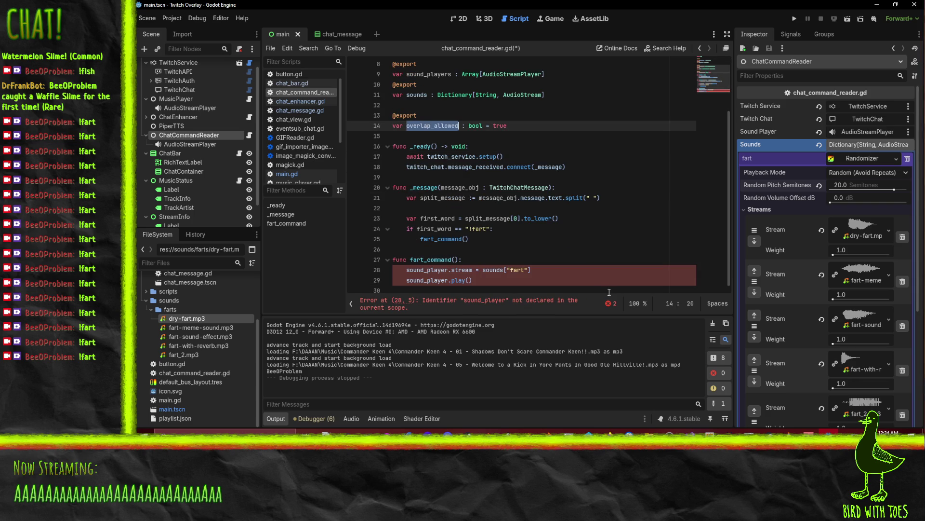
{"action": "left_click", "coordinate": [494, 260]}
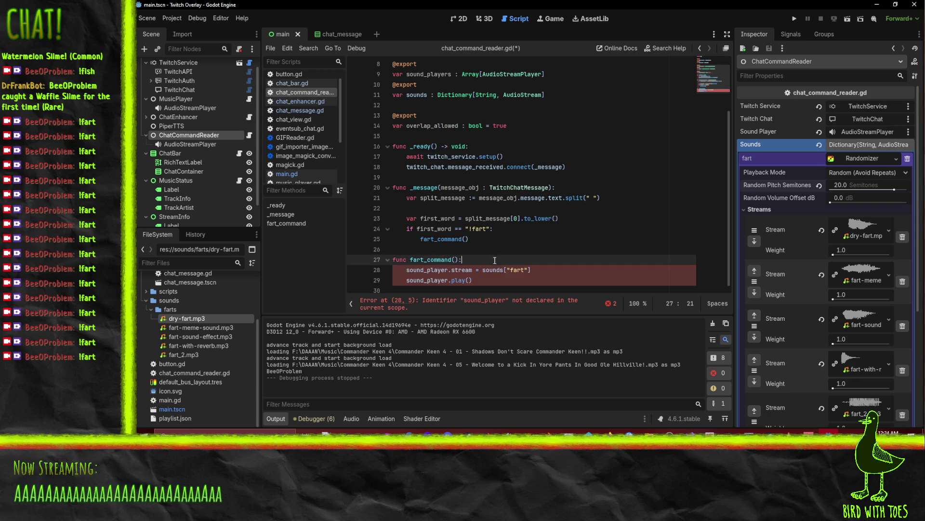
{"action": "left_click", "coordinate": [422, 240]}
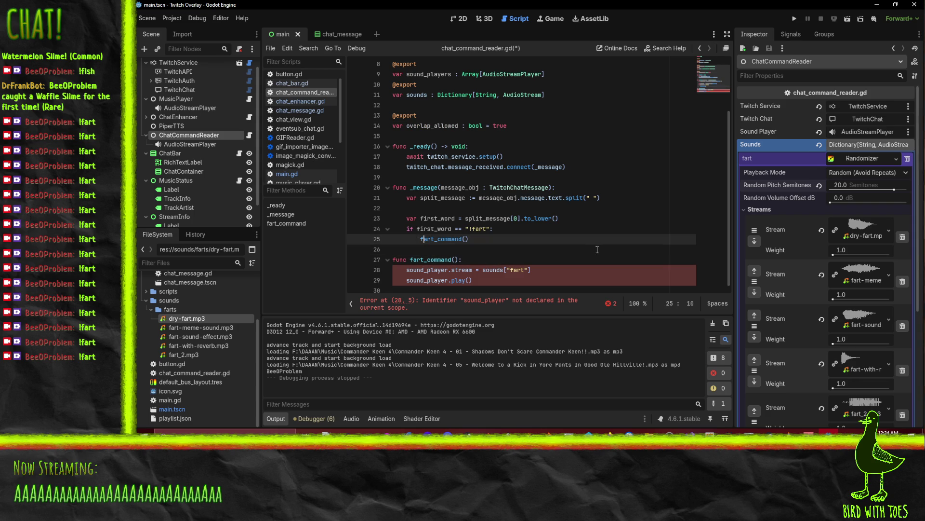
{"action": "key", "text": "shift+End"}
{"action": "type", "text": "play_"}
{"action": "type", "text": "sound(\"fart\")"}
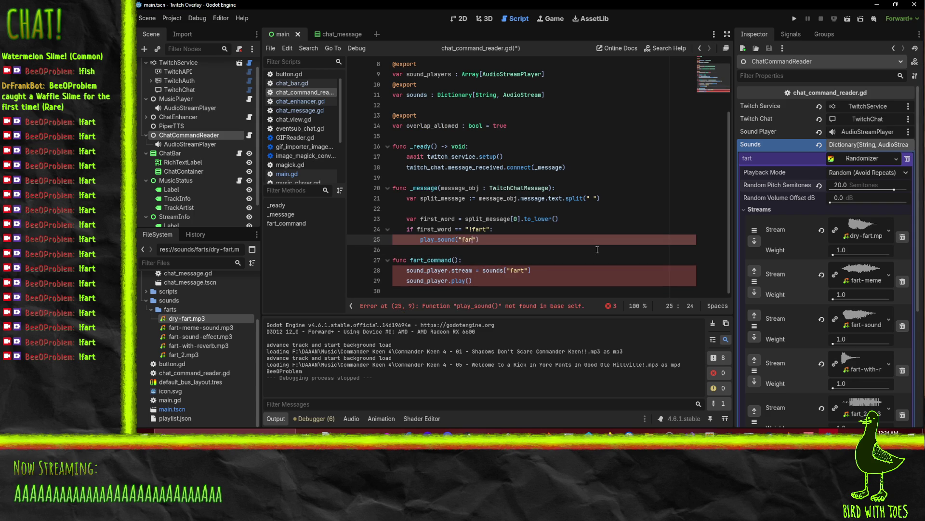
Rename the fart_command function to play_sound(sound) and open a new body line
{"action": "double_click", "coordinate": [424, 261]}
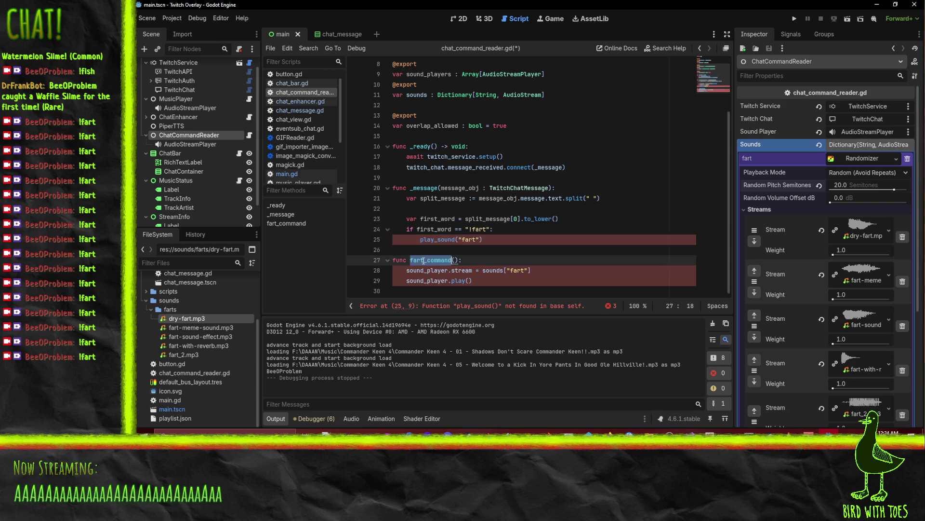
{"action": "type", "text": "play_sound"}
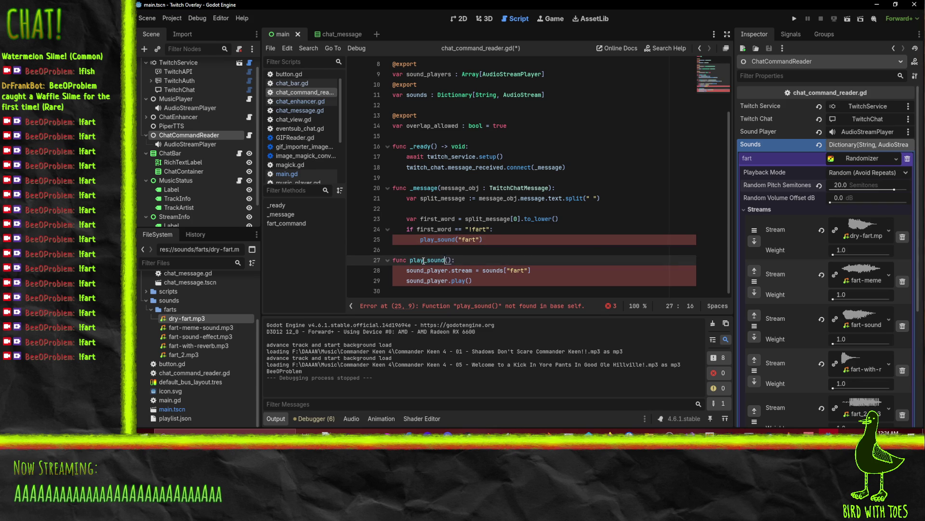
{"action": "key", "text": "Right"}
{"action": "type", "text": "sound"}
{"action": "key", "text": "End"}
{"action": "key", "text": "Return"}
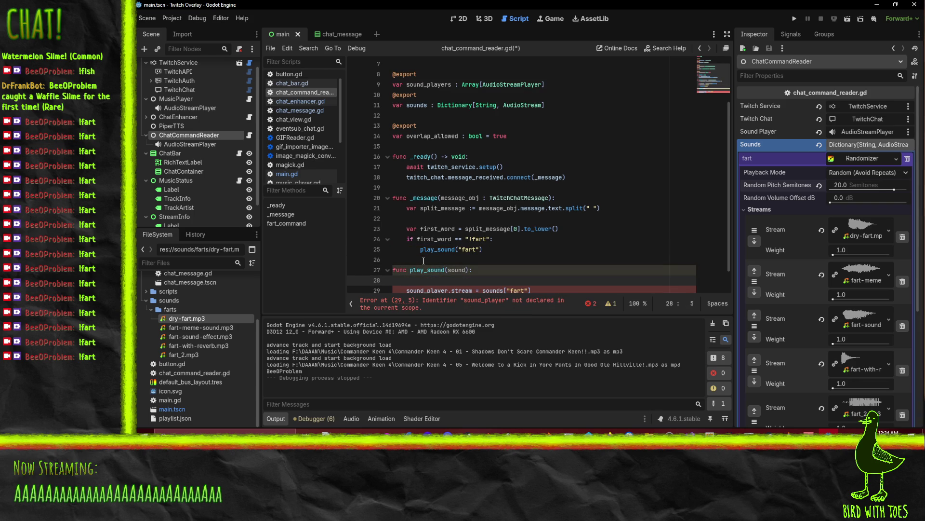
Start a for loop over sound_players that skips already-playing players with continue
{"action": "type", "text": "for"}
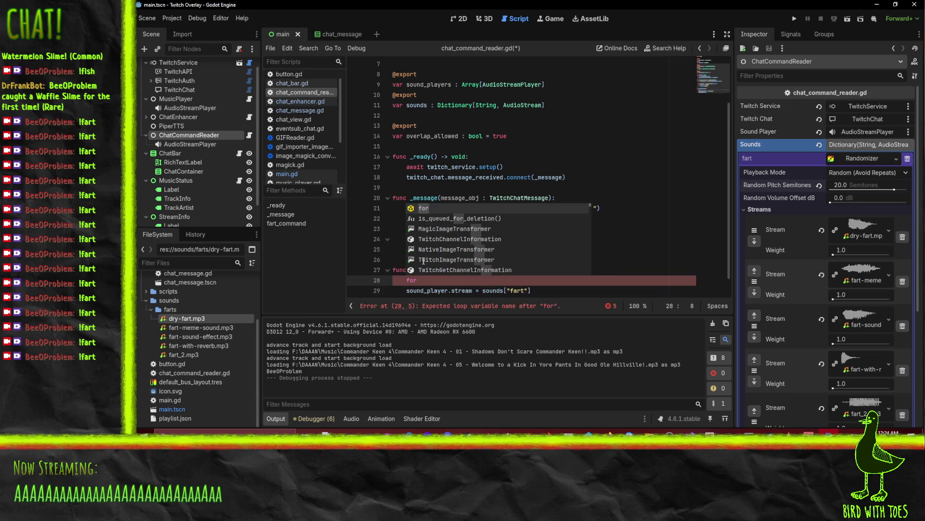
{"action": "type", "text": " player "}
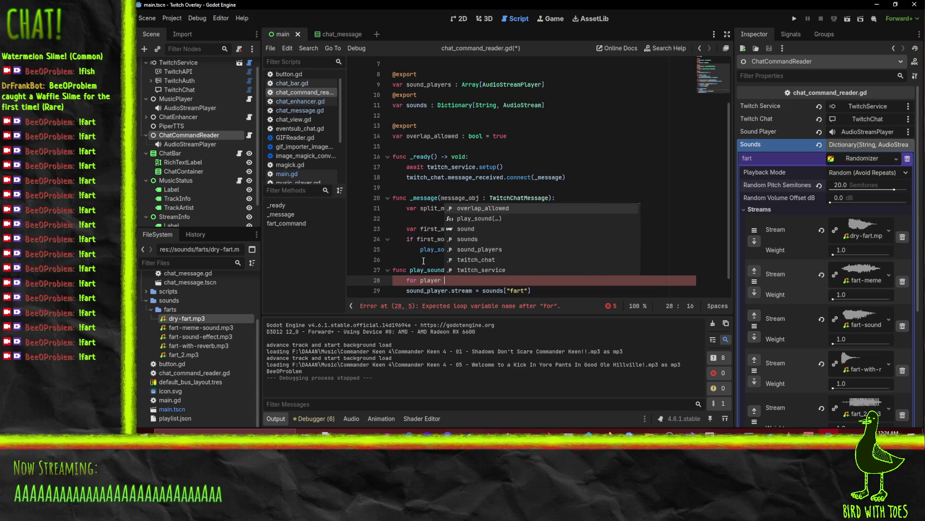
{"action": "type", "text": "in sound_playe"}
{"action": "key", "text": "Return"}
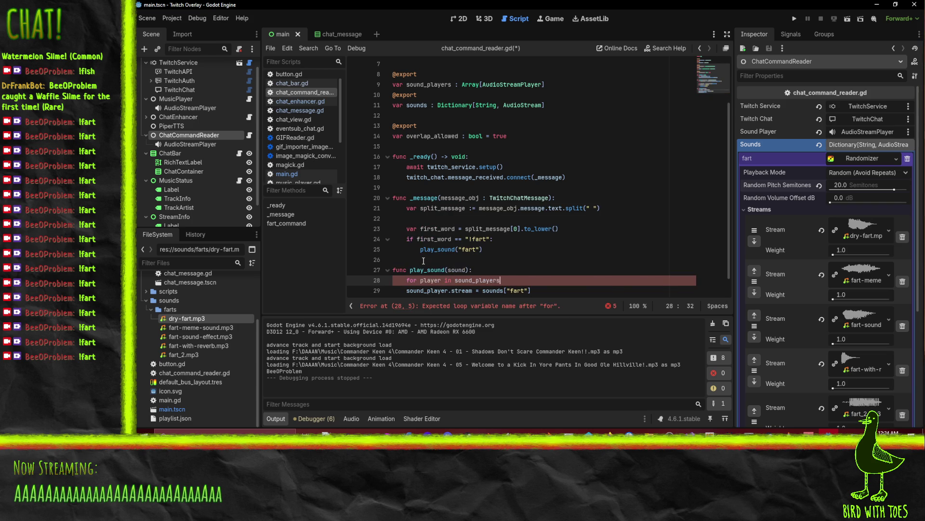
{"action": "type", "text": ":"}
{"action": "key", "text": "Return"}
{"action": "type", "text": "if player"}
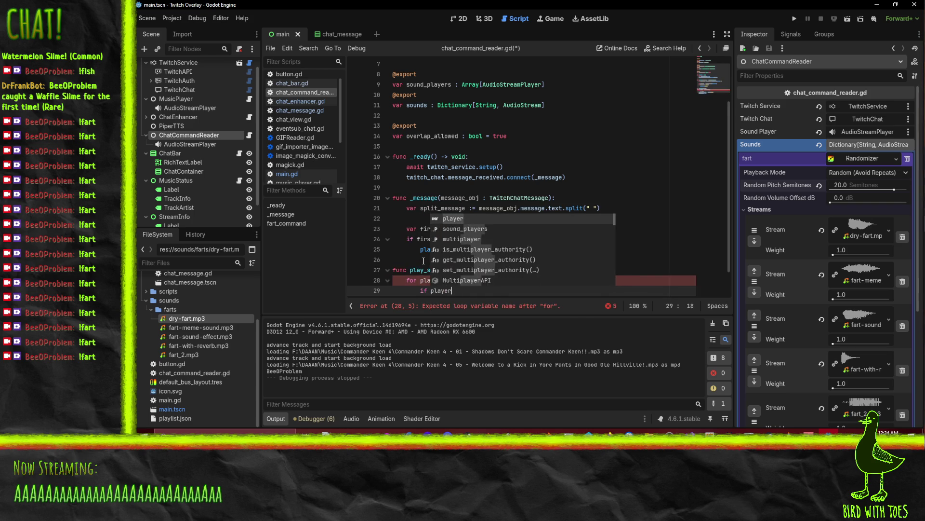
{"action": "type", "text": ".is_play"}
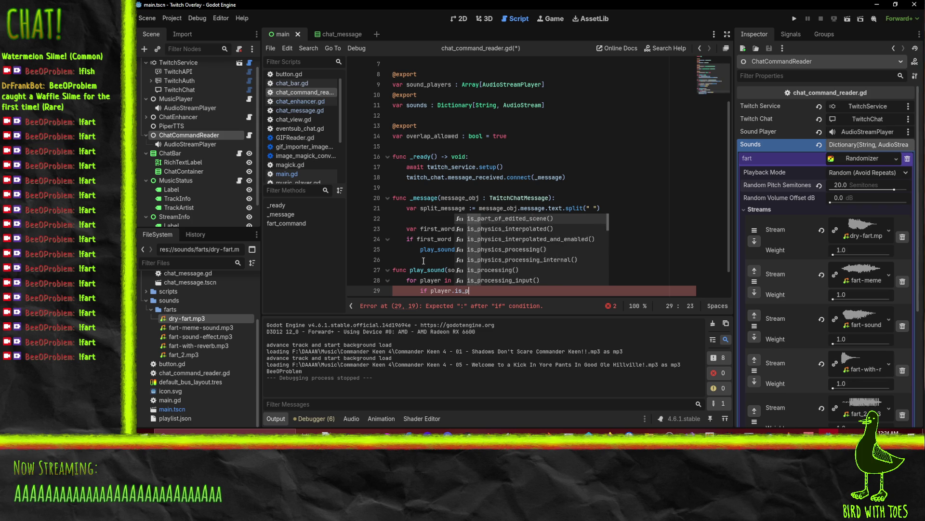
{"action": "key", "text": "BackSpace"}
{"action": "key", "text": "BackSpace"}
{"action": "key", "text": "BackSpace"}
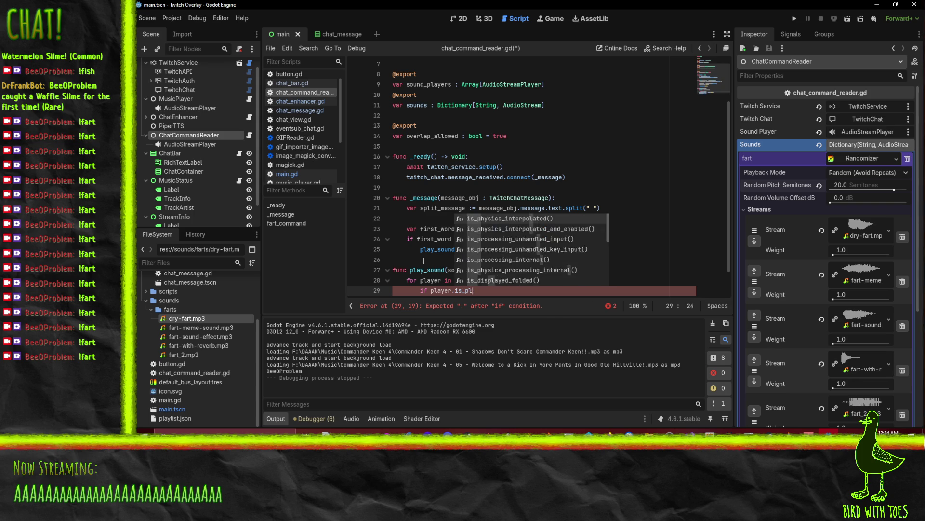
{"action": "type", "text": "pl"}
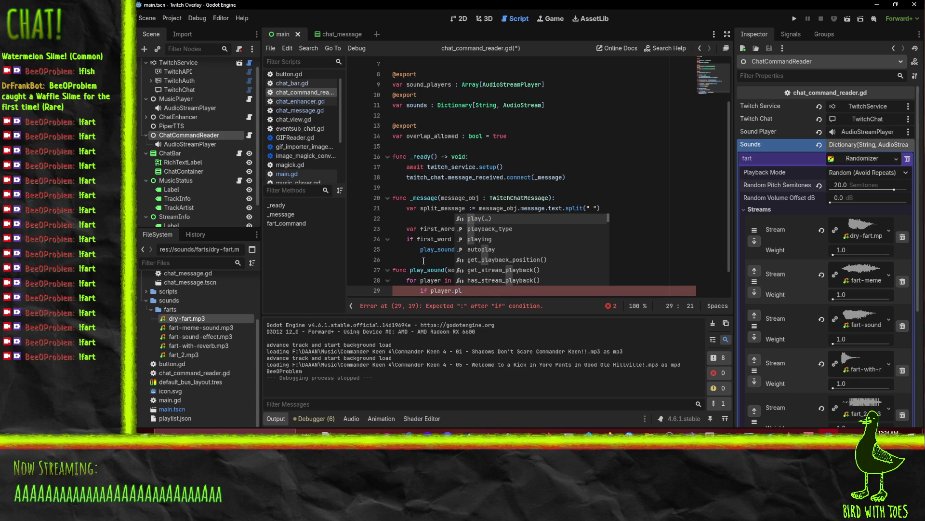
{"action": "type", "text": "aying"}
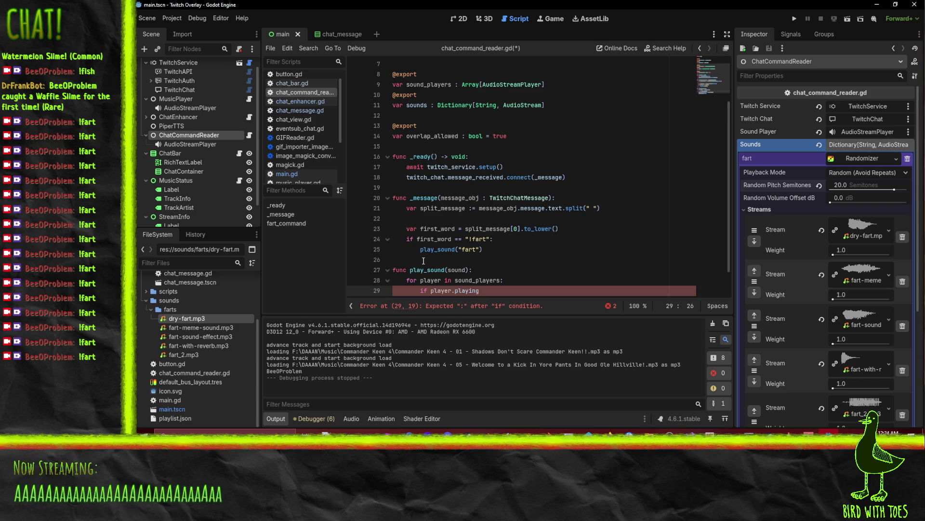
{"action": "scroll", "coordinate": [423, 261], "scroll_direction": "down", "scroll_amount": 1}
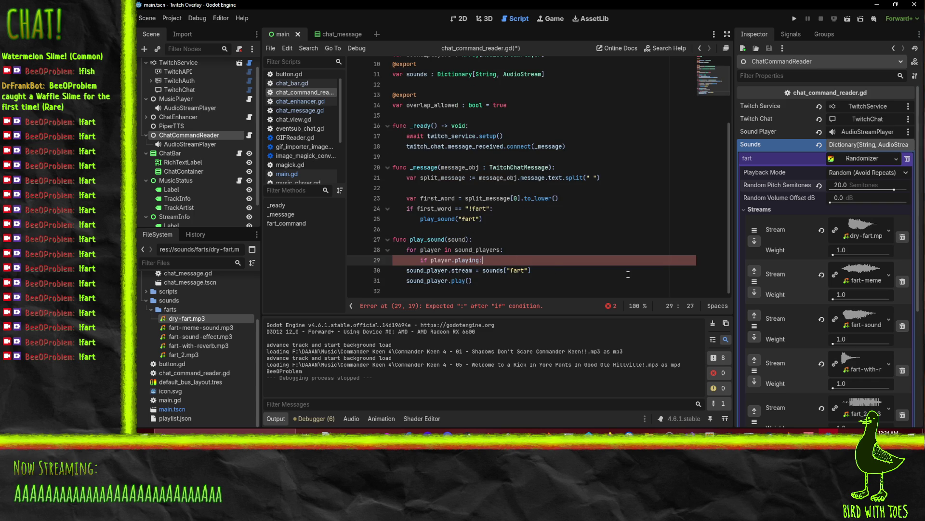
{"action": "key", "text": "Return"}
{"action": "type", "text": "continue"}
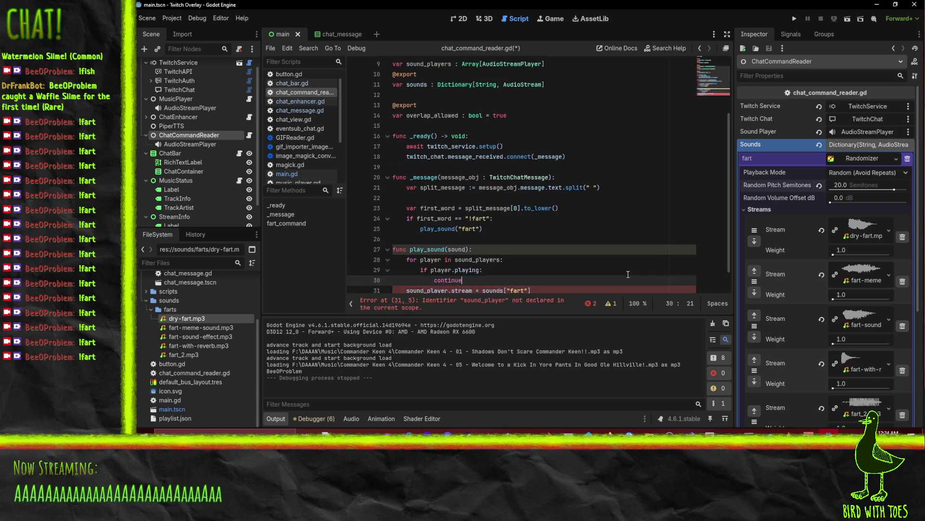
{"action": "key", "text": "Return"}
{"action": "scroll", "coordinate": [597, 274], "scroll_direction": "down", "scroll_amount": 1}
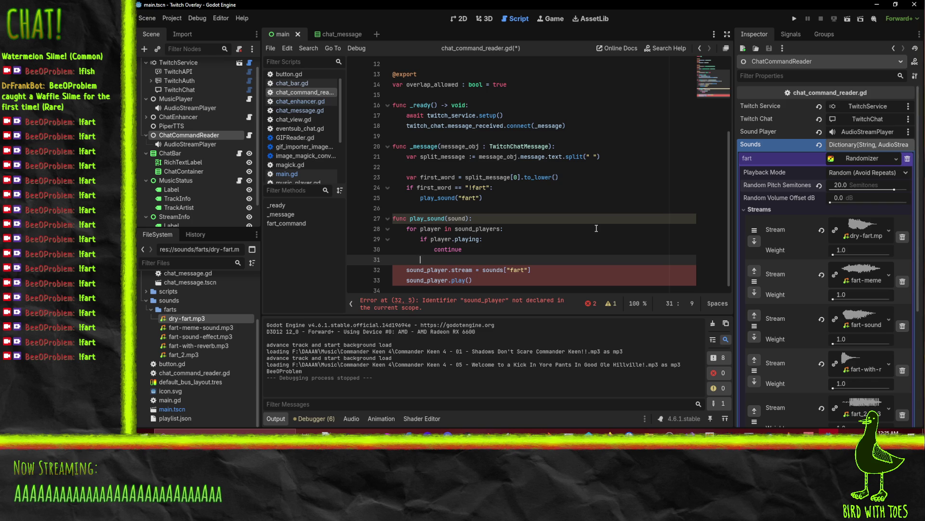
Rework the check into if !player.playing and indent the stream and play lines under it
{"action": "type", "text": "else:"}
{"action": "left_click", "coordinate": [432, 239]}
{"action": "type", "text": "!"}
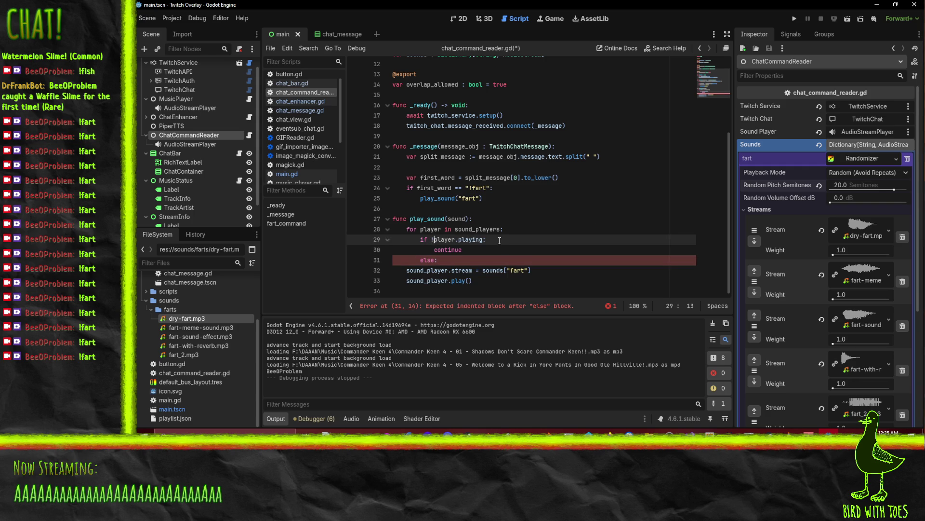
{"action": "key", "text": "Down"}
{"action": "key", "text": "shift+Down"}
{"action": "key", "text": "shift+Down"}
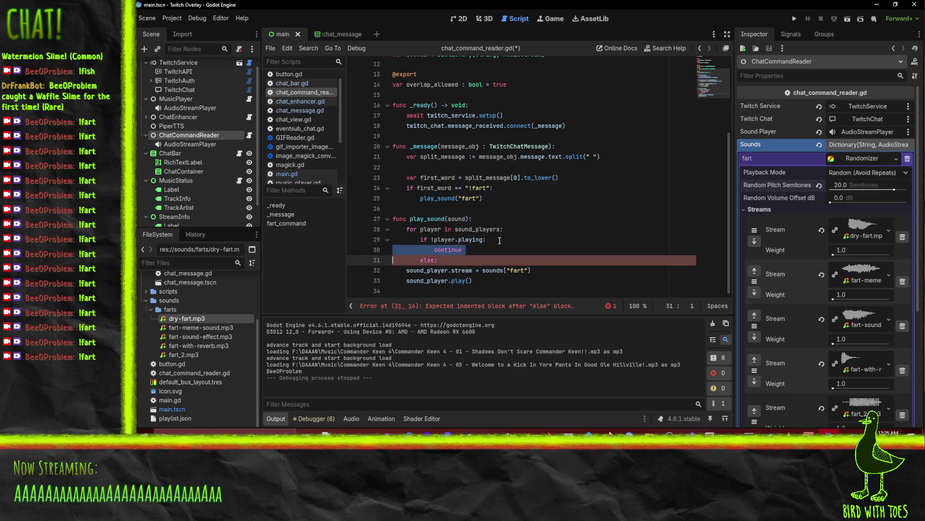
{"action": "key", "text": "Delete"}
{"action": "key", "text": "shift+Down"}
{"action": "key", "text": "shift+Down"}
{"action": "key", "text": "Tab"}
{"action": "key", "text": "Tab"}
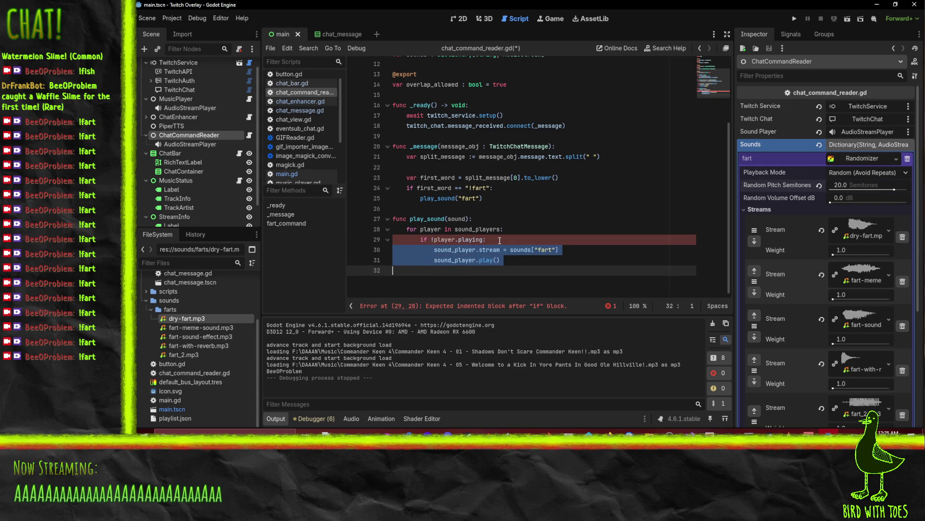
Point those lines at player and sounds[sound] instead of sound_player and "fart"
{"action": "scroll", "coordinate": [500, 240], "scroll_direction": "up", "scroll_amount": 1}
{"action": "double_click", "coordinate": [444, 256]}
{"action": "key", "text": "ctrl+c"}
{"action": "double_click", "coordinate": [447, 266]}
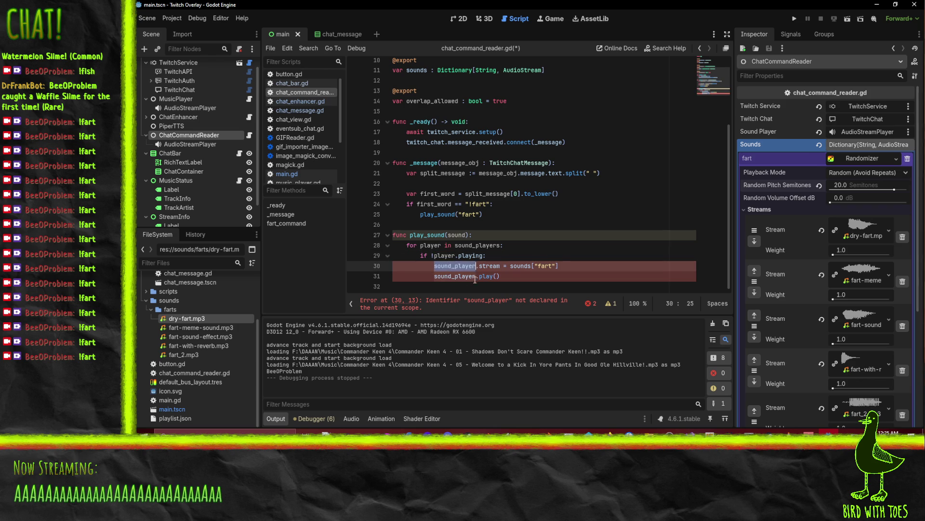
{"action": "key", "text": "ctrl+v"}
{"action": "left_click_drag", "start_coordinate": [514, 265], "coordinate": [535, 266]}
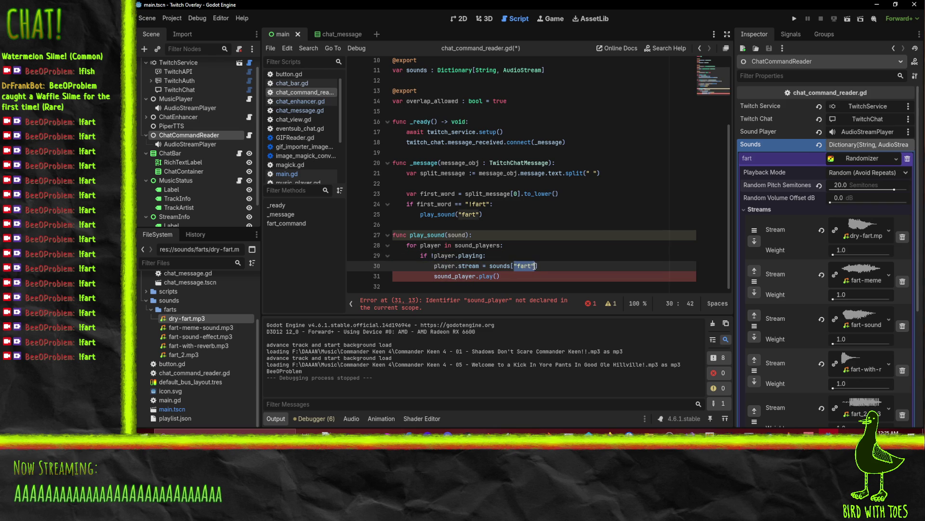
{"action": "type", "text": "sound"}
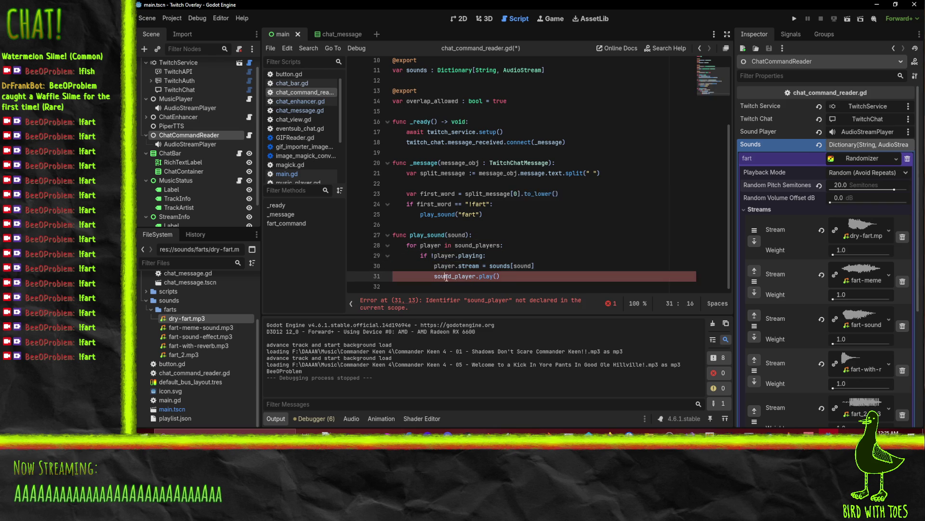
{"action": "double_click", "coordinate": [456, 276]}
{"action": "key", "text": "ctrl+v"}
{"action": "left_click", "coordinate": [497, 286]}
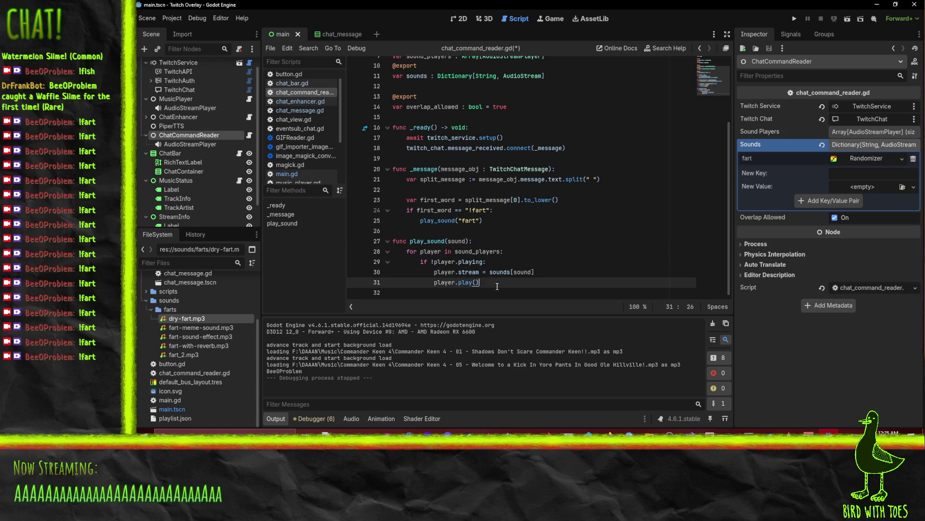
Change line 29 to 'if !player.playing or !overlap_allowed' and save chat_command_reader.gd
{"action": "left_click", "coordinate": [475, 241]}
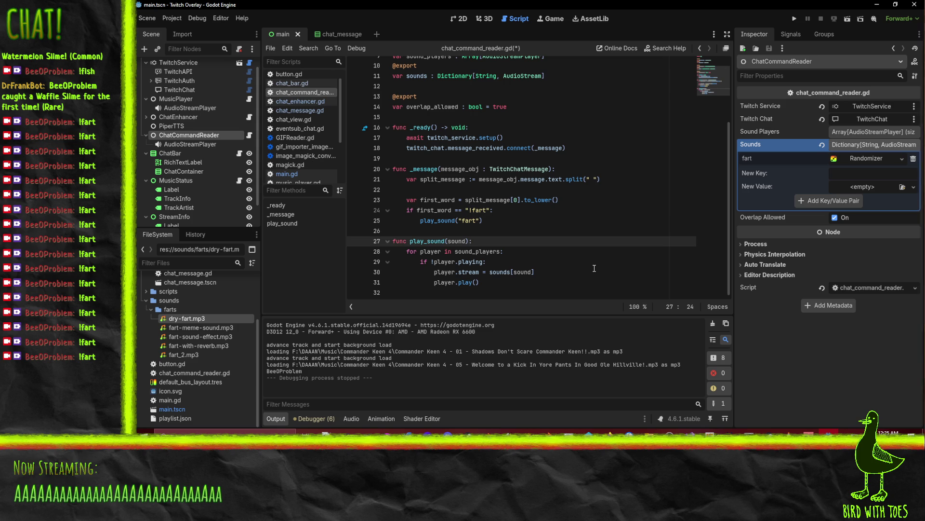
{"action": "key", "text": "Down"}
{"action": "key", "text": "Down"}
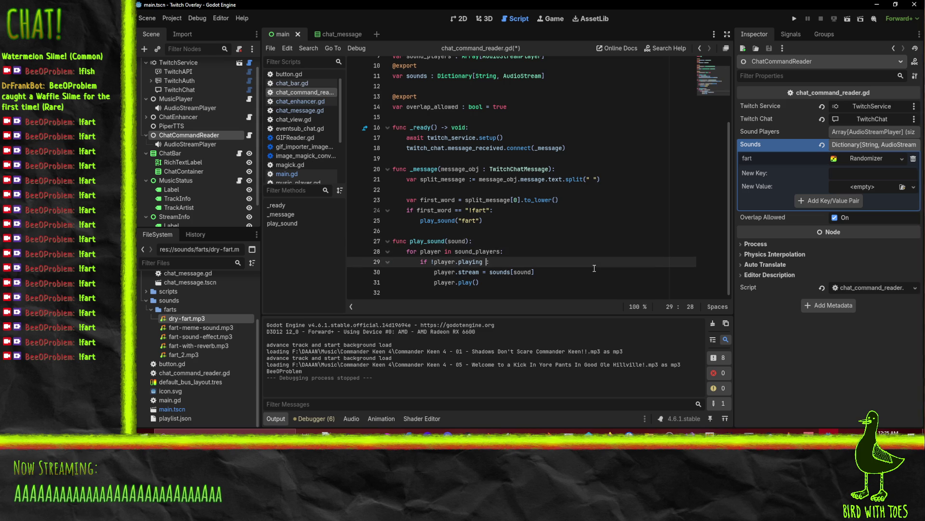
{"action": "type", "text": "and o"}
{"action": "type", "text": "verlap_"}
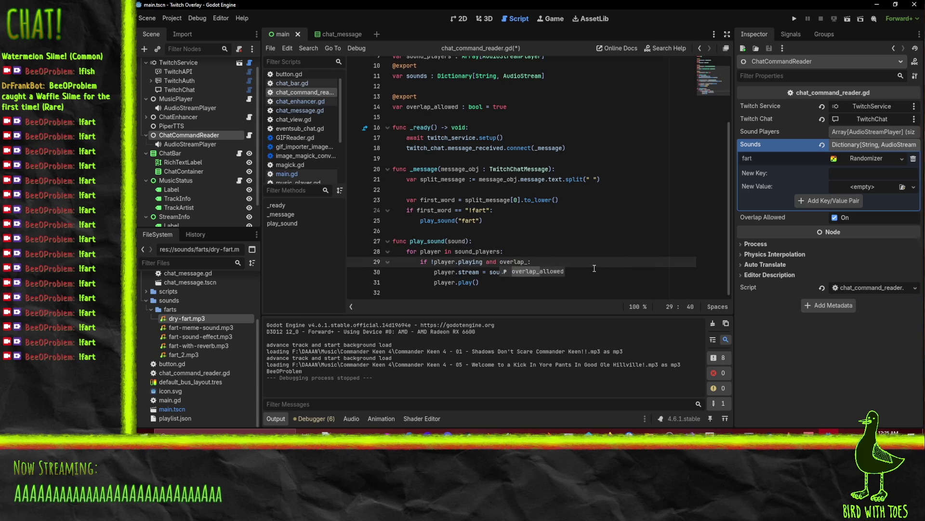
{"action": "type", "text": "allou"}
{"action": "key", "text": "BackSpace"}
{"action": "type", "text": "wed"}
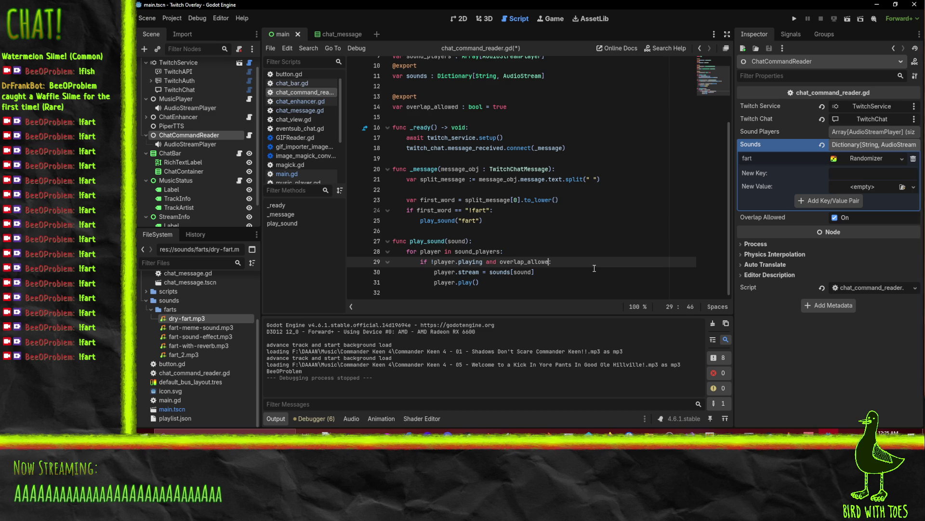
{"action": "key", "text": "ctrl+Left"}
{"action": "key", "text": "ctrl+Left"}
{"action": "key", "text": "ctrl+shift+Right"}
{"action": "type", "text": "or "}
{"action": "type", "text": "!"}
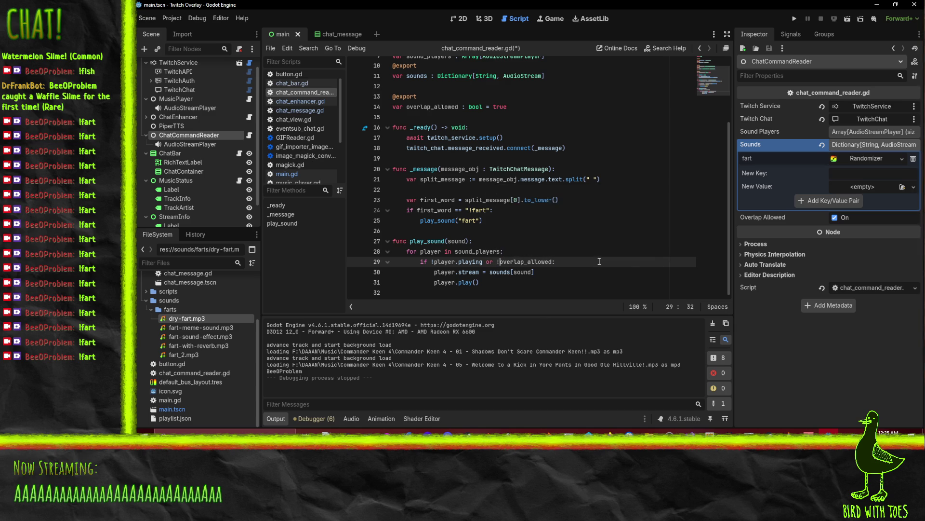
{"action": "left_click", "coordinate": [566, 282]}
{"action": "key", "text": "ctrl+s"}
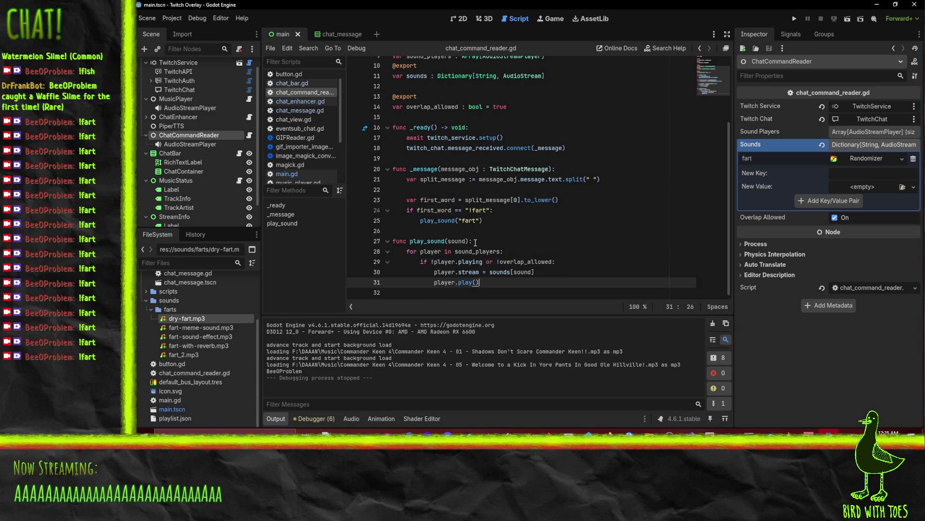
{"action": "key", "text": "Left"}
{"action": "key", "text": "Left"}
{"action": "key", "text": "Left"}
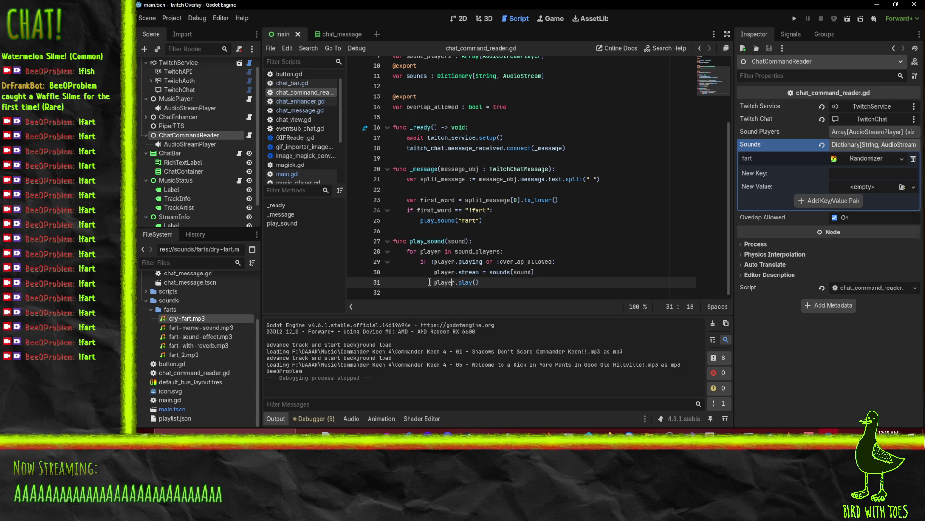
{"action": "left_click", "coordinate": [799, 19]}
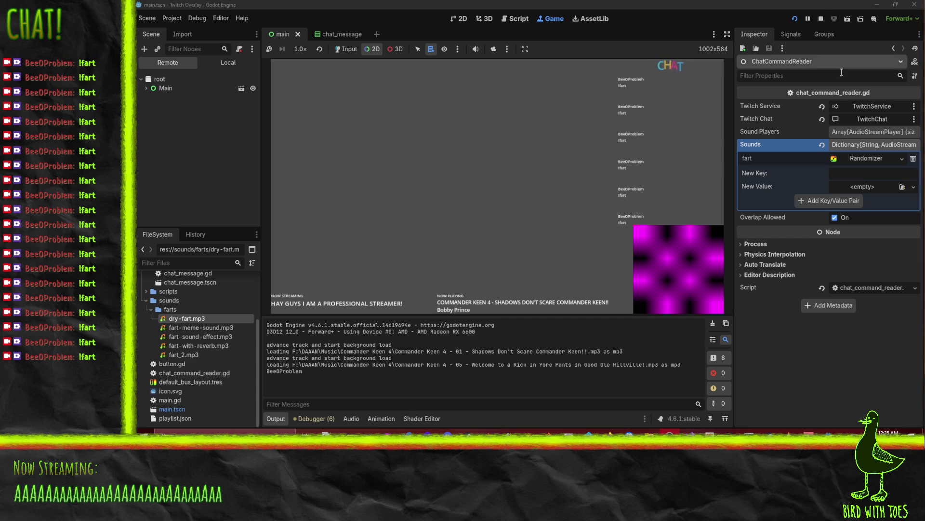
{"action": "left_click", "coordinate": [819, 19]}
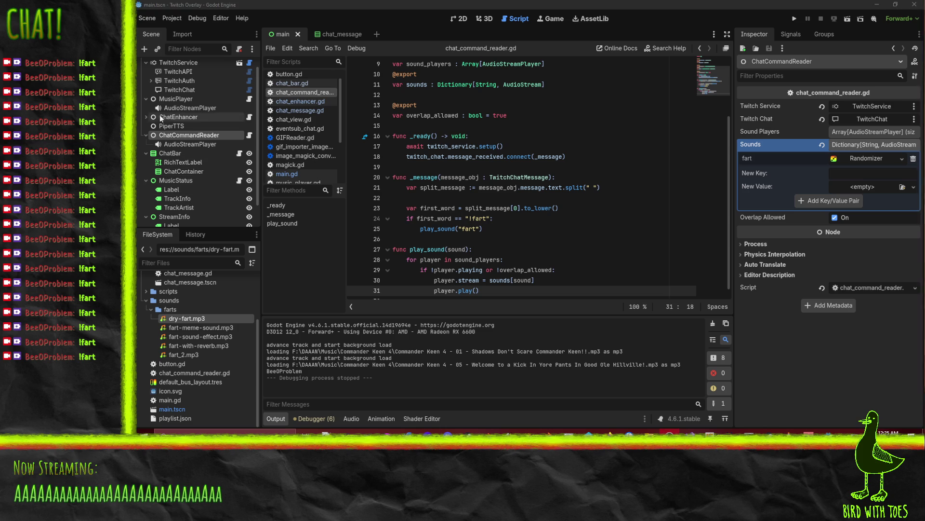
Duplicate AudioStreamPlayer into five players and grow ChatCommandReader's Sound Players array to five elements
{"action": "right_click", "coordinate": [193, 143]}
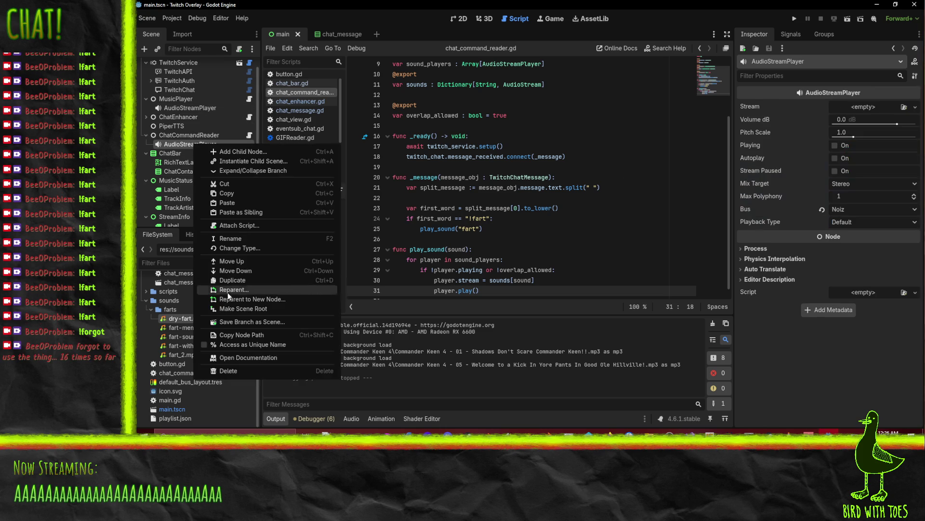
{"action": "left_click", "coordinate": [179, 162]}
{"action": "key", "text": "ctrl+d"}
{"action": "key", "text": "ctrl+d"}
{"action": "key", "text": "ctrl+d"}
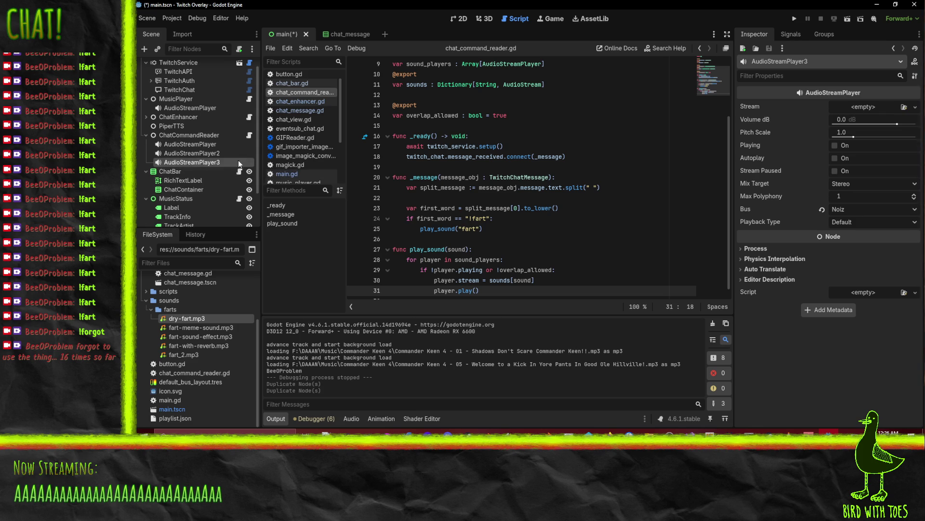
{"action": "left_click", "coordinate": [198, 137]}
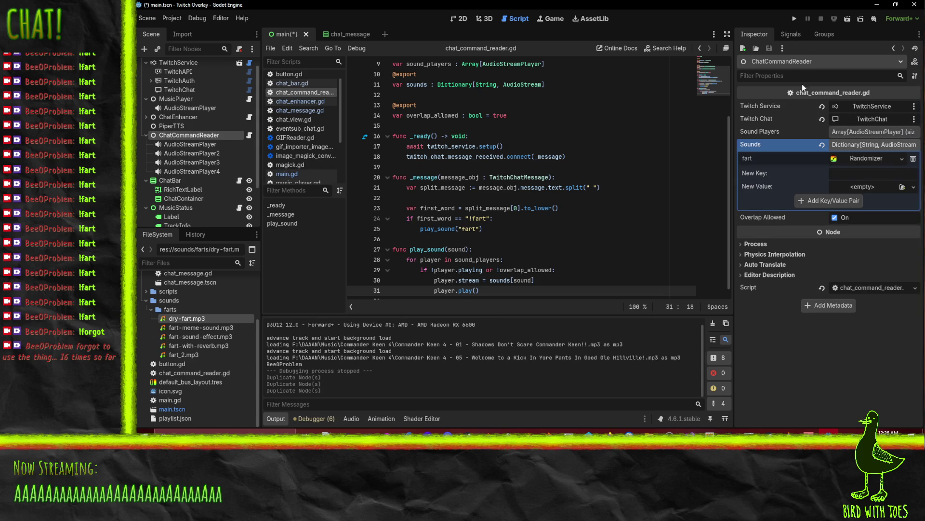
{"action": "left_click", "coordinate": [866, 133]}
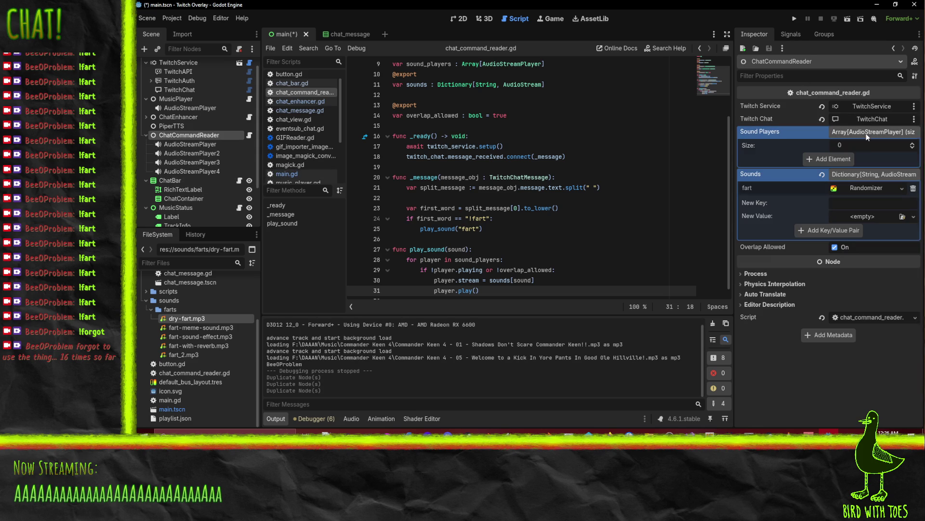
{"action": "left_click", "coordinate": [912, 143]}
{"action": "left_click", "coordinate": [913, 143]}
{"action": "left_click", "coordinate": [913, 143]}
{"action": "left_click", "coordinate": [912, 143]}
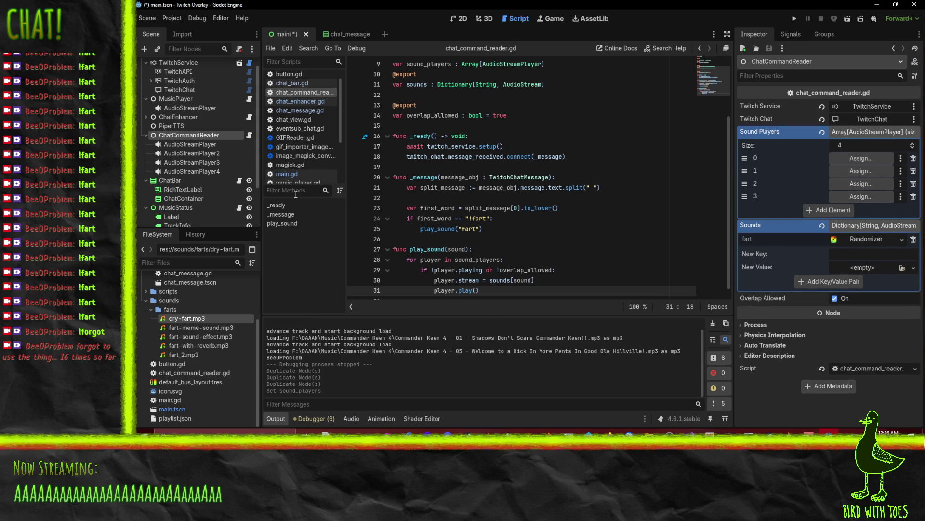
{"action": "left_click", "coordinate": [195, 169]}
{"action": "key", "text": "ctrl+d"}
{"action": "left_click", "coordinate": [202, 137]}
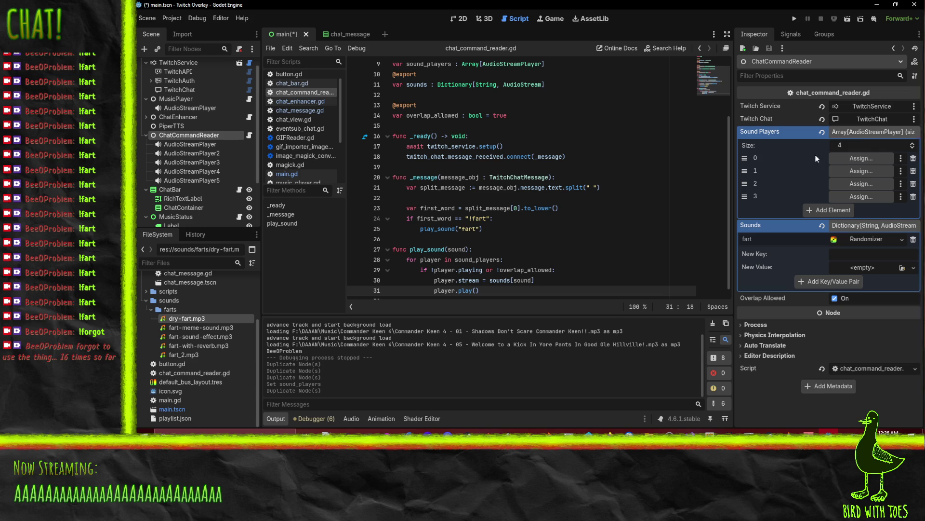
{"action": "left_click", "coordinate": [913, 143]}
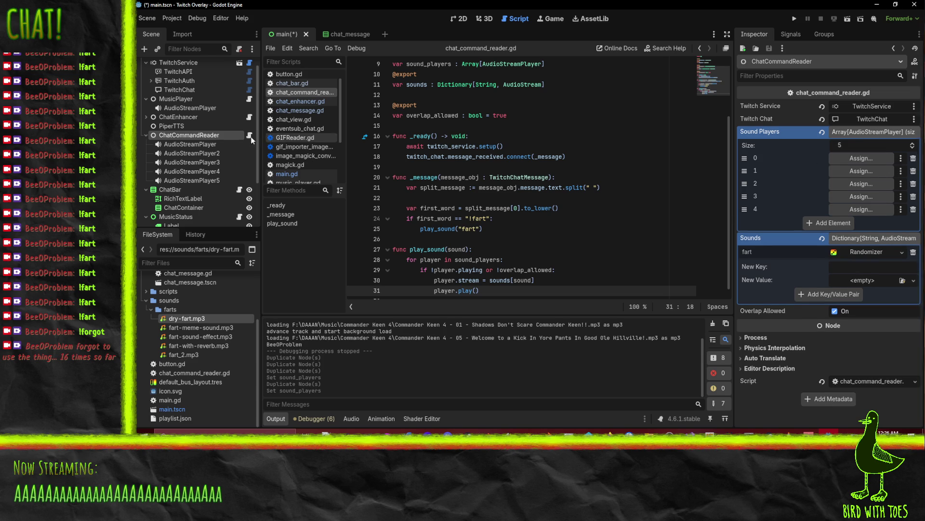
Assign AudioStreamPlayer through AudioStreamPlayer5 to Sound Players slots 0–4
{"action": "left_click_drag", "start_coordinate": [201, 142], "coordinate": [861, 158]}
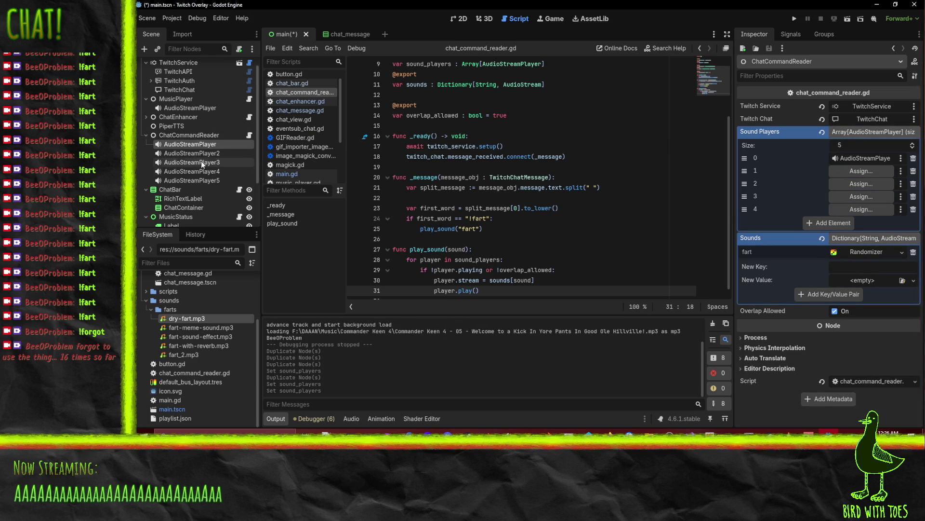
{"action": "mouse_move", "coordinate": [201, 154]}
{"action": "left_mouse_down"}
{"action": "mouse_move", "coordinate": [598, 155]}
{"action": "mouse_move", "coordinate": [862, 171]}
{"action": "left_mouse_up"}
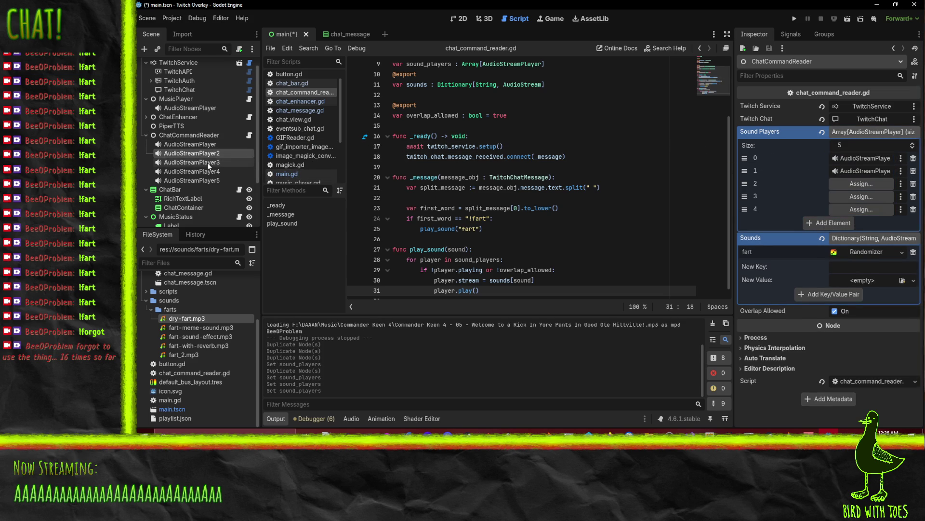
{"action": "left_click_drag", "start_coordinate": [208, 163], "coordinate": [862, 184]}
{"action": "mouse_move", "coordinate": [192, 181]}
{"action": "left_mouse_down"}
{"action": "mouse_move", "coordinate": [819, 163]}
{"action": "mouse_move", "coordinate": [862, 209]}
{"action": "left_mouse_up"}
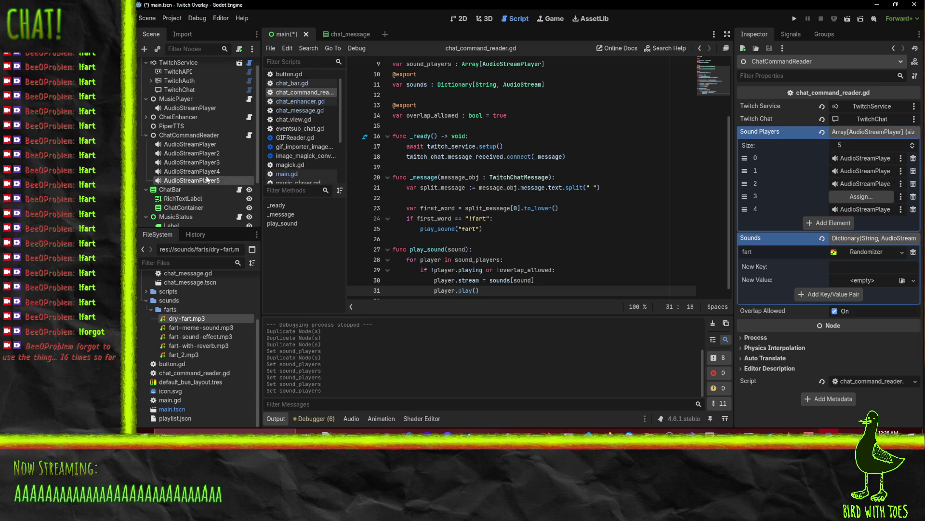
{"action": "mouse_move", "coordinate": [192, 171]}
{"action": "left_mouse_down"}
{"action": "mouse_move", "coordinate": [660, 169]}
{"action": "mouse_move", "coordinate": [861, 196]}
{"action": "left_mouse_up"}
Test-run the overlay, add a 'break' line after player.play(), then run and stop it again
{"action": "left_click", "coordinate": [799, 19]}
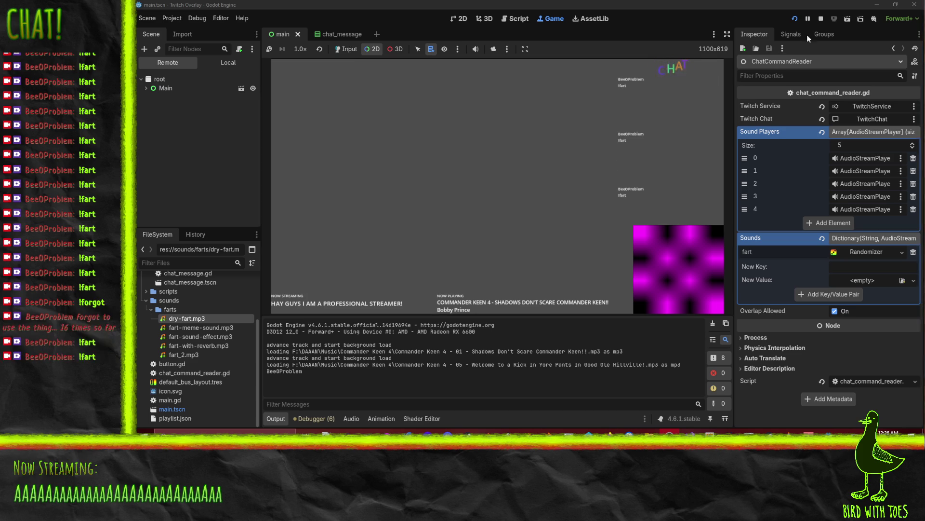
{"action": "left_click", "coordinate": [821, 19]}
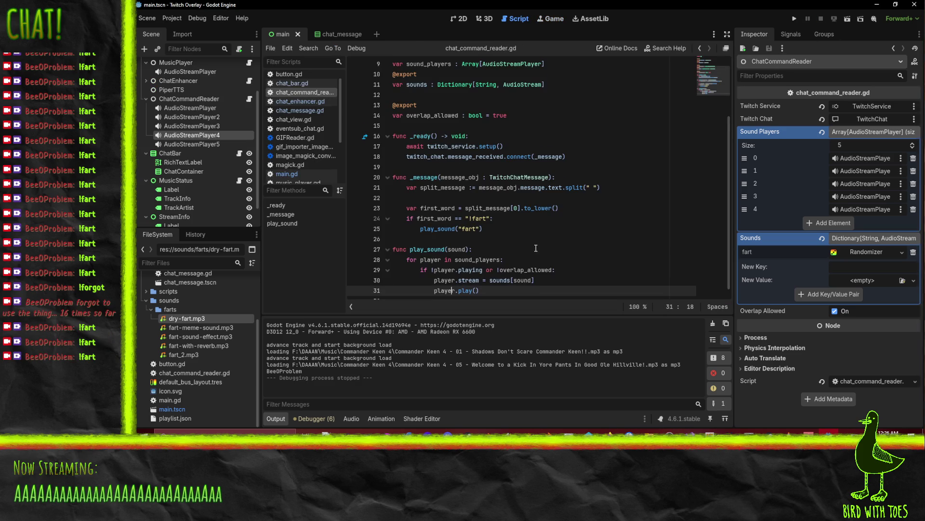
{"action": "scroll", "coordinate": [512, 278], "scroll_direction": "down", "scroll_amount": 1}
{"action": "key", "text": "Return"}
{"action": "type", "text": "break"}
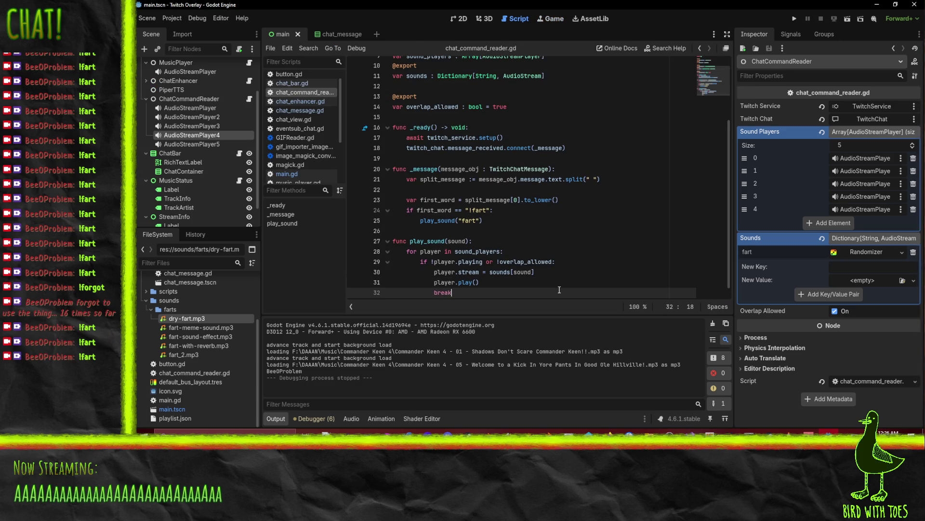
{"action": "left_click", "coordinate": [794, 18]}
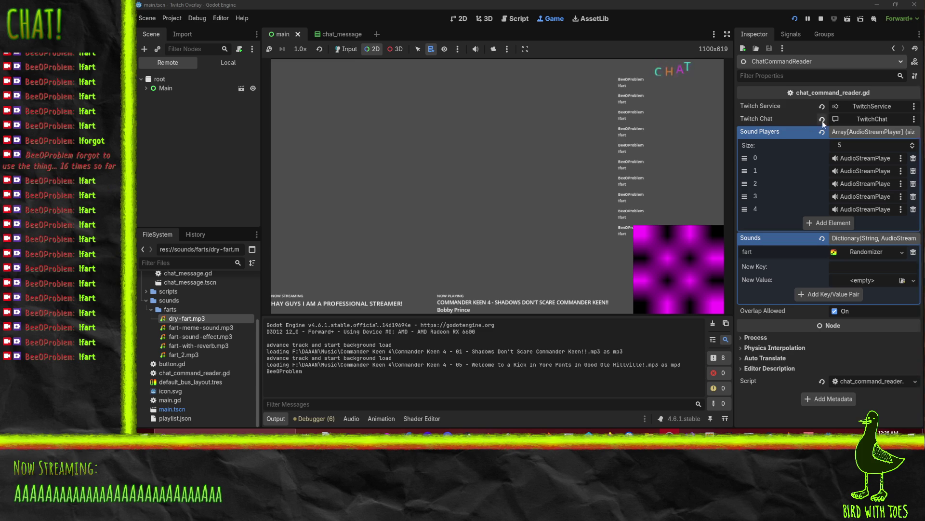
{"action": "left_click", "coordinate": [821, 19]}
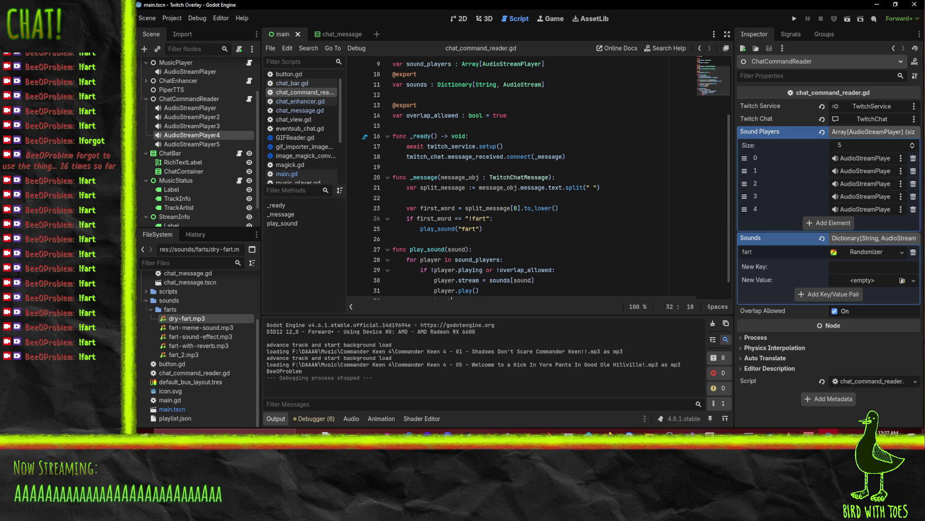
{"action": "left_click", "coordinate": [573, 232]}
{"action": "scroll", "coordinate": [574, 232], "scroll_direction": "down", "scroll_amount": 1}
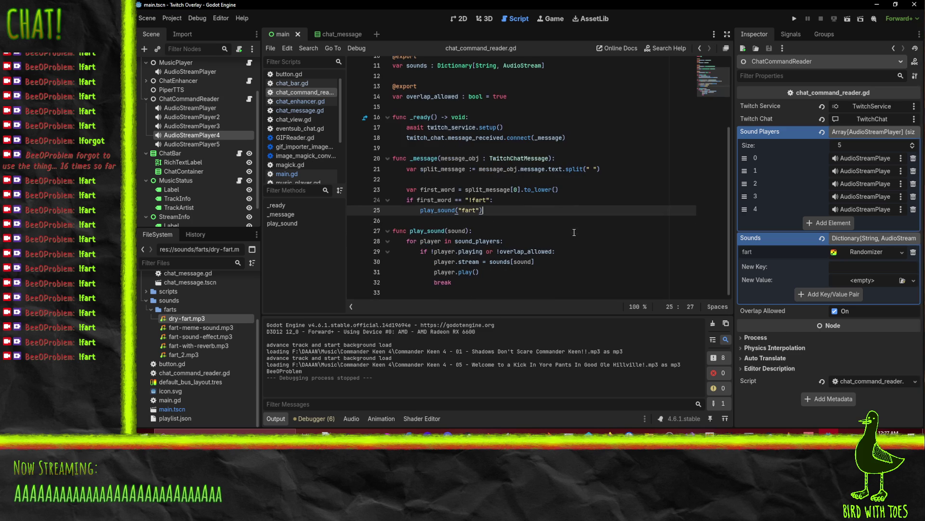
{"action": "left_click", "coordinate": [528, 201]}
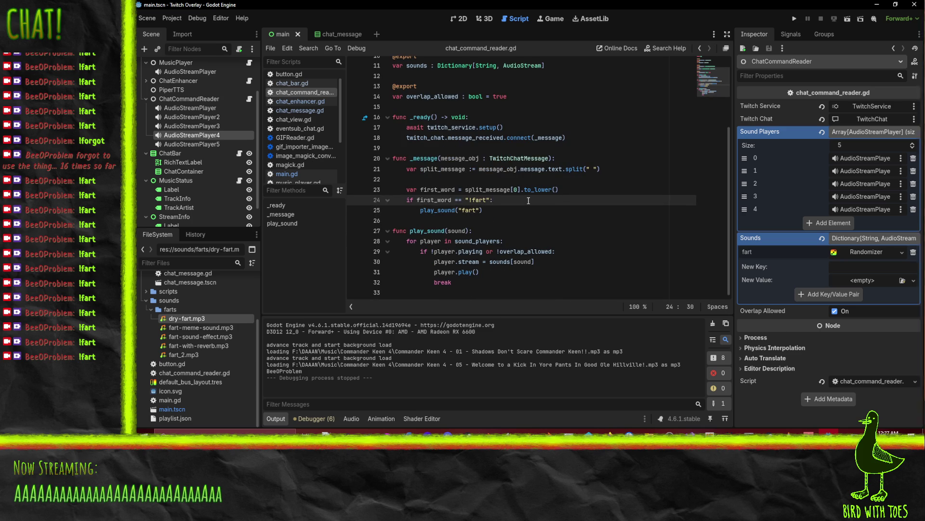
{"action": "left_click", "coordinate": [421, 200]}
{"action": "left_click", "coordinate": [455, 201]}
{"action": "scroll", "coordinate": [569, 226], "scroll_direction": "up", "scroll_amount": 2}
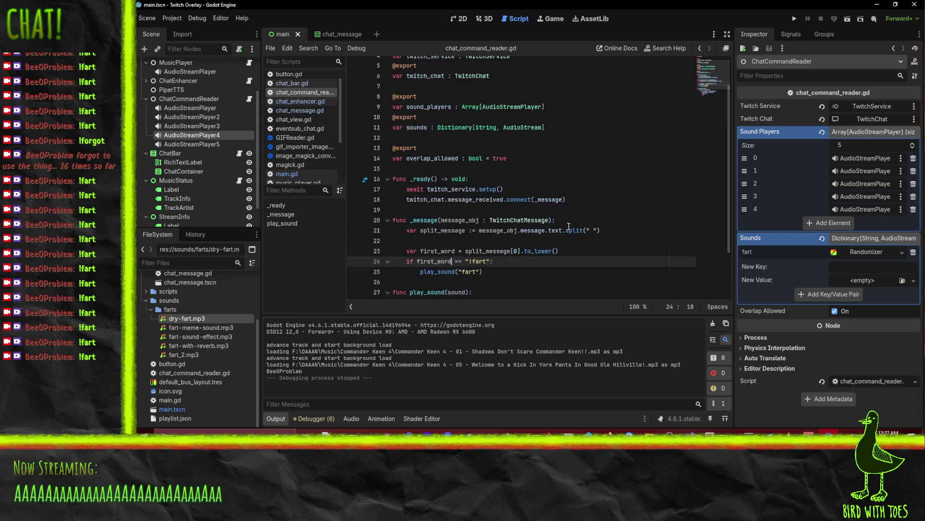
{"action": "scroll", "coordinate": [544, 227], "scroll_direction": "down", "scroll_amount": 1}
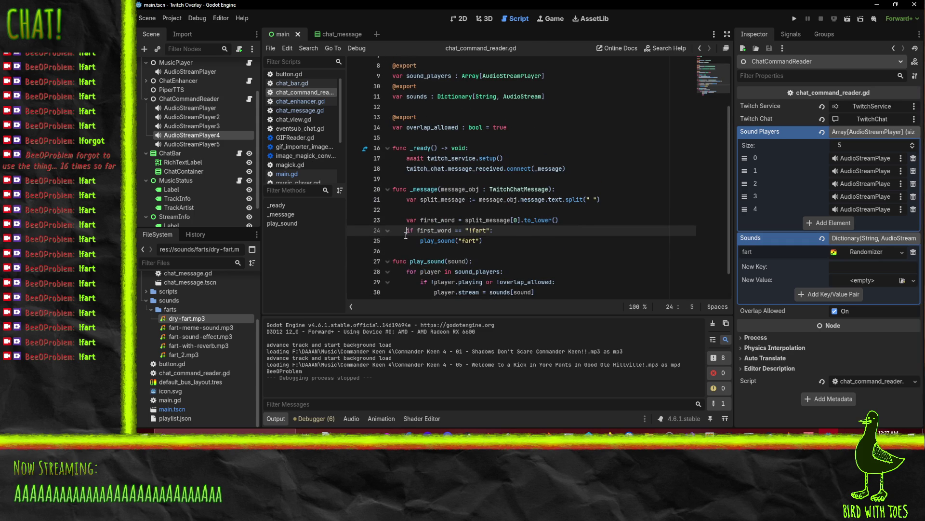
{"action": "scroll", "coordinate": [559, 239], "scroll_direction": "down", "scroll_amount": 2}
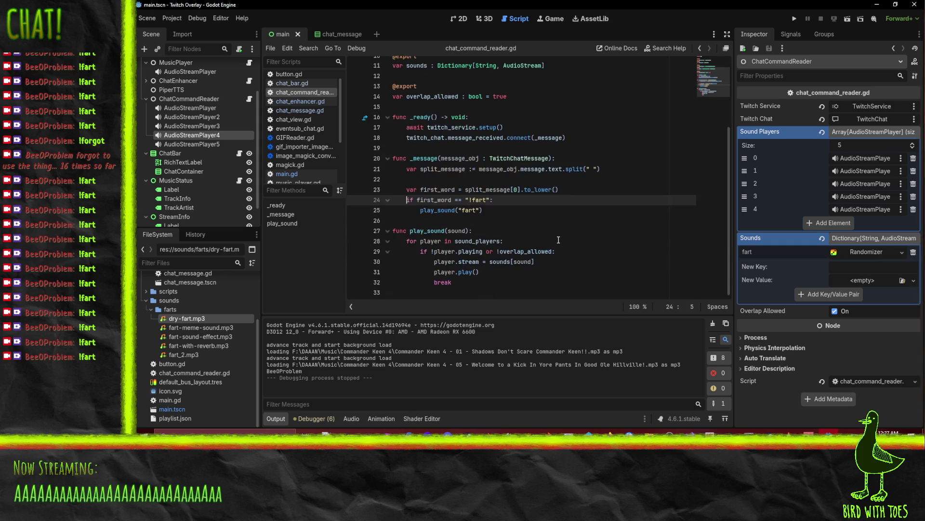
{"action": "left_click", "coordinate": [457, 200]}
Change line 24's check to first_word.begins_with("!"), dropping the old == "!fart" comparison
{"action": "type", "text": ".star"}
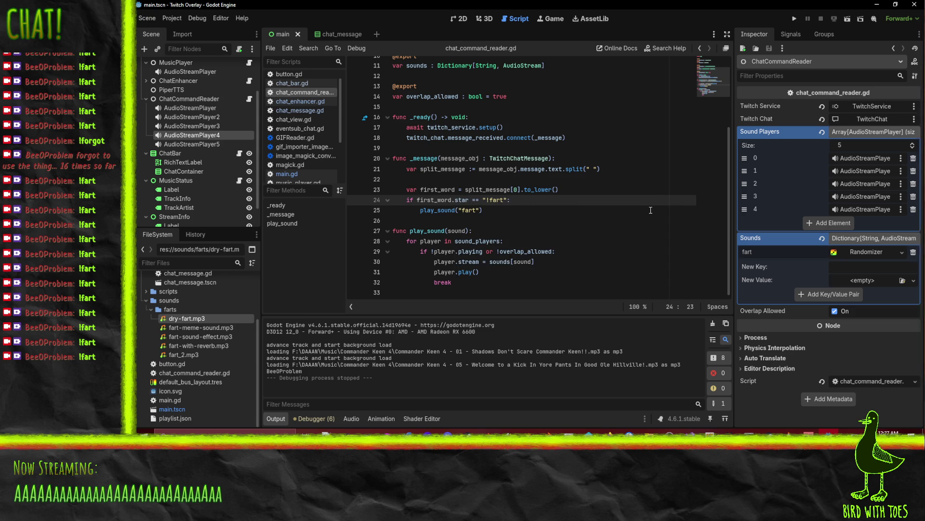
{"action": "key", "text": "BackSpace"}
{"action": "key", "text": "BackSpace"}
{"action": "key", "text": "BackSpace"}
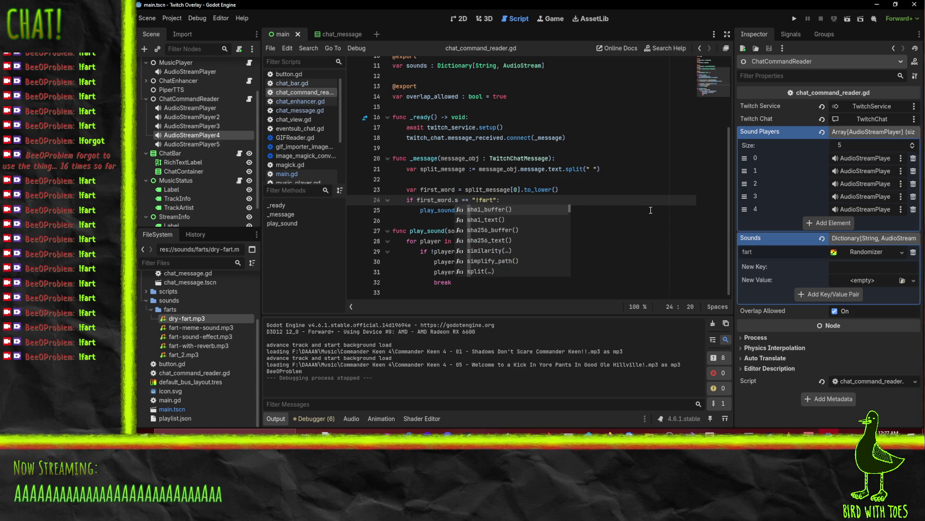
{"action": "type", "text": "t"}
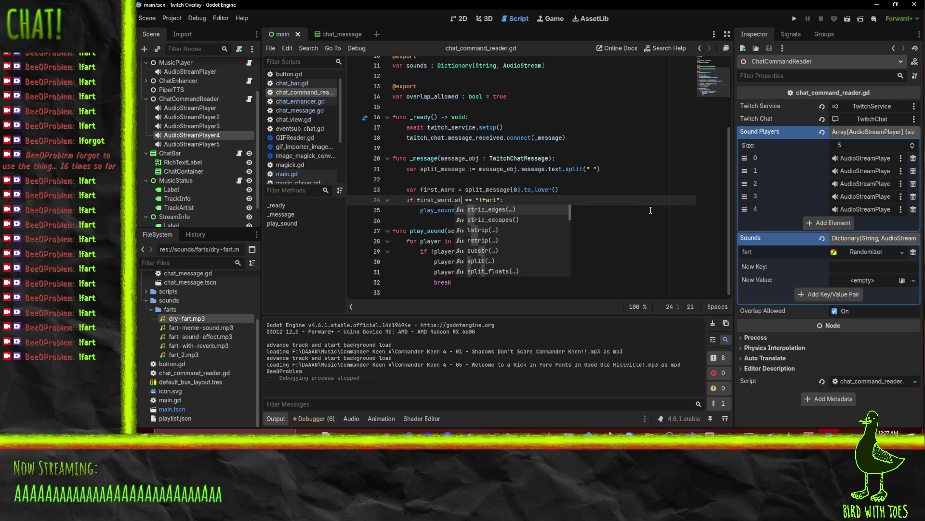
{"action": "key", "text": "BackSpace"}
{"action": "key", "text": "BackSpace"}
{"action": "type", "text": "be"}
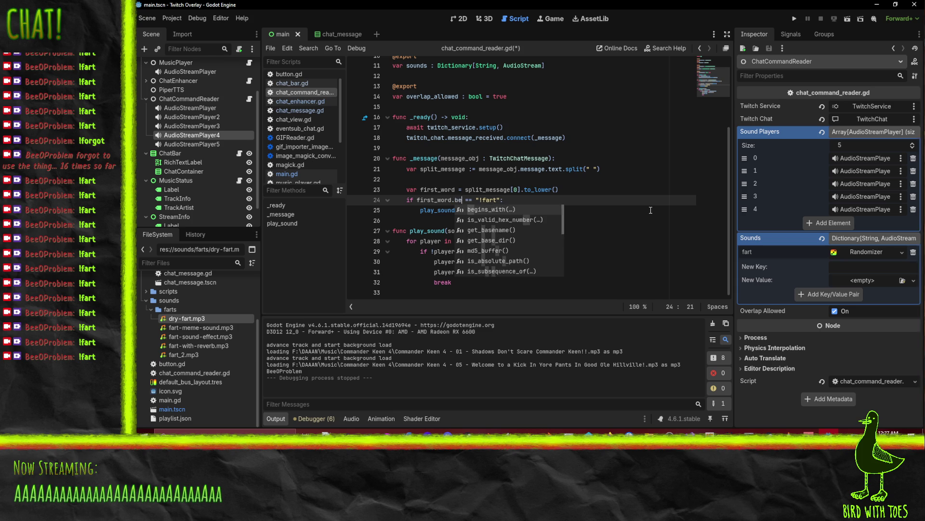
{"action": "key", "text": "Return"}
{"action": "type", "text": "\""}
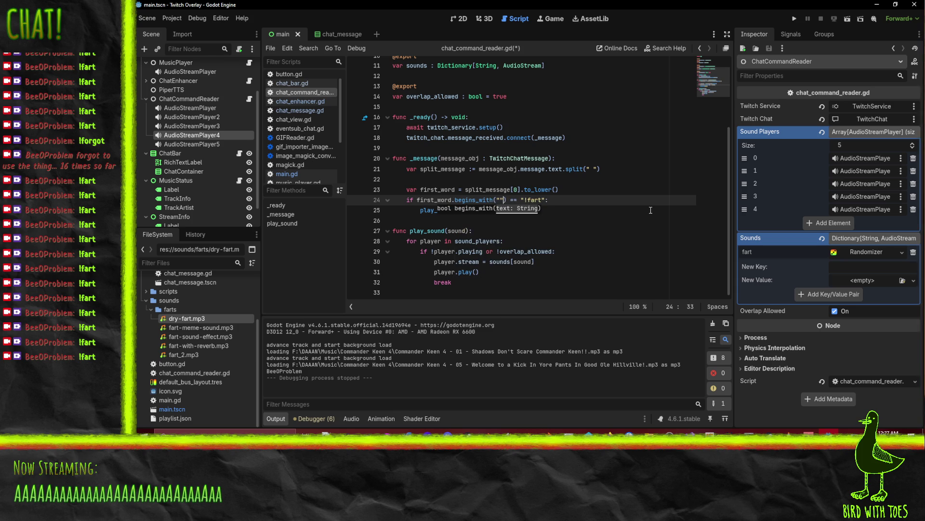
{"action": "type", "text": "!"}
{"action": "key", "text": "Right"}
{"action": "key", "text": "Right"}
{"action": "key", "text": "shift+ctrl+Right"}
{"action": "key", "text": "shift+ctrl+Right"}
{"action": "key", "text": "shift+ctrl+Right"}
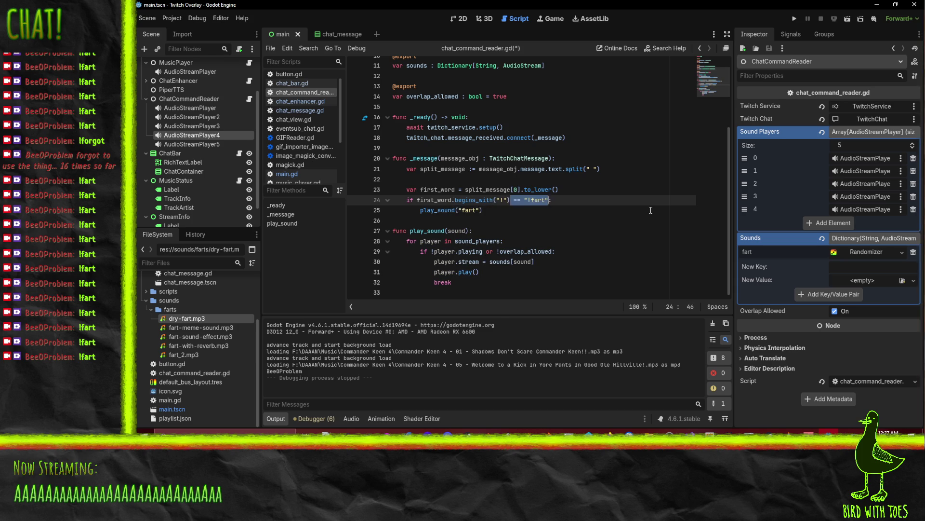
{"action": "key", "text": "BackSpace"}
Wrap play_sound in 'for sound in sounds.keys():' and 'if first_word == "!" + sound'
{"action": "key", "text": "Return"}
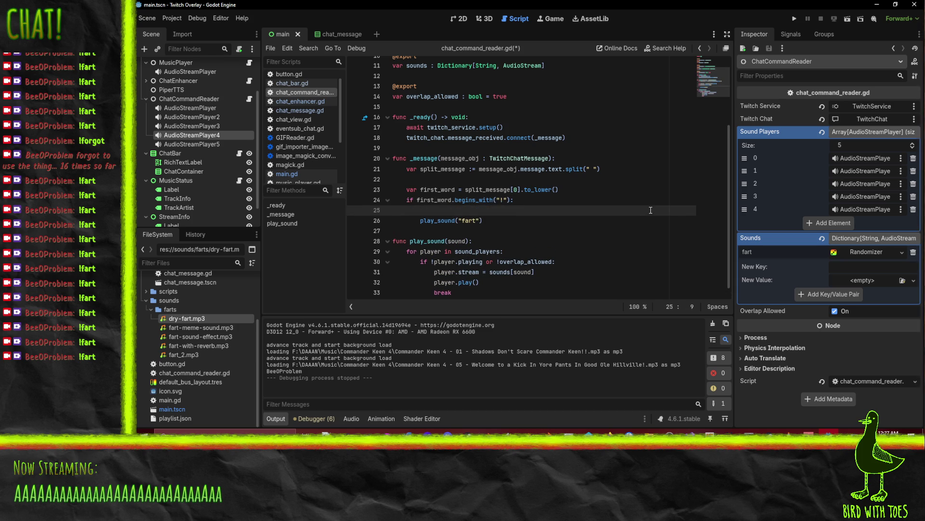
{"action": "type", "text": "for "}
{"action": "type", "text": "sound in "}
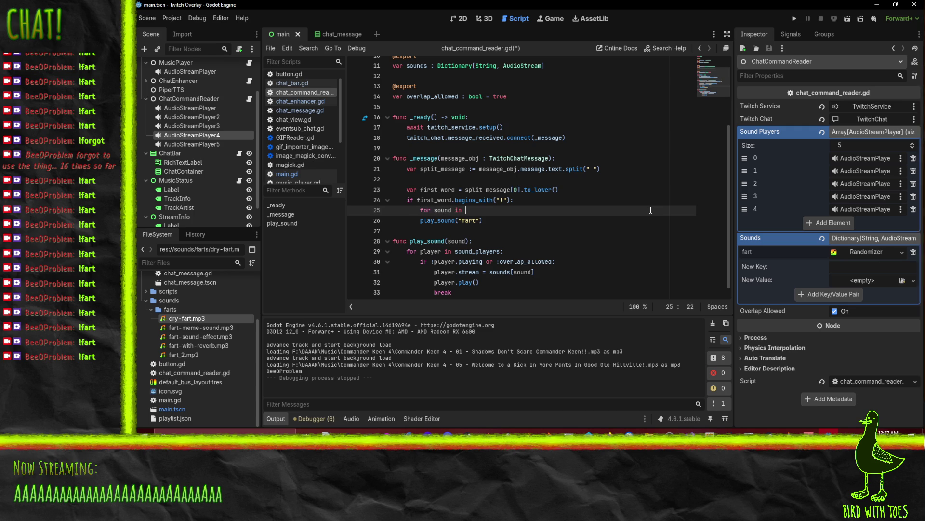
{"action": "type", "text": "sounds.key"}
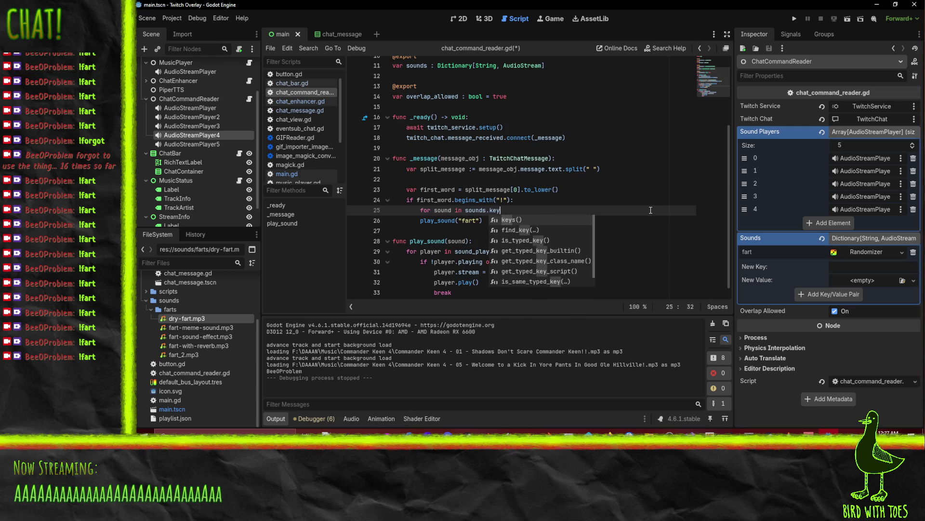
{"action": "key", "text": "Return"}
{"action": "type", "text": ":"}
{"action": "key", "text": "Down"}
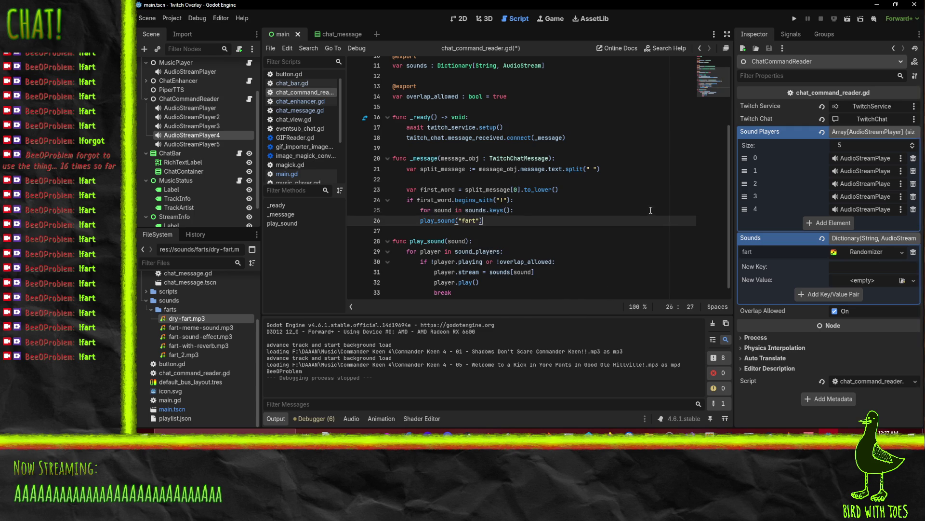
{"action": "key", "text": "Home"}
{"action": "key", "text": "Return"}
{"action": "key", "text": "Up"}
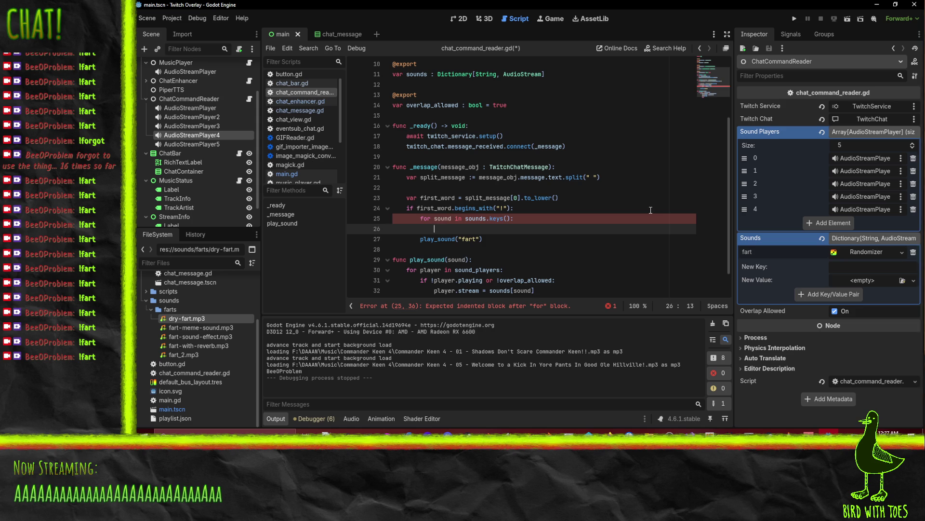
{"action": "type", "text": "if first_wor"}
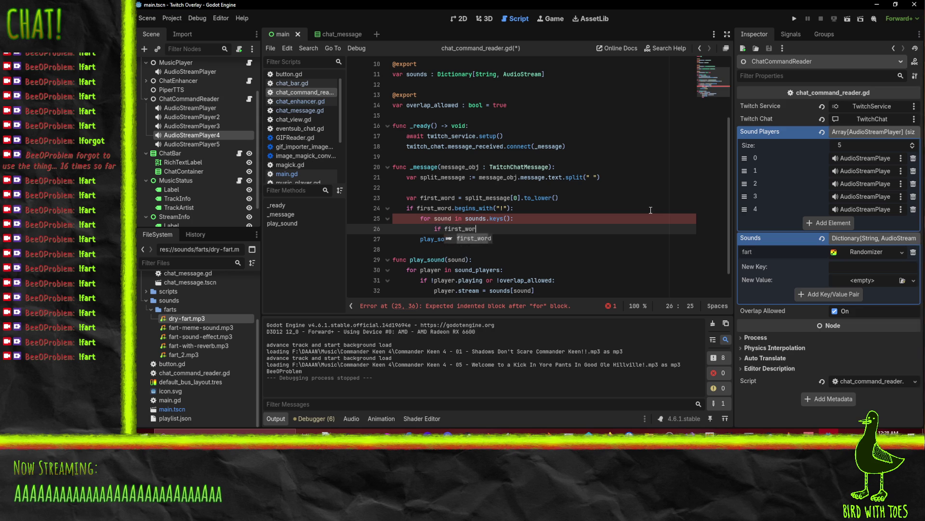
{"action": "type", "text": "d == \"!\" + "}
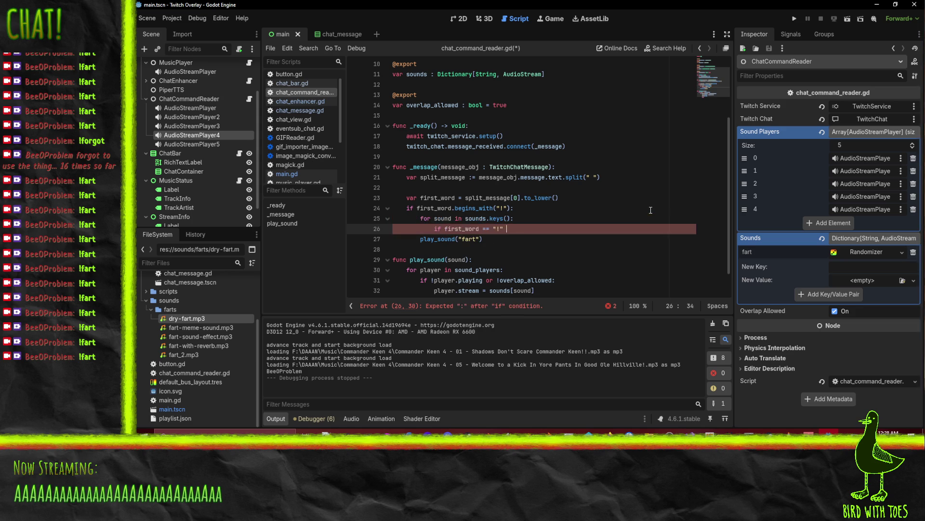
{"action": "type", "text": "sound"}
{"action": "key", "text": "Down"}
{"action": "key", "text": "Up"}
{"action": "key", "text": "Down"}
{"action": "key", "text": "Home"}
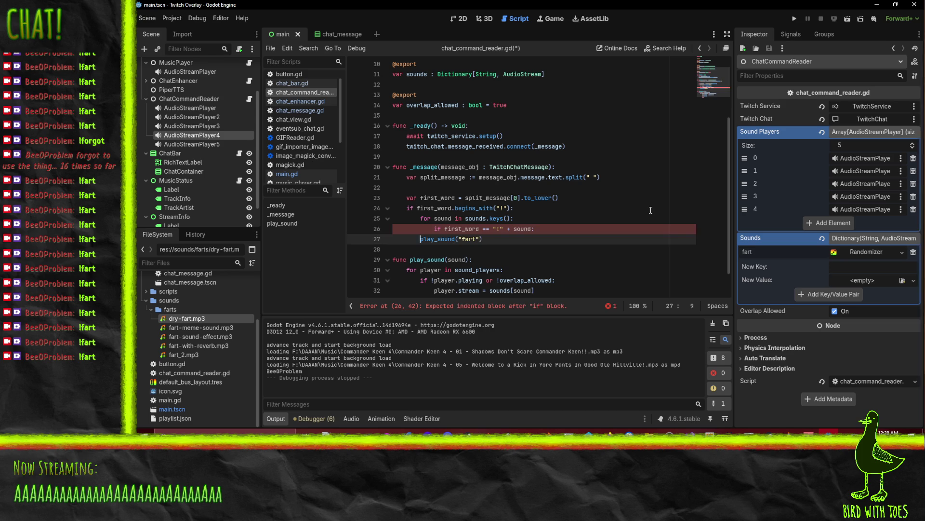
{"action": "key", "text": "Tab"}
{"action": "key", "text": "Tab"}
Replace "fart" with sound in the play_sound call, save, and select ChatCommandReader
{"action": "double_click", "coordinate": [522, 229]}
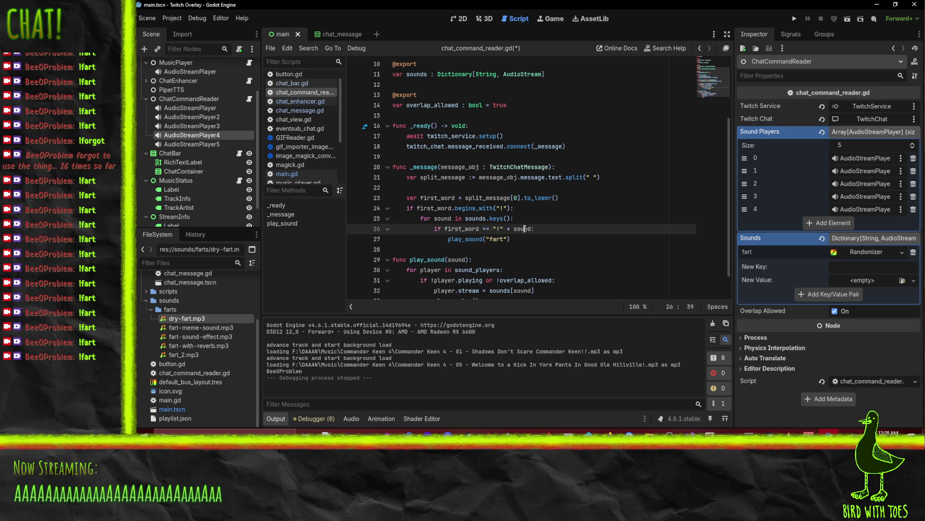
{"action": "key", "text": "ctrl+c"}
{"action": "left_click_drag", "start_coordinate": [488, 239], "coordinate": [507, 239]}
{"action": "key", "text": "ctrl+v"}
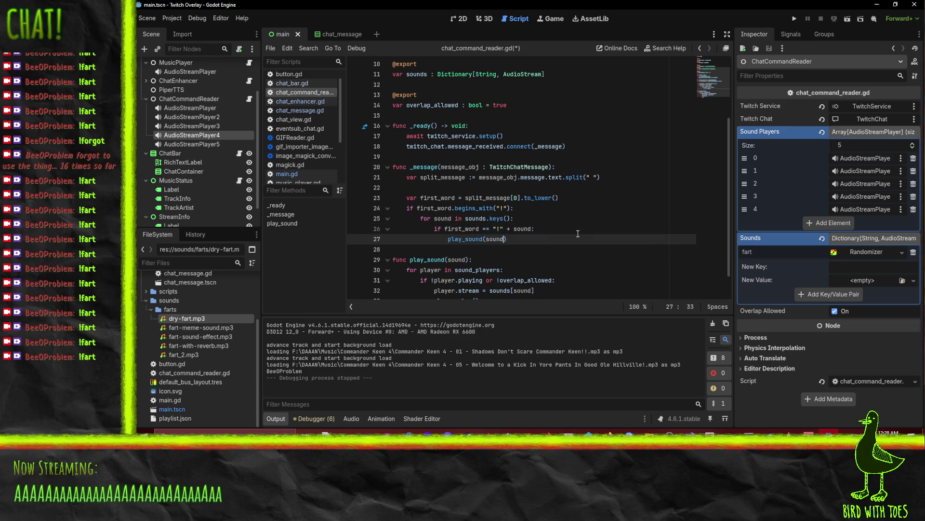
{"action": "scroll", "coordinate": [533, 213], "scroll_direction": "down", "scroll_amount": 1}
{"action": "key", "text": "ctrl+s"}
{"action": "scroll", "coordinate": [489, 154], "scroll_direction": "up", "scroll_amount": 3}
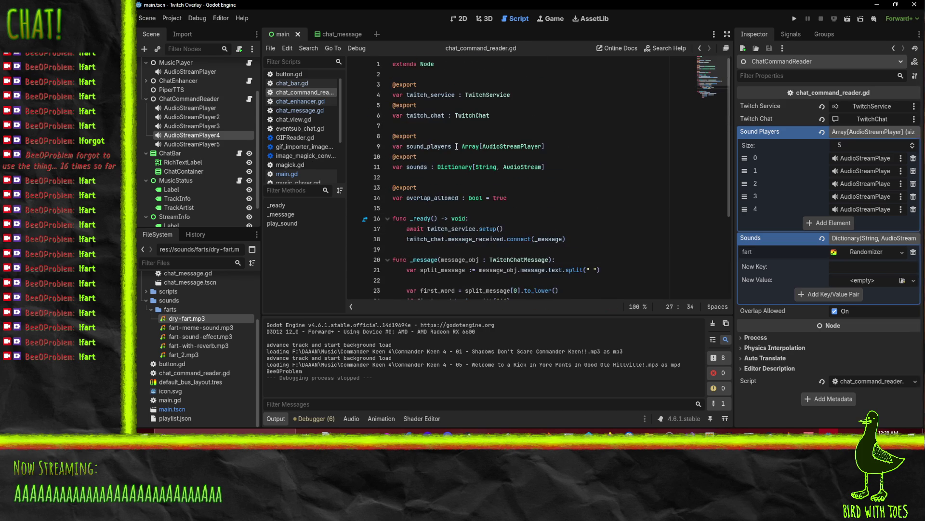
{"action": "scroll", "coordinate": [577, 198], "scroll_direction": "down", "scroll_amount": 1}
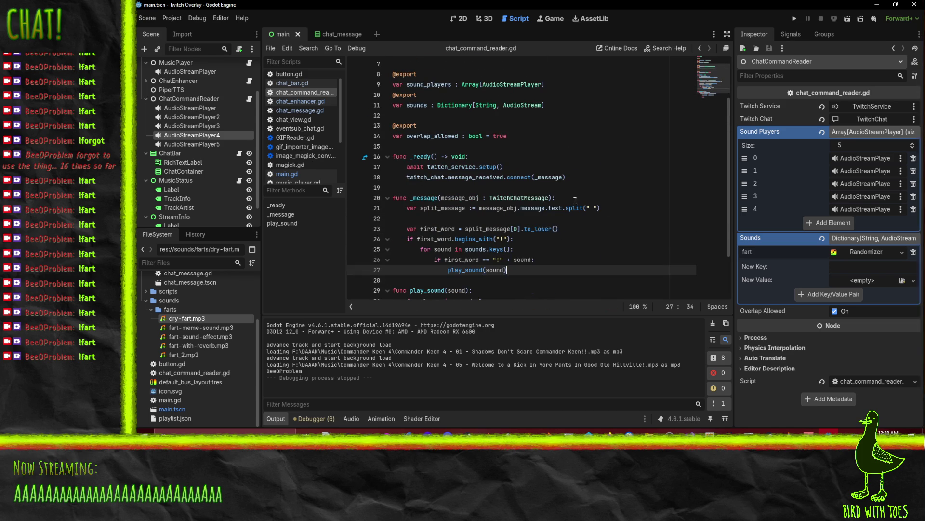
{"action": "scroll", "coordinate": [565, 258], "scroll_direction": "down", "scroll_amount": 2}
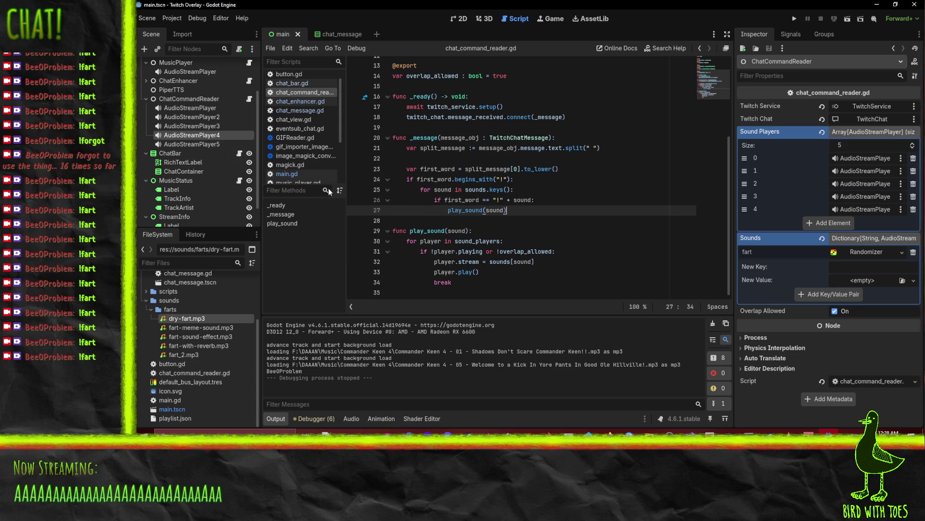
{"action": "key", "text": "Up"}
{"action": "key", "text": "Up"}
{"action": "key", "text": "Up"}
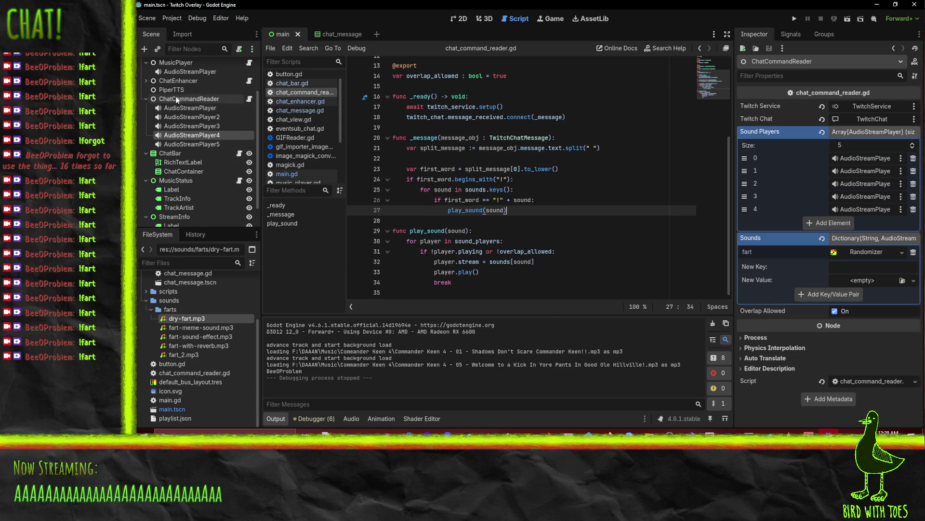
{"action": "left_click", "coordinate": [201, 99]}
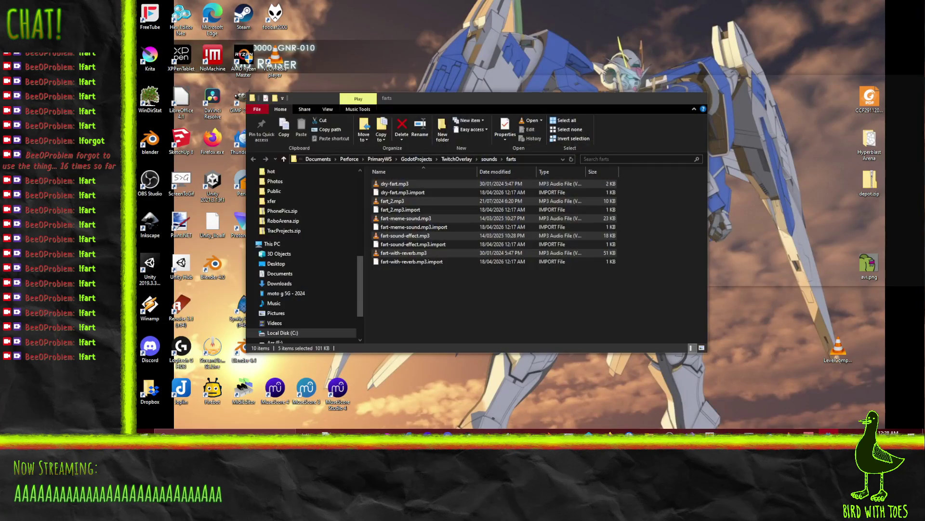
In File Explorer, go up from farts to the sounds folder to find OMG, then return to Godot
{"action": "key", "text": "alt+Tab"}
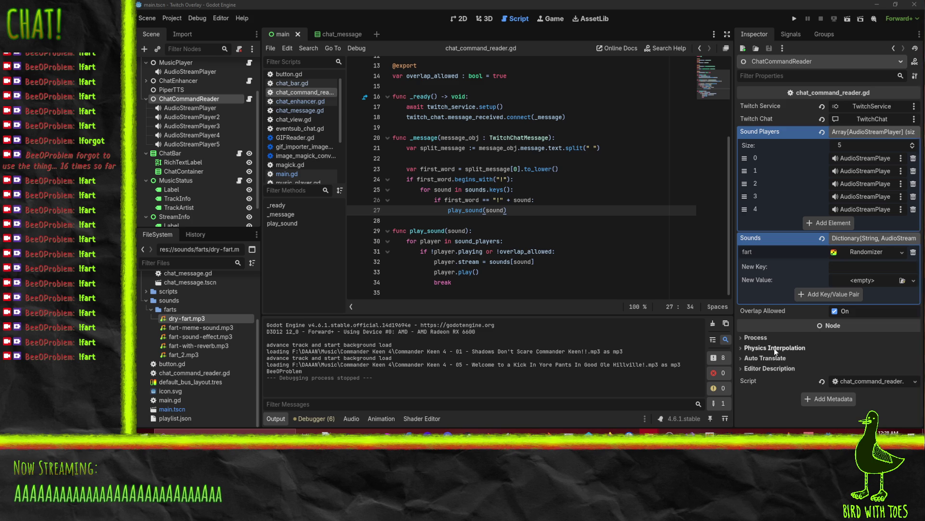
{"action": "mouse_move", "coordinate": [649, 431]}
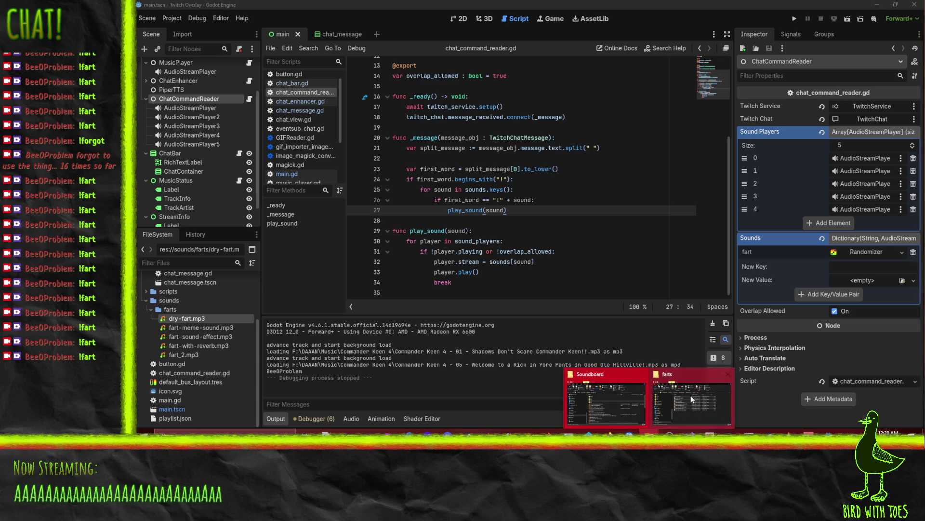
{"action": "left_click", "coordinate": [696, 401]}
{"action": "left_click", "coordinate": [490, 159]}
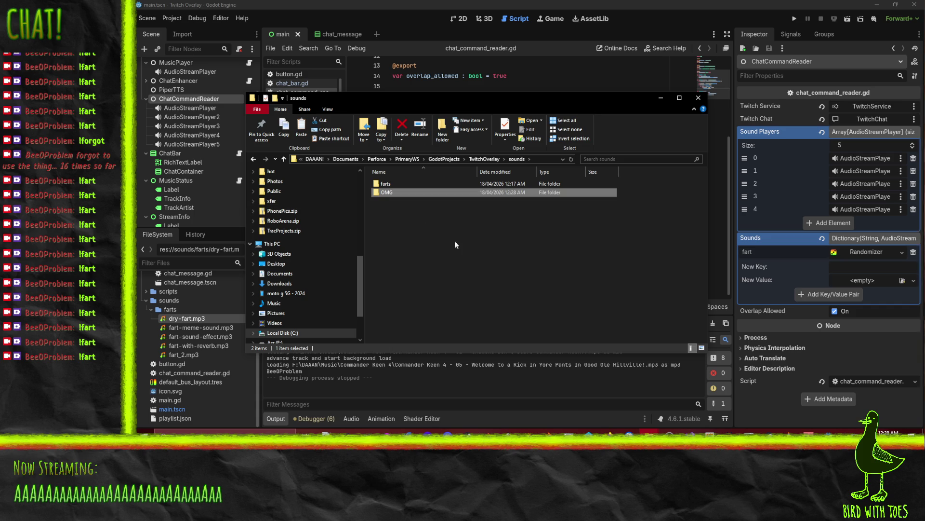
{"action": "left_click", "coordinate": [467, 5]}
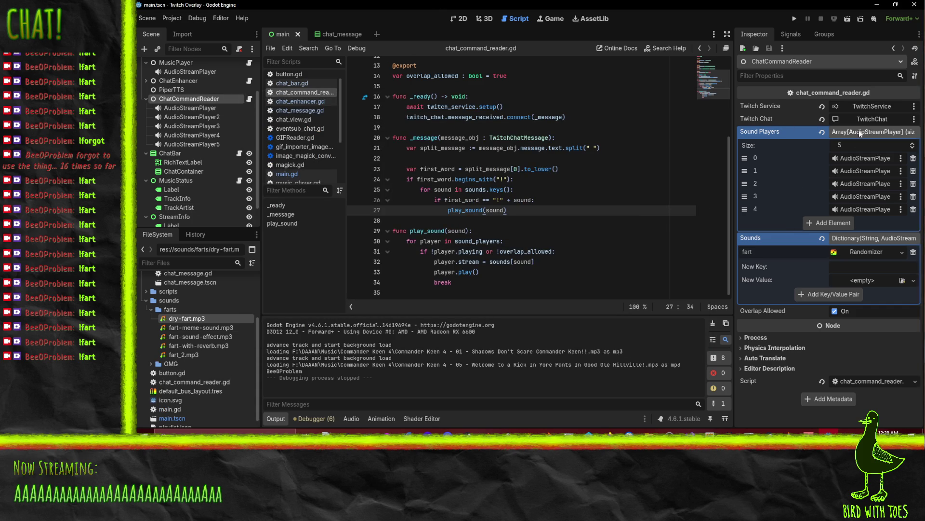
Collapse the Sound Players array in the Inspector
{"action": "left_click", "coordinate": [859, 131]}
{"action": "left_click", "coordinate": [859, 130]}
{"action": "left_click", "coordinate": [857, 132]}
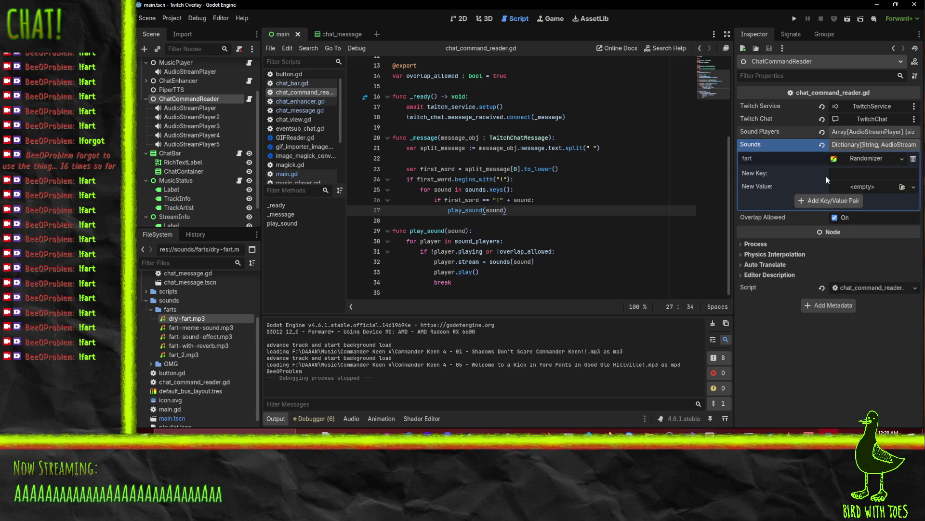
Add a Sounds key 'omg' holding a Randomizer with 5 semitones of random pitch and Random playback
{"action": "left_click", "coordinate": [872, 174]}
{"action": "type", "text": "o,"}
{"action": "key", "text": "BackSpace"}
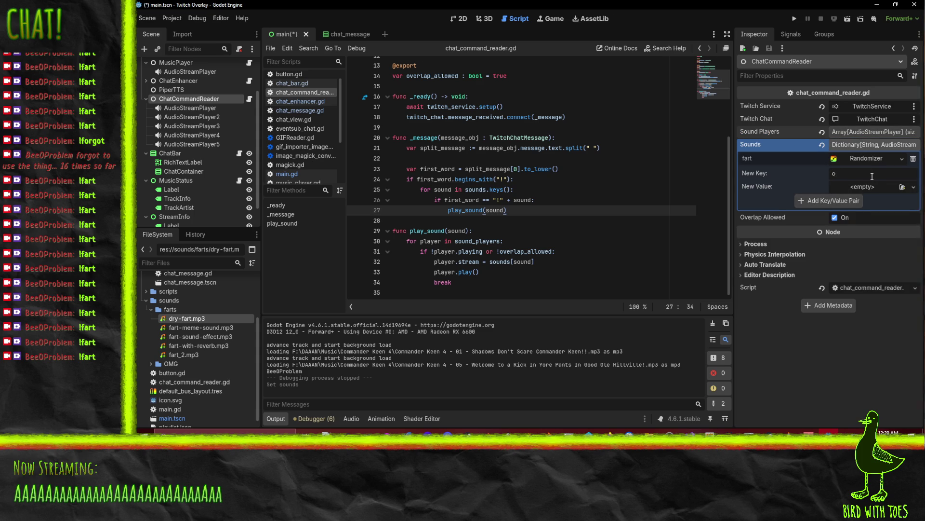
{"action": "type", "text": "mg"}
{"action": "left_click", "coordinate": [883, 186]}
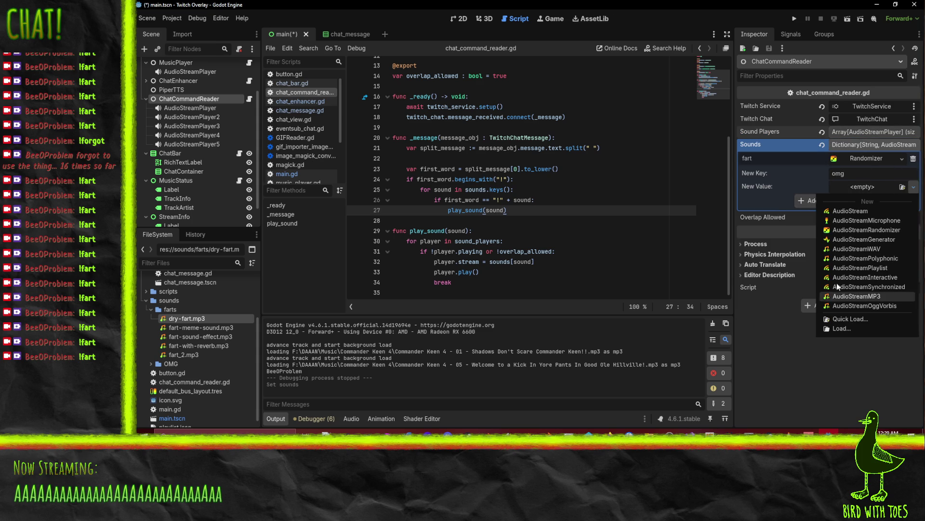
{"action": "left_click", "coordinate": [863, 293]}
{"action": "left_click", "coordinate": [877, 186]}
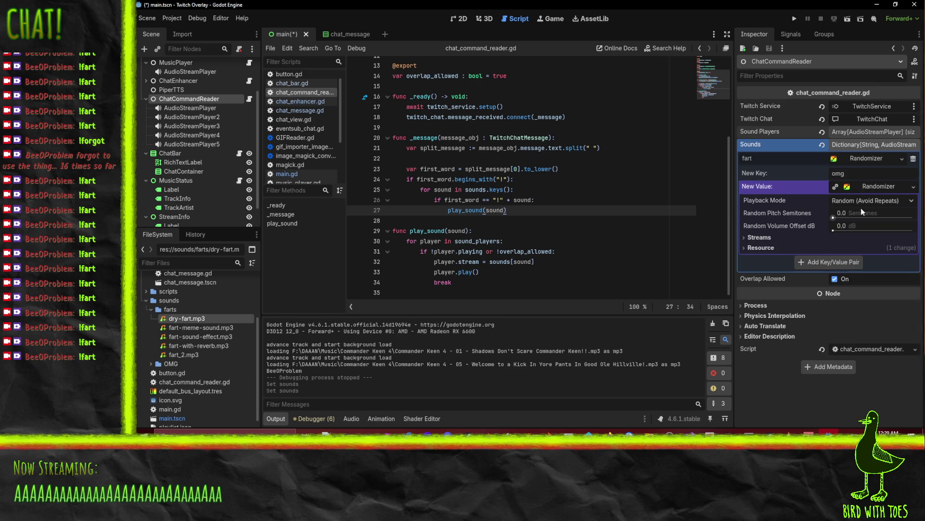
{"action": "left_click", "coordinate": [860, 213]}
{"action": "type", "text": "5"}
{"action": "key", "text": "Return"}
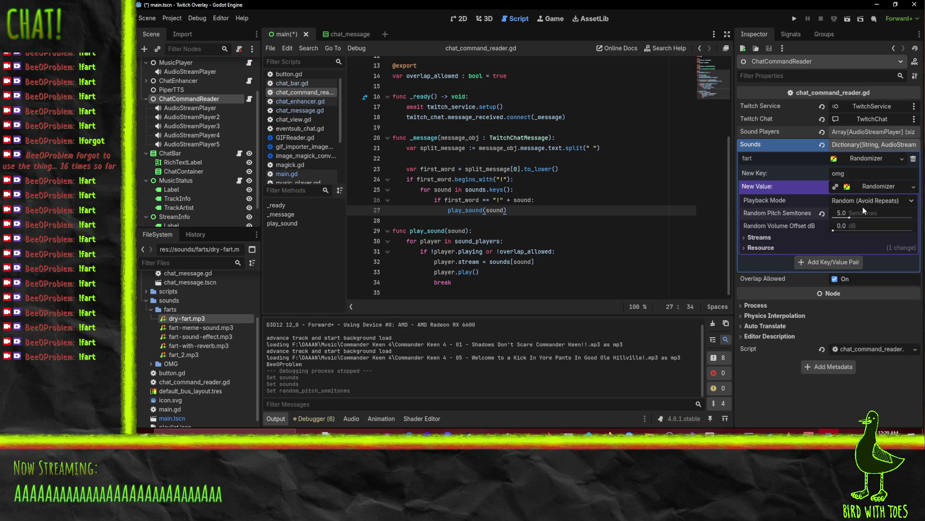
{"action": "left_click", "coordinate": [857, 201]}
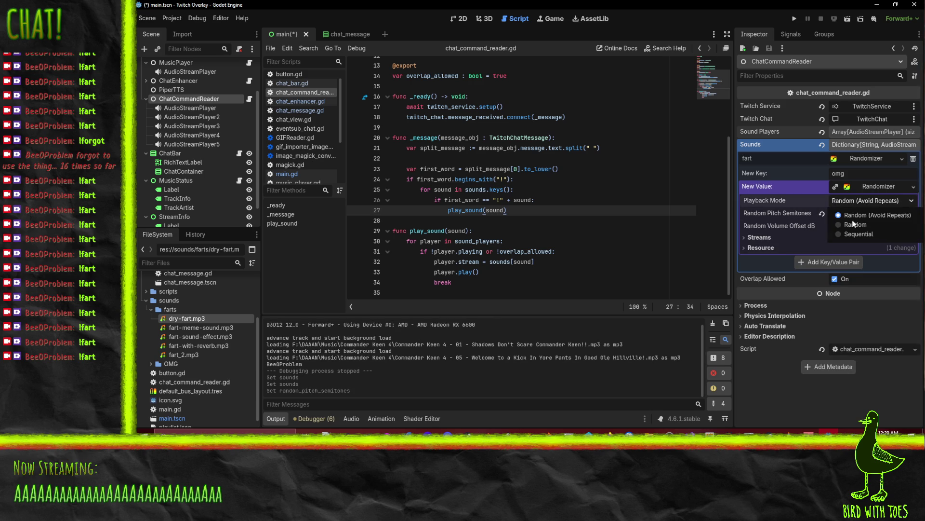
{"action": "left_click", "coordinate": [851, 216]}
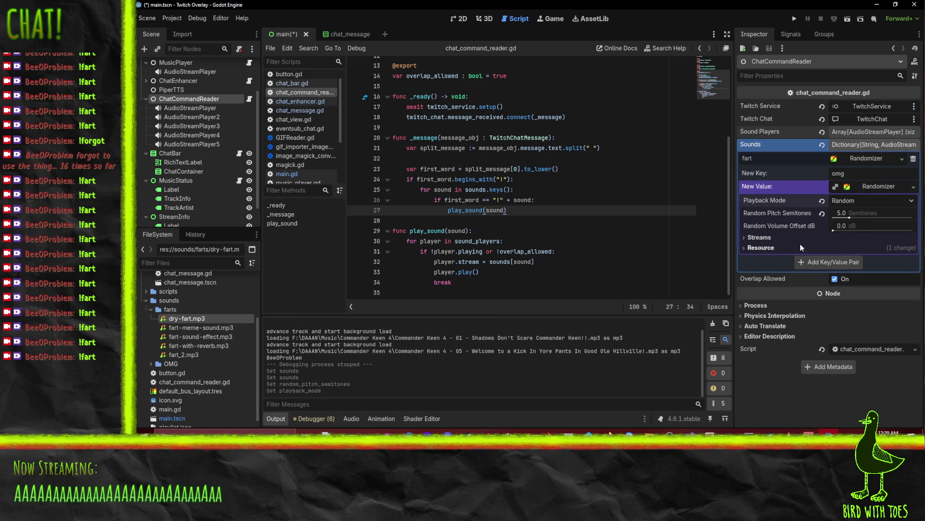
Fill its streams with oh-my-gah, oh-my-god-jojo, oh-my-god_5 and oooh-my-god-vine from the OMG folder
{"action": "left_click", "coordinate": [779, 237]}
{"action": "left_click", "coordinate": [820, 248]}
{"action": "left_click", "coordinate": [825, 282]}
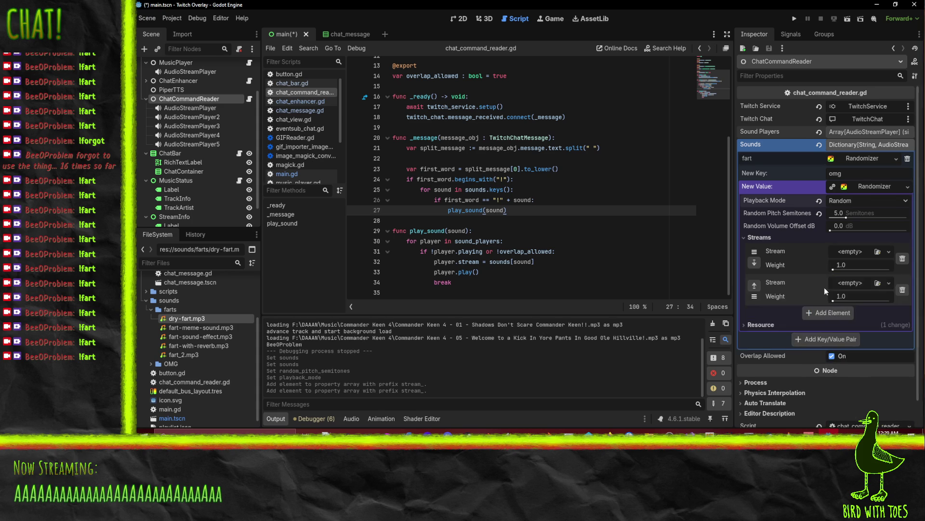
{"action": "left_click", "coordinate": [827, 317]}
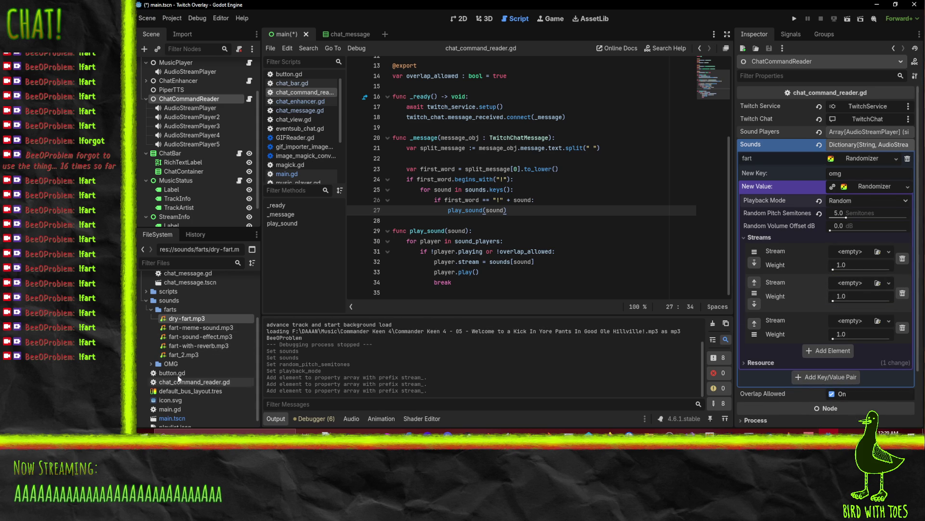
{"action": "left_click", "coordinate": [151, 363]}
{"action": "mouse_move", "coordinate": [216, 372]}
{"action": "left_mouse_down"}
{"action": "mouse_move", "coordinate": [821, 294]}
{"action": "mouse_move", "coordinate": [862, 256]}
{"action": "mouse_move", "coordinate": [856, 251]}
{"action": "left_mouse_up"}
{"action": "left_click_drag", "start_coordinate": [189, 381], "coordinate": [853, 296]}
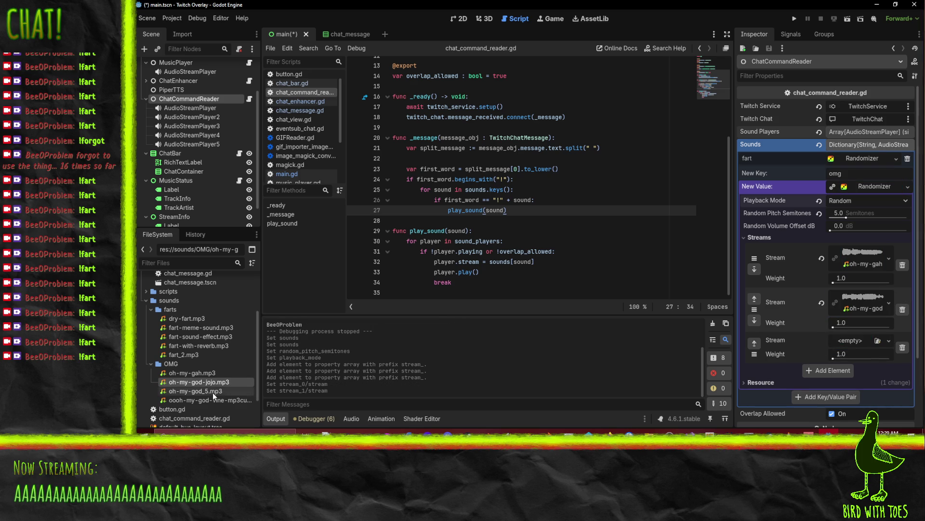
{"action": "mouse_move", "coordinate": [213, 392]}
{"action": "left_mouse_down"}
{"action": "mouse_move", "coordinate": [547, 365]}
{"action": "mouse_move", "coordinate": [886, 319]}
{"action": "mouse_move", "coordinate": [850, 341]}
{"action": "left_mouse_up"}
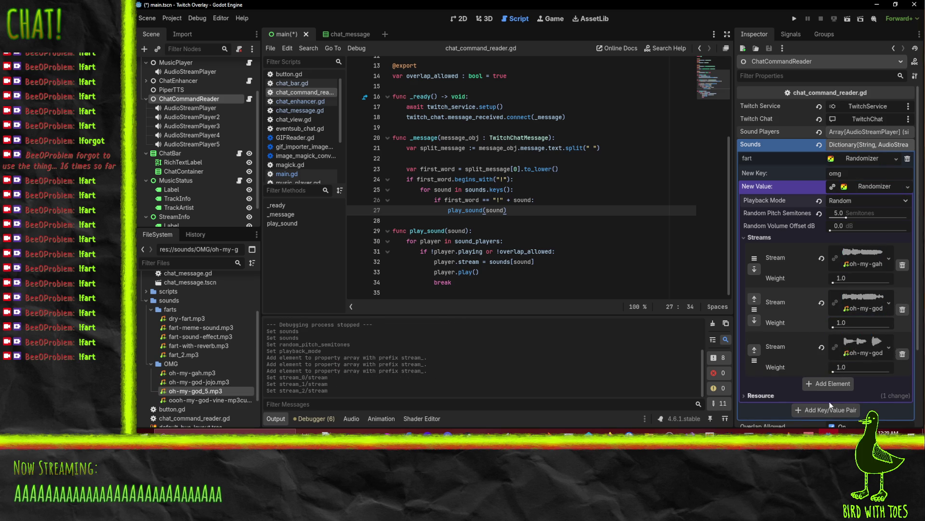
{"action": "left_click_drag", "start_coordinate": [229, 400], "coordinate": [853, 388]}
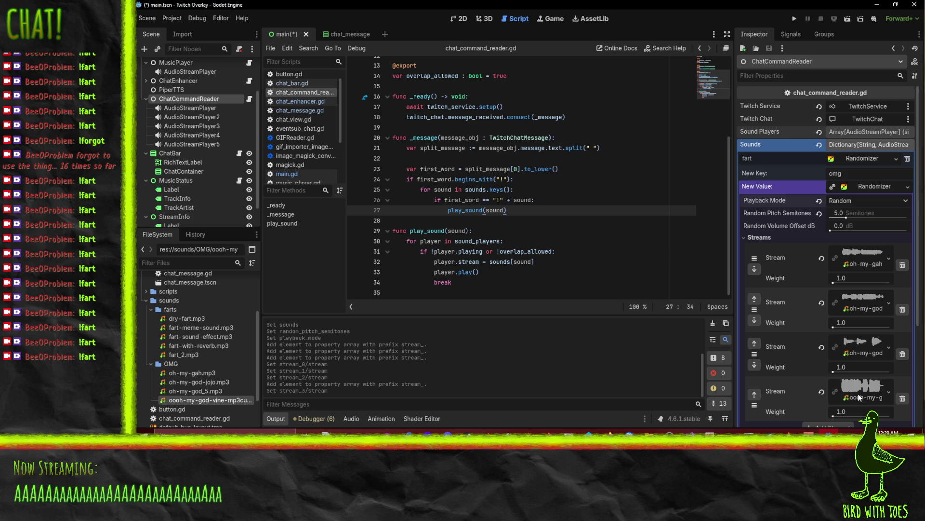
Test-run the overlay and stop it
{"action": "left_click", "coordinate": [795, 19]}
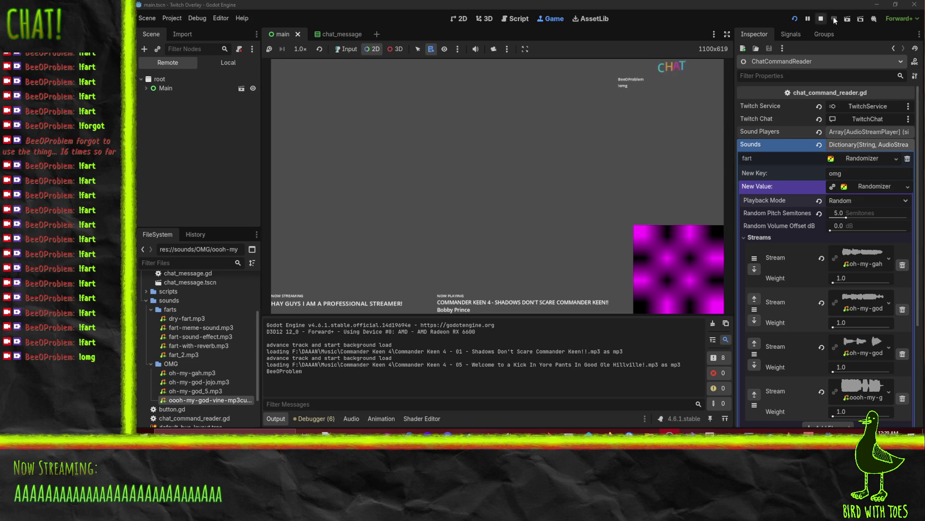
{"action": "left_click", "coordinate": [821, 19]}
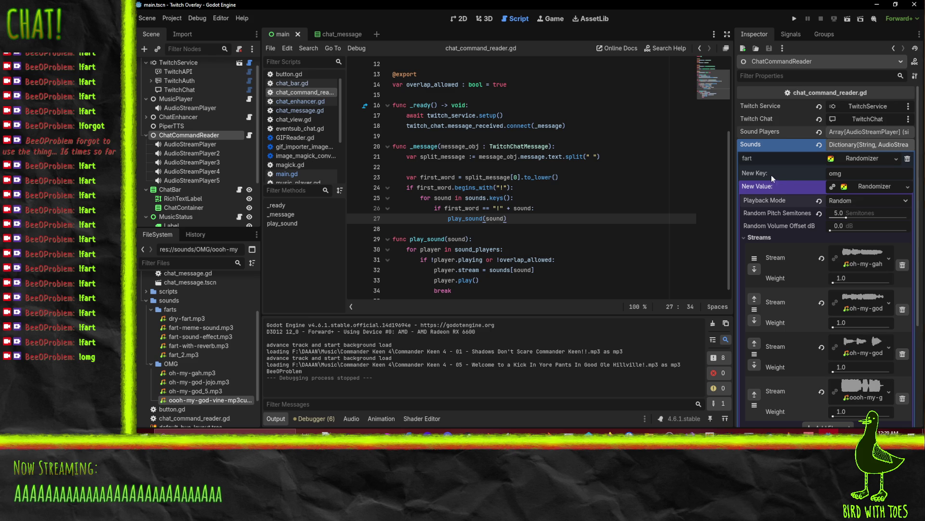
{"action": "scroll", "coordinate": [816, 191], "scroll_direction": "down", "scroll_amount": 5}
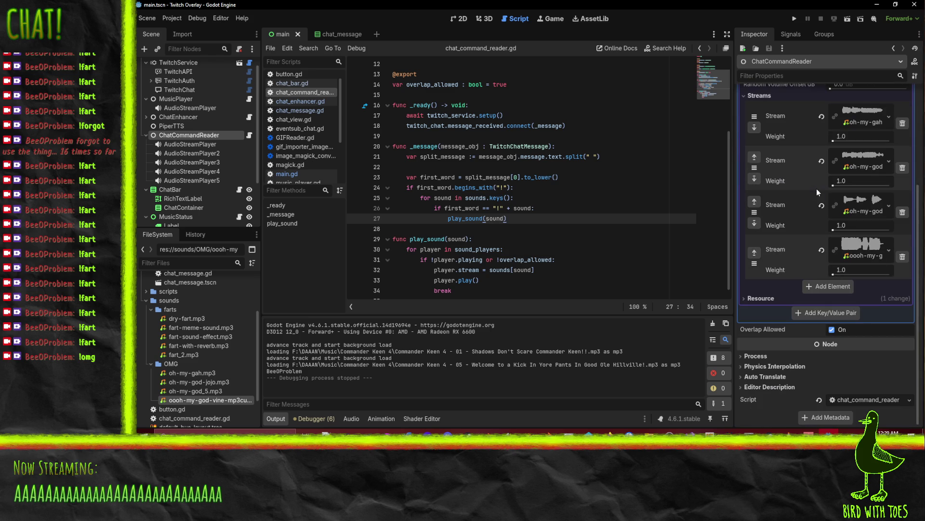
Commit the omg entry to Sounds, delete the empty fifth stream, and launch the overlay
{"action": "left_click", "coordinate": [825, 287]}
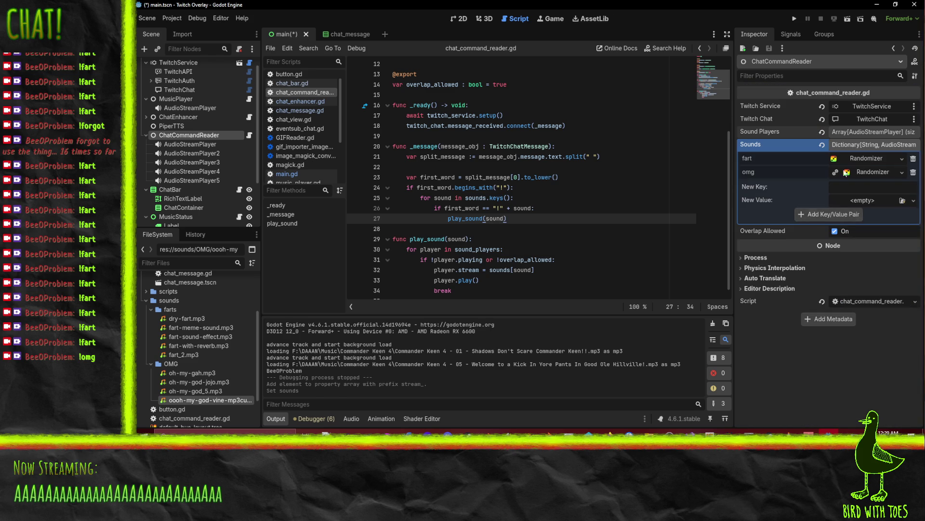
{"action": "left_click", "coordinate": [881, 172]}
{"action": "scroll", "coordinate": [858, 255], "scroll_direction": "down", "scroll_amount": 3}
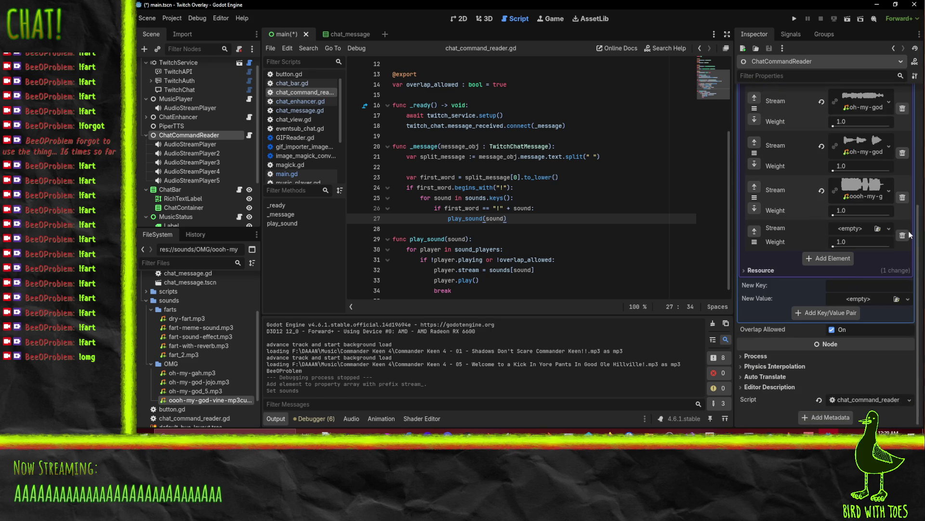
{"action": "left_click", "coordinate": [903, 308]}
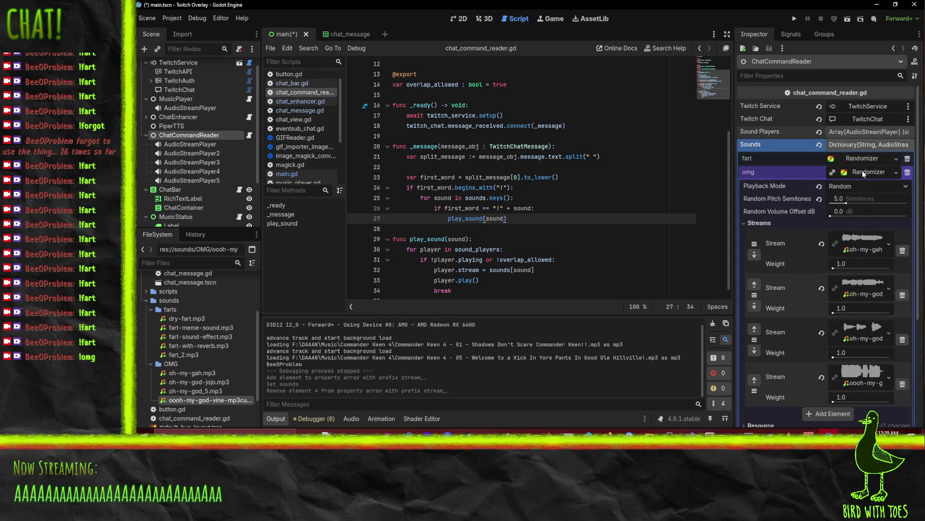
{"action": "left_click", "coordinate": [863, 171]}
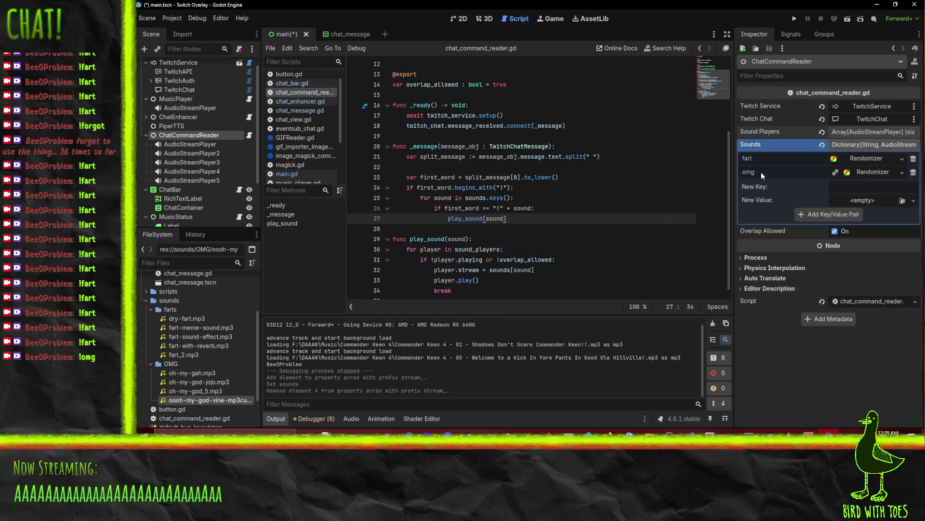
{"action": "left_click", "coordinate": [793, 15]}
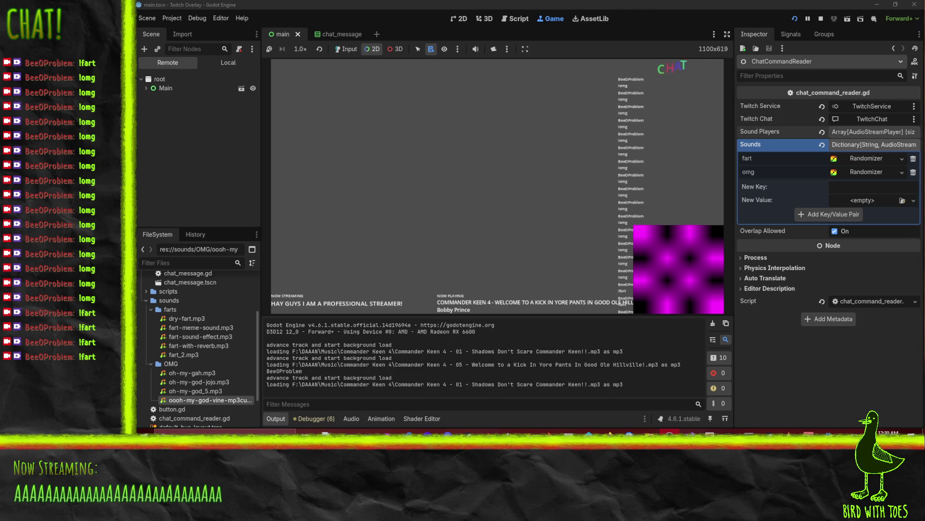
Stop the overlay after the !omg test and run the project again
{"action": "left_click", "coordinate": [821, 18]}
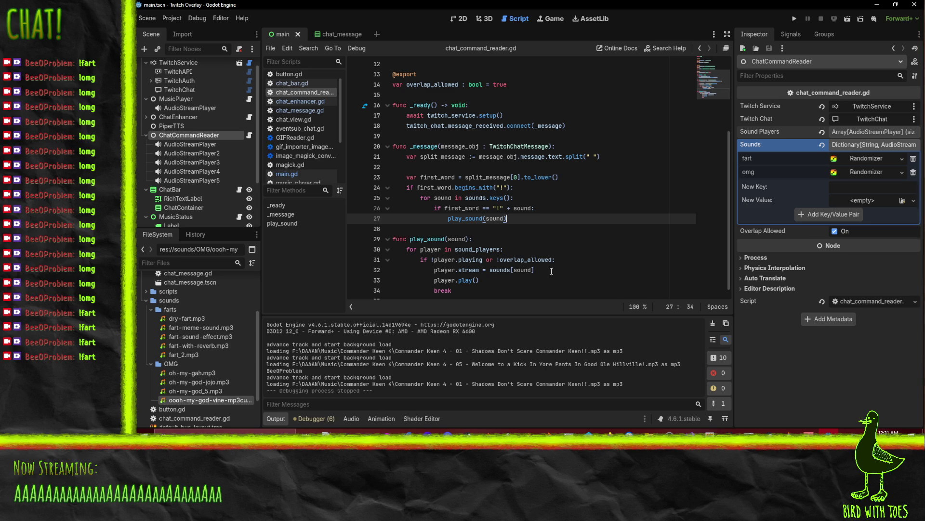
{"action": "scroll", "coordinate": [551, 260], "scroll_direction": "up", "scroll_amount": 4}
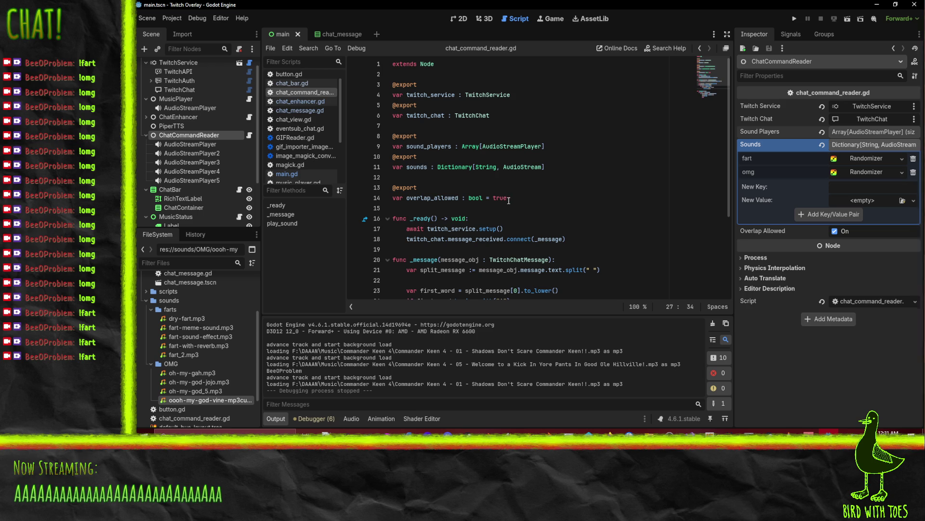
{"action": "left_click", "coordinate": [794, 18]}
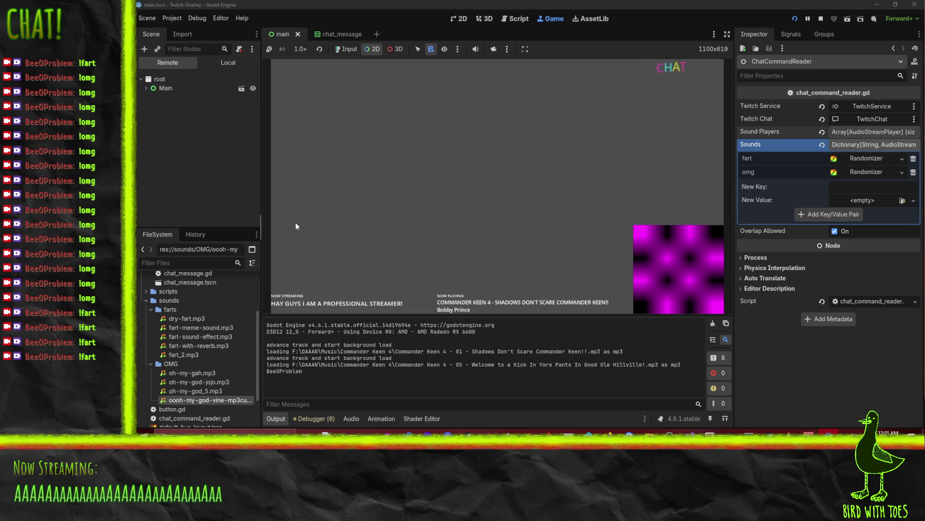
In the Remote tree, uncheck Overlap Allowed on ChatCommandReader, then stop the overlay after testing
{"action": "left_click", "coordinate": [146, 82]}
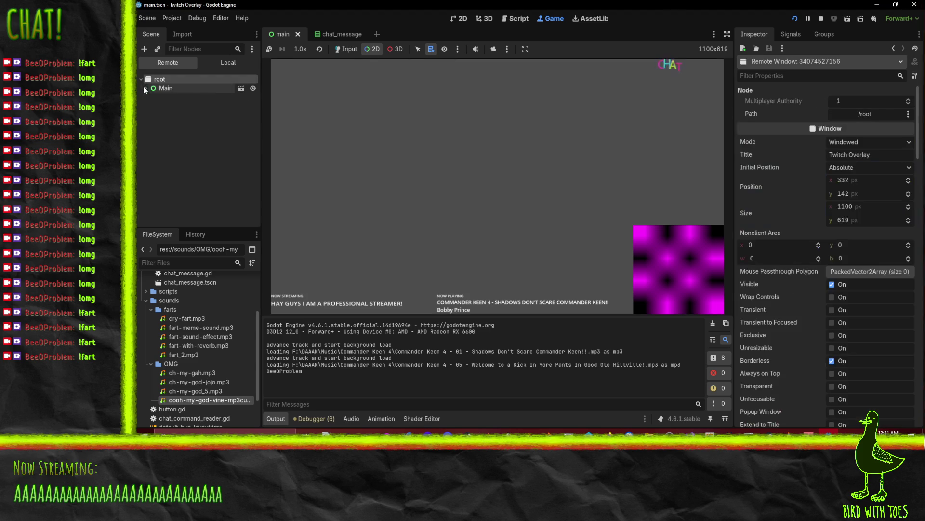
{"action": "left_click", "coordinate": [187, 133]}
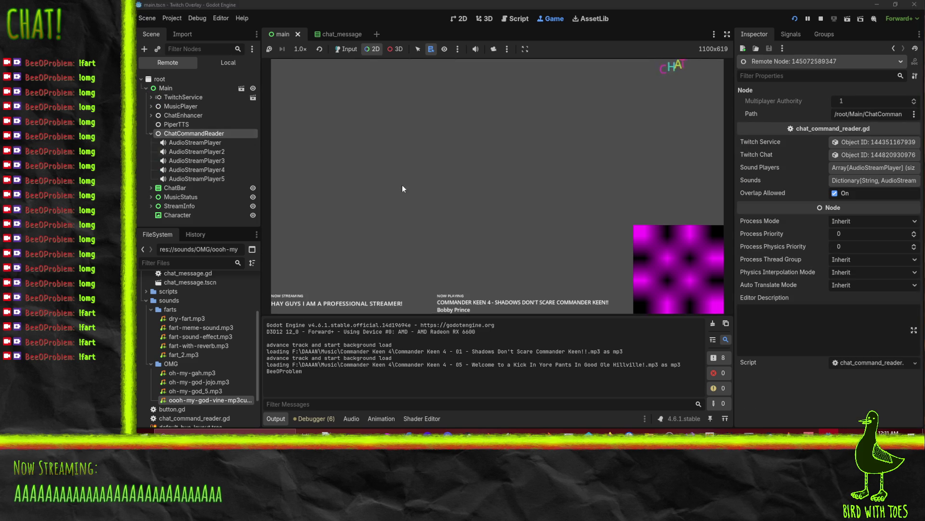
{"action": "left_click", "coordinate": [835, 193]}
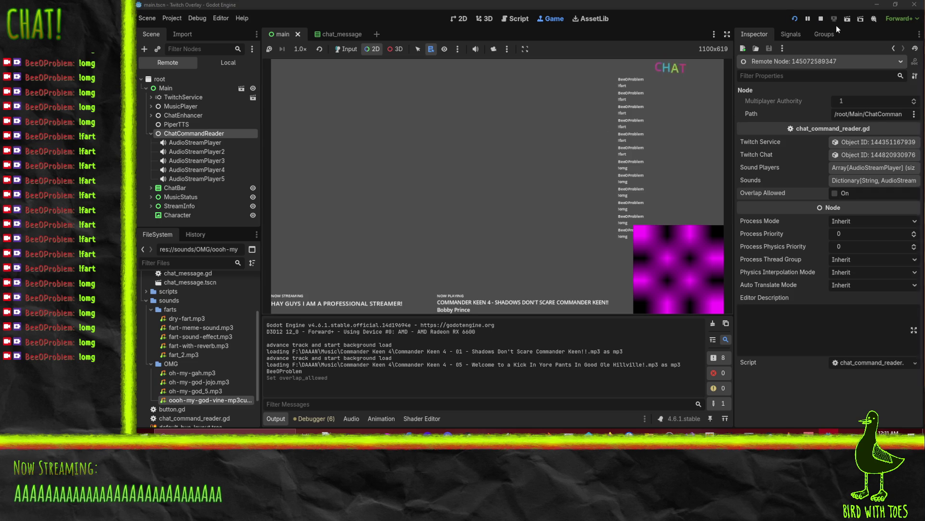
{"action": "left_click", "coordinate": [821, 18]}
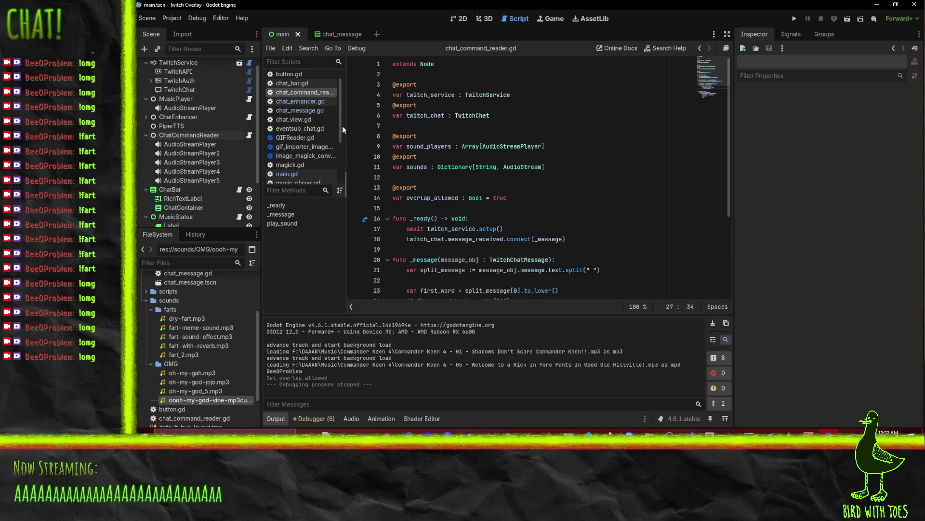
Open bttv_reader.gd and undo the recent edits to the emote loading code
{"action": "left_click_drag", "start_coordinate": [340, 122], "coordinate": [340, 175]}
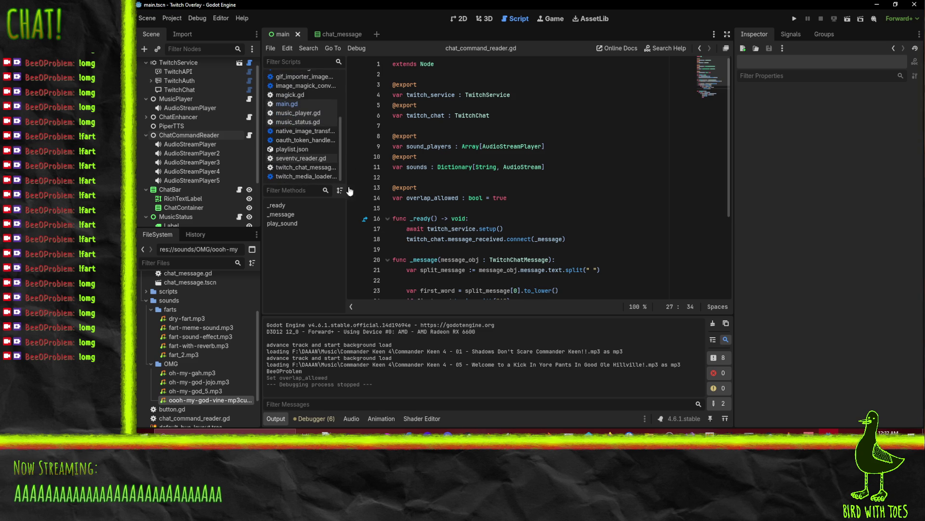
{"action": "scroll", "coordinate": [296, 123], "scroll_direction": "up", "scroll_amount": 5}
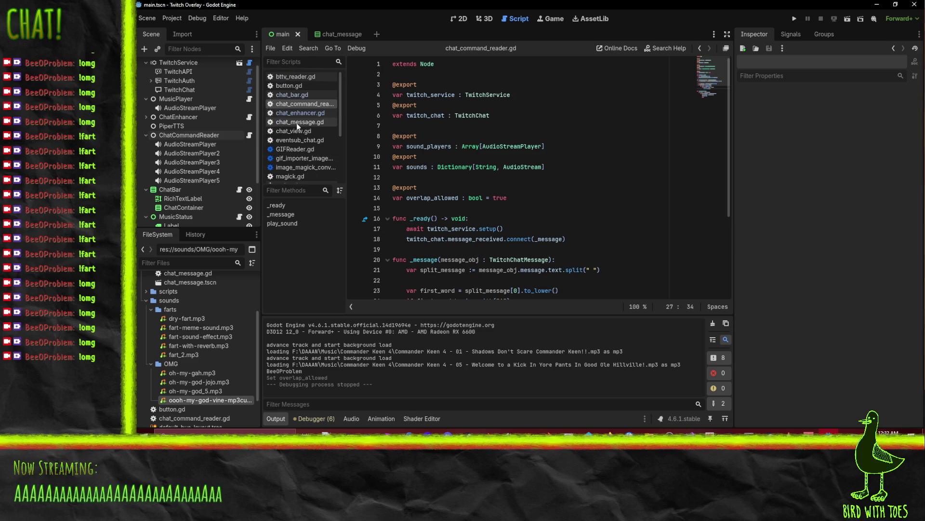
{"action": "left_click", "coordinate": [286, 77]}
{"action": "left_click", "coordinate": [536, 238]}
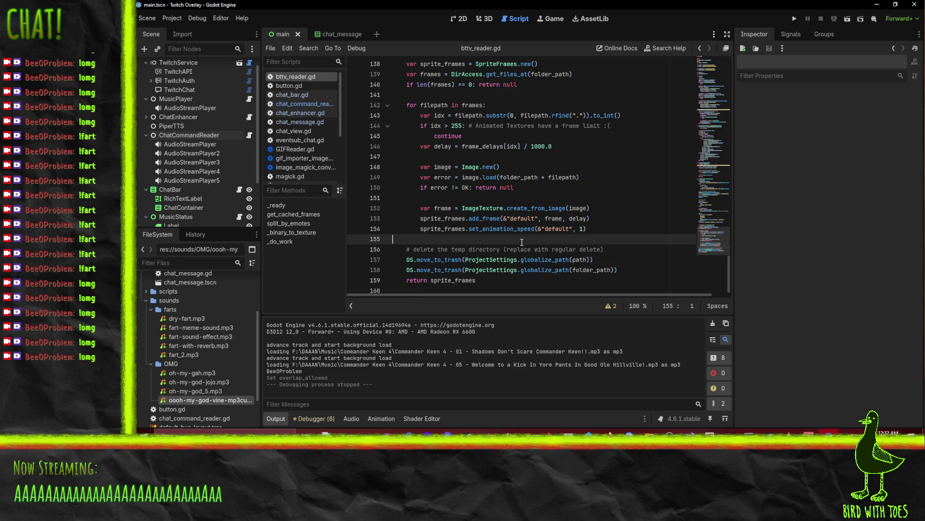
{"action": "key", "text": "ctrl+z"}
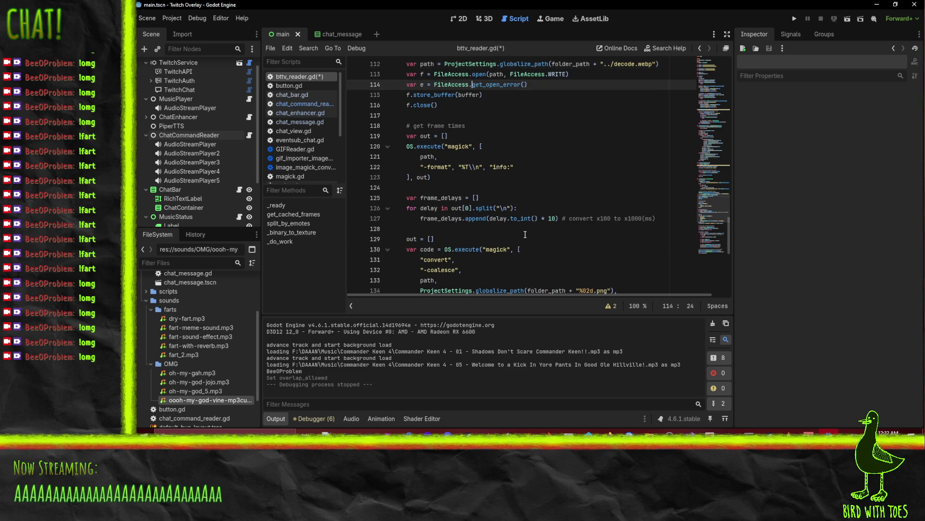
{"action": "key", "text": "ctrl+z"}
{"action": "key", "text": "ctrl+z"}
{"action": "key", "text": "ctrl+z"}
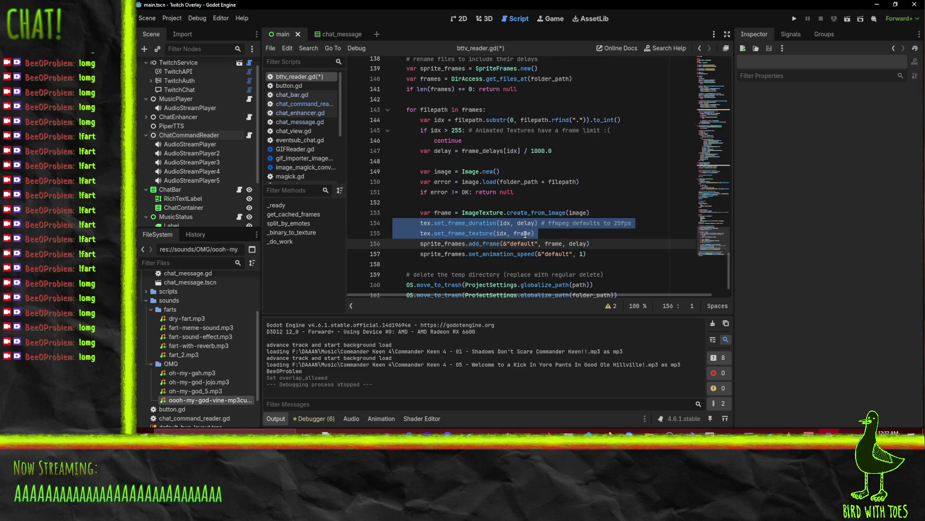
{"action": "key", "text": "ctrl+z"}
{"action": "key", "text": "ctrl+z"}
{"action": "key", "text": "ctrl+z"}
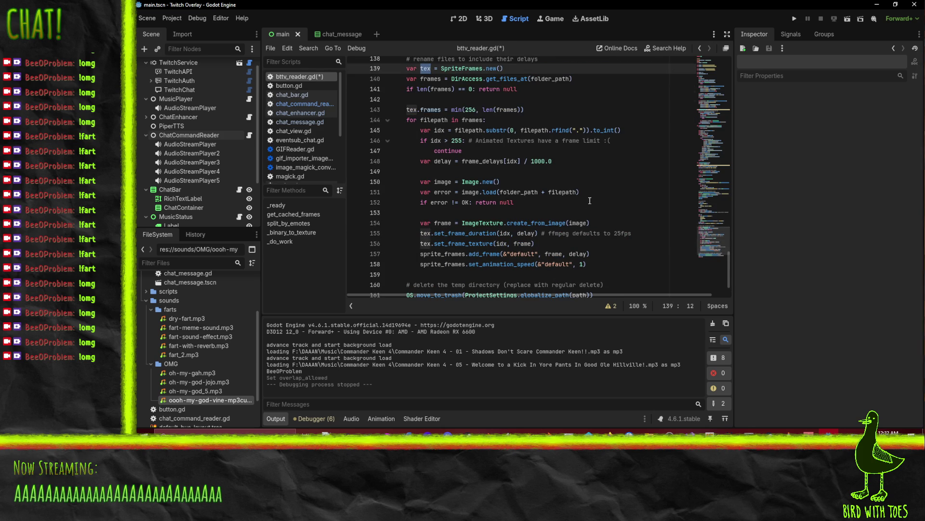
Undo further back past the SpriteFrames version toward the last saved code
{"action": "scroll", "coordinate": [627, 197], "scroll_direction": "up", "scroll_amount": 4}
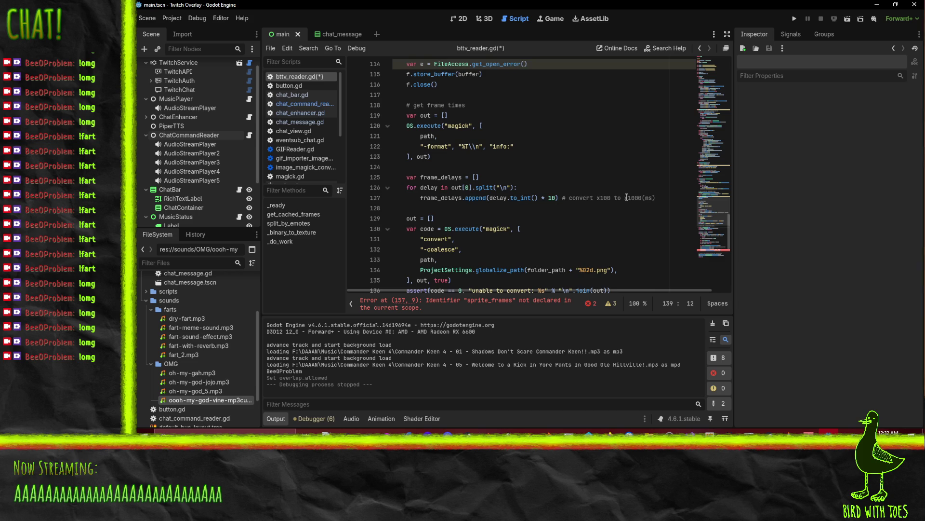
{"action": "scroll", "coordinate": [627, 197], "scroll_direction": "up", "scroll_amount": 4}
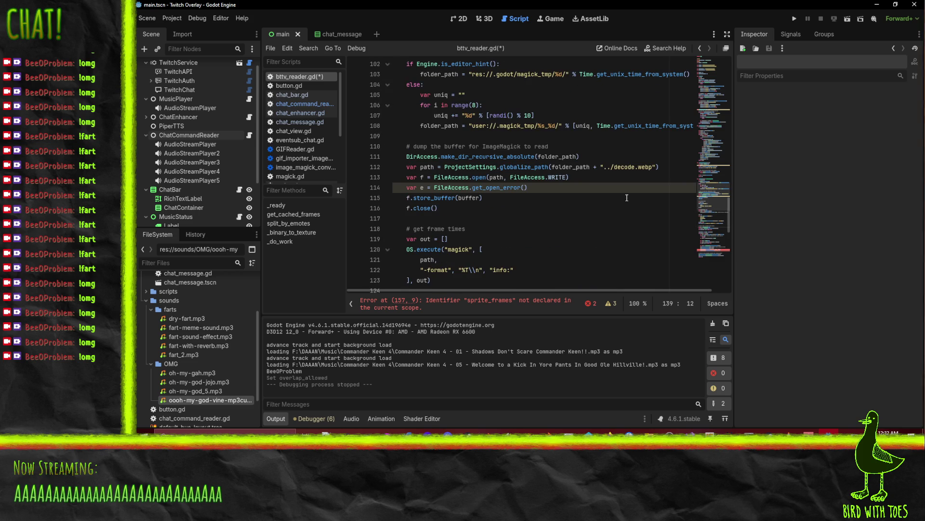
{"action": "scroll", "coordinate": [627, 197], "scroll_direction": "down", "scroll_amount": 5}
{"action": "scroll", "coordinate": [626, 197], "scroll_direction": "down", "scroll_amount": 2}
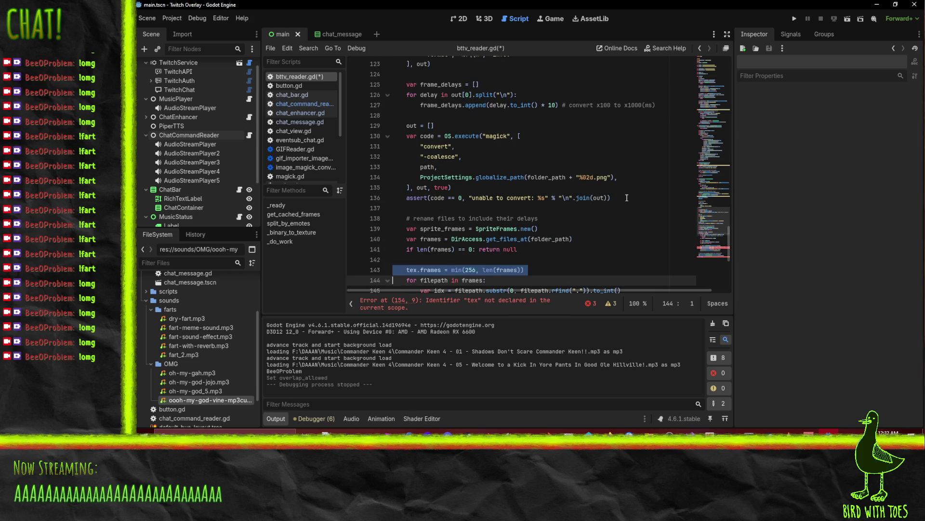
{"action": "scroll", "coordinate": [627, 197], "scroll_direction": "down", "scroll_amount": 6}
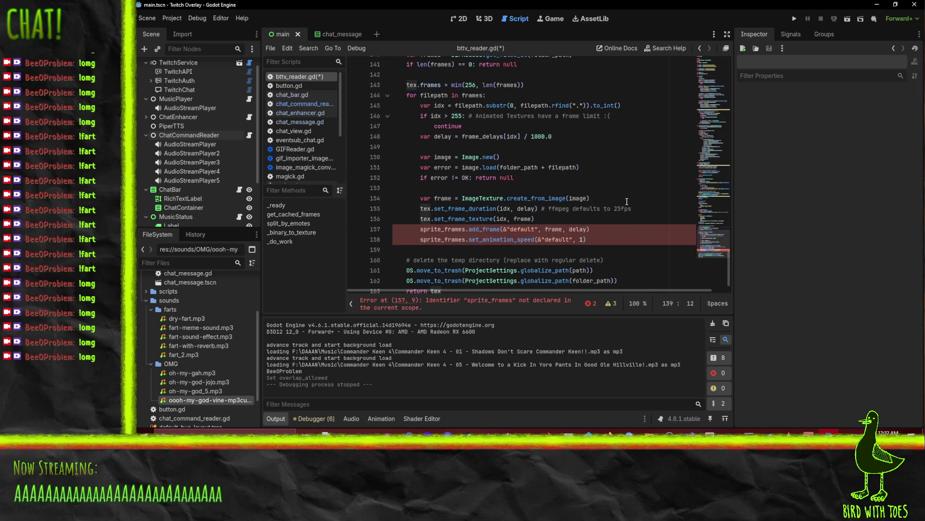
{"action": "scroll", "coordinate": [570, 215], "scroll_direction": "up", "scroll_amount": 3}
{"action": "key", "text": "ctrl+shift+Right"}
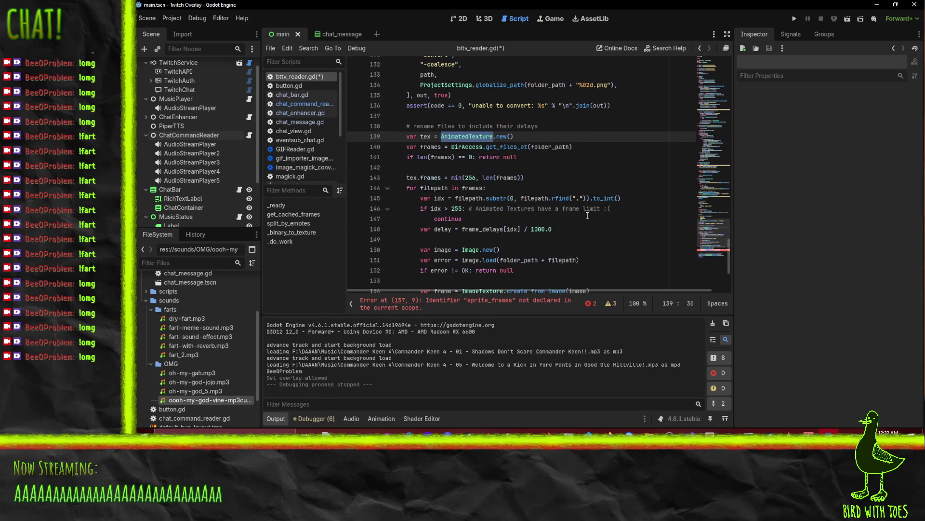
{"action": "key", "text": "ctrl+z"}
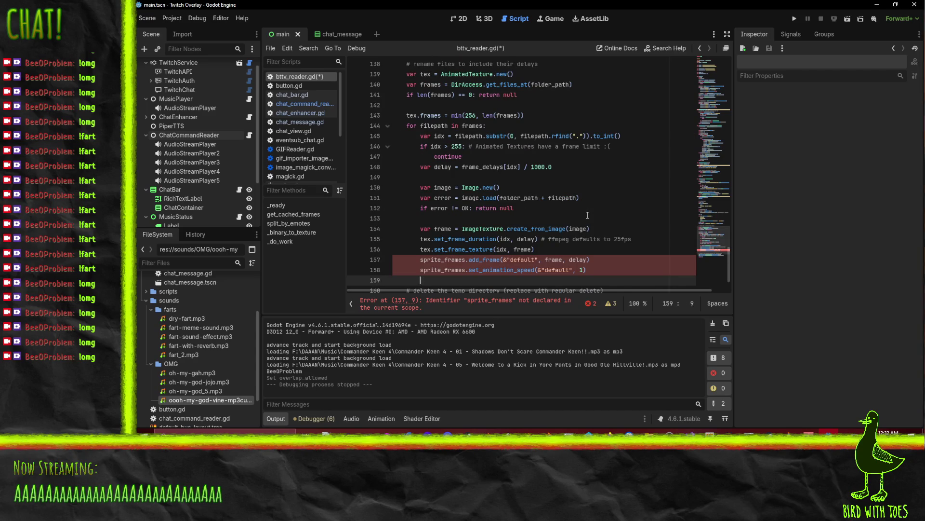
{"action": "key", "text": "ctrl+z"}
{"action": "key", "text": "ctrl+z"}
{"action": "key", "text": "ctrl+z"}
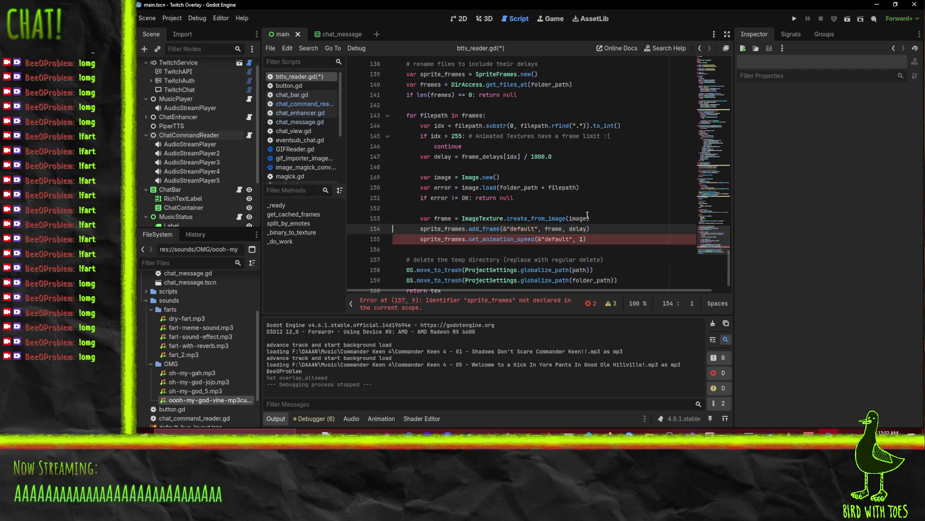
{"action": "key", "text": "ctrl+z"}
{"action": "key", "text": "ctrl+z"}
{"action": "key", "text": "ctrl+z"}
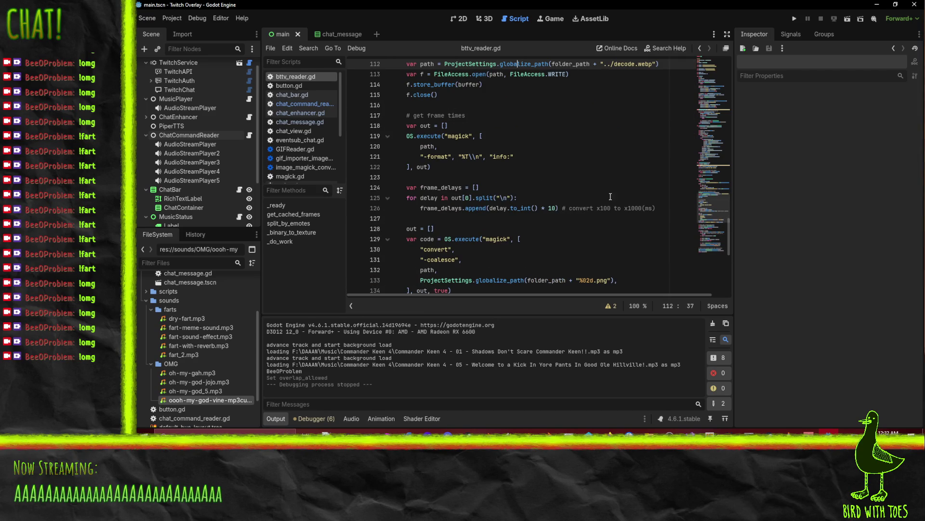
Restore the tex.frames limit, frame duration and texture lines so line 139 creates an AnimatedTexture
{"action": "scroll", "coordinate": [610, 196], "scroll_direction": "up", "scroll_amount": 3}
{"action": "key", "text": "ctrl+y"}
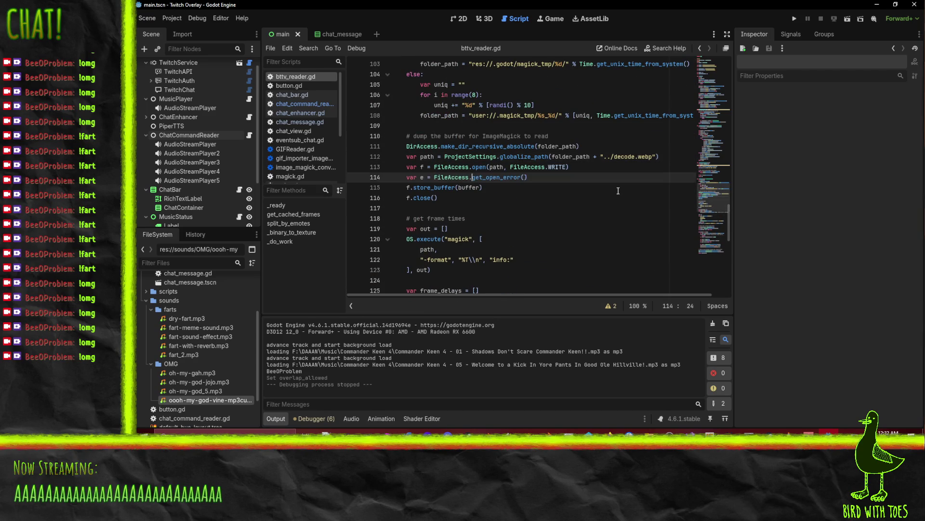
{"action": "key", "text": "ctrl+z"}
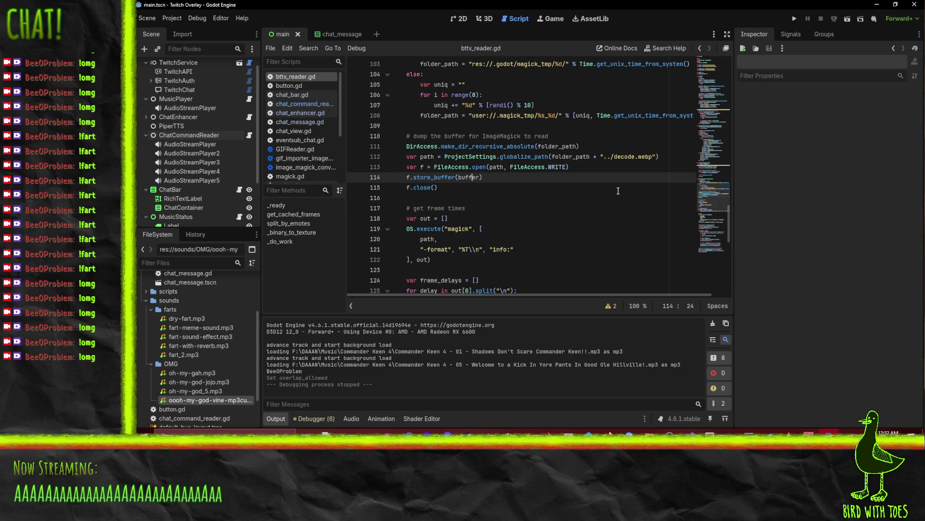
{"action": "key", "text": "ctrl+z"}
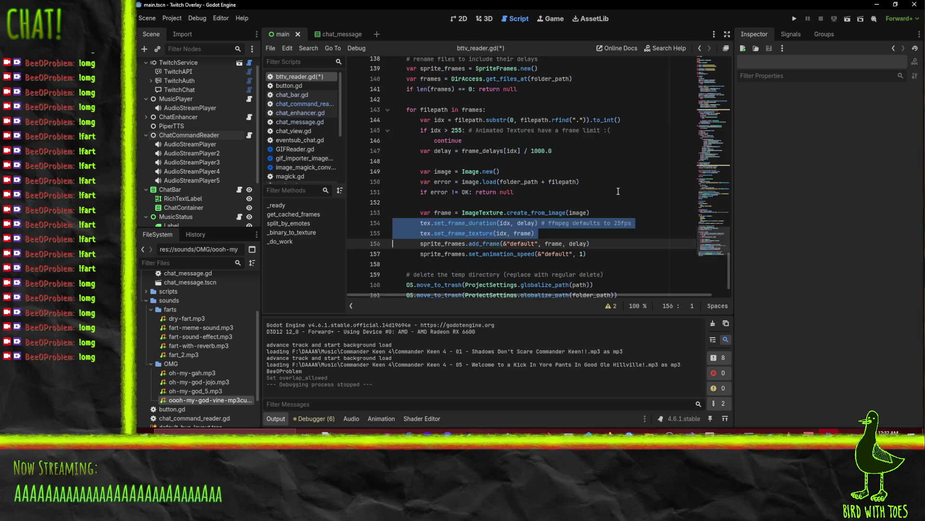
{"action": "key", "text": "ctrl+z"}
{"action": "key", "text": "ctrl+z"}
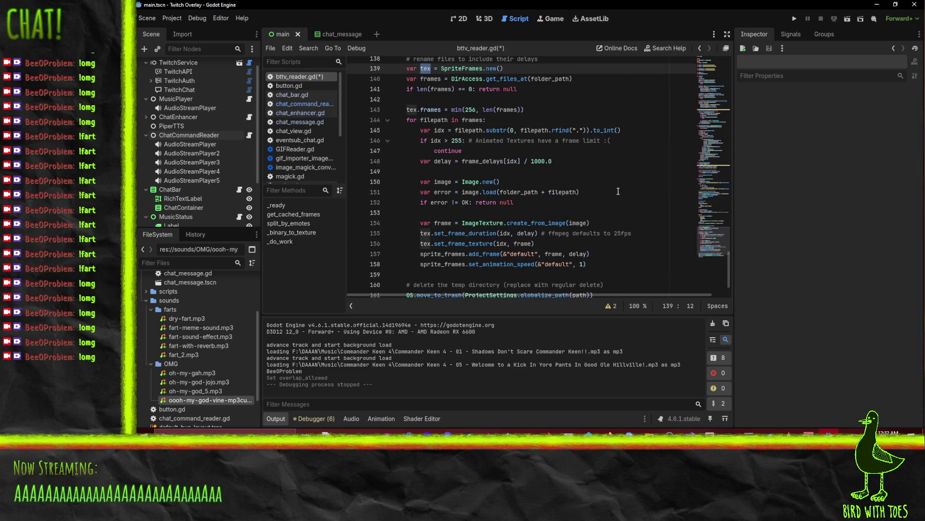
{"action": "key", "text": "ctrl+z"}
{"action": "key", "text": "ctrl+z"}
{"action": "key", "text": "ctrl+z"}
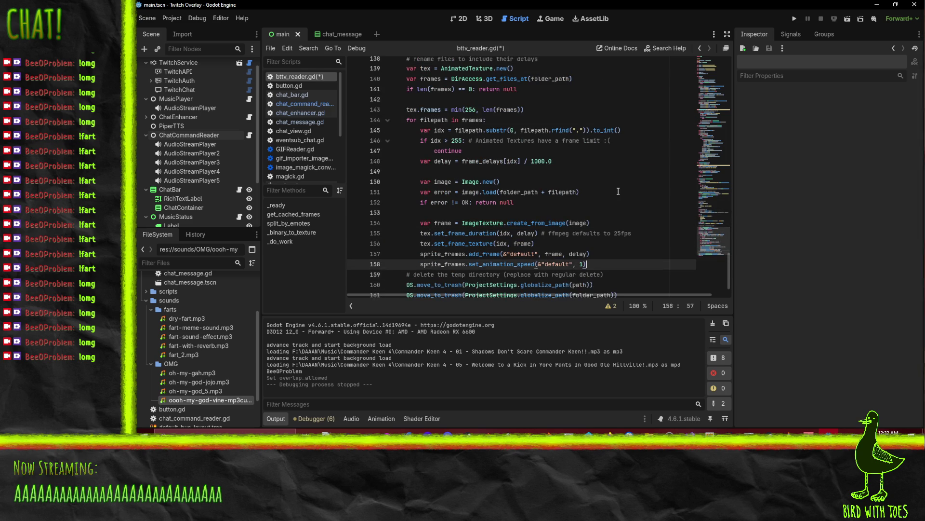
{"action": "key", "text": "ctrl+z"}
Save bttv_reader.gd and delete the get_open_error line
{"action": "scroll", "coordinate": [618, 191], "scroll_direction": "up", "scroll_amount": 8}
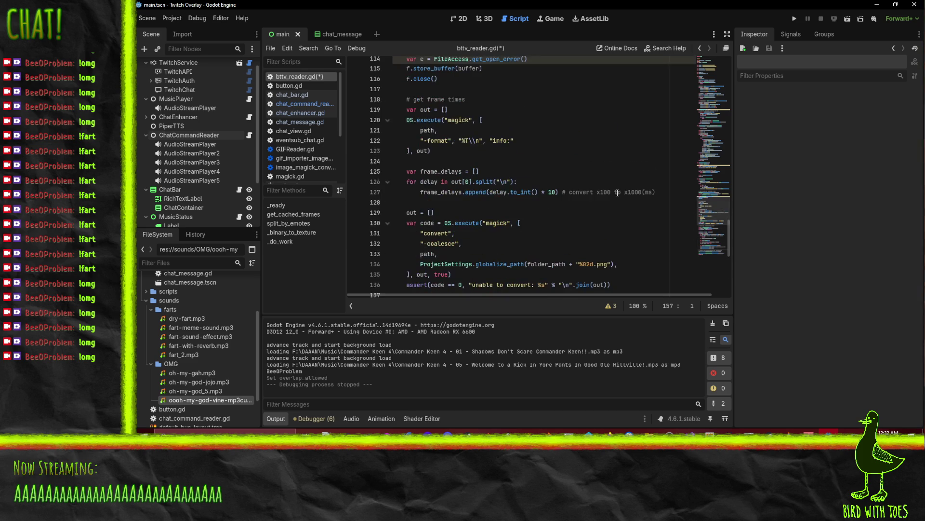
{"action": "scroll", "coordinate": [462, 208], "scroll_direction": "up", "scroll_amount": 1}
{"action": "scroll", "coordinate": [462, 208], "scroll_direction": "down", "scroll_amount": 3}
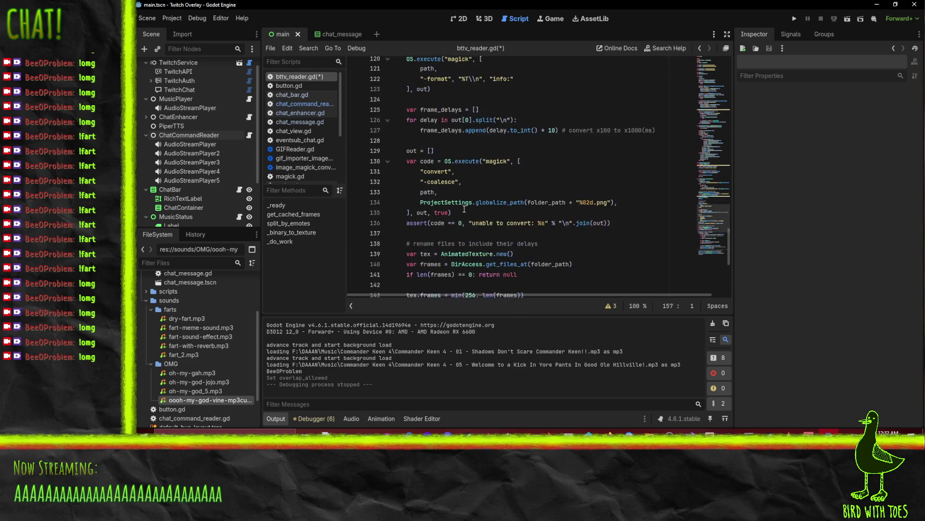
{"action": "scroll", "coordinate": [464, 209], "scroll_direction": "up", "scroll_amount": 6}
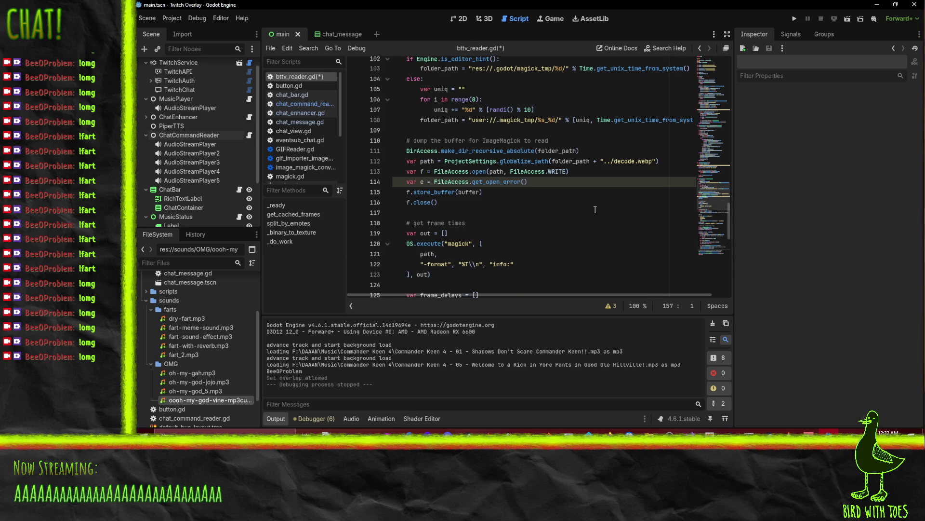
{"action": "key", "text": "ctrl+s"}
{"action": "left_click", "coordinate": [449, 182]}
{"action": "key", "text": "ctrl+shift+k"}
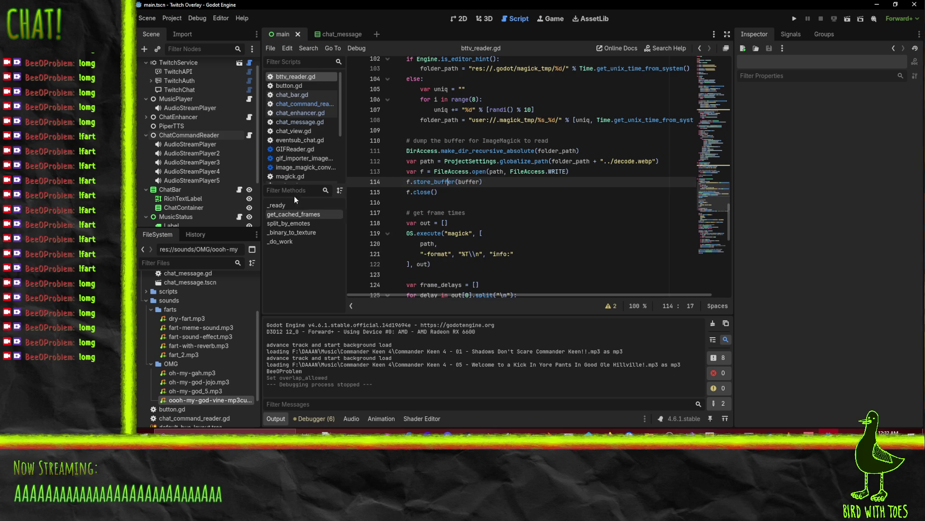
Review bttv_reader.gd, selecting Emote in ChatExtender.Emote.new()
{"action": "scroll", "coordinate": [583, 179], "scroll_direction": "up", "scroll_amount": 18}
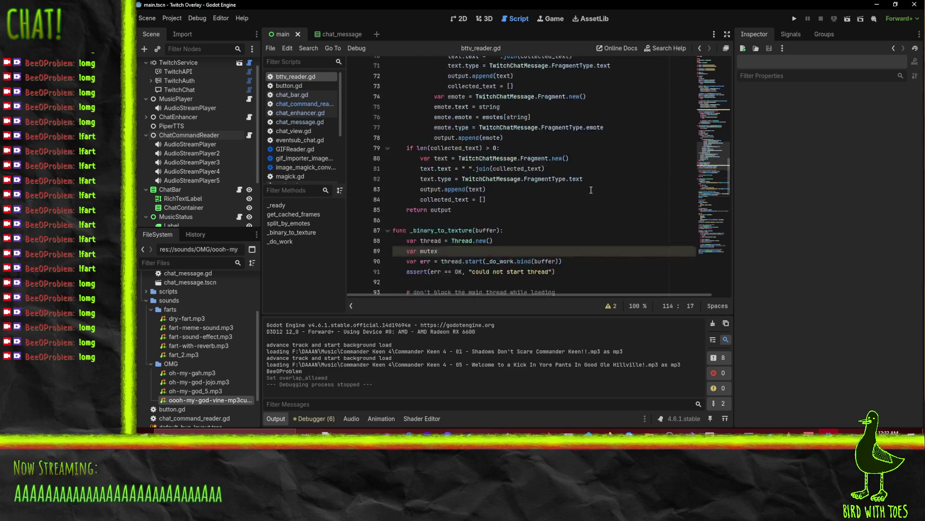
{"action": "scroll", "coordinate": [584, 180], "scroll_direction": "up", "scroll_amount": 7}
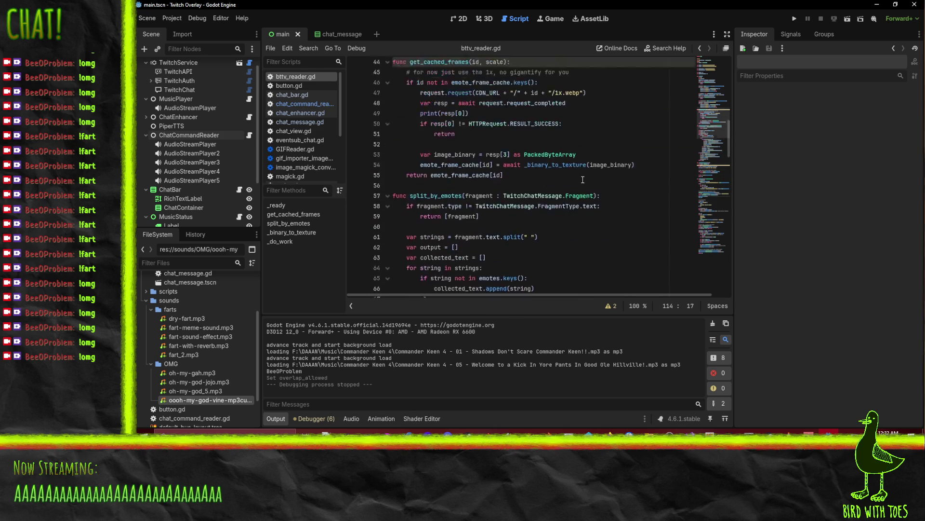
{"action": "scroll", "coordinate": [593, 184], "scroll_direction": "up", "scroll_amount": 9}
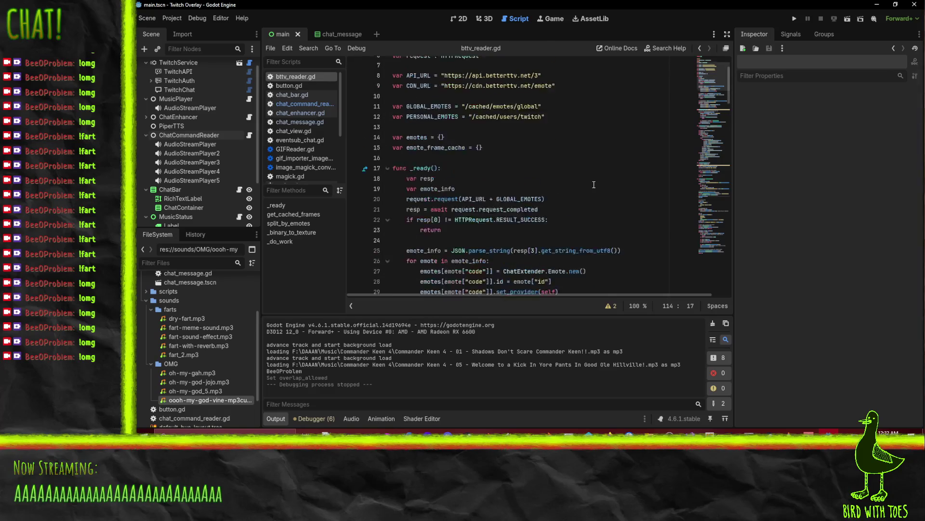
{"action": "scroll", "coordinate": [600, 194], "scroll_direction": "down", "scroll_amount": 17}
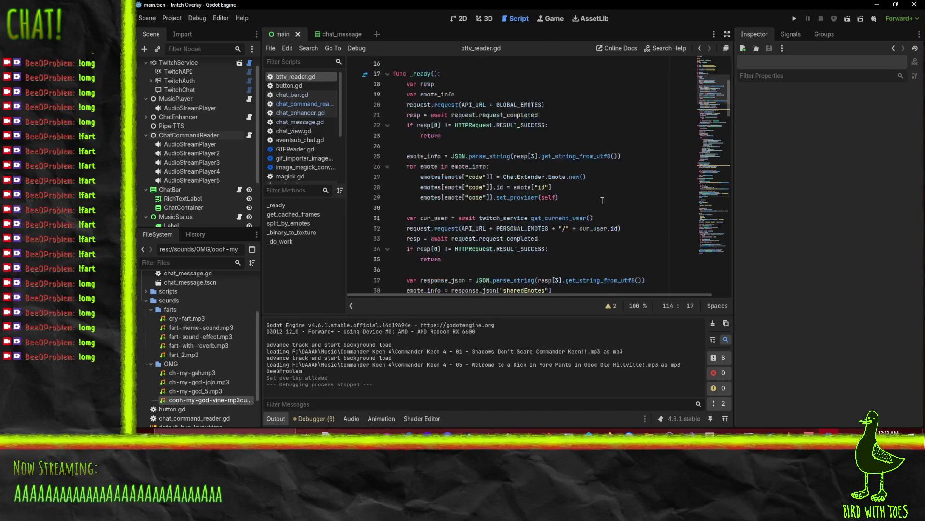
{"action": "scroll", "coordinate": [601, 202], "scroll_direction": "up", "scroll_amount": 5}
{"action": "scroll", "coordinate": [601, 201], "scroll_direction": "up", "scroll_amount": 3}
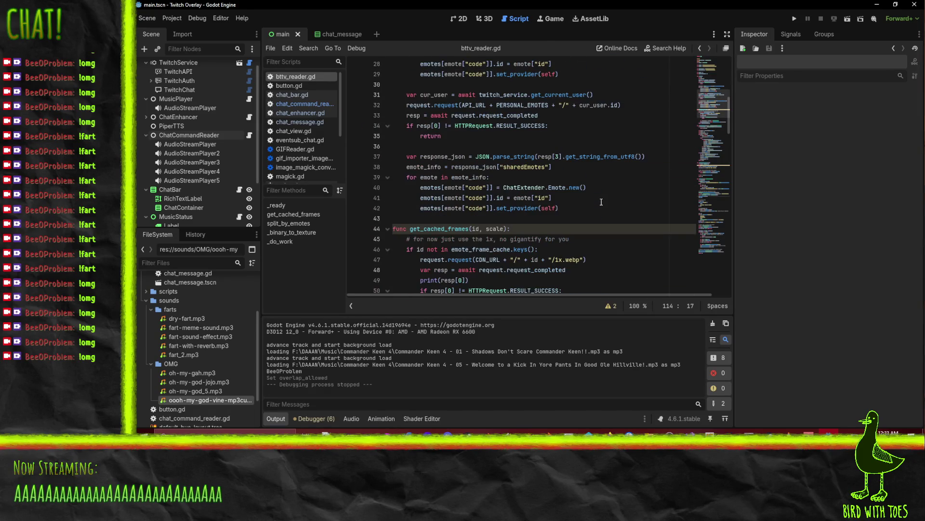
{"action": "double_click", "coordinate": [557, 187]}
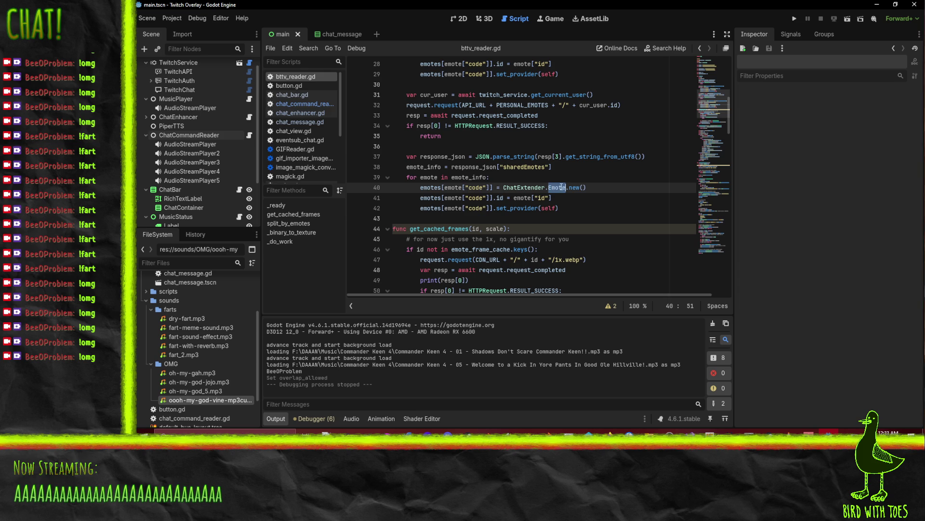
{"action": "scroll", "coordinate": [573, 192], "scroll_direction": "down", "scroll_amount": 20}
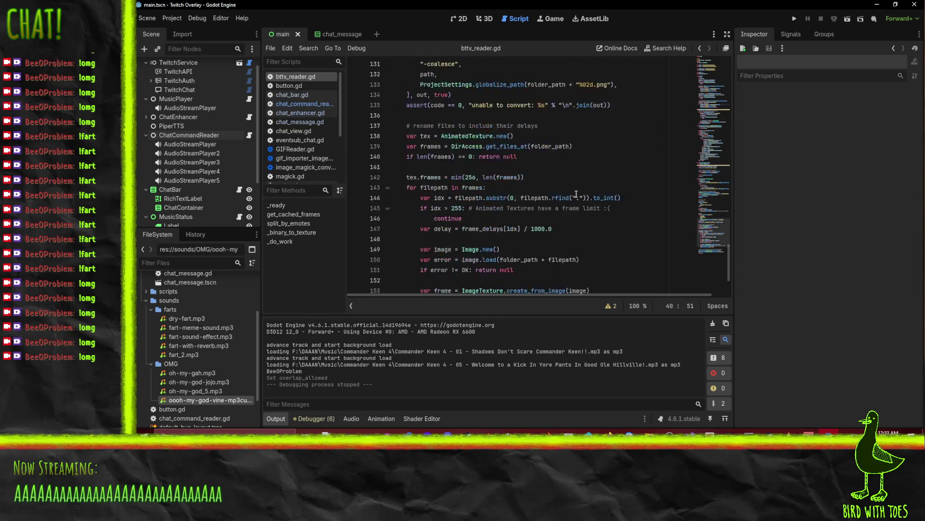
{"action": "scroll", "coordinate": [576, 194], "scroll_direction": "up", "scroll_amount": 13}
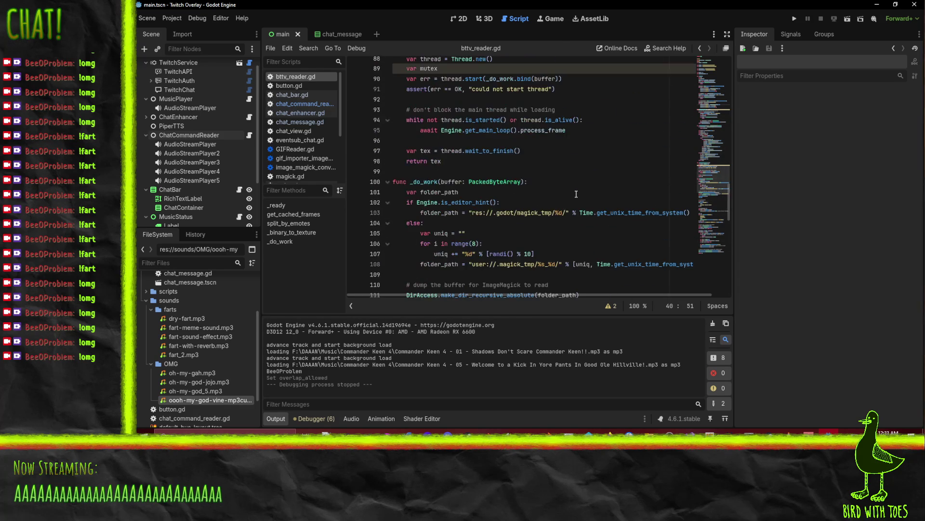
{"action": "scroll", "coordinate": [576, 194], "scroll_direction": "up", "scroll_amount": 8}
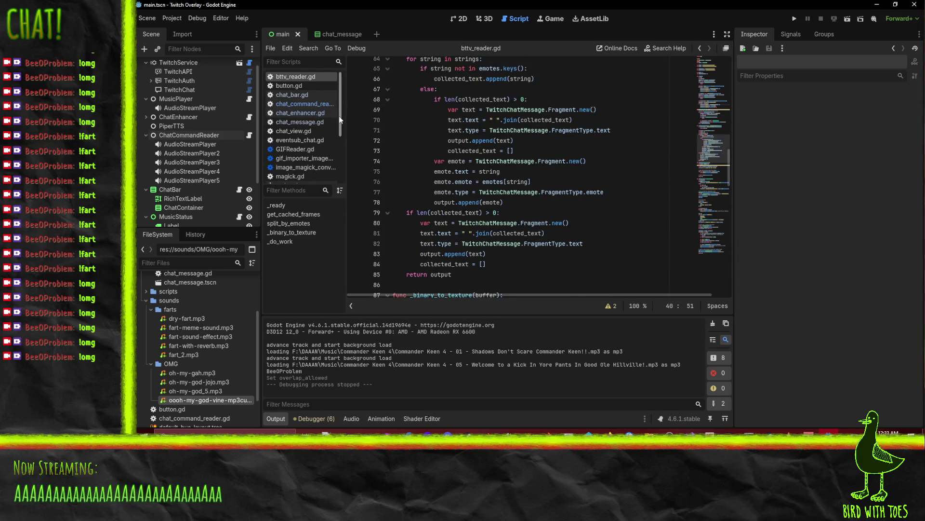
Select the emote setup lines 40 to 42 in the loop
{"action": "left_click_drag", "start_coordinate": [339, 120], "coordinate": [343, 177]}
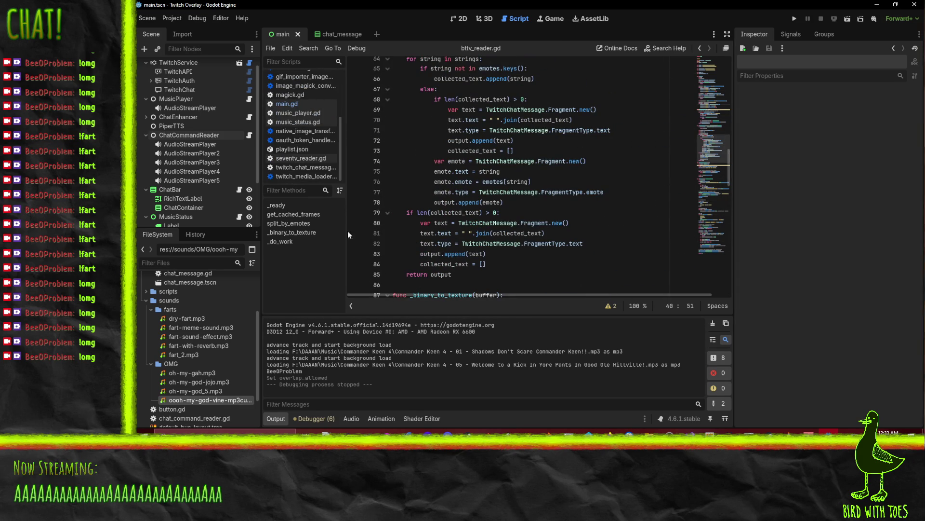
{"action": "scroll", "coordinate": [481, 184], "scroll_direction": "up", "scroll_amount": 17}
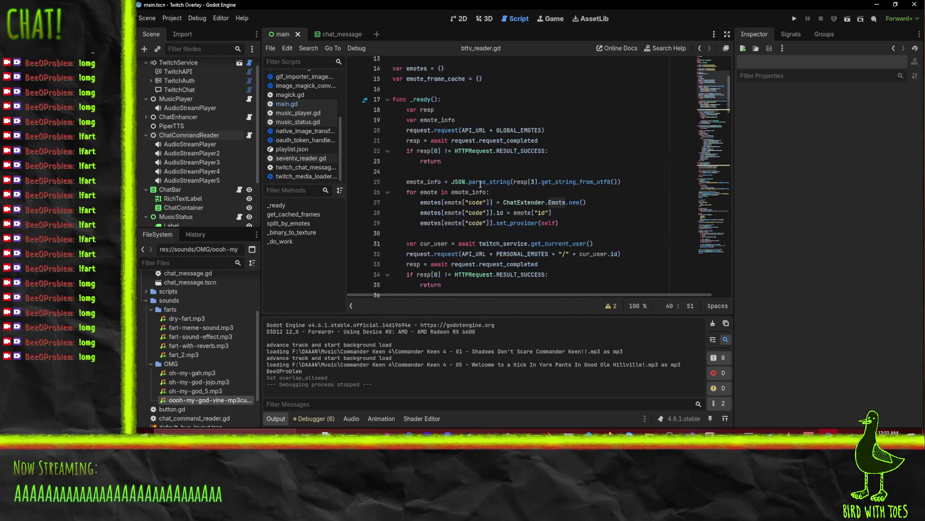
{"action": "scroll", "coordinate": [481, 184], "scroll_direction": "up", "scroll_amount": 4}
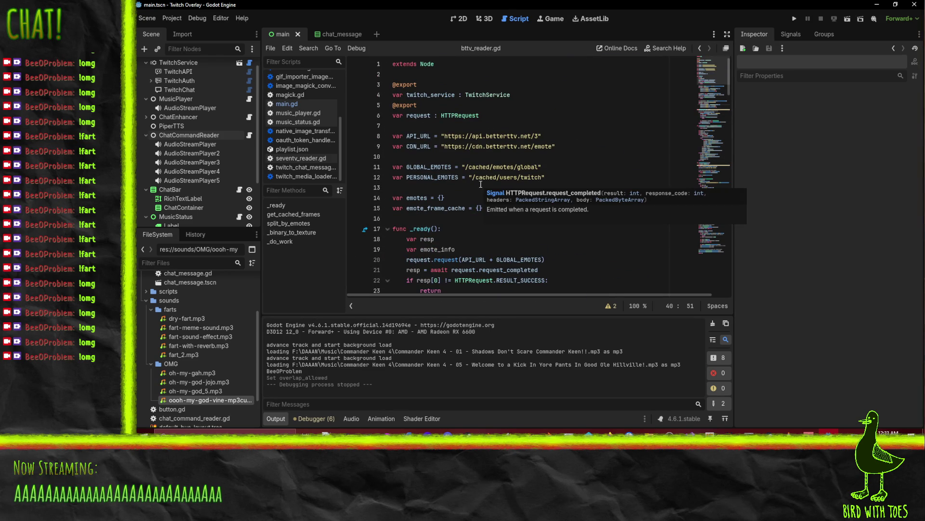
{"action": "scroll", "coordinate": [481, 184], "scroll_direction": "down", "scroll_amount": 9}
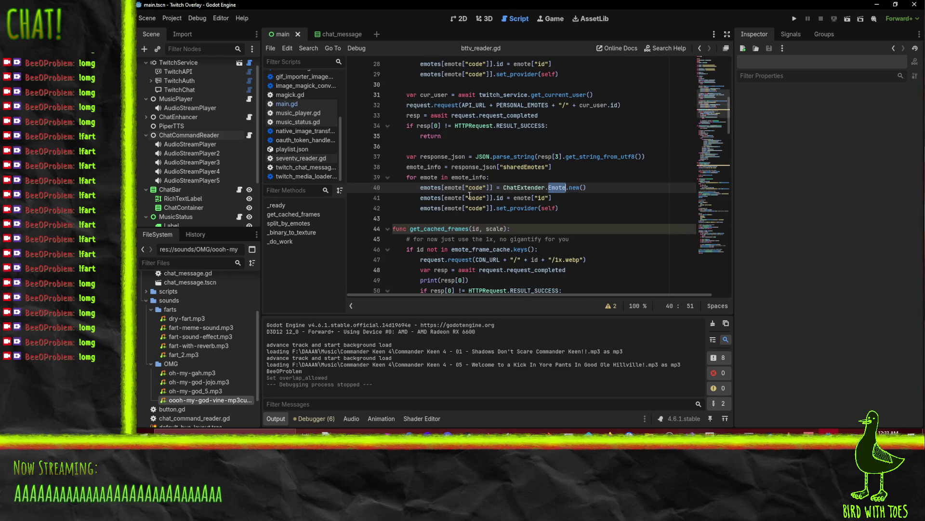
{"action": "left_click", "coordinate": [569, 209]}
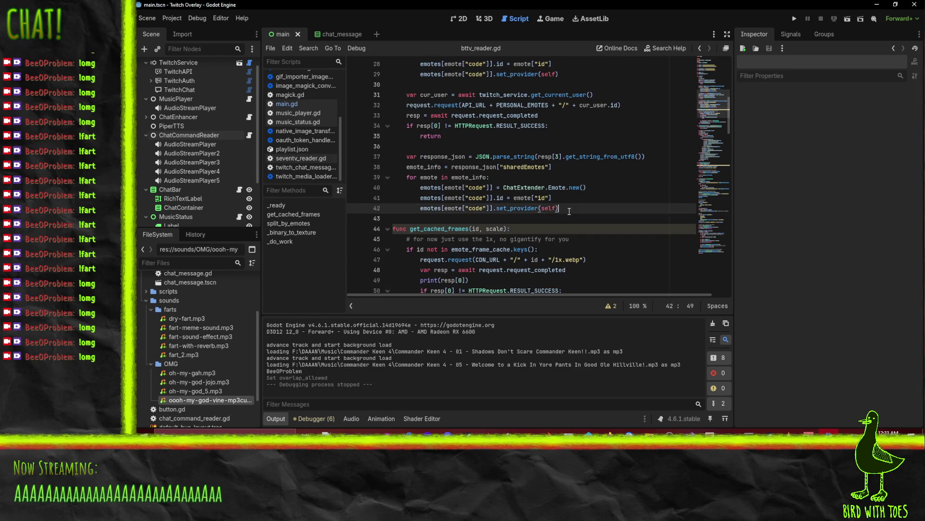
{"action": "mouse_move", "coordinate": [569, 211]}
{"action": "left_mouse_down"}
{"action": "mouse_move", "coordinate": [342, 208]}
{"action": "mouse_move", "coordinate": [337, 188]}
{"action": "left_mouse_up"}
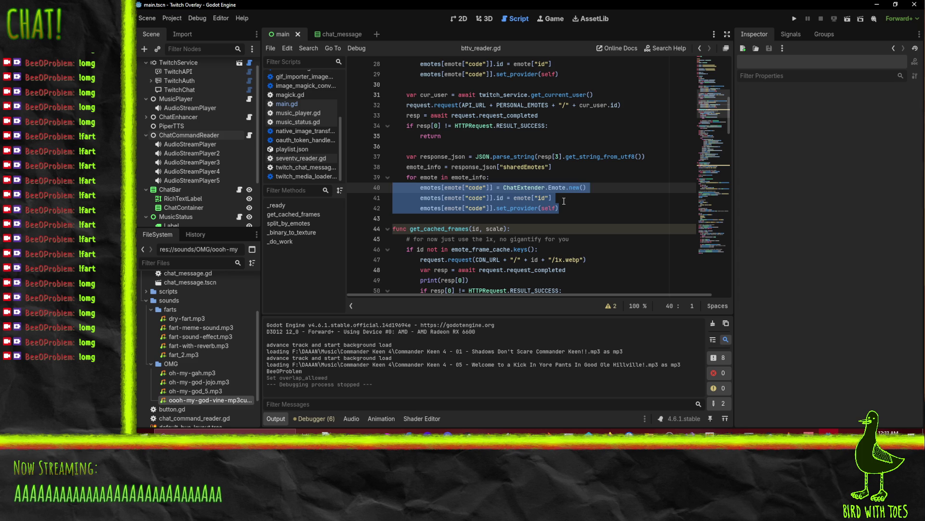
Collapse get_cached_frames, split_by_emotes and _binary_to_texture, then place the caret at the end of line 42
{"action": "left_click", "coordinate": [387, 228]}
{"action": "left_click", "coordinate": [588, 184]}
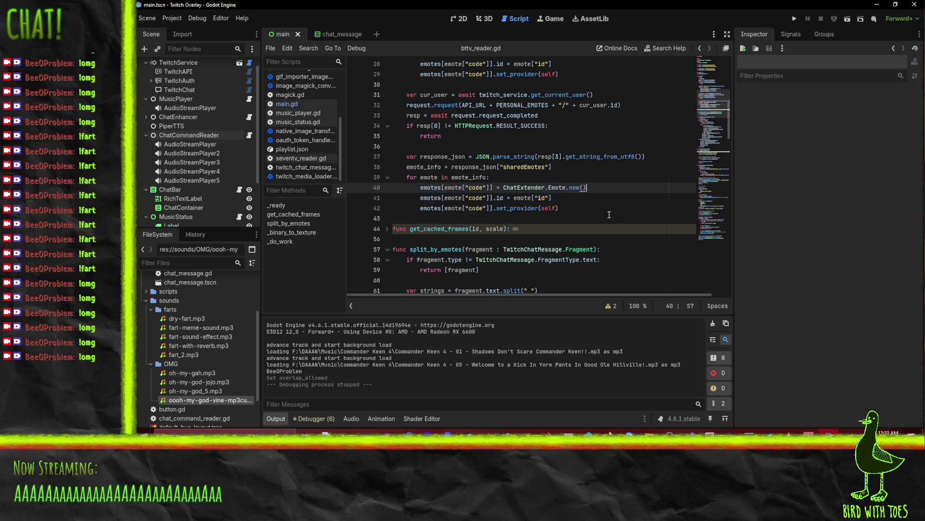
{"action": "left_click", "coordinate": [388, 250]}
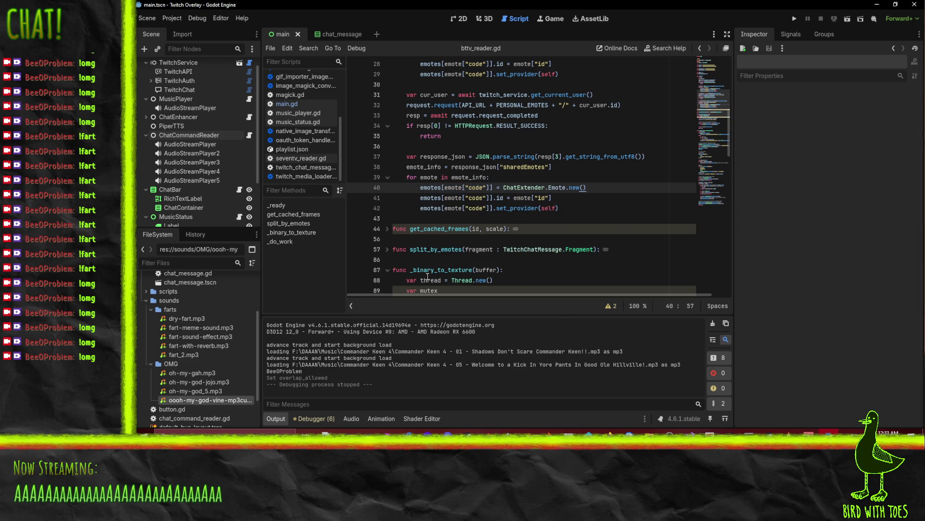
{"action": "left_click", "coordinate": [387, 270]}
{"action": "scroll", "coordinate": [645, 164], "scroll_direction": "up", "scroll_amount": 1}
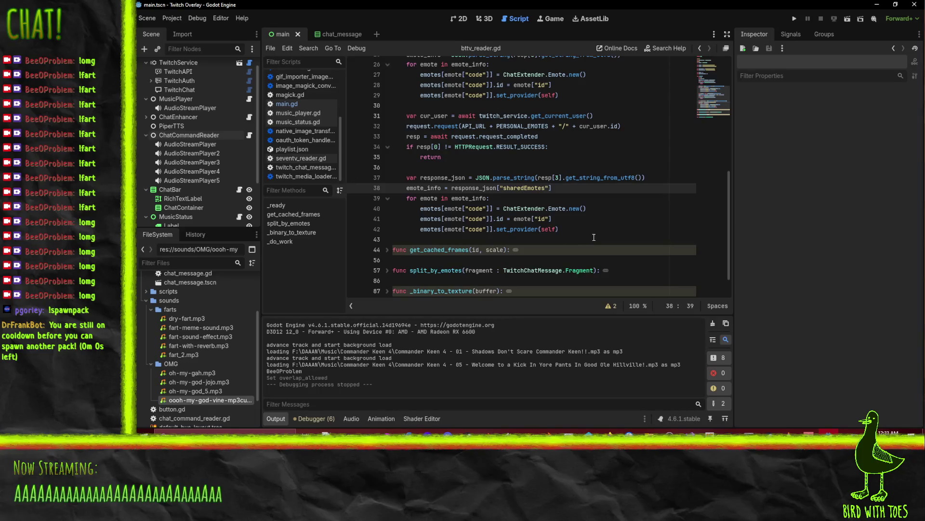
{"action": "left_click", "coordinate": [588, 225]}
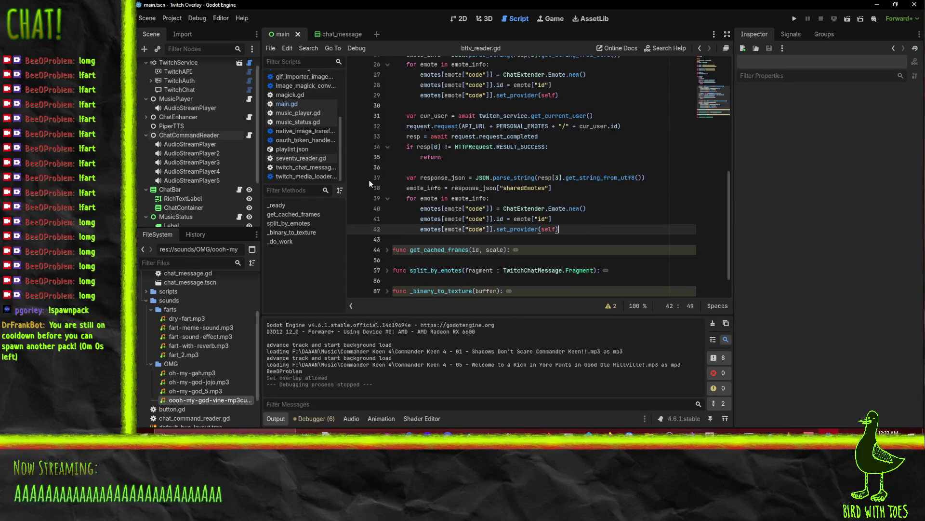
{"action": "scroll", "coordinate": [596, 225], "scroll_direction": "up", "scroll_amount": 1}
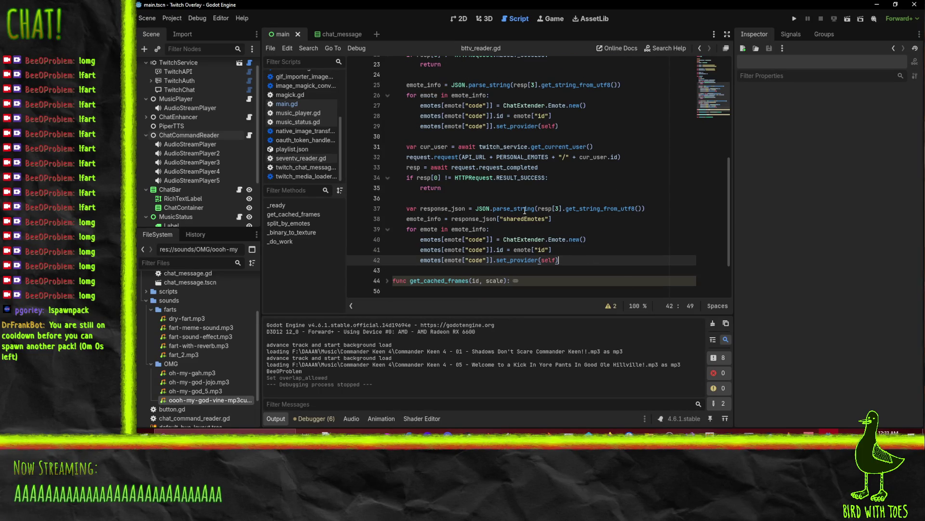
{"action": "scroll", "coordinate": [525, 211], "scroll_direction": "down", "scroll_amount": 1}
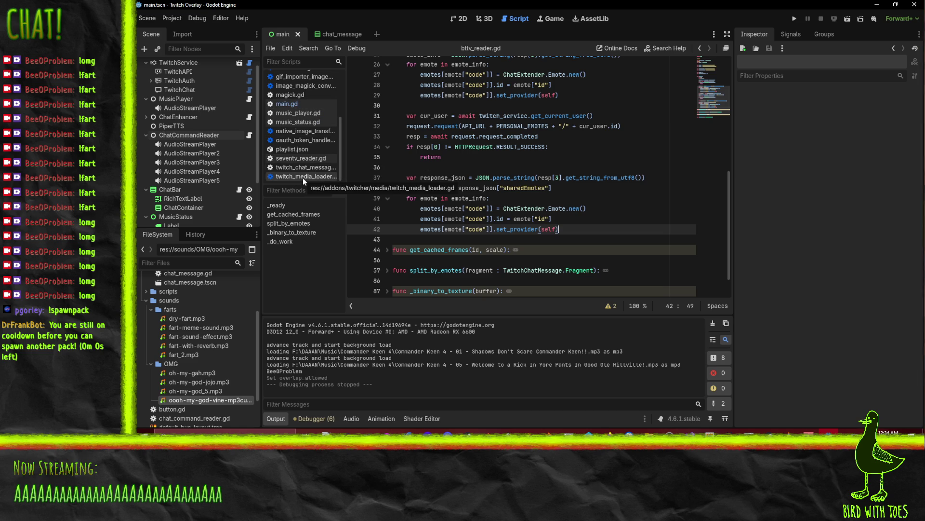
{"action": "scroll", "coordinate": [303, 177], "scroll_direction": "up", "scroll_amount": 3}
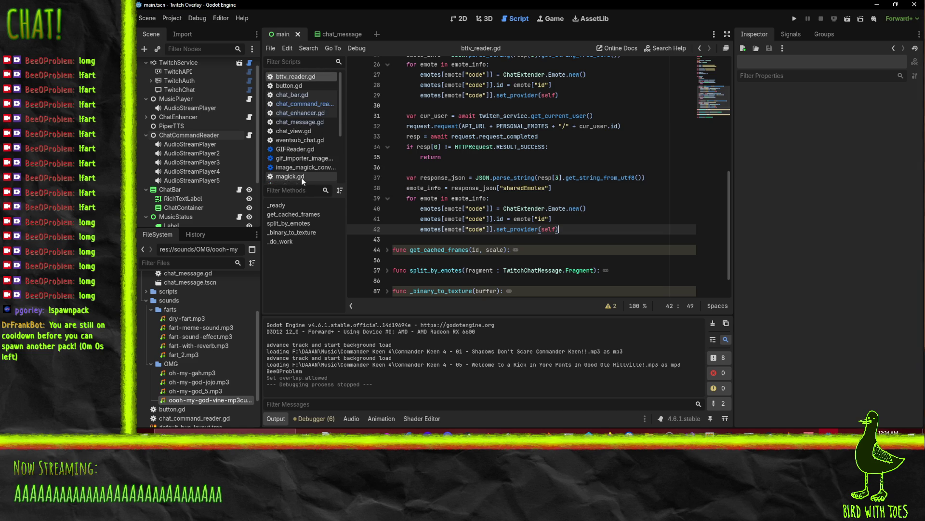
{"action": "scroll", "coordinate": [302, 178], "scroll_direction": "down", "scroll_amount": 3}
{"action": "scroll", "coordinate": [300, 94], "scroll_direction": "up", "scroll_amount": 3}
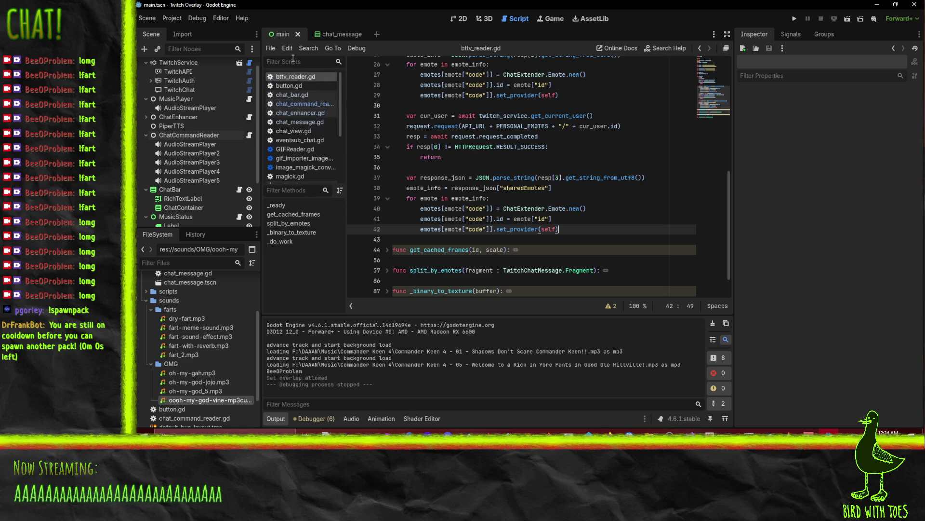
In chat_enhancer.gd, delete 'extends TwitchChatMessage.Emote' so line 20 reads 'class Emote:'
{"action": "left_click", "coordinate": [303, 113]}
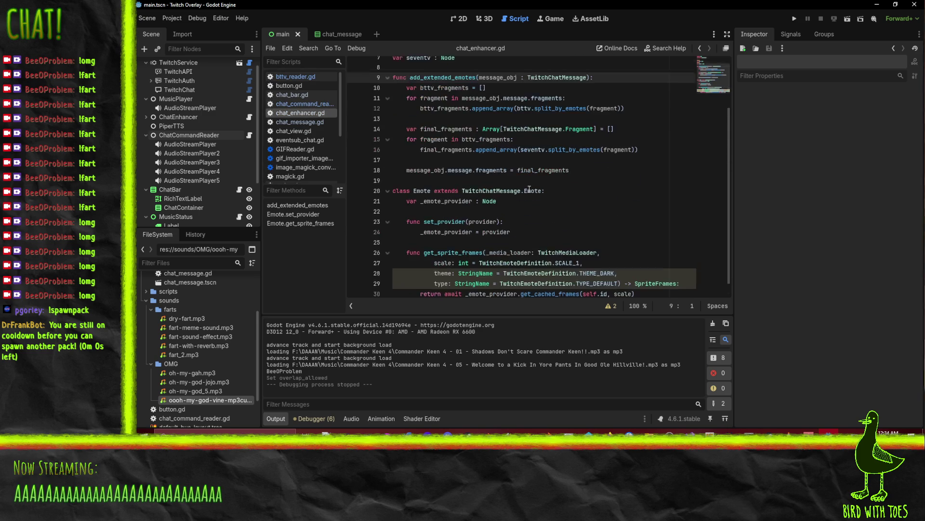
{"action": "scroll", "coordinate": [529, 189], "scroll_direction": "down", "scroll_amount": 1}
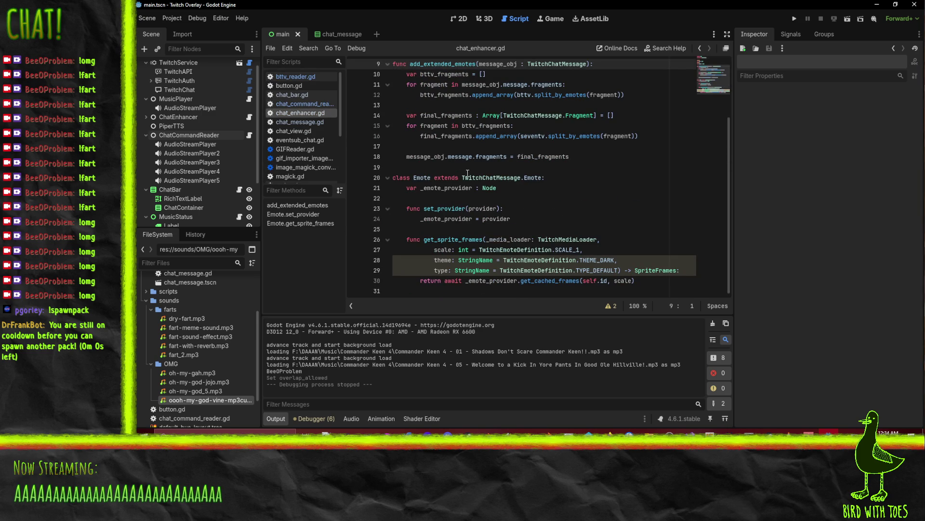
{"action": "left_click_drag", "start_coordinate": [460, 177], "coordinate": [546, 177]}
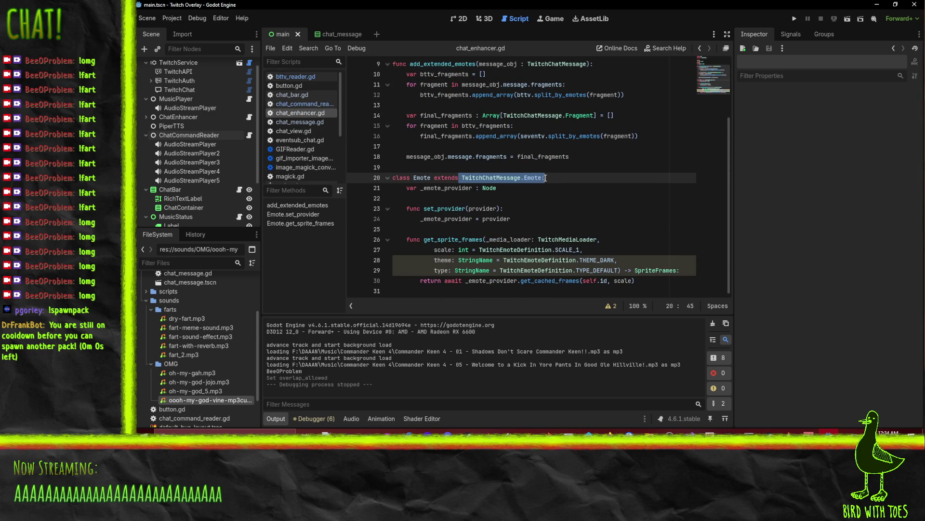
{"action": "key", "text": "BackSpace"}
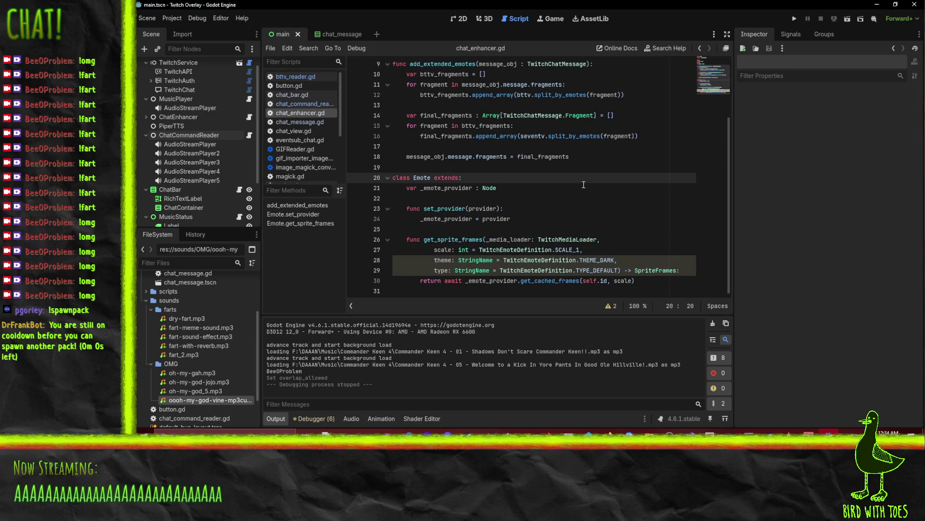
{"action": "key", "text": "BackSpace"}
{"action": "key", "text": "BackSpace"}
{"action": "key", "text": "BackSpace"}
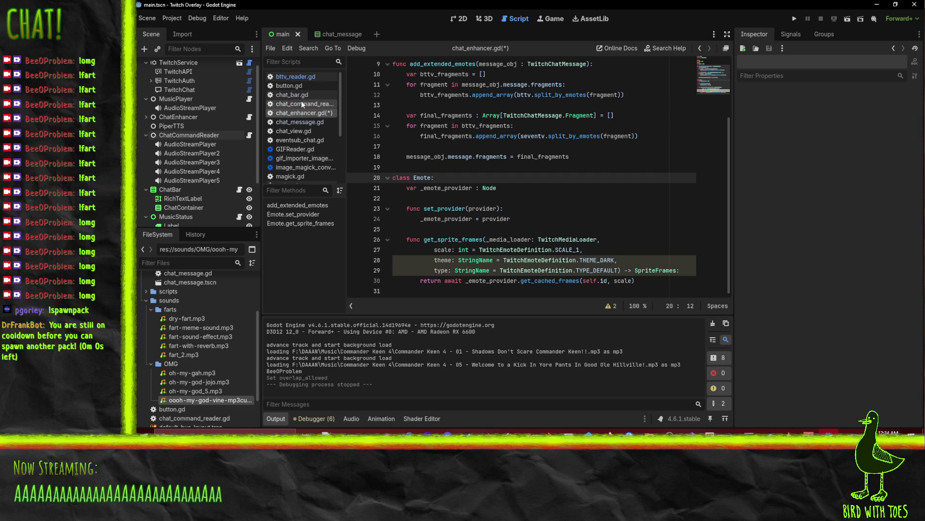
Switch to chat_message.gd in the script editor
{"action": "left_click", "coordinate": [309, 121]}
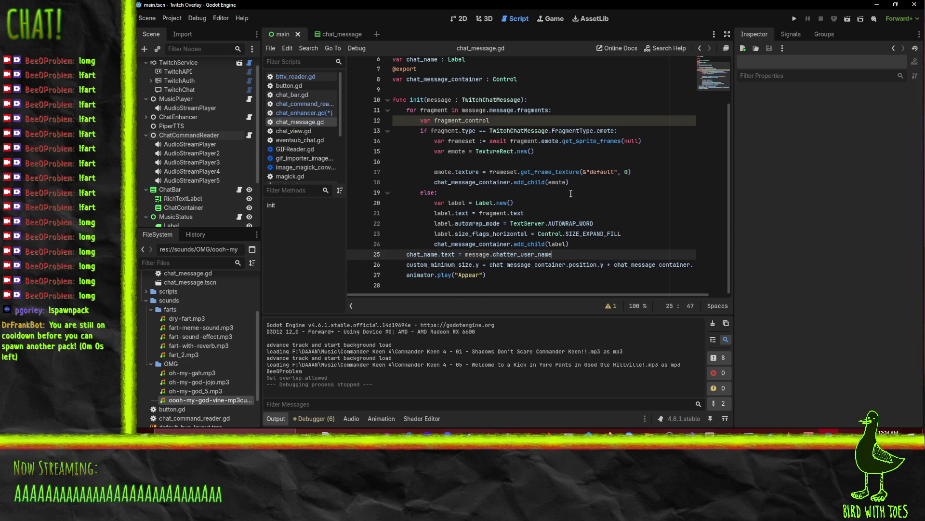
{"action": "scroll", "coordinate": [567, 192], "scroll_direction": "up", "scroll_amount": 1}
{"action": "scroll", "coordinate": [305, 144], "scroll_direction": "down", "scroll_amount": 3}
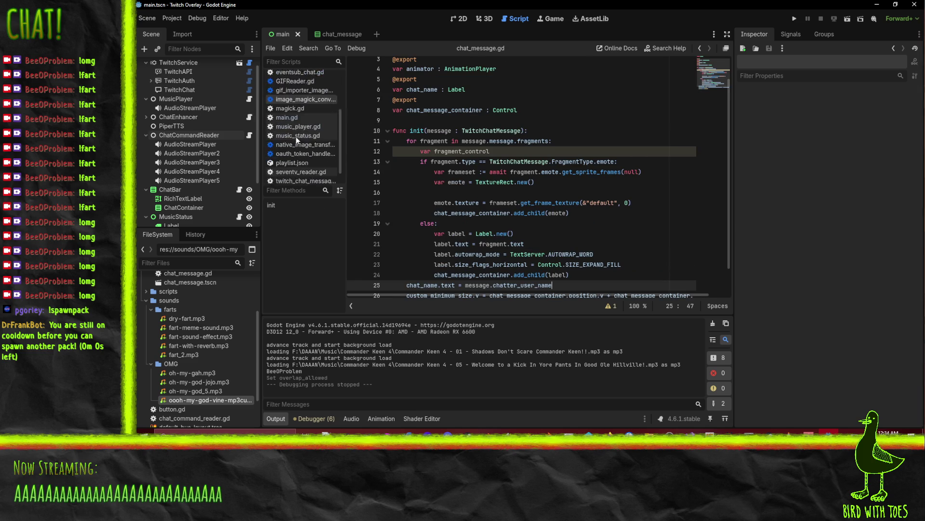
Switch to twitch_chat_message.gd and scroll to its Emote class
{"action": "left_click", "coordinate": [305, 167]}
{"action": "scroll", "coordinate": [597, 162], "scroll_direction": "down", "scroll_amount": 2}
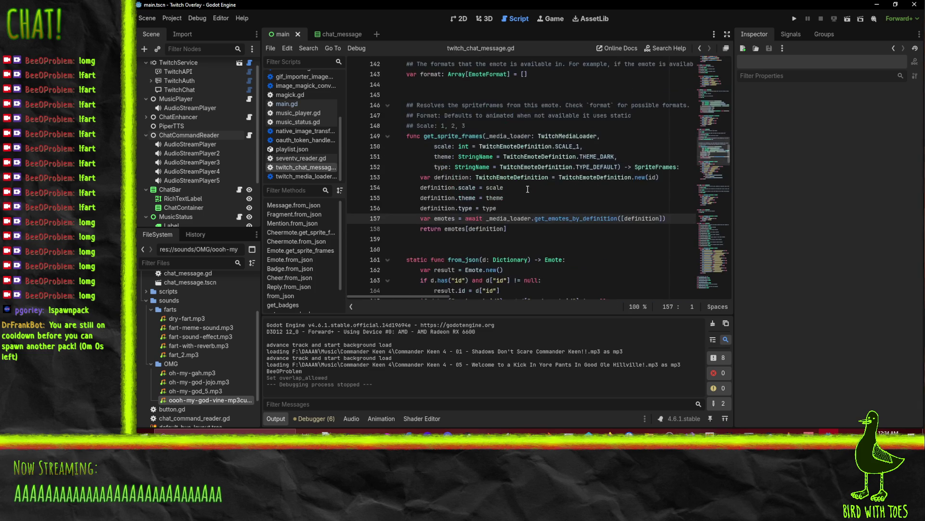
{"action": "scroll", "coordinate": [597, 161], "scroll_direction": "up", "scroll_amount": 8}
{"action": "scroll", "coordinate": [568, 166], "scroll_direction": "down", "scroll_amount": 6}
{"action": "scroll", "coordinate": [530, 174], "scroll_direction": "up", "scroll_amount": 5}
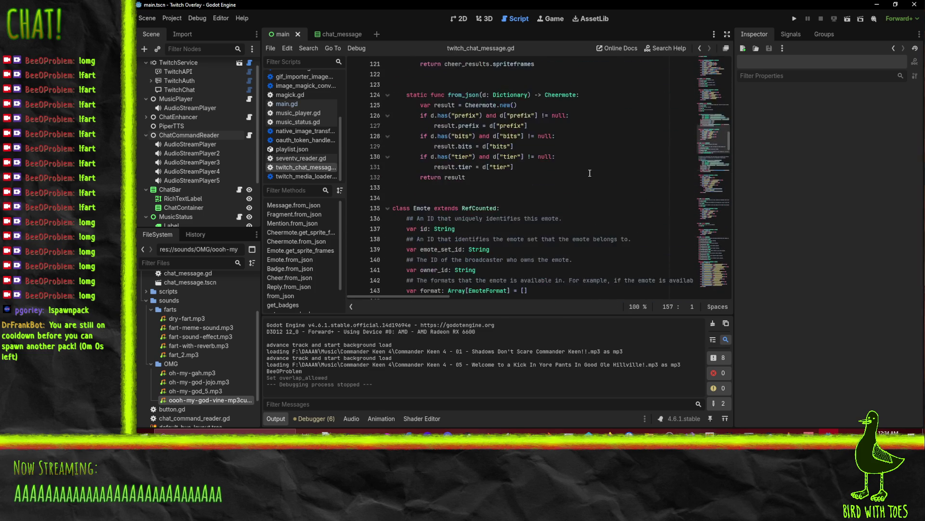
{"action": "scroll", "coordinate": [494, 181], "scroll_direction": "down", "scroll_amount": 3}
{"action": "scroll", "coordinate": [494, 181], "scroll_direction": "down", "scroll_amount": 3}
Select the Emote class fields through get_sprite_frames, lines 136–159
{"action": "left_click", "coordinate": [402, 85]}
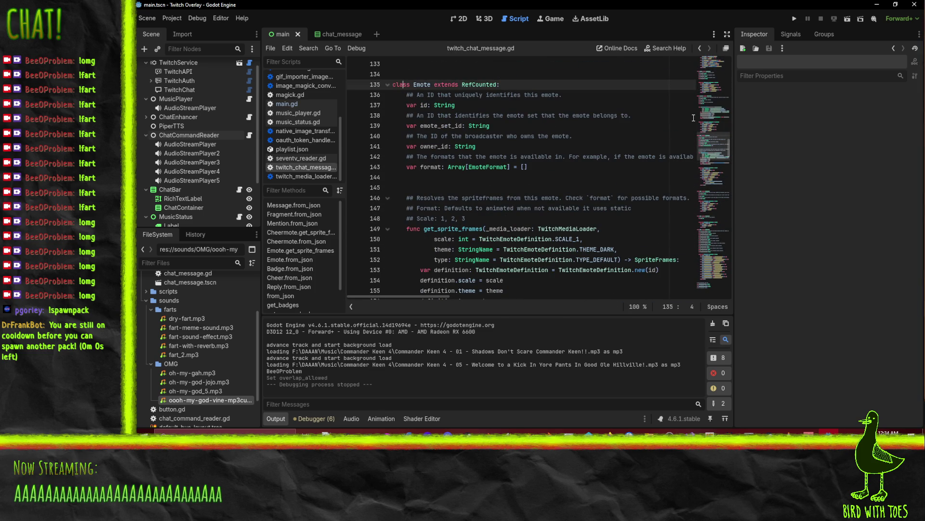
{"action": "key", "text": "Down"}
{"action": "key", "text": "shift+Down"}
{"action": "key", "text": "shift+Down"}
{"action": "key", "text": "shift+Down"}
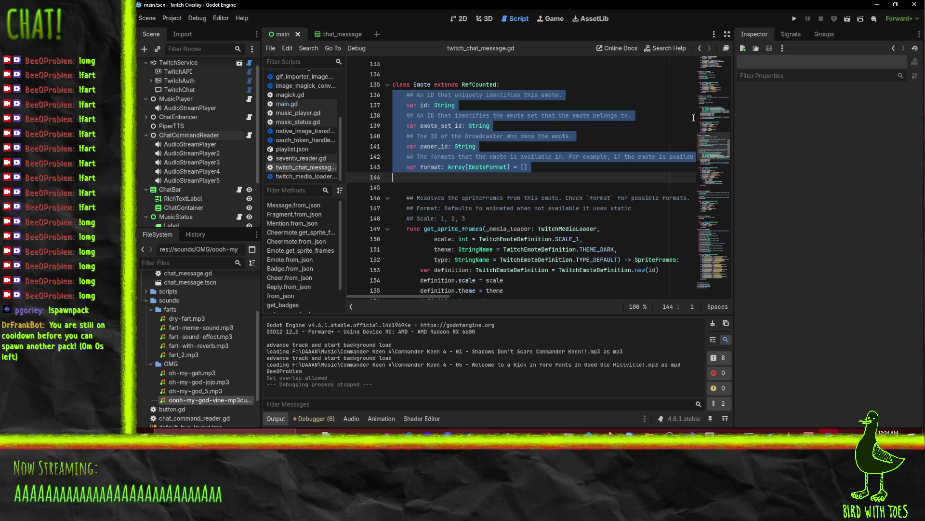
{"action": "key", "text": "shift+Down"}
{"action": "key", "text": "shift+Down"}
{"action": "key", "text": "shift+Down"}
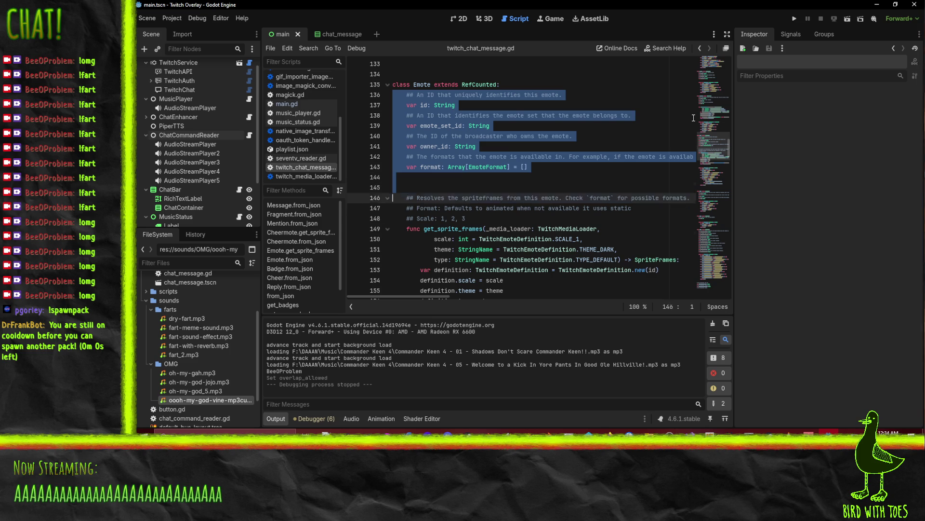
{"action": "key", "text": "shift+Up"}
{"action": "key", "text": "shift+Up"}
{"action": "key", "text": "shift+Up"}
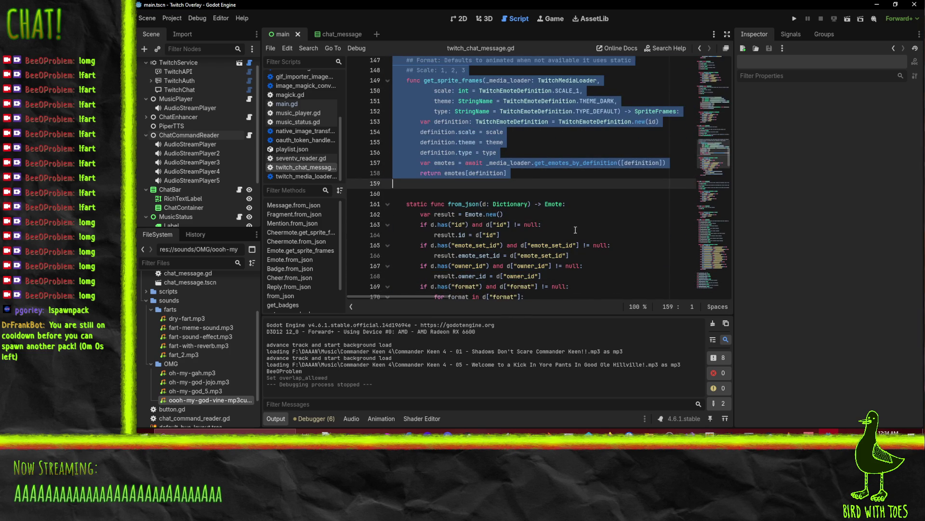
{"action": "scroll", "coordinate": [575, 230], "scroll_direction": "down", "scroll_amount": 7}
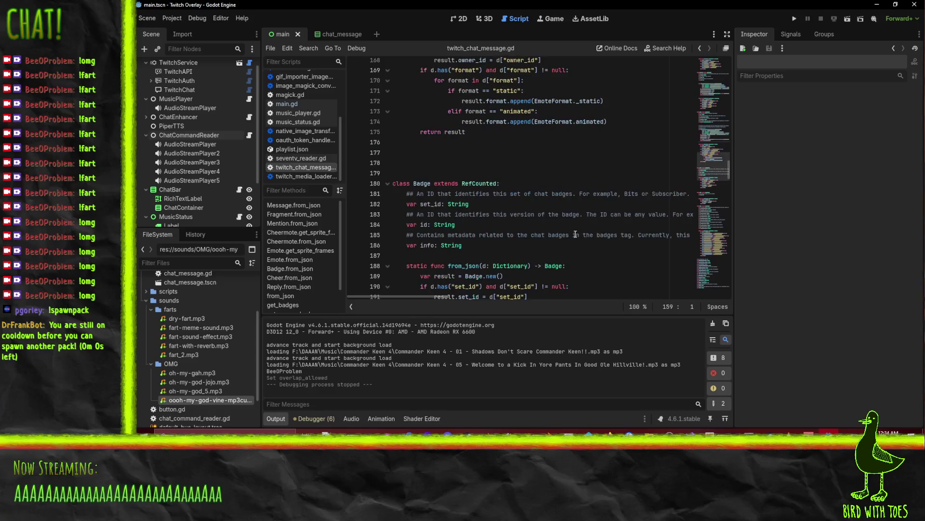
{"action": "scroll", "coordinate": [575, 235], "scroll_direction": "up", "scroll_amount": 13}
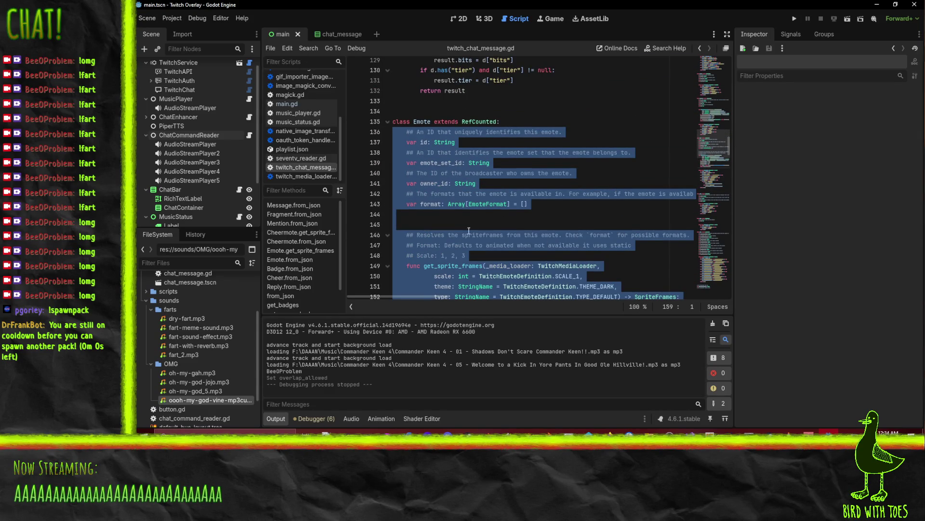
{"action": "scroll", "coordinate": [552, 257], "scroll_direction": "down", "scroll_amount": 3}
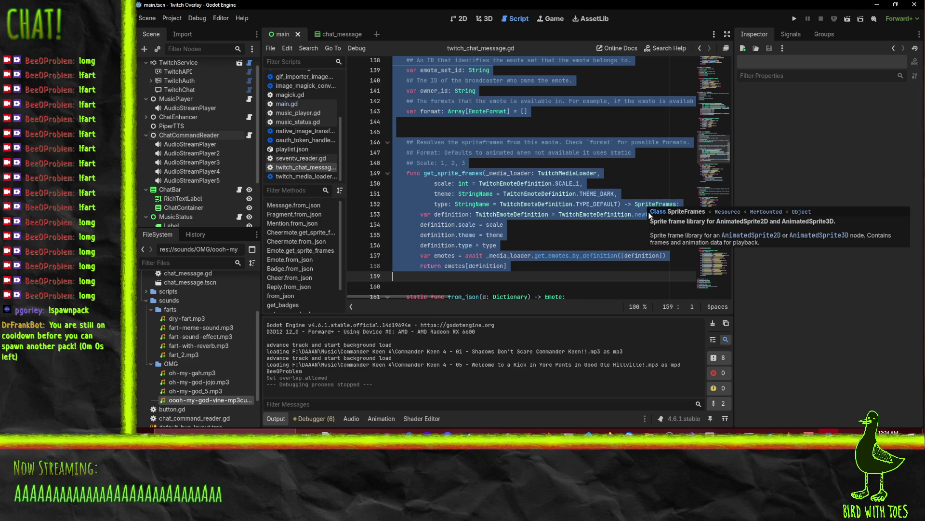
{"action": "scroll", "coordinate": [632, 221], "scroll_direction": "up", "scroll_amount": 2}
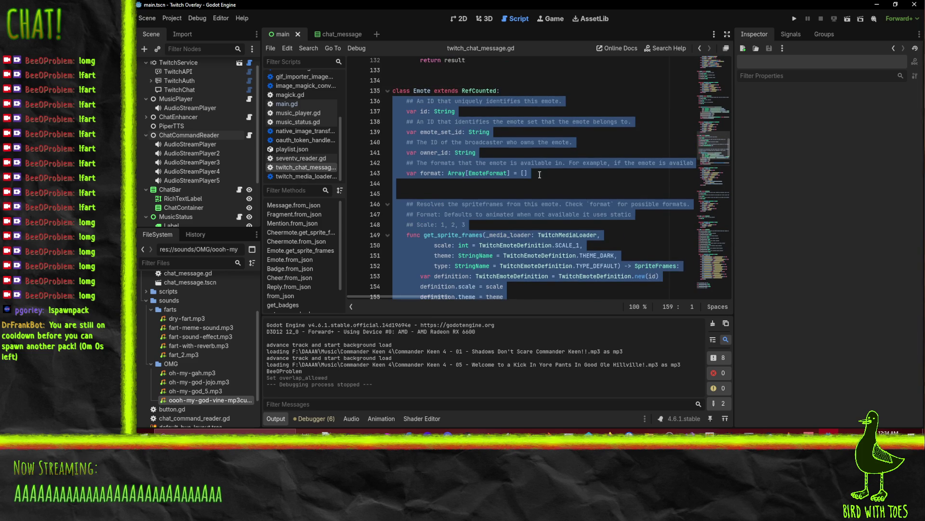
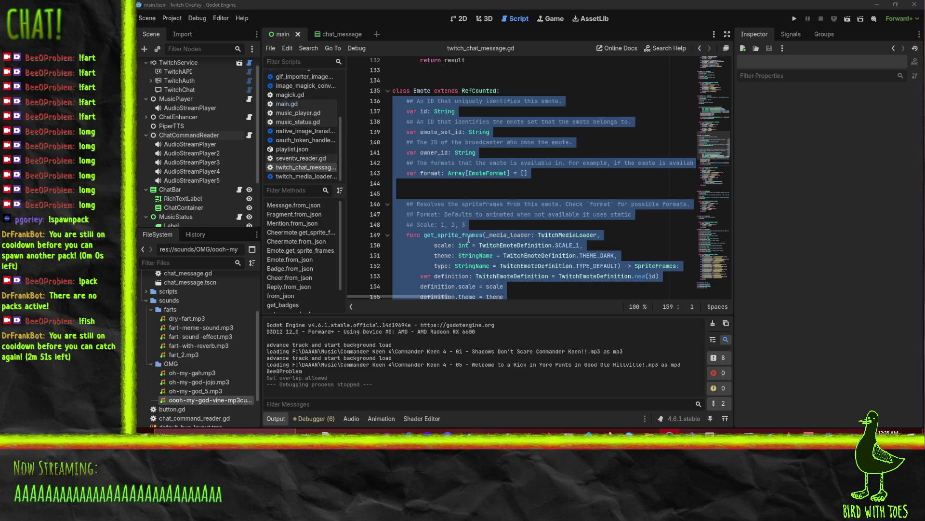
Paste the Emote fields into chat_enhancer.gd, removing the duplicate body and SpriteFrames return type
{"action": "scroll", "coordinate": [527, 199], "scroll_direction": "up", "scroll_amount": 1}
{"action": "scroll", "coordinate": [304, 121], "scroll_direction": "up", "scroll_amount": 3}
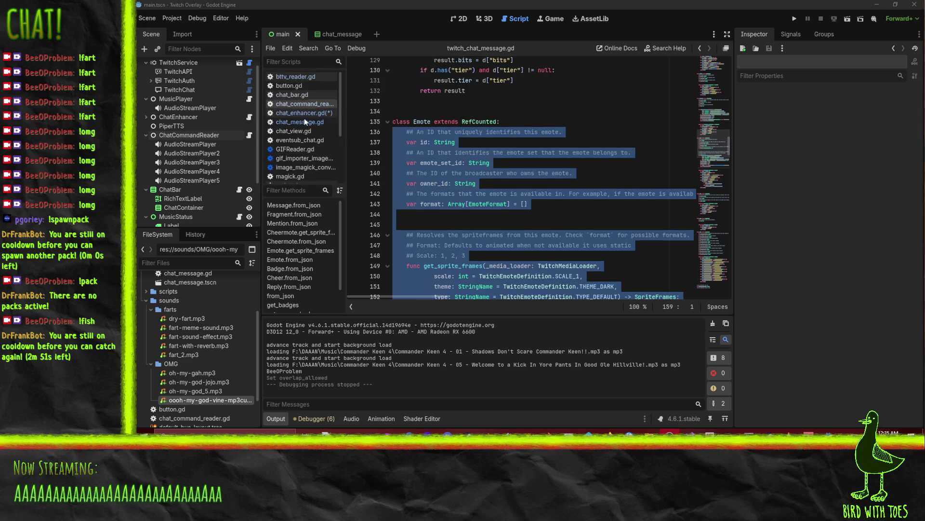
{"action": "left_click", "coordinate": [304, 114]}
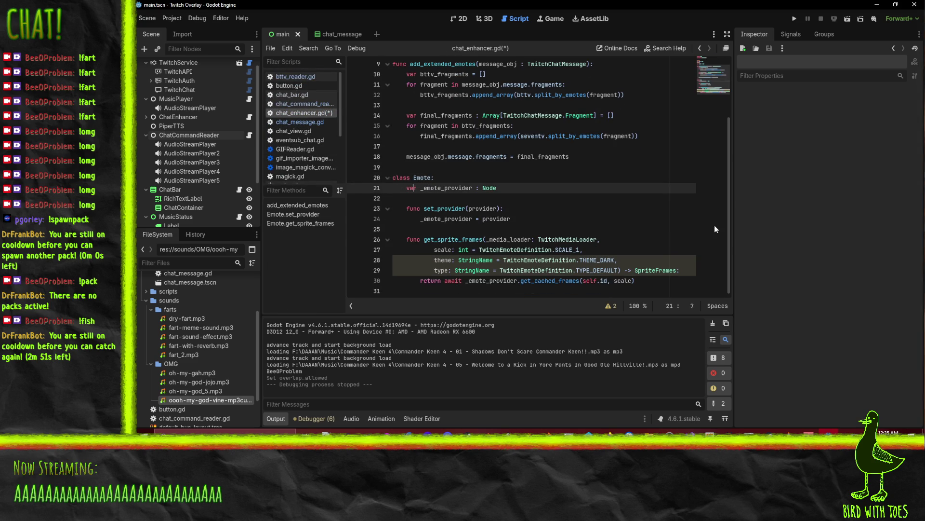
{"action": "key", "text": "ctrl+v"}
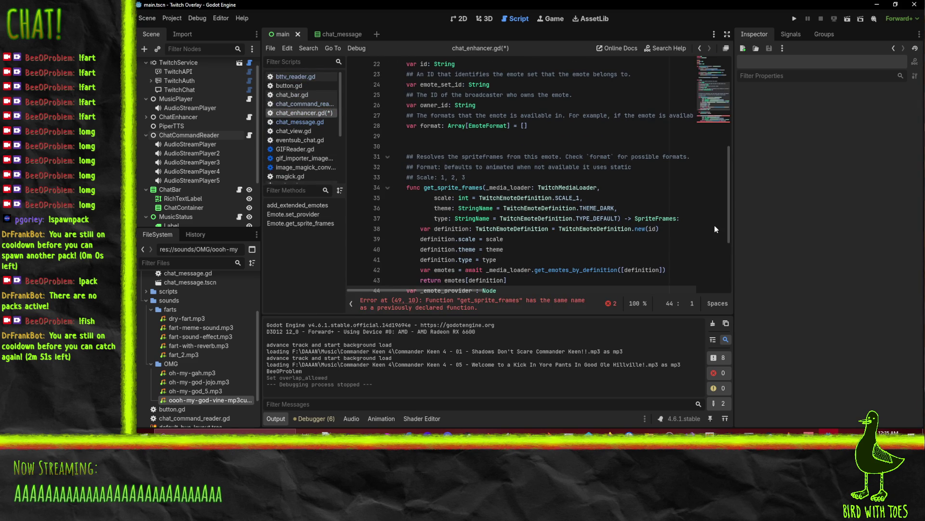
{"action": "key", "text": "Left"}
{"action": "scroll", "coordinate": [563, 193], "scroll_direction": "down", "scroll_amount": 1}
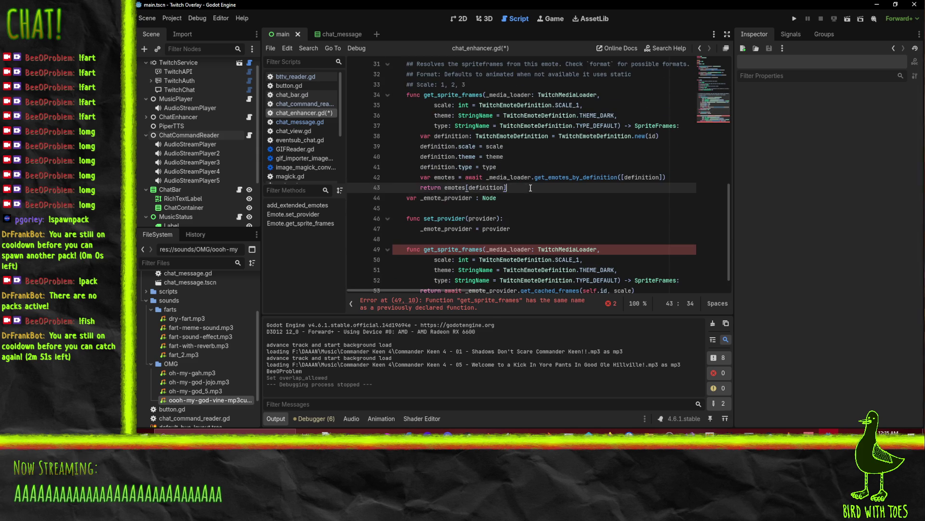
{"action": "scroll", "coordinate": [563, 194], "scroll_direction": "down", "scroll_amount": 3}
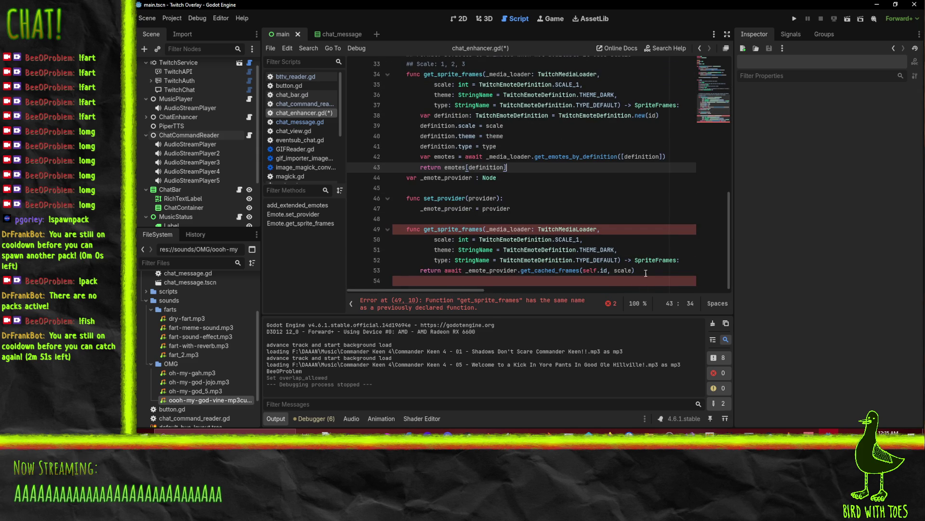
{"action": "left_click_drag", "start_coordinate": [635, 260], "coordinate": [674, 259]}
{"action": "key", "text": "BackSpace"}
{"action": "key", "text": "BackSpace"}
{"action": "key", "text": "BackSpace"}
{"action": "key", "text": "BackSpace"}
{"action": "key", "text": "BackSpace"}
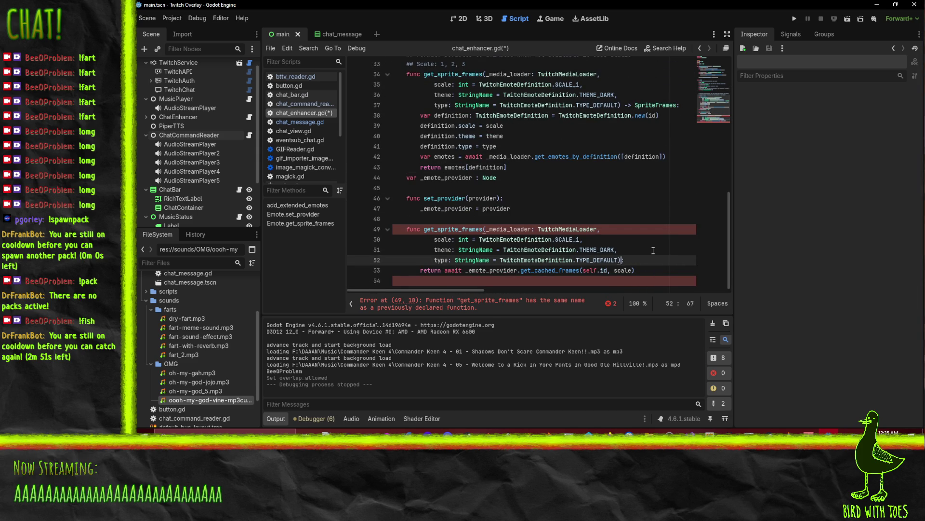
{"action": "mouse_move", "coordinate": [510, 167]}
{"action": "left_mouse_down"}
{"action": "mouse_move", "coordinate": [409, 155]}
{"action": "mouse_move", "coordinate": [359, 128]}
{"action": "mouse_move", "coordinate": [362, 81]}
{"action": "mouse_move", "coordinate": [367, 147]}
{"action": "mouse_move", "coordinate": [368, 139]}
{"action": "left_mouse_up"}
{"action": "key", "text": "BackSpace"}
{"action": "key", "text": "BackSpace"}
{"action": "key", "text": "BackSpace"}
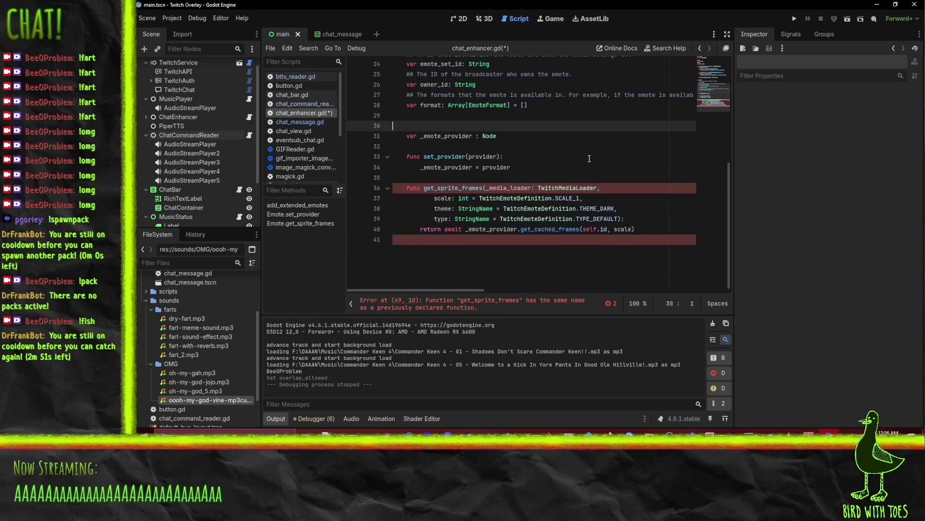
Make the Emote format variable a plain Array by deleting its EmoteFormat element type
{"action": "scroll", "coordinate": [589, 159], "scroll_direction": "up", "scroll_amount": 5}
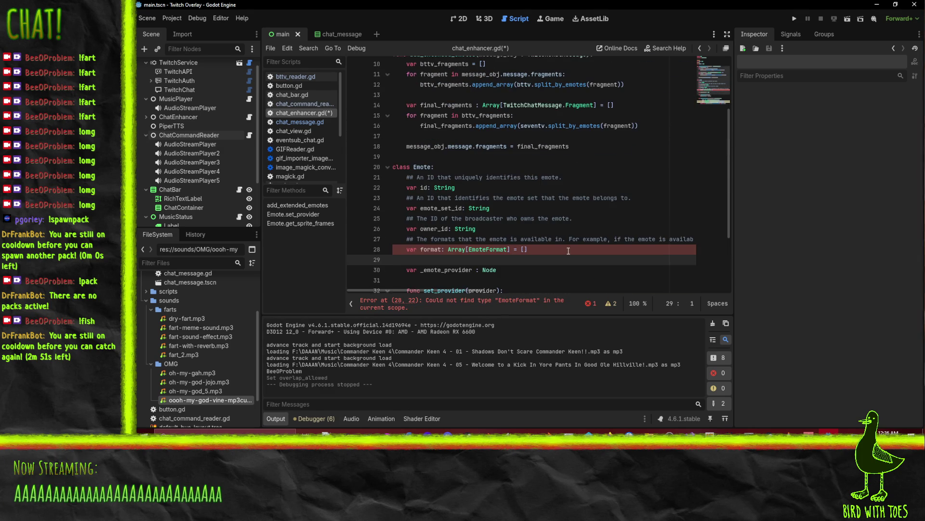
{"action": "scroll", "coordinate": [517, 261], "scroll_direction": "down", "scroll_amount": 2}
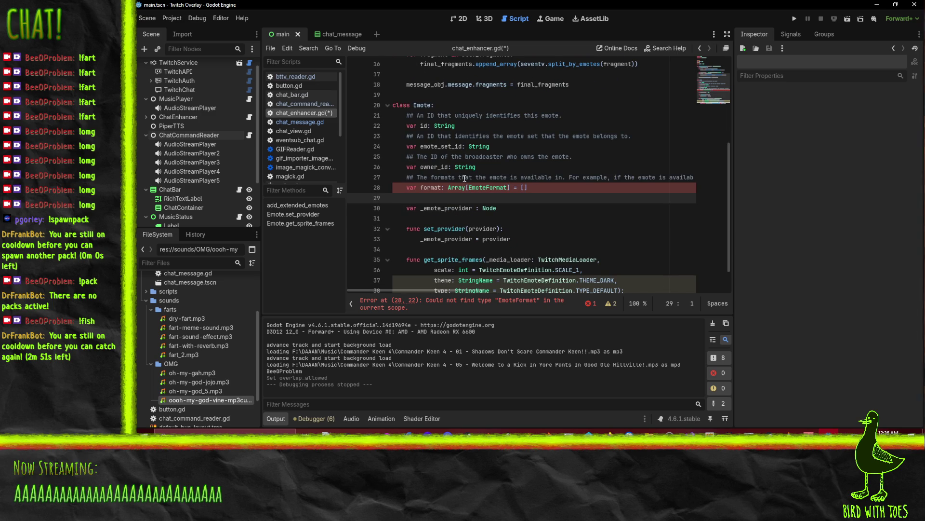
{"action": "scroll", "coordinate": [503, 232], "scroll_direction": "down", "scroll_amount": 1}
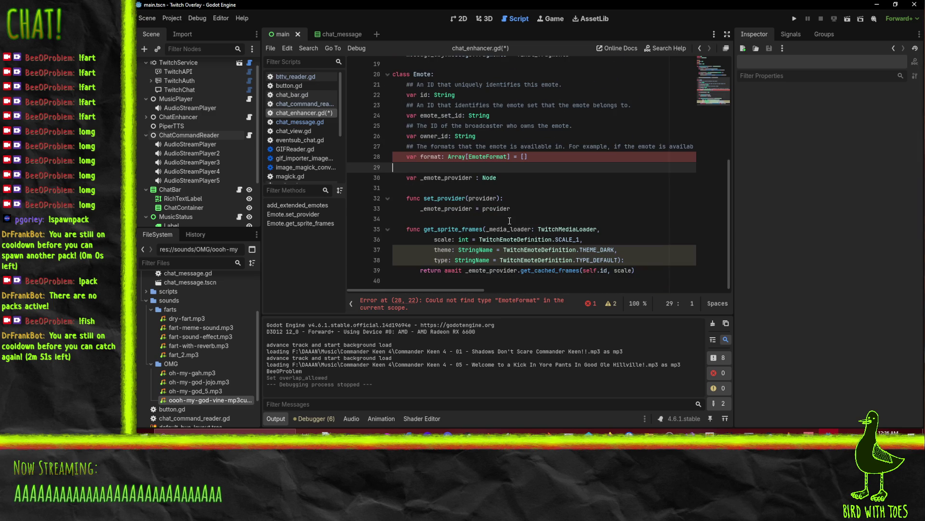
{"action": "double_click", "coordinate": [565, 228]}
{"action": "scroll", "coordinate": [506, 212], "scroll_direction": "up", "scroll_amount": 5}
{"action": "scroll", "coordinate": [467, 197], "scroll_direction": "down", "scroll_amount": 4}
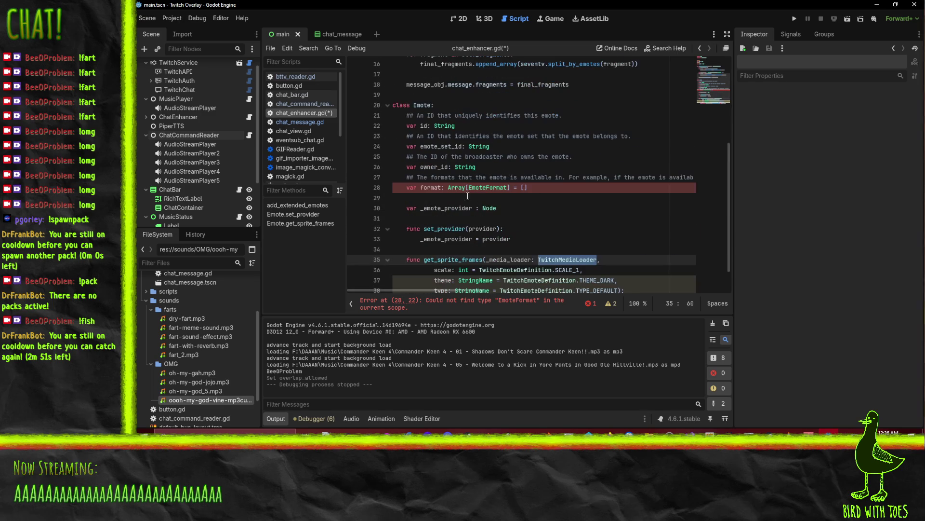
{"action": "left_click", "coordinate": [471, 187]}
{"action": "key", "text": "Up"}
{"action": "key", "text": "Home"}
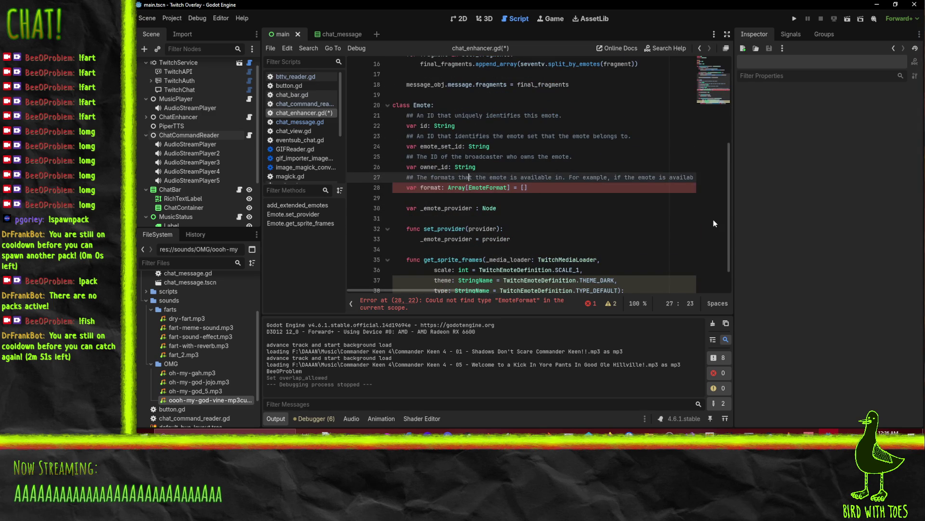
{"action": "key", "text": "Down"}
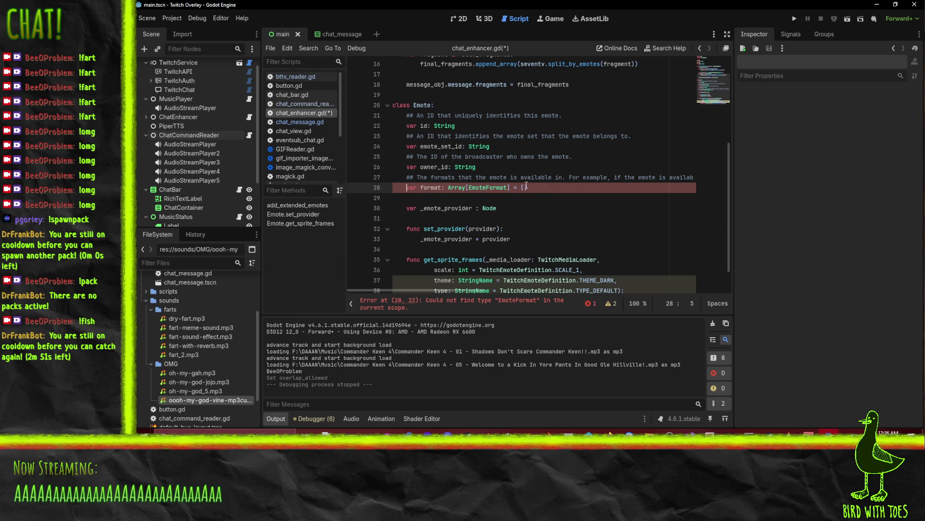
{"action": "double_click", "coordinate": [473, 191]}
{"action": "key", "text": "BackSpace"}
{"action": "key", "text": "BackSpace"}
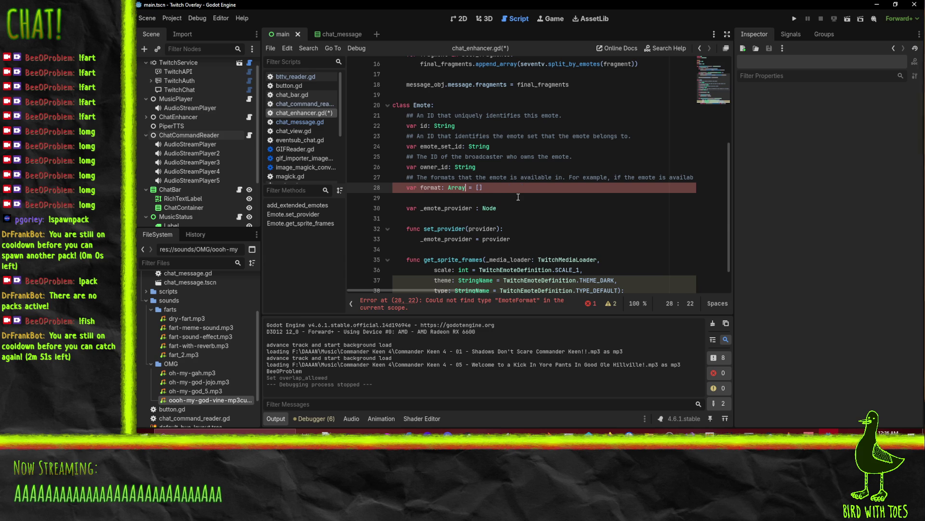
Fix the spacing before the equals sign and save chat_enhancer.gd
{"action": "scroll", "coordinate": [518, 196], "scroll_direction": "up", "scroll_amount": 1}
{"action": "key", "text": "Up"}
{"action": "key", "text": "ctrl+s"}
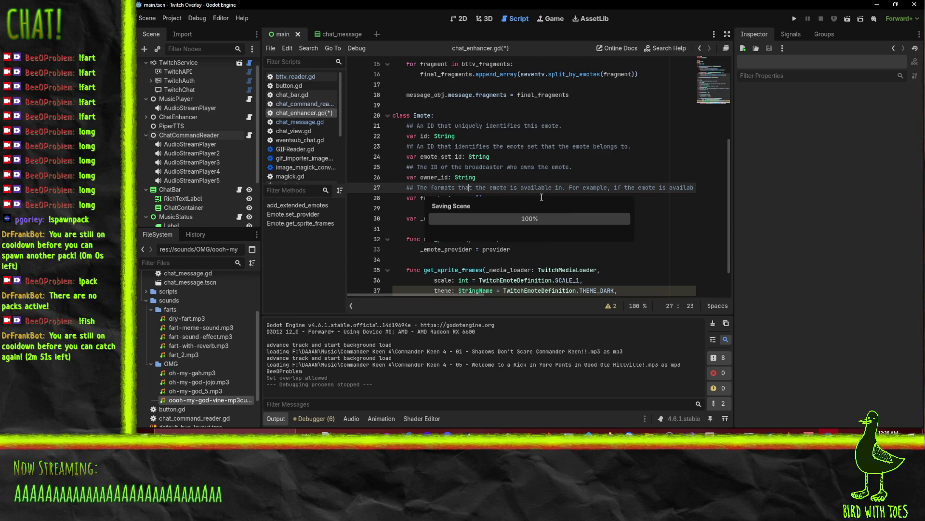
{"action": "scroll", "coordinate": [548, 161], "scroll_direction": "down", "scroll_amount": 1}
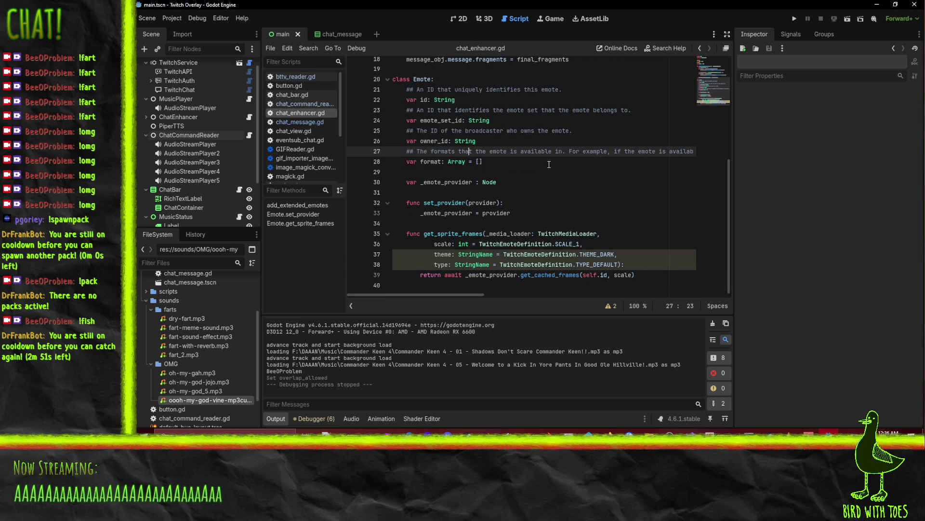
Run the overlay project, which breaks on the invalid emote assignment at bttv_reader.gd line 76
{"action": "left_click", "coordinate": [621, 262]}
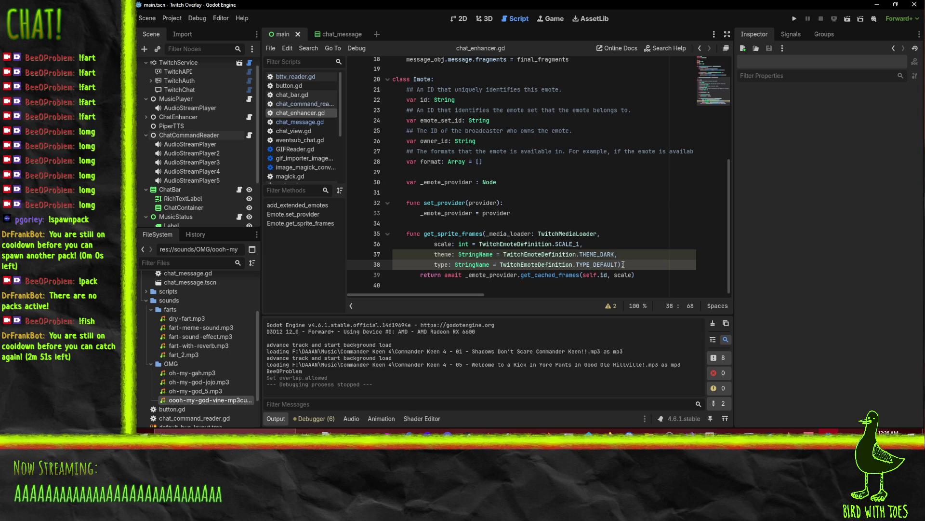
{"action": "left_click", "coordinate": [566, 277]}
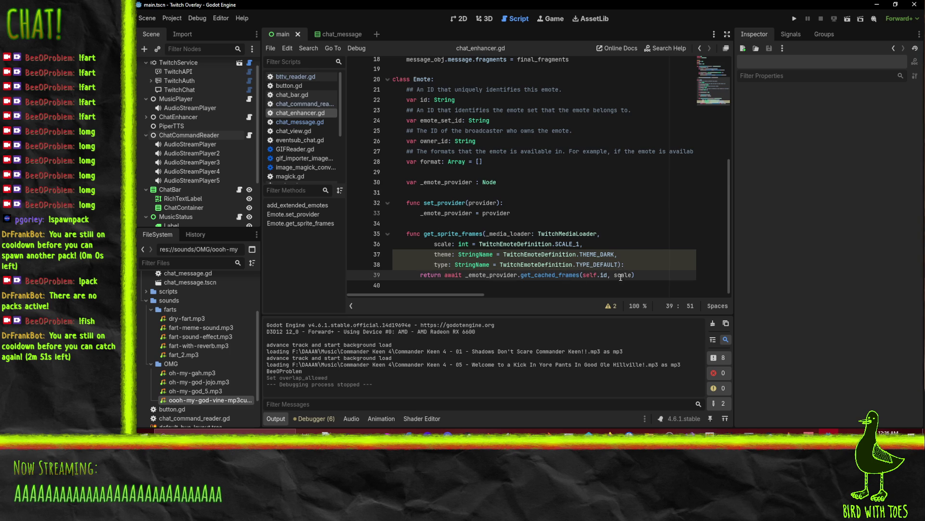
{"action": "scroll", "coordinate": [621, 270], "scroll_direction": "up", "scroll_amount": 6}
{"action": "right_click", "coordinate": [621, 259]}
{"action": "left_click", "coordinate": [550, 164]}
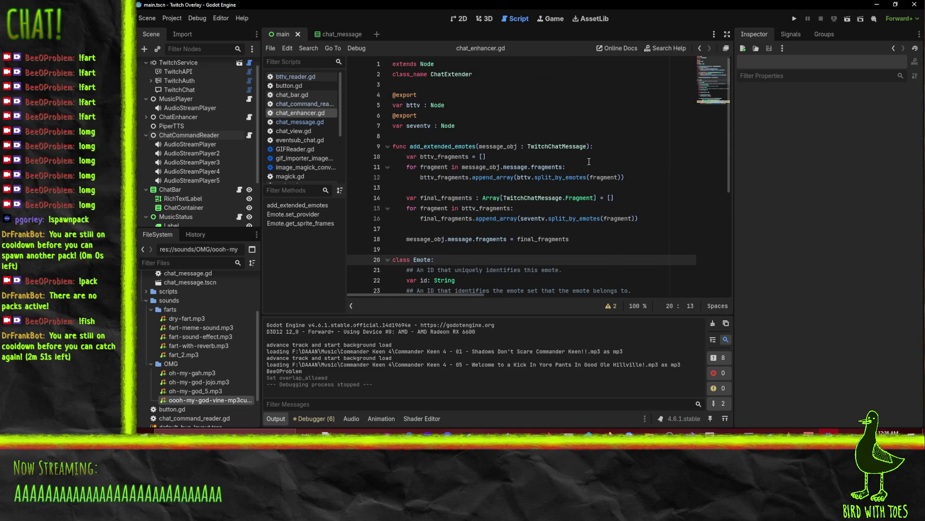
{"action": "left_click", "coordinate": [794, 19]}
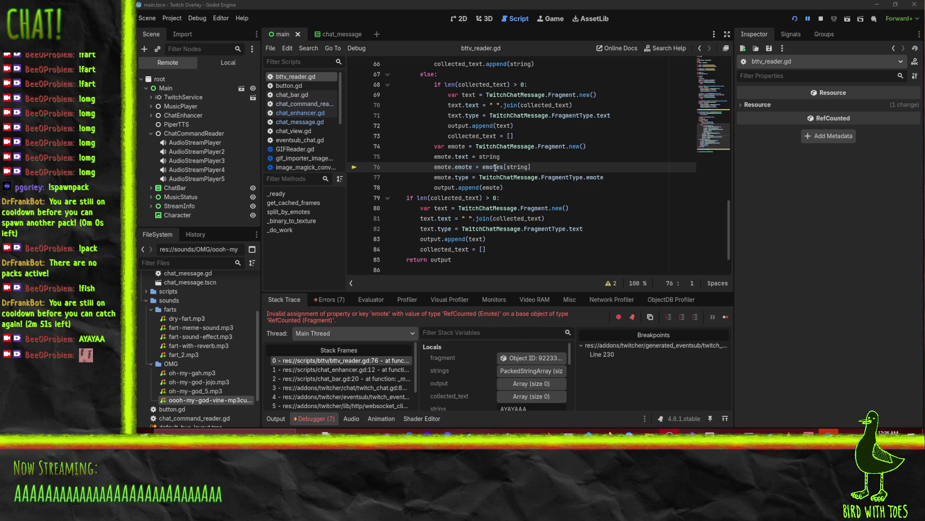
Inspect the emotes dictionary value at bttv_reader.gd line 76, then stop the running overlay
{"action": "mouse_move", "coordinate": [496, 167]}
{"action": "scroll", "coordinate": [491, 243], "scroll_direction": "up", "scroll_amount": 1}
{"action": "scroll", "coordinate": [491, 243], "scroll_direction": "up", "scroll_amount": 1}
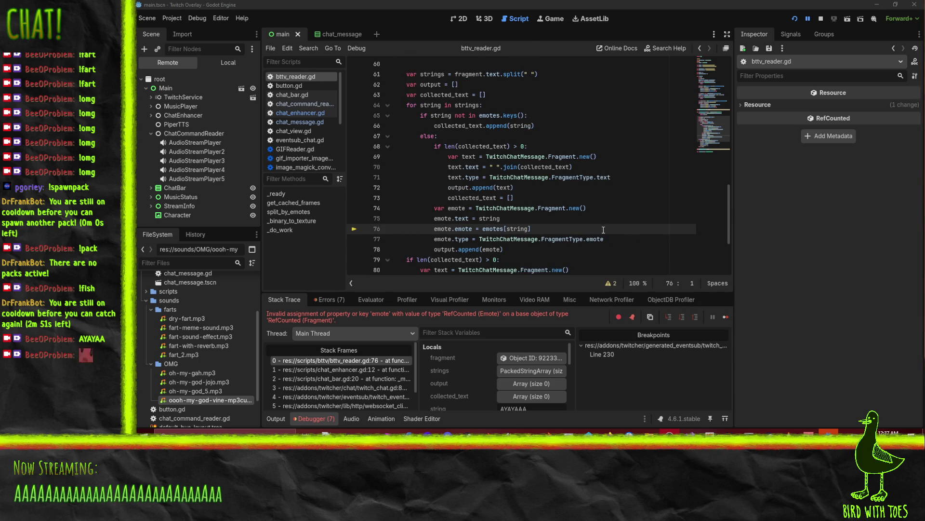
{"action": "scroll", "coordinate": [649, 232], "scroll_direction": "down", "scroll_amount": 3}
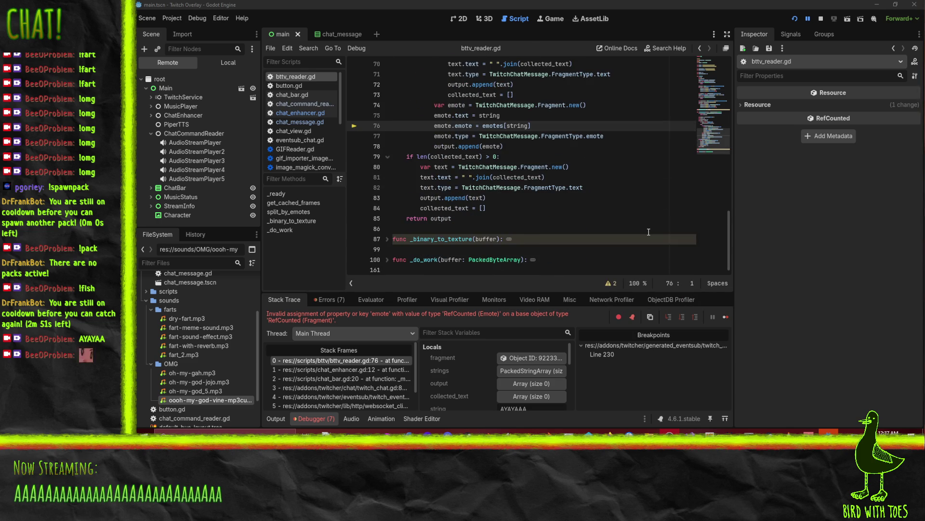
{"action": "scroll", "coordinate": [649, 232], "scroll_direction": "up", "scroll_amount": 3}
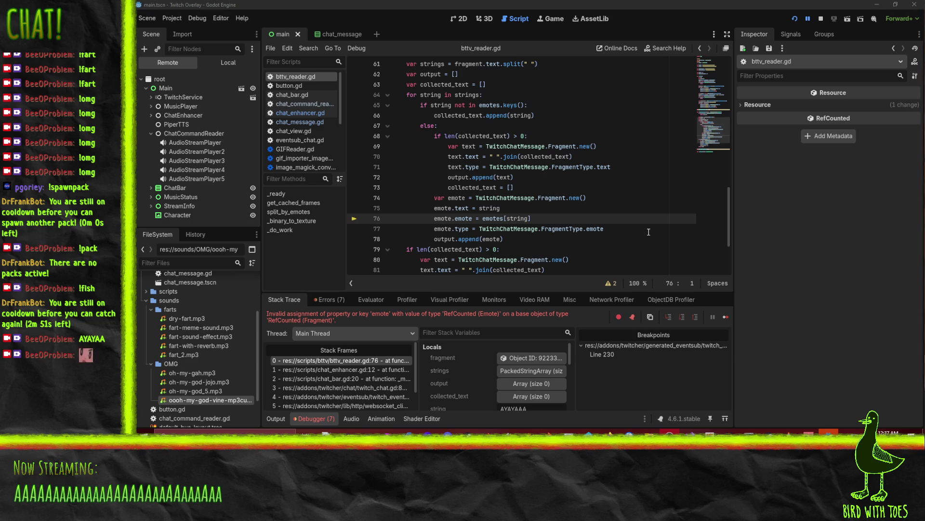
{"action": "scroll", "coordinate": [634, 224], "scroll_direction": "up", "scroll_amount": 5}
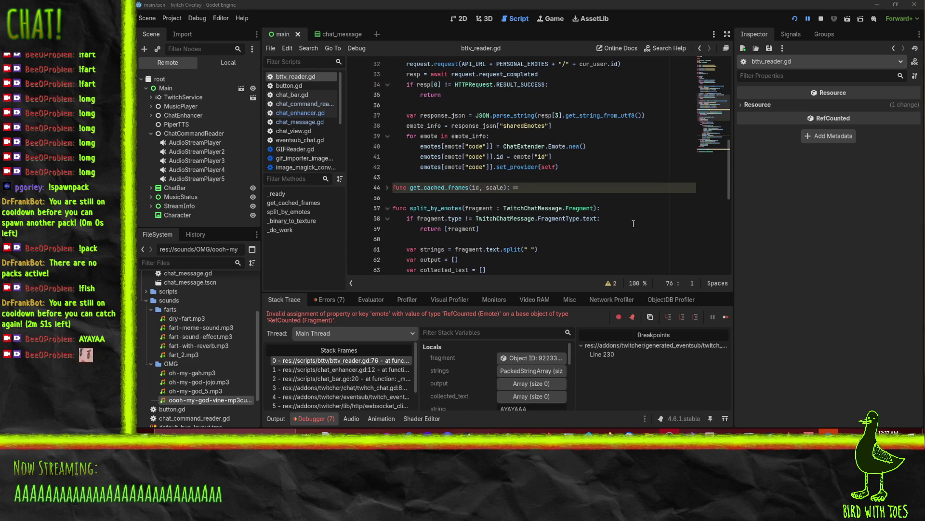
{"action": "scroll", "coordinate": [634, 223], "scroll_direction": "up", "scroll_amount": 5}
{"action": "scroll", "coordinate": [634, 224], "scroll_direction": "down", "scroll_amount": 5}
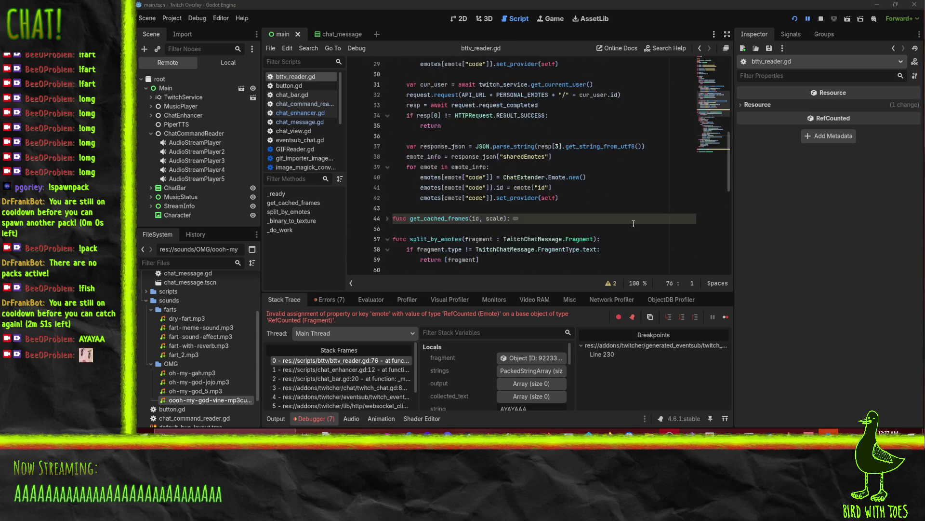
{"action": "scroll", "coordinate": [642, 225], "scroll_direction": "up", "scroll_amount": 6}
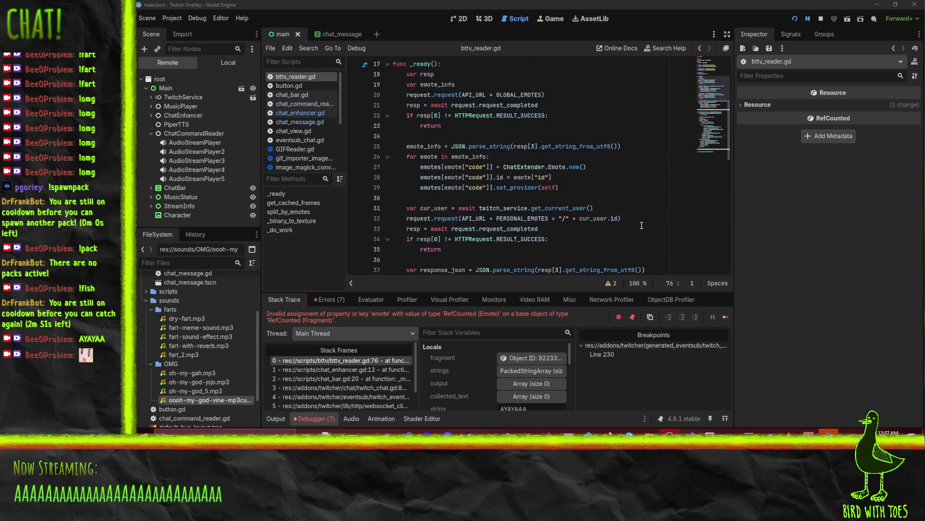
{"action": "scroll", "coordinate": [641, 225], "scroll_direction": "up", "scroll_amount": 4}
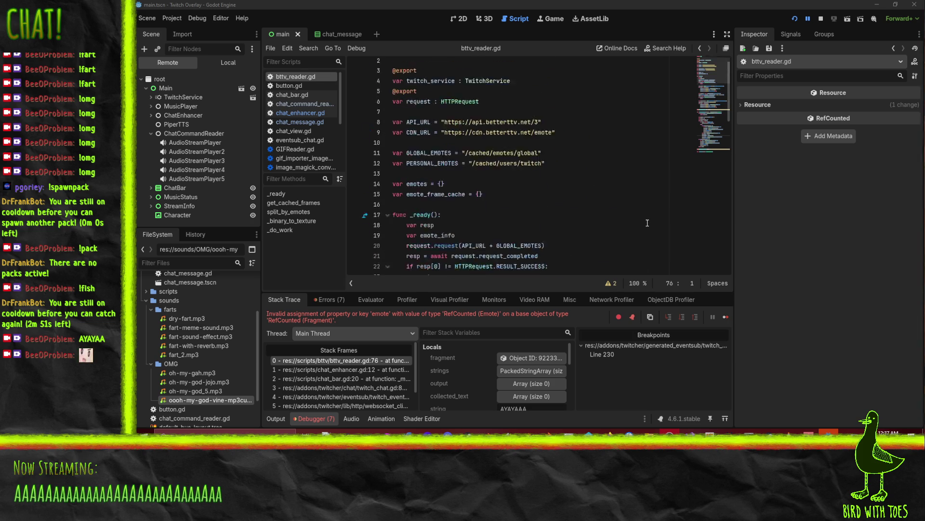
{"action": "scroll", "coordinate": [645, 223], "scroll_direction": "down", "scroll_amount": 20}
{"action": "scroll", "coordinate": [647, 222], "scroll_direction": "up", "scroll_amount": 2}
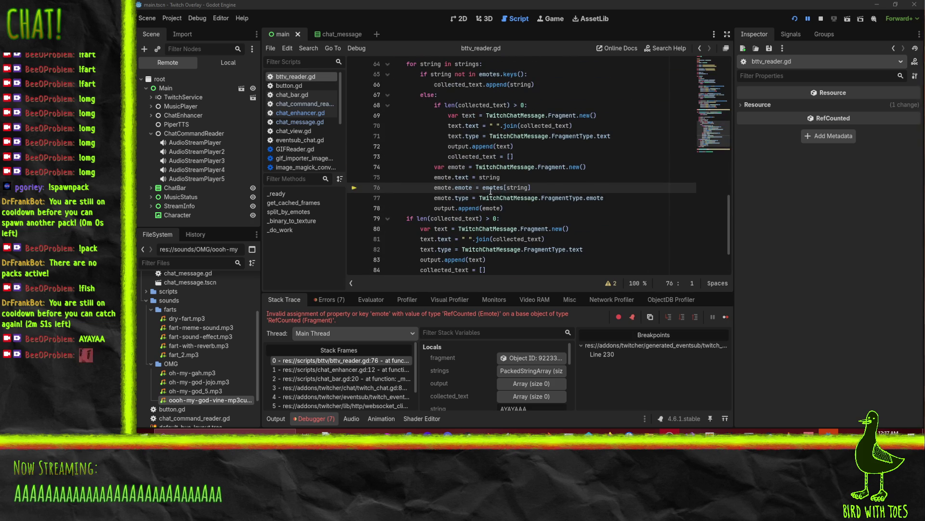
{"action": "mouse_move", "coordinate": [491, 188]}
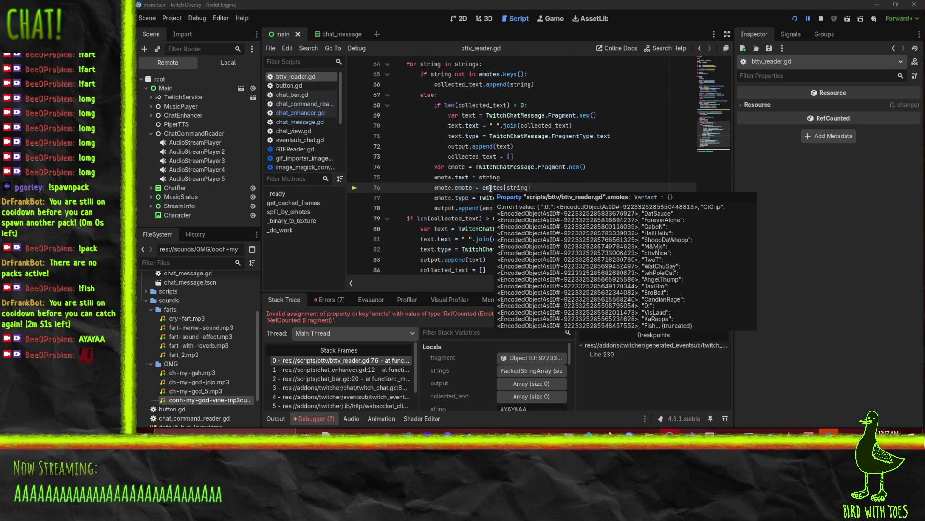
{"action": "left_click", "coordinate": [821, 18]}
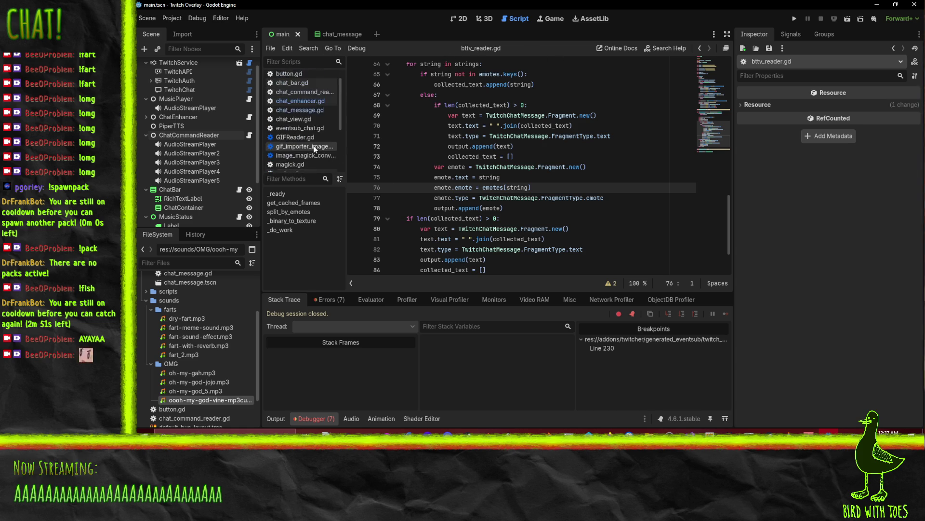
Undo the Emote edits so it extends TwitchChatMessage.Emote again, without the get_image_for_emote_fragment stub
{"action": "left_click", "coordinate": [300, 112]}
{"action": "left_click", "coordinate": [621, 218]}
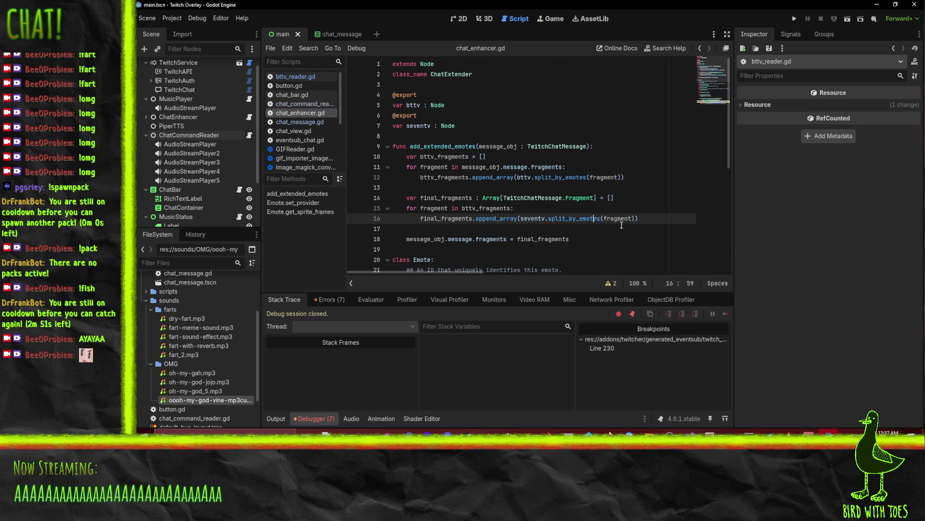
{"action": "scroll", "coordinate": [617, 220], "scroll_direction": "down", "scroll_amount": 5}
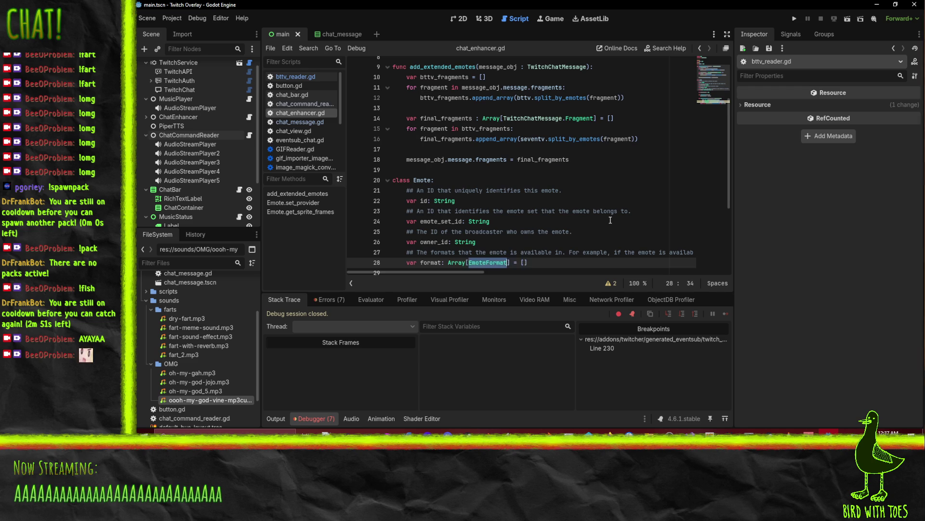
{"action": "key", "text": "ctrl+z"}
{"action": "key", "text": "ctrl+z"}
{"action": "key", "text": "ctrl+z"}
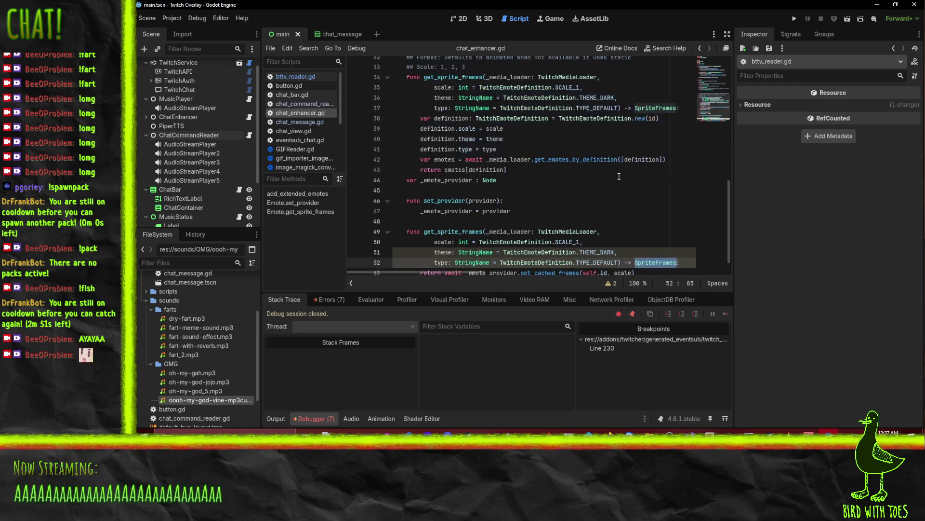
{"action": "key", "text": "ctrl+z"}
{"action": "key", "text": "ctrl+z"}
{"action": "key", "text": "ctrl+z"}
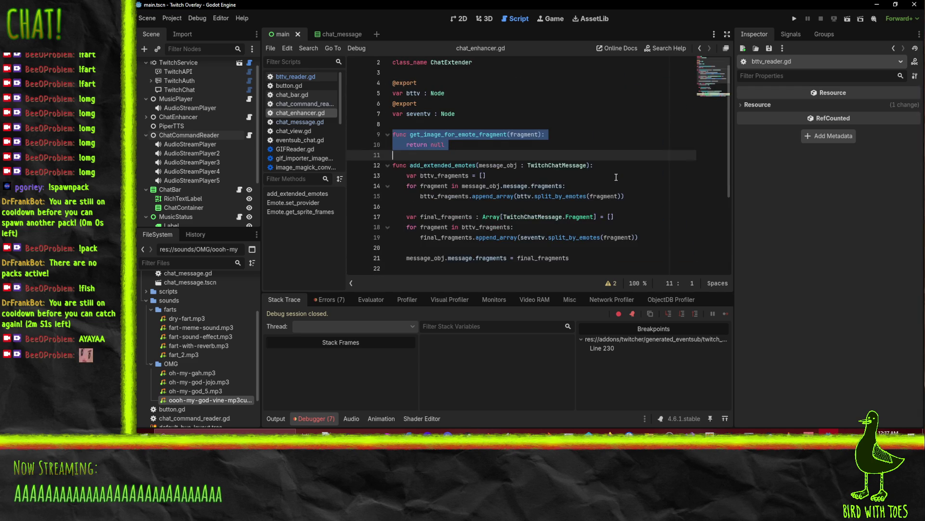
{"action": "key", "text": "ctrl+z"}
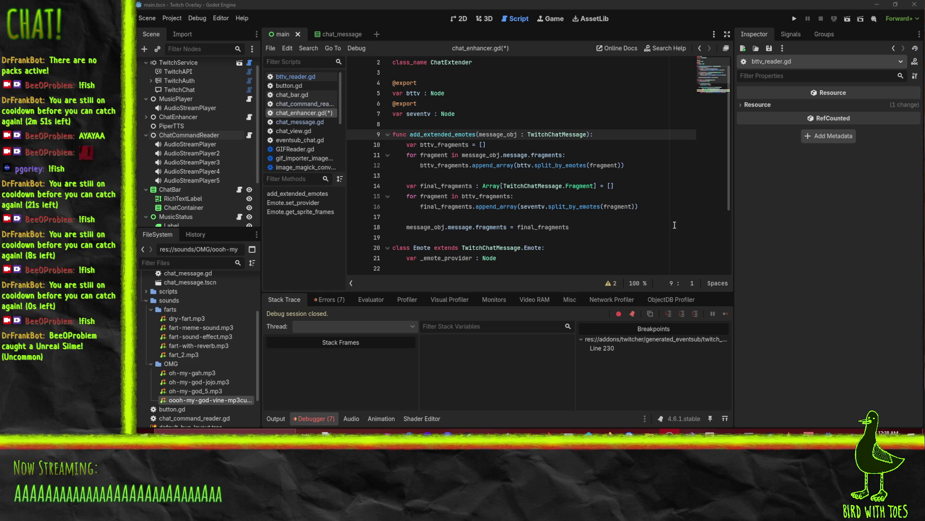
Change line 29's get_sprite_frames return type from SpriteFrames to Texture2D and save chat_enhancer.gd
{"action": "scroll", "coordinate": [675, 225], "scroll_direction": "down", "scroll_amount": 3}
{"action": "left_click", "coordinate": [583, 204]}
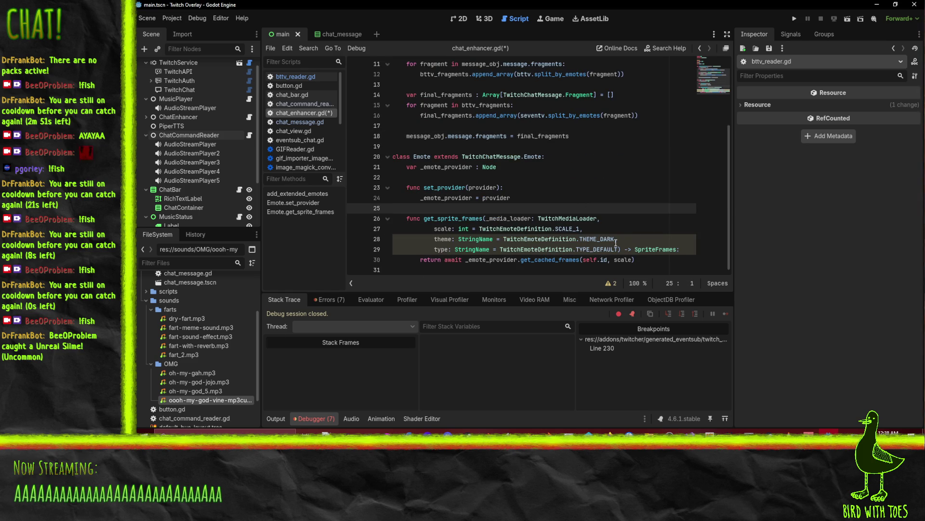
{"action": "double_click", "coordinate": [648, 248]}
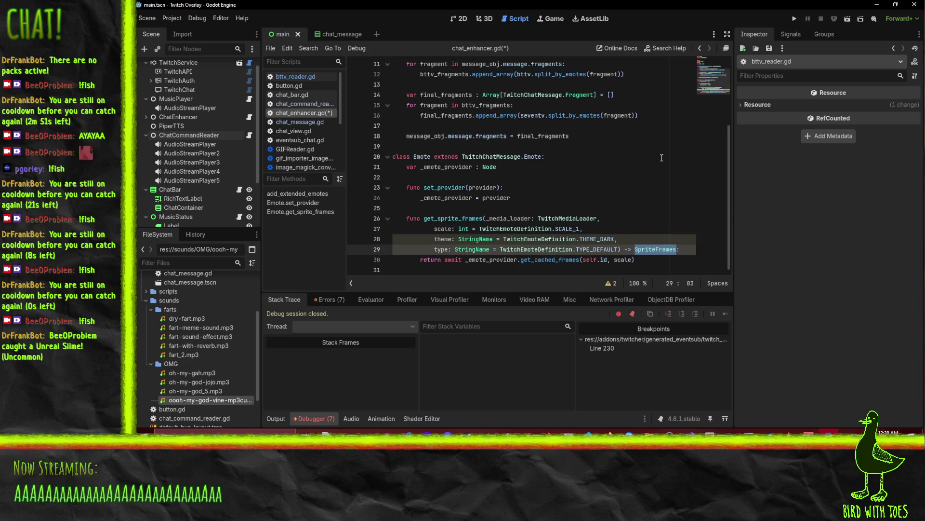
{"action": "type", "text": "Texture"}
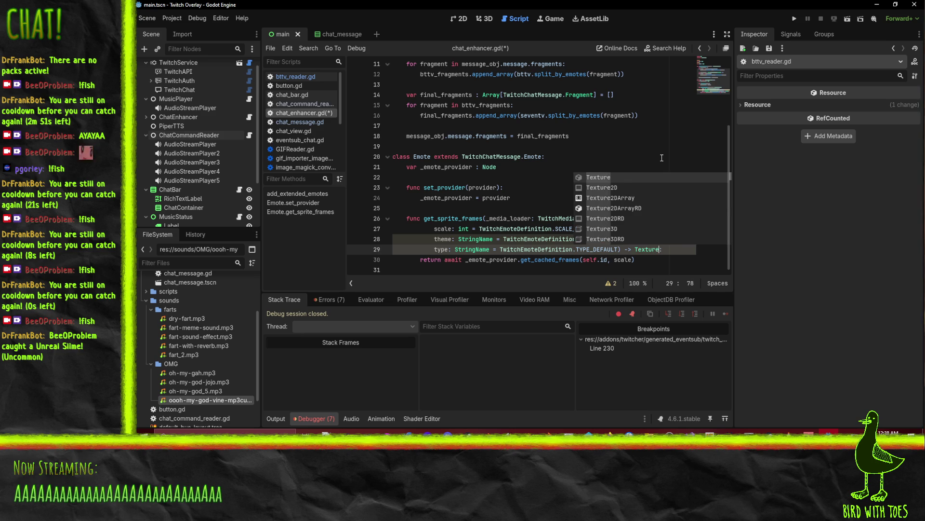
{"action": "type", "text": "2D"}
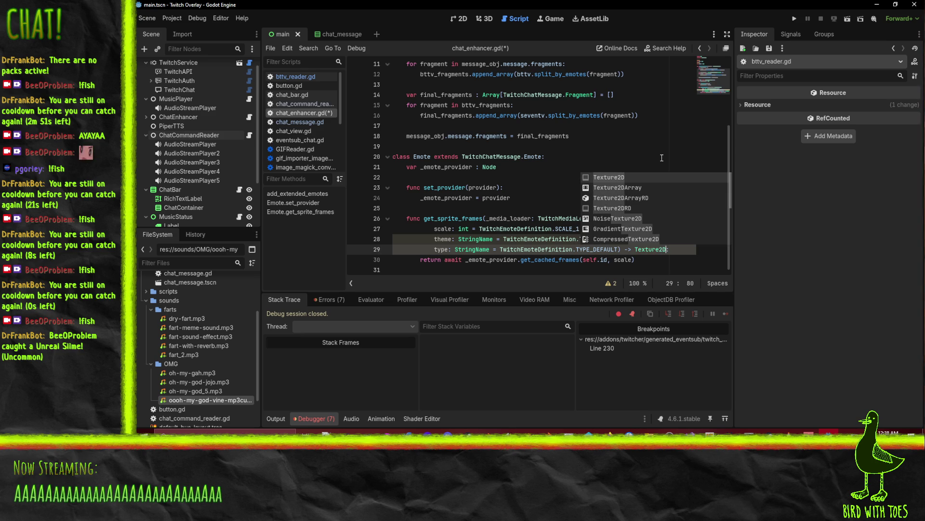
{"action": "left_click", "coordinate": [660, 136]}
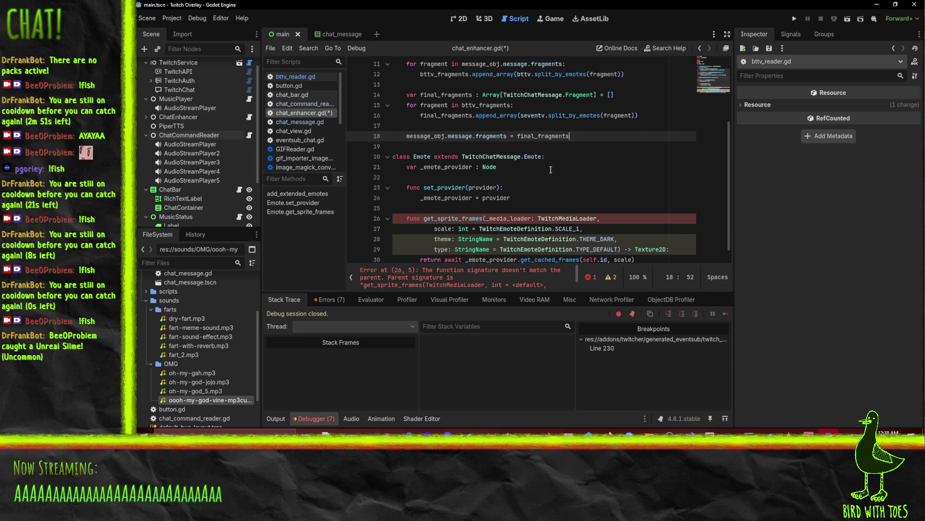
{"action": "double_click", "coordinate": [652, 249]}
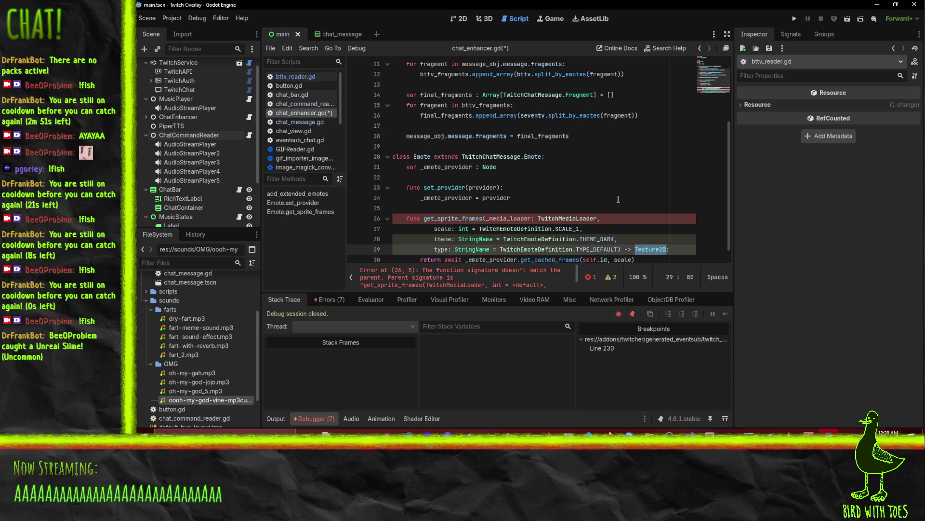
{"action": "key", "text": "ctrl+s"}
{"action": "left_click", "coordinate": [511, 187]}
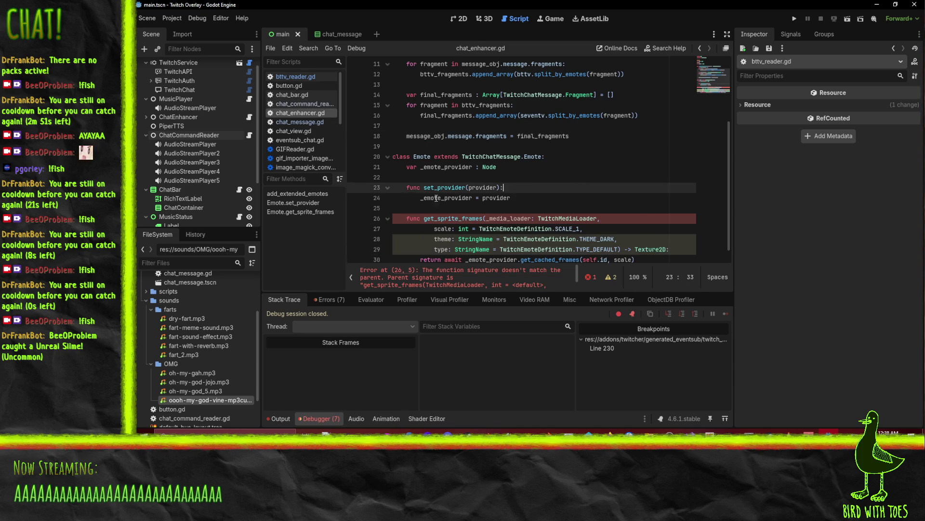
{"action": "scroll", "coordinate": [300, 145], "scroll_direction": "down", "scroll_amount": 5}
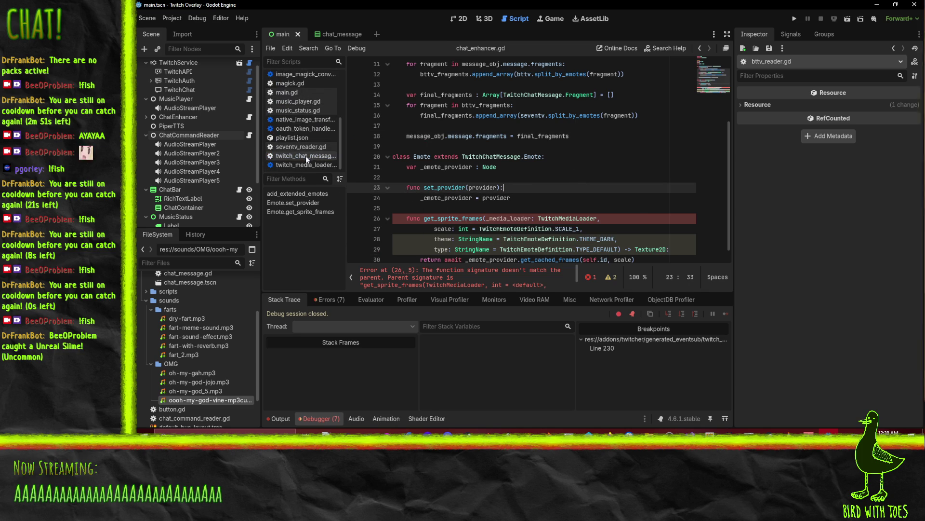
Change twitch_chat_message.gd's get_sprite_frames return type on line 152 to Texture2D and save
{"action": "left_click", "coordinate": [306, 155]}
{"action": "scroll", "coordinate": [571, 184], "scroll_direction": "down", "scroll_amount": 4}
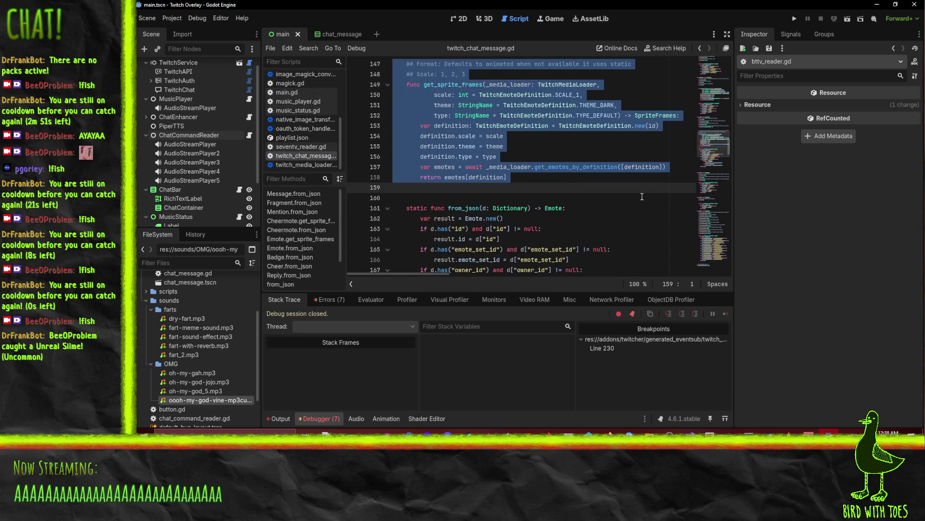
{"action": "scroll", "coordinate": [510, 191], "scroll_direction": "up", "scroll_amount": 2}
{"action": "left_click", "coordinate": [608, 145]}
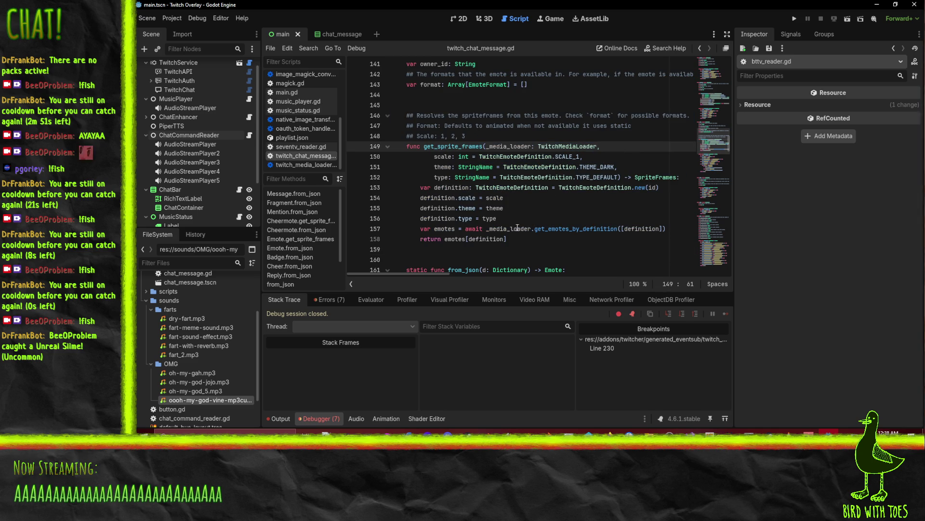
{"action": "double_click", "coordinate": [656, 177]}
{"action": "type", "text": "Texture2D"}
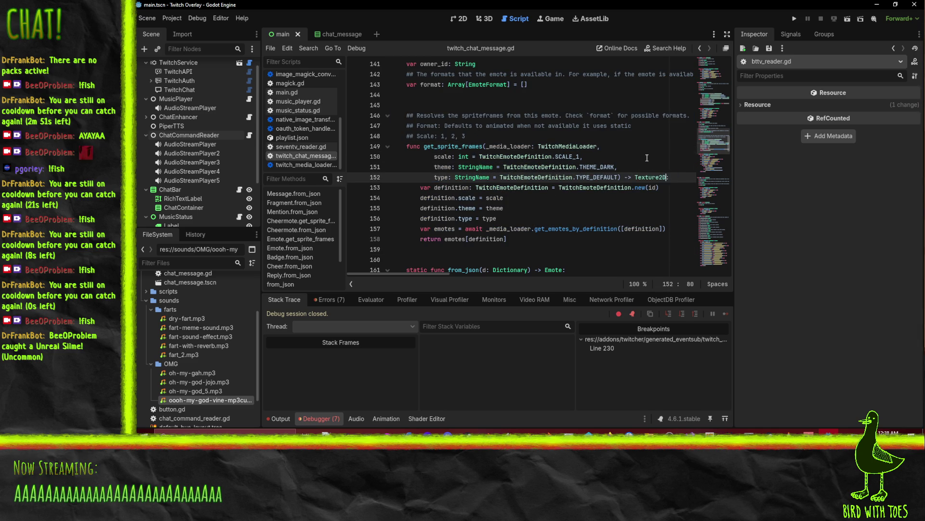
{"action": "left_click", "coordinate": [646, 157]}
{"action": "key", "text": "ctrl+s"}
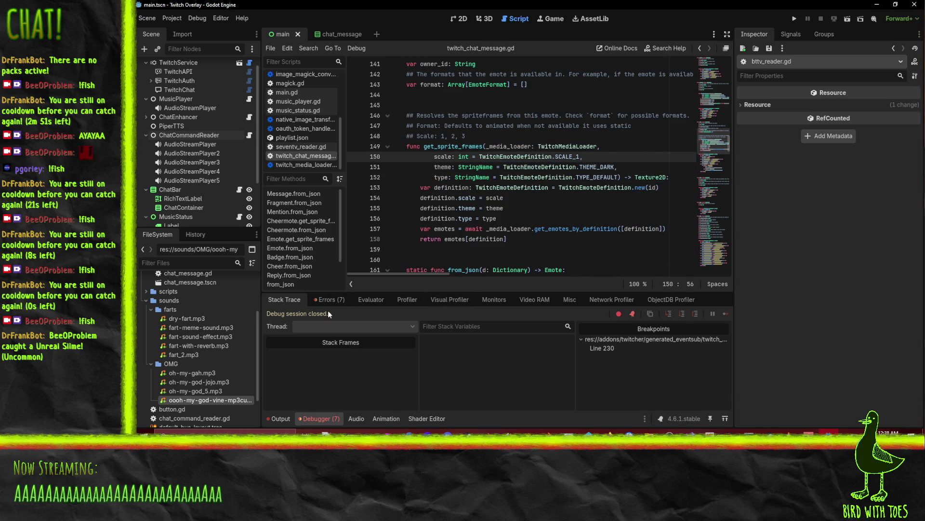
{"action": "key", "text": "Down"}
{"action": "key", "text": "Down"}
{"action": "key", "text": "Down"}
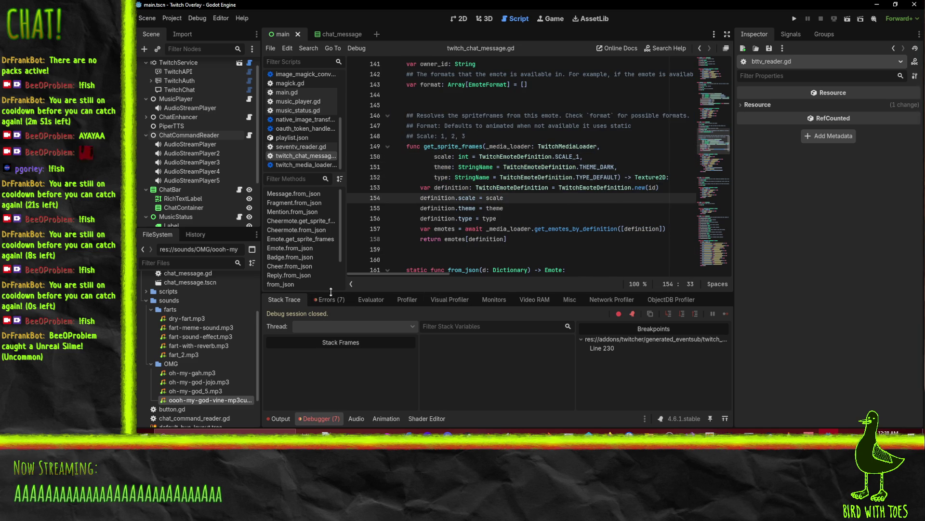
Go to the split_by_emotes error in bttv_reader.gd from the script errors list
{"action": "left_click", "coordinate": [333, 299]}
{"action": "scroll", "coordinate": [374, 260], "scroll_direction": "down", "scroll_amount": 2}
{"action": "scroll", "coordinate": [451, 376], "scroll_direction": "down", "scroll_amount": 2}
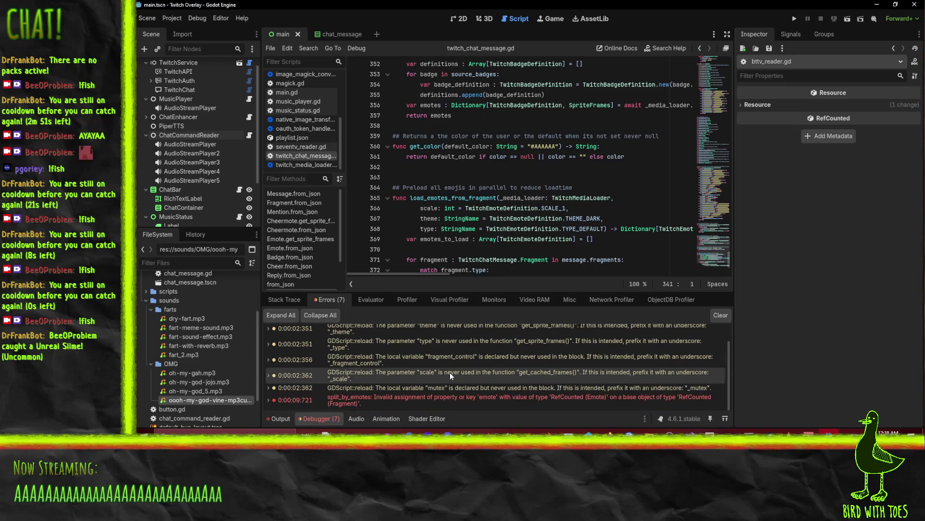
{"action": "left_click", "coordinate": [455, 400]}
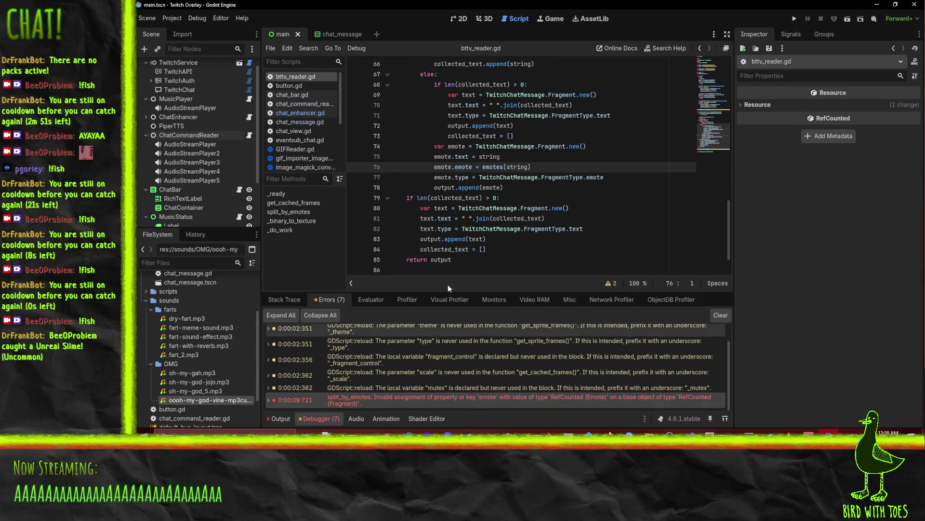
Run the overlay, then delete get_frame_texture(&"default", 0) from chat_message.gd line 17
{"action": "left_click", "coordinate": [795, 18]}
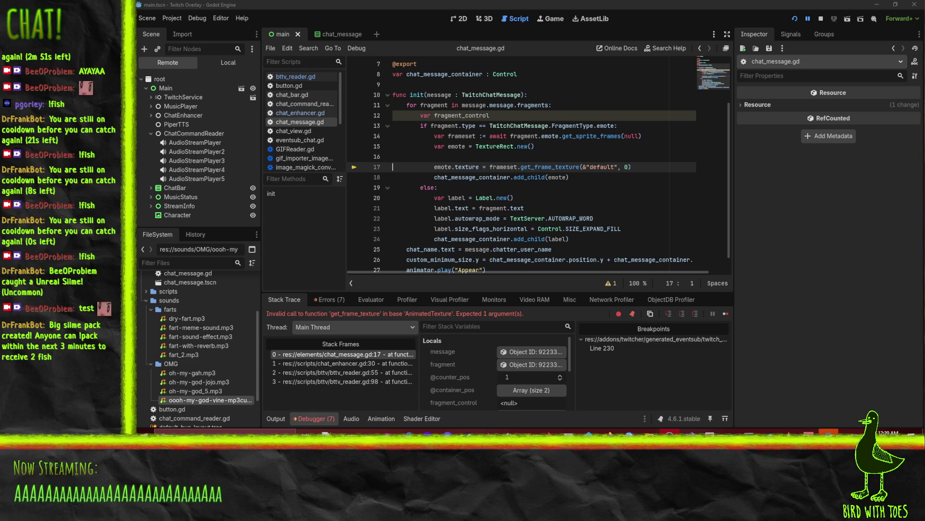
{"action": "left_click", "coordinate": [565, 167]}
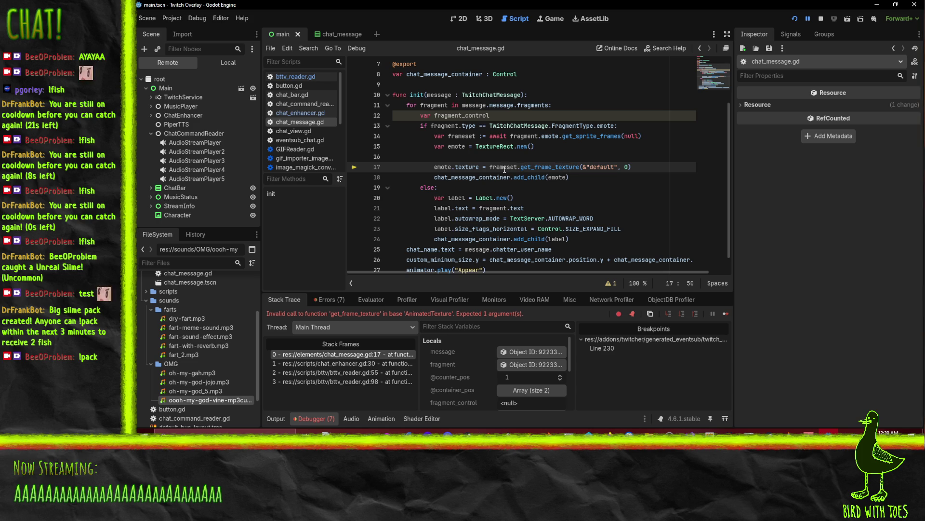
{"action": "left_click", "coordinate": [520, 166]}
{"action": "left_click_drag", "start_coordinate": [520, 167], "coordinate": [632, 167]}
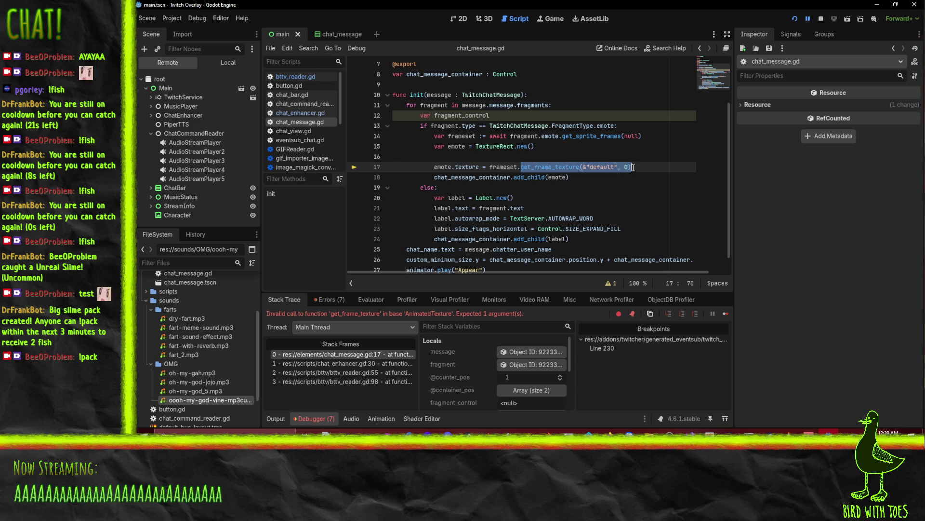
{"action": "key", "text": "BackSpace"}
{"action": "left_click", "coordinate": [629, 157]}
Rerun the overlay and follow the null _media_loader error up to stack frame 1 in chat_message.gd
{"action": "left_click", "coordinate": [795, 19]}
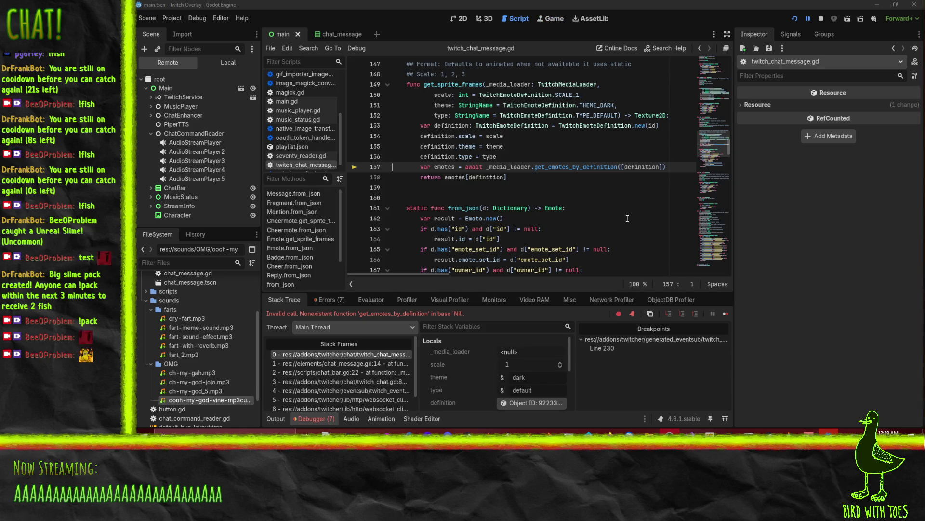
{"action": "mouse_move", "coordinate": [503, 166]}
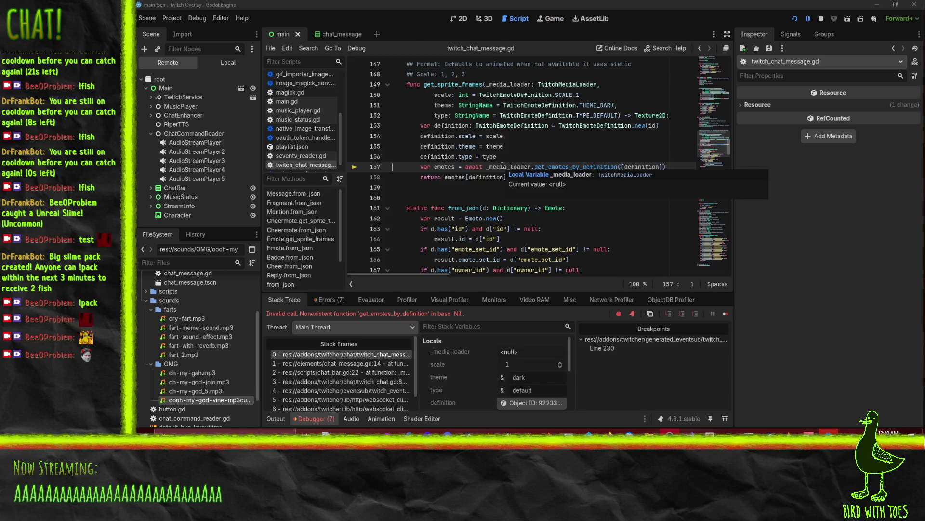
{"action": "scroll", "coordinate": [482, 217], "scroll_direction": "up", "scroll_amount": 3}
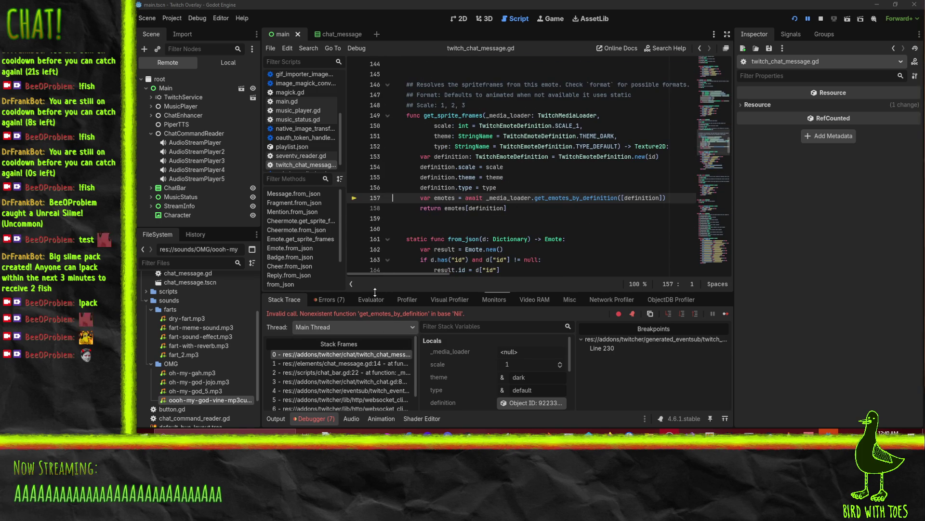
{"action": "mouse_move", "coordinate": [376, 292]}
{"action": "left_mouse_down"}
{"action": "mouse_move", "coordinate": [381, 223]}
{"action": "mouse_move", "coordinate": [381, 243]}
{"action": "left_mouse_up"}
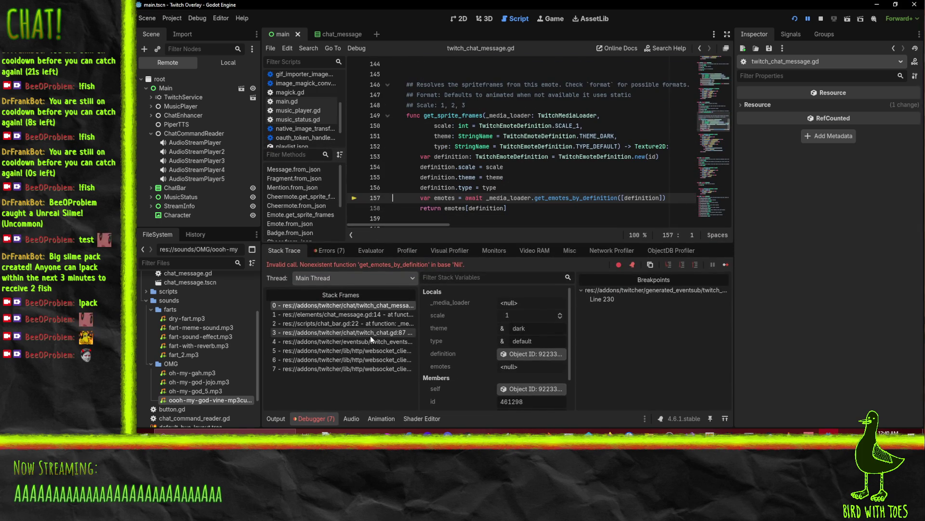
{"action": "left_click", "coordinate": [351, 315]}
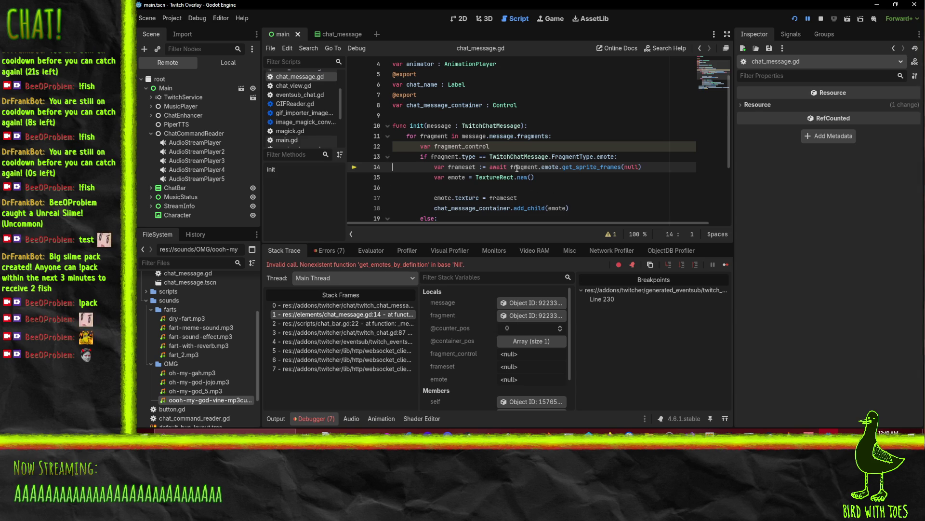
Step through the chat_bar.gd, twitch_chat.gd and eventsub frames, ending on chat_bar.gd line 22
{"action": "mouse_move", "coordinate": [546, 169]}
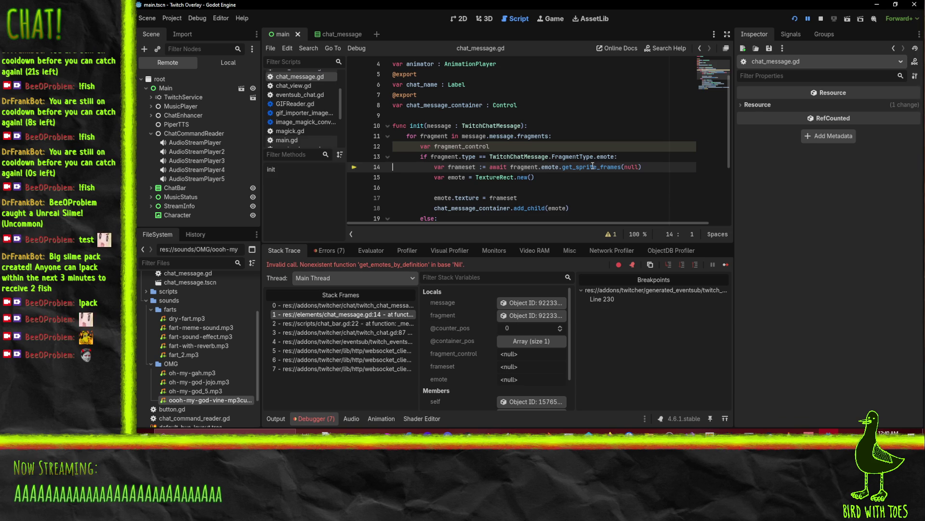
{"action": "left_click", "coordinate": [365, 323]}
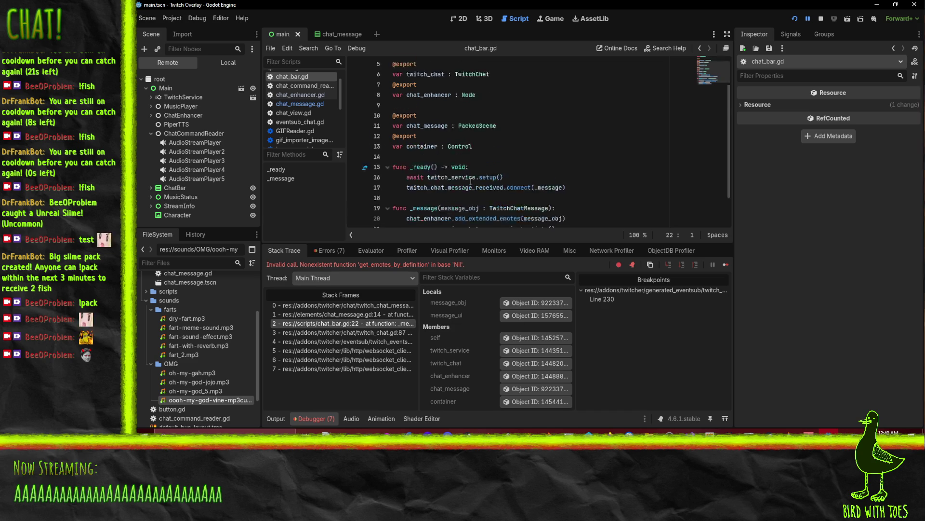
{"action": "scroll", "coordinate": [478, 184], "scroll_direction": "down", "scroll_amount": 3}
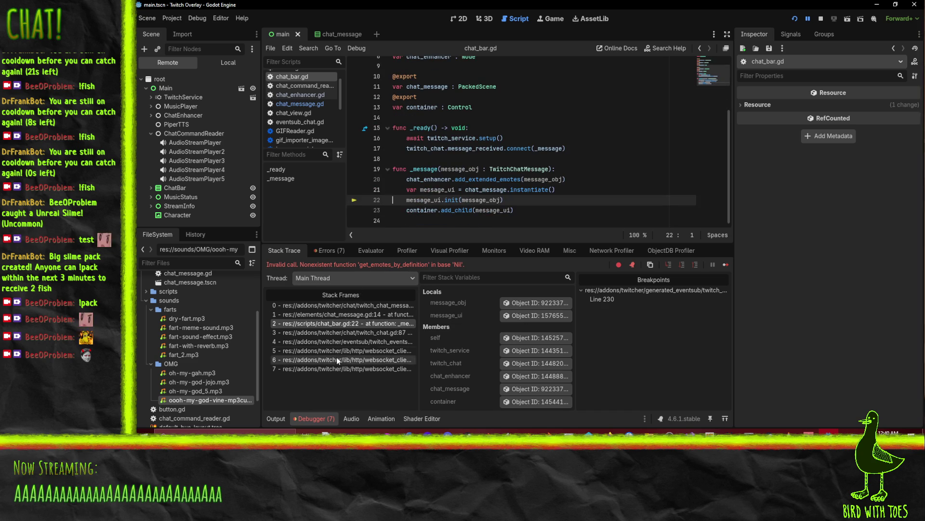
{"action": "left_click", "coordinate": [360, 331]}
{"action": "scroll", "coordinate": [554, 145], "scroll_direction": "down", "scroll_amount": 3}
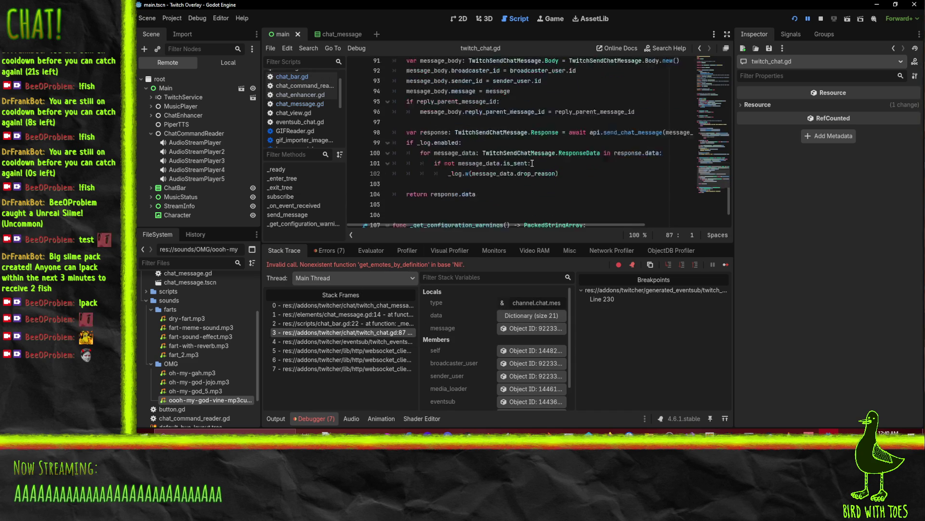
{"action": "left_click", "coordinate": [362, 341]}
{"action": "scroll", "coordinate": [560, 158], "scroll_direction": "up", "scroll_amount": 3}
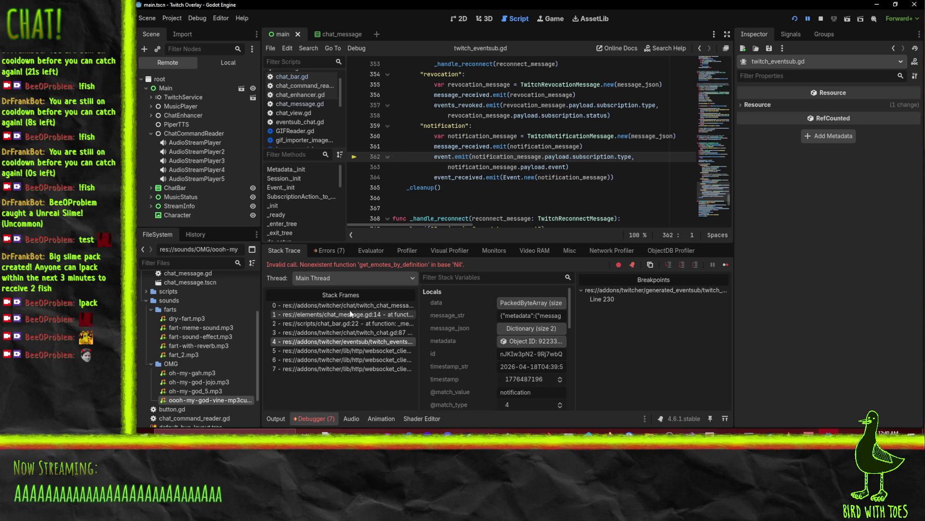
{"action": "left_click", "coordinate": [372, 332]}
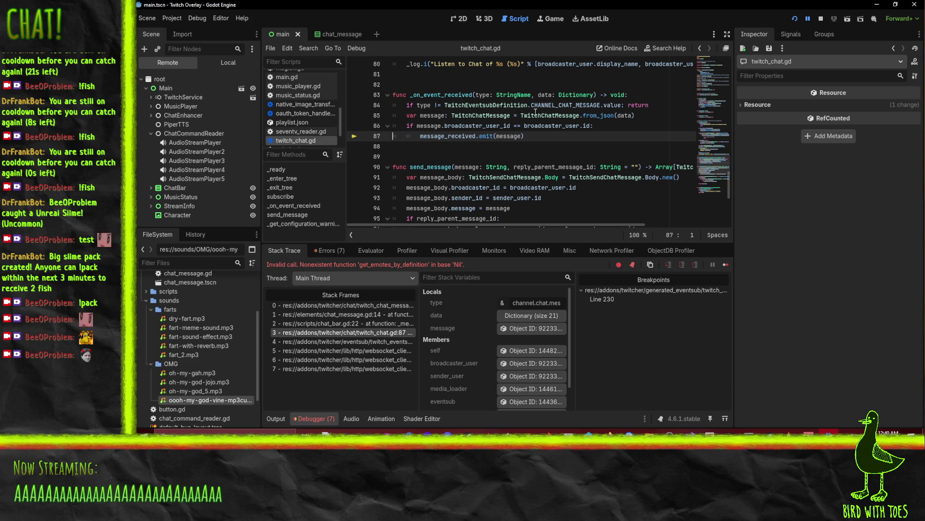
{"action": "mouse_move", "coordinate": [539, 117]}
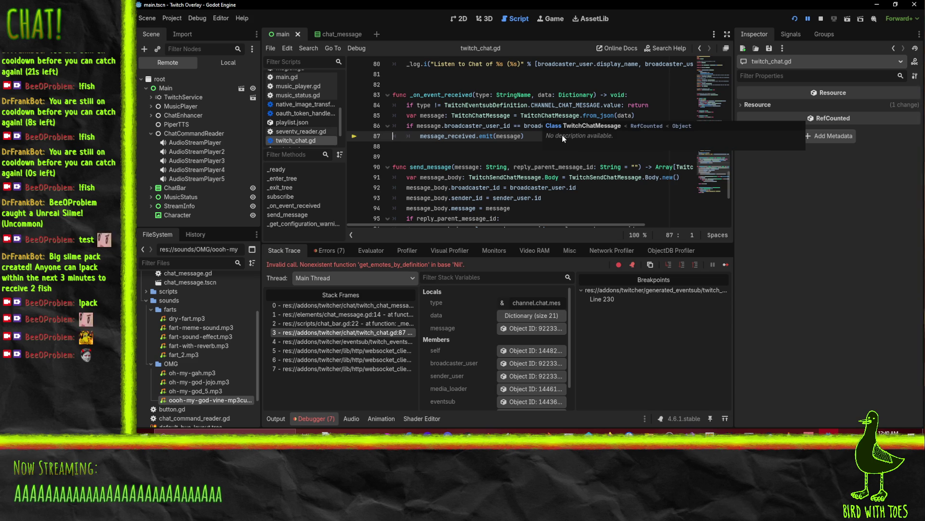
{"action": "scroll", "coordinate": [458, 320], "scroll_direction": "down", "scroll_amount": 1}
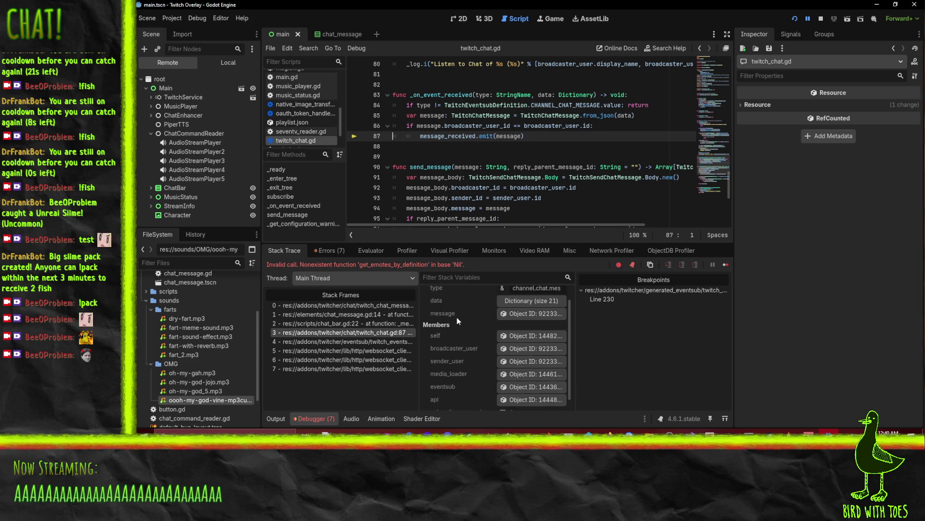
{"action": "scroll", "coordinate": [458, 321], "scroll_direction": "down", "scroll_amount": 1}
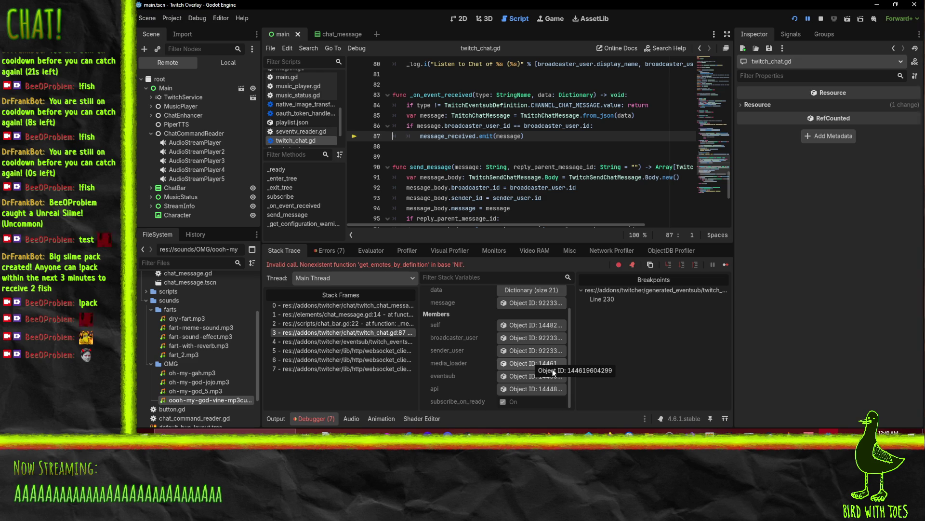
{"action": "left_click", "coordinate": [333, 326]}
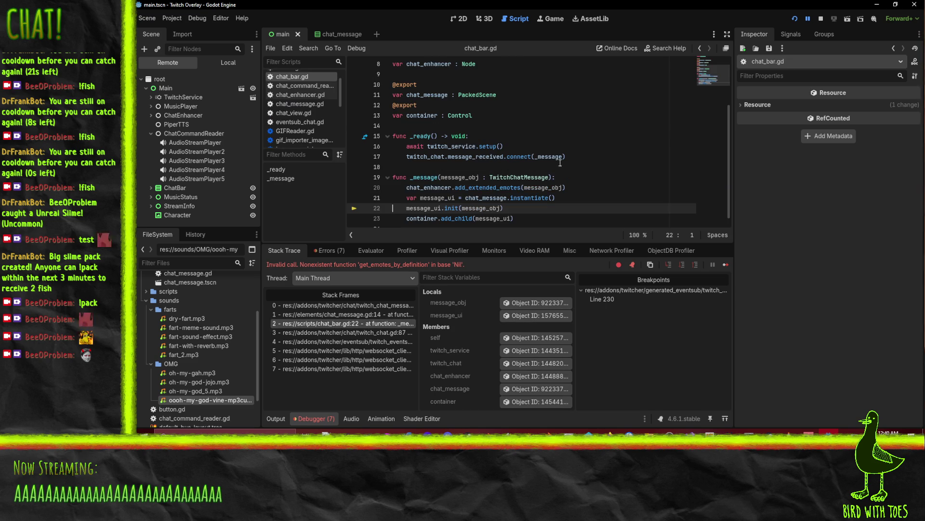
Check stack frames 1 and 0, reviewing the _media_loader value in twitch_chat_message.gd
{"action": "left_click", "coordinate": [347, 315]}
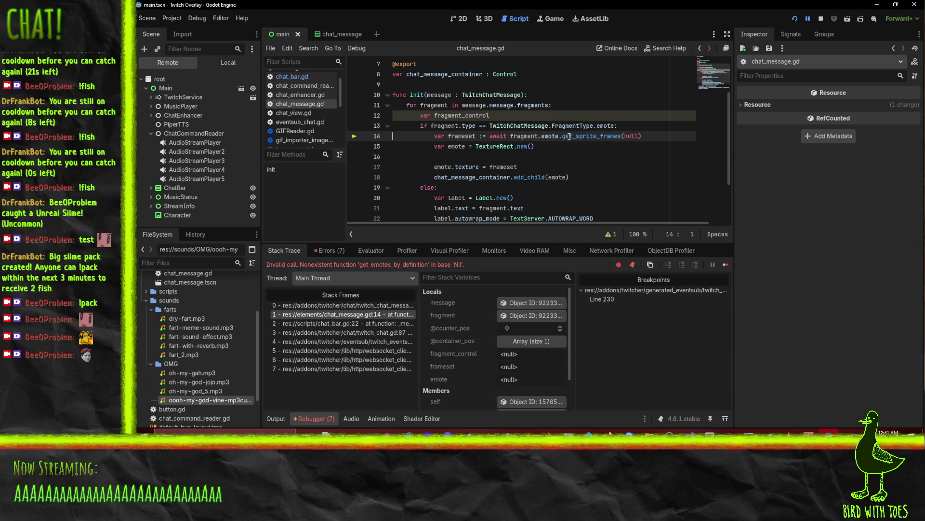
{"action": "left_click", "coordinate": [345, 307]}
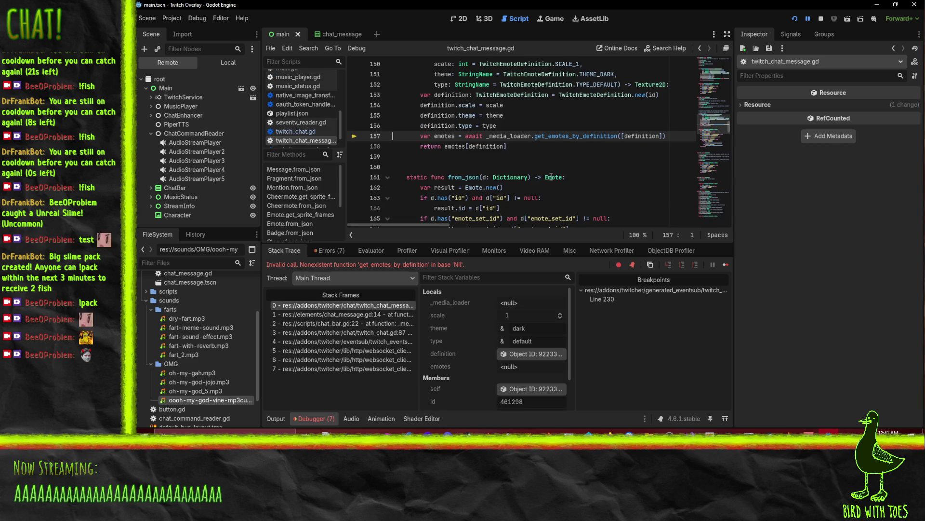
{"action": "scroll", "coordinate": [502, 169], "scroll_direction": "up", "scroll_amount": 1}
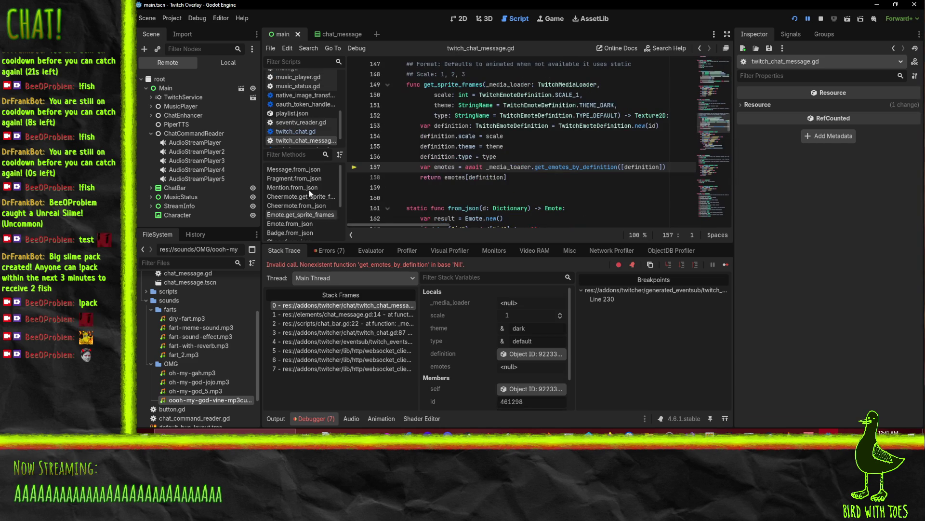
{"action": "left_click", "coordinate": [507, 166]}
{"action": "scroll", "coordinate": [548, 165], "scroll_direction": "up", "scroll_amount": 7}
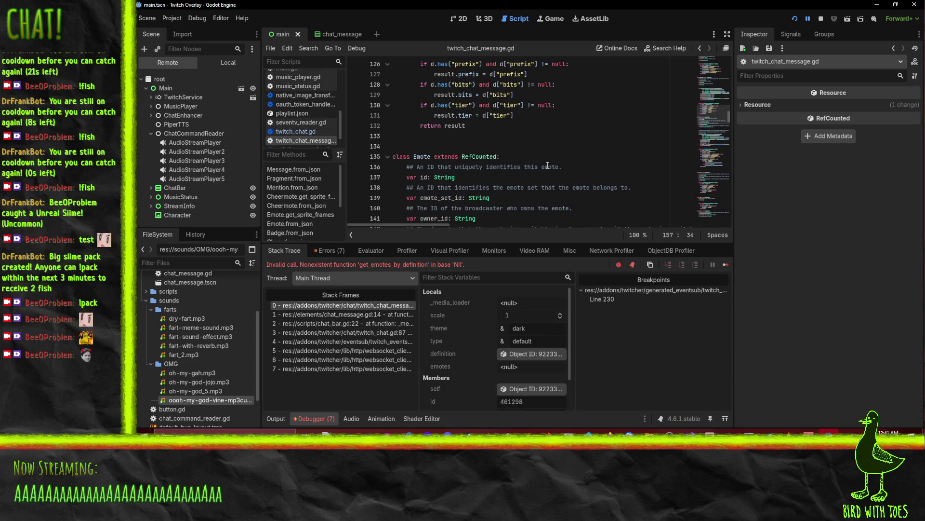
{"action": "scroll", "coordinate": [547, 166], "scroll_direction": "down", "scroll_amount": 3}
{"action": "scroll", "coordinate": [574, 167], "scroll_direction": "down", "scroll_amount": 8}
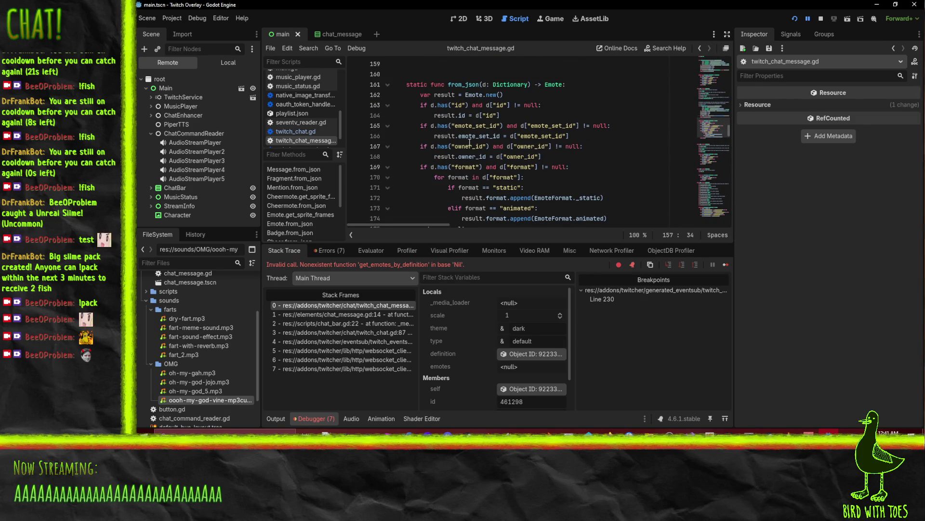
{"action": "scroll", "coordinate": [470, 144], "scroll_direction": "down", "scroll_amount": 4}
{"action": "scroll", "coordinate": [495, 170], "scroll_direction": "up", "scroll_amount": 7}
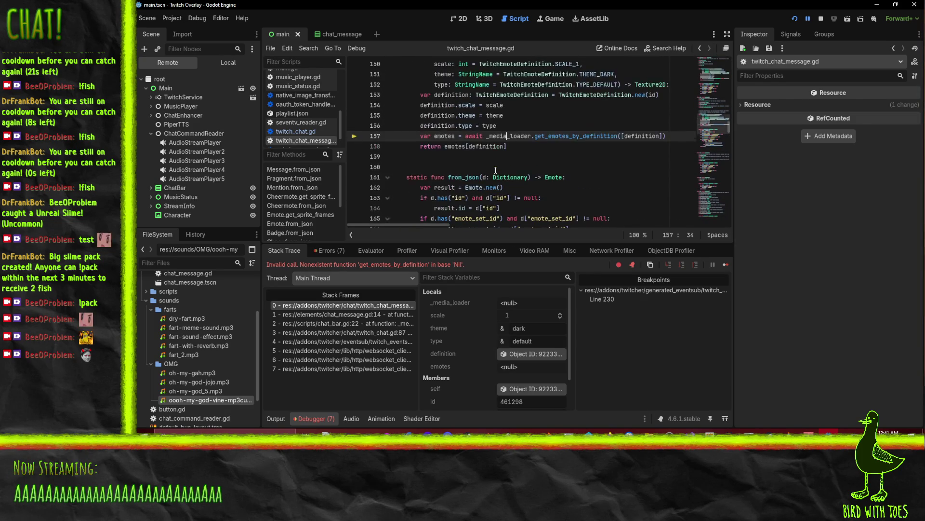
{"action": "scroll", "coordinate": [496, 170], "scroll_direction": "up", "scroll_amount": 3}
{"action": "scroll", "coordinate": [604, 169], "scroll_direction": "down", "scroll_amount": 4}
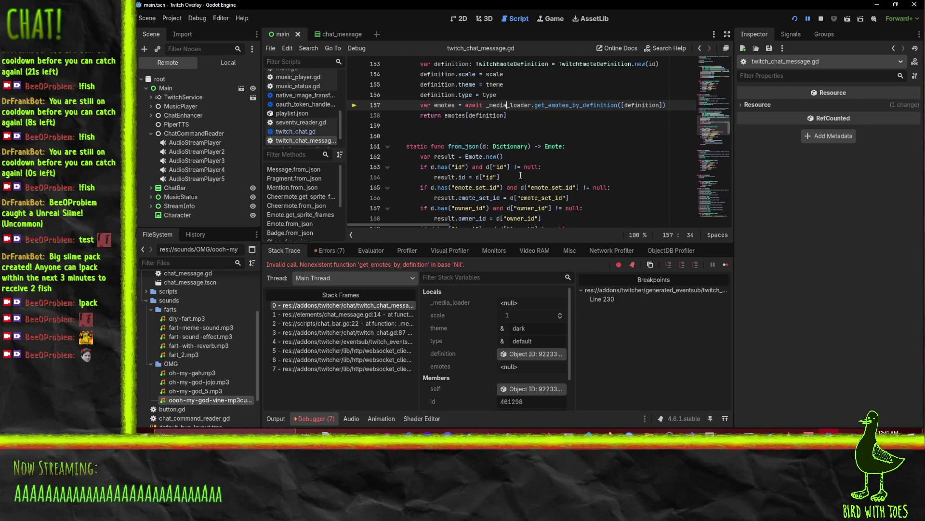
Set a test breakpoint at the start of Emote.from_json on line 162
{"action": "left_click", "coordinate": [354, 159]}
{"action": "scroll", "coordinate": [582, 169], "scroll_direction": "down", "scroll_amount": 1}
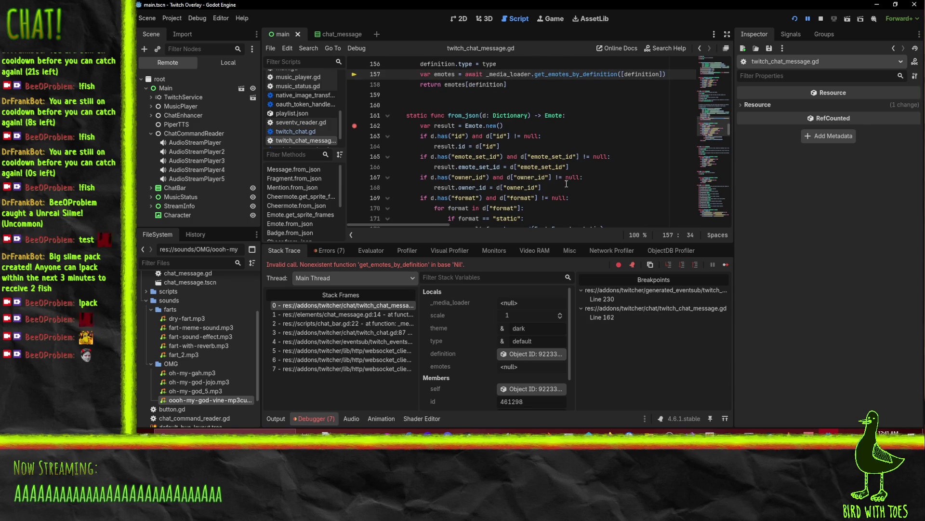
{"action": "scroll", "coordinate": [567, 184], "scroll_direction": "up", "scroll_amount": 2}
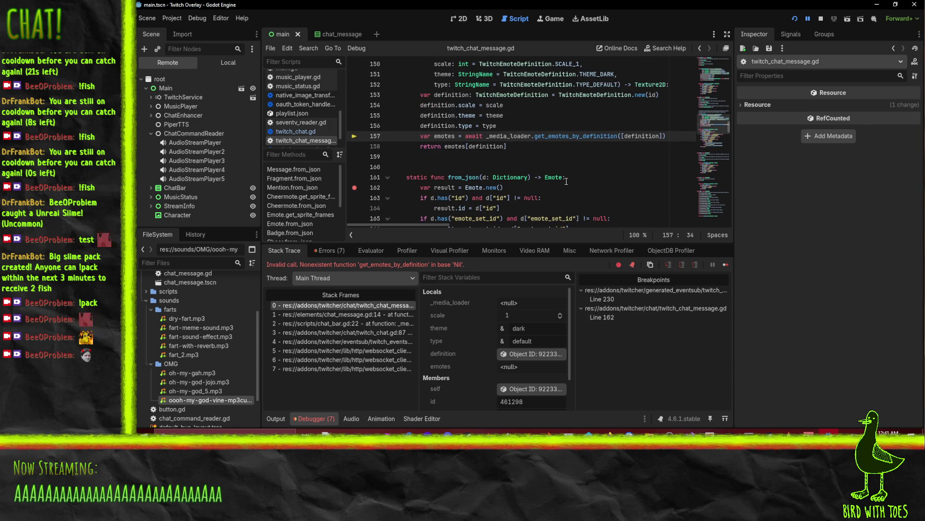
{"action": "scroll", "coordinate": [567, 181], "scroll_direction": "up", "scroll_amount": 4}
{"action": "scroll", "coordinate": [567, 181], "scroll_direction": "up", "scroll_amount": 2}
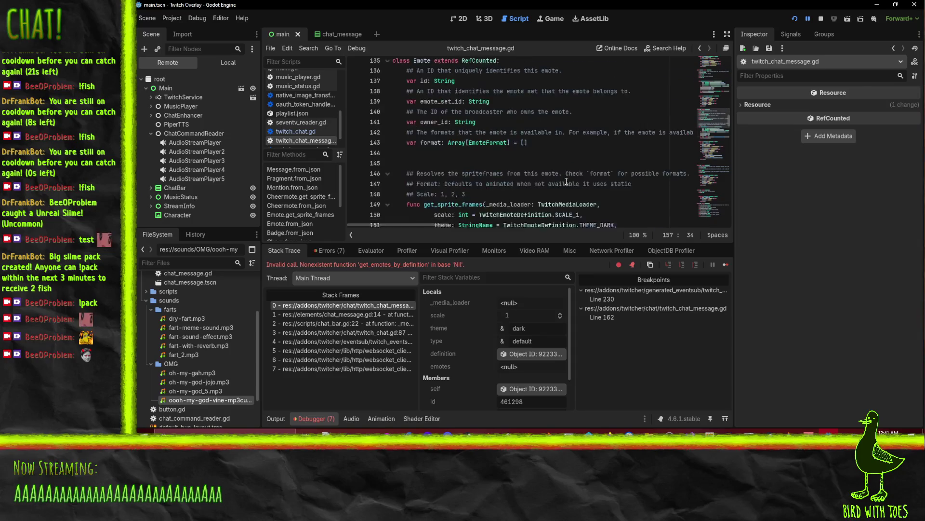
{"action": "scroll", "coordinate": [566, 181], "scroll_direction": "down", "scroll_amount": 2}
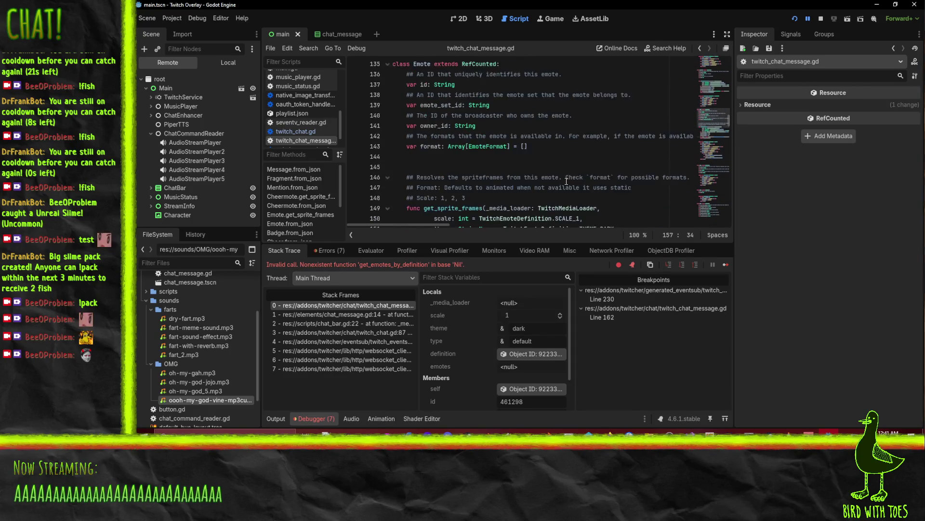
{"action": "scroll", "coordinate": [566, 181], "scroll_direction": "up", "scroll_amount": 3}
{"action": "scroll", "coordinate": [566, 181], "scroll_direction": "down", "scroll_amount": 5}
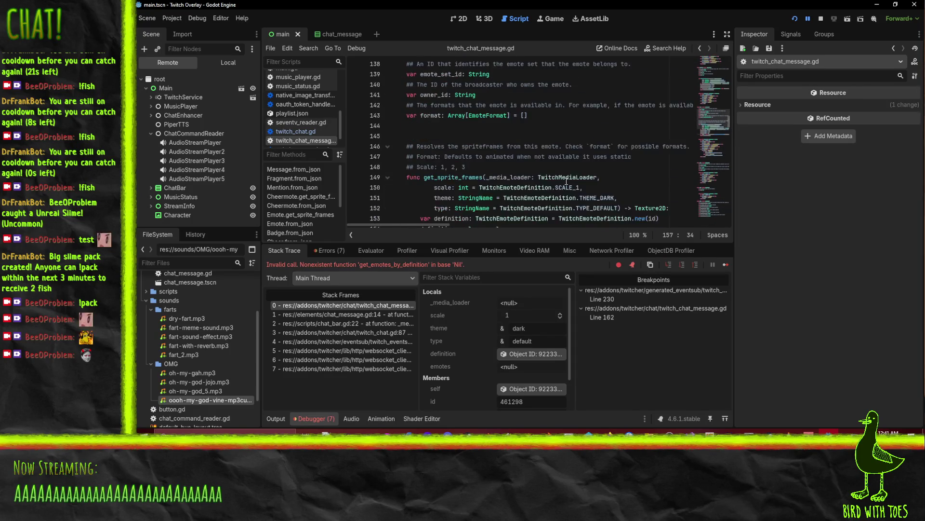
{"action": "scroll", "coordinate": [397, 202], "scroll_direction": "down", "scroll_amount": 3}
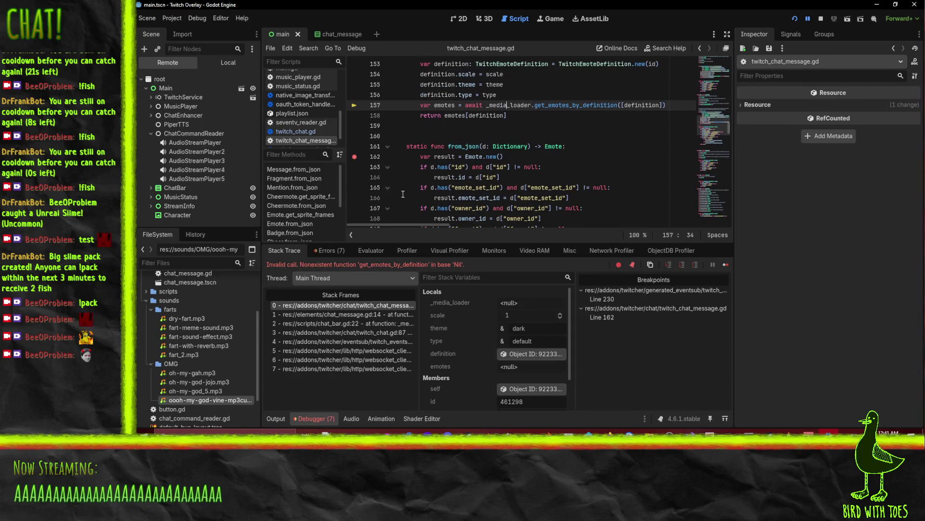
Clear the line 162 and 153 breakpoints, then select null on chat_message.gd line 14
{"action": "left_click", "coordinate": [354, 157]}
{"action": "scroll", "coordinate": [553, 157], "scroll_direction": "up", "scroll_amount": 3}
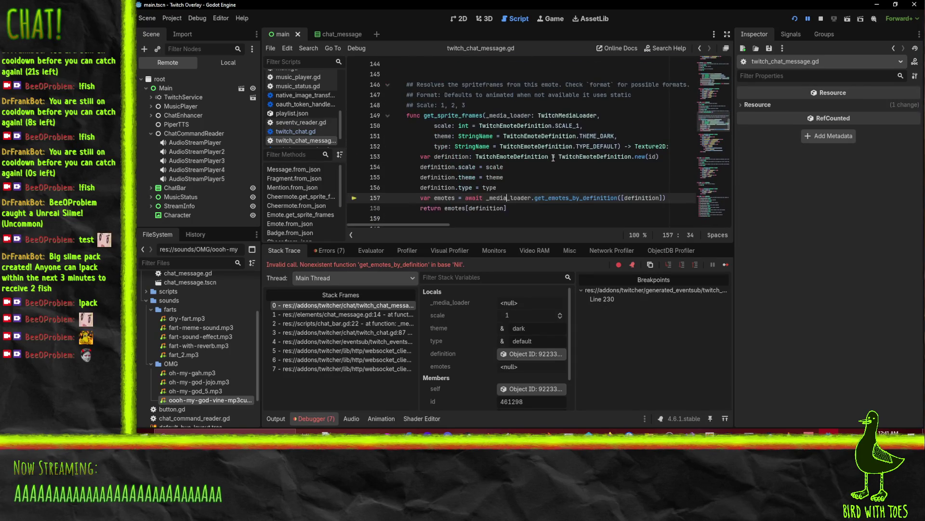
{"action": "left_click", "coordinate": [355, 157]}
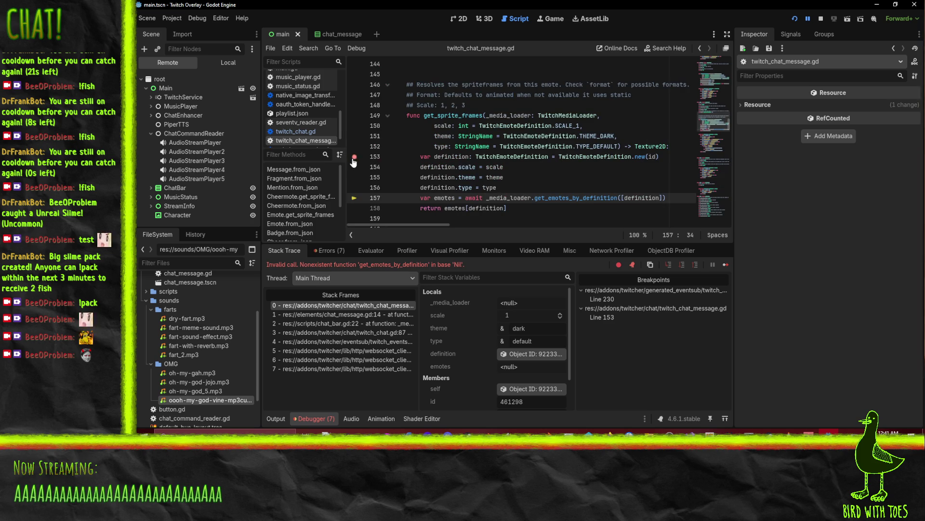
{"action": "left_click", "coordinate": [354, 156]}
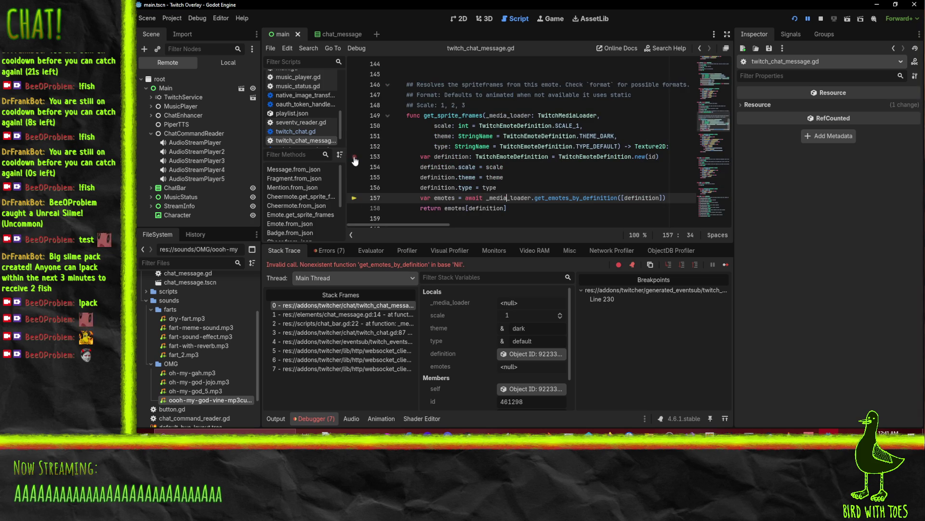
{"action": "left_click", "coordinate": [360, 315]}
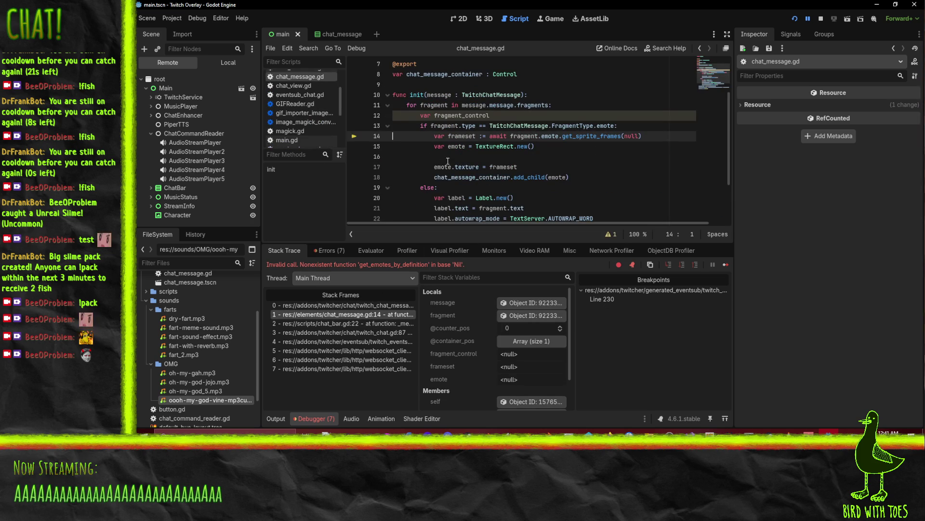
{"action": "double_click", "coordinate": [628, 136]}
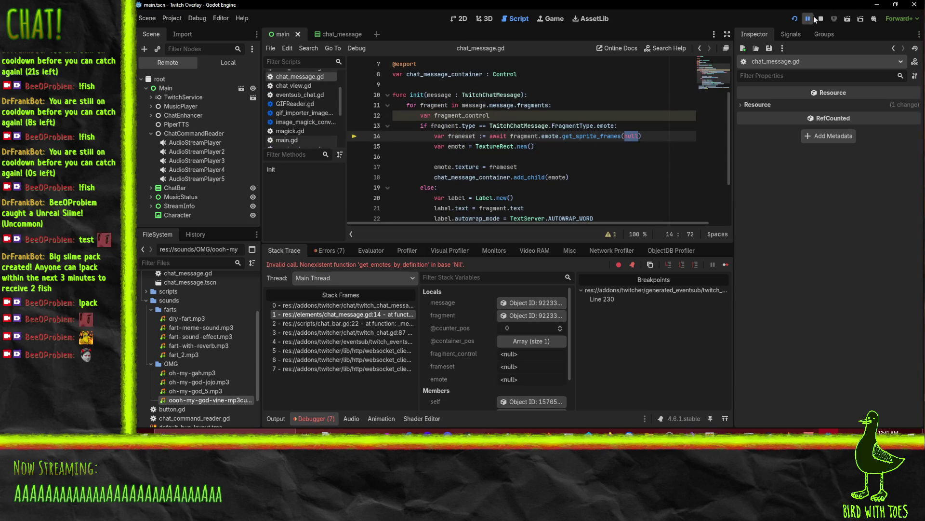
Stop the debug run and add a media_loader parameter to init in chat_message.gd
{"action": "left_click", "coordinate": [822, 19]}
{"action": "scroll", "coordinate": [603, 184], "scroll_direction": "up", "scroll_amount": 2}
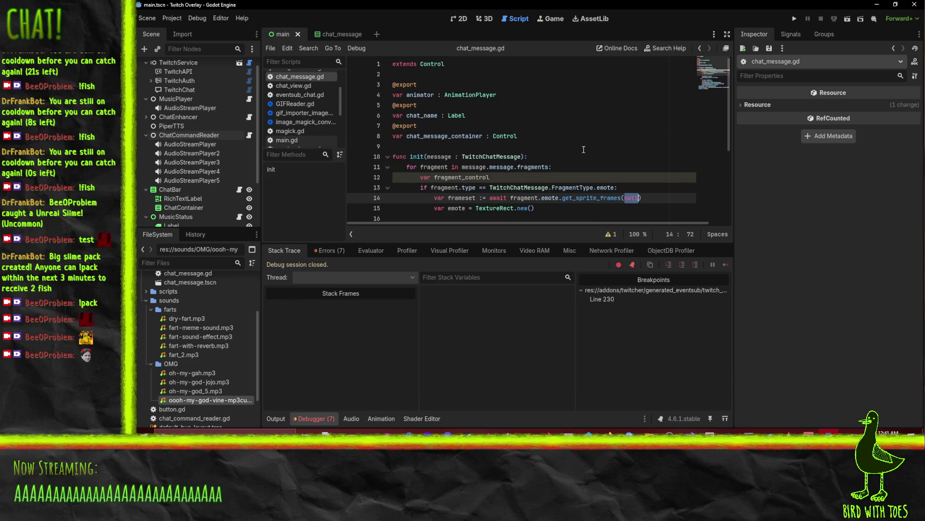
{"action": "scroll", "coordinate": [584, 149], "scroll_direction": "down", "scroll_amount": 4}
{"action": "scroll", "coordinate": [583, 151], "scroll_direction": "up", "scroll_amount": 4}
{"action": "left_click", "coordinate": [521, 156]}
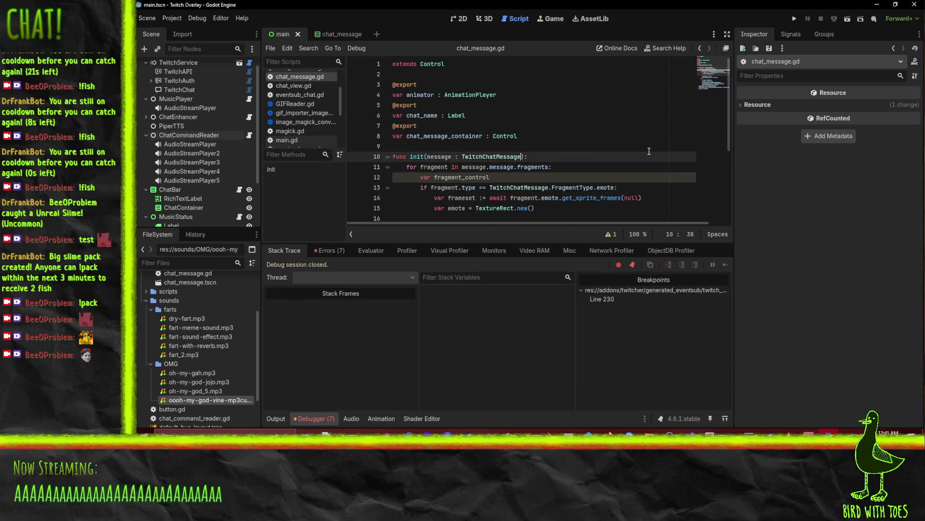
{"action": "type", "text": ", "}
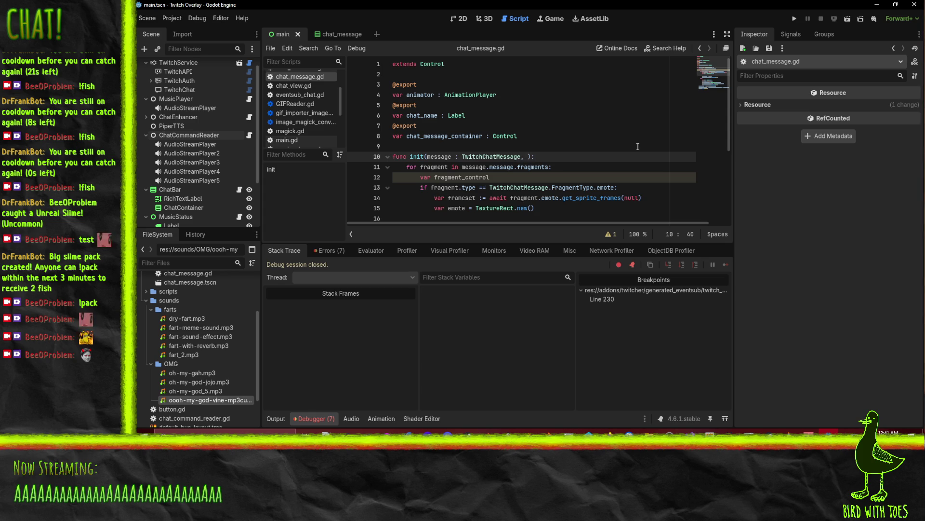
{"action": "type", "text": "media_loa"}
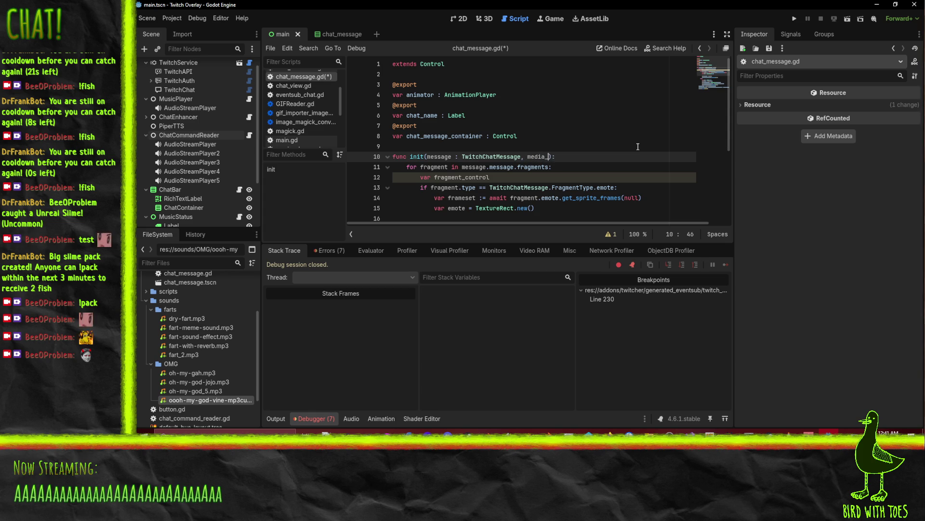
{"action": "type", "text": "der"}
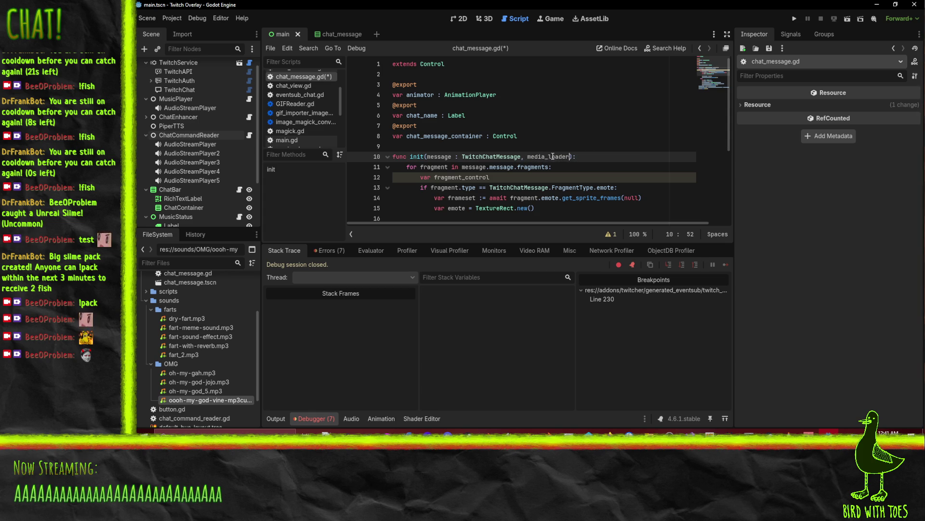
Pass media_loader to get_sprite_frames in place of null on line 14 and save
{"action": "double_click", "coordinate": [553, 155]}
{"action": "key", "text": "ctrl+c"}
{"action": "double_click", "coordinate": [631, 197]}
{"action": "key", "text": "ctrl+v"}
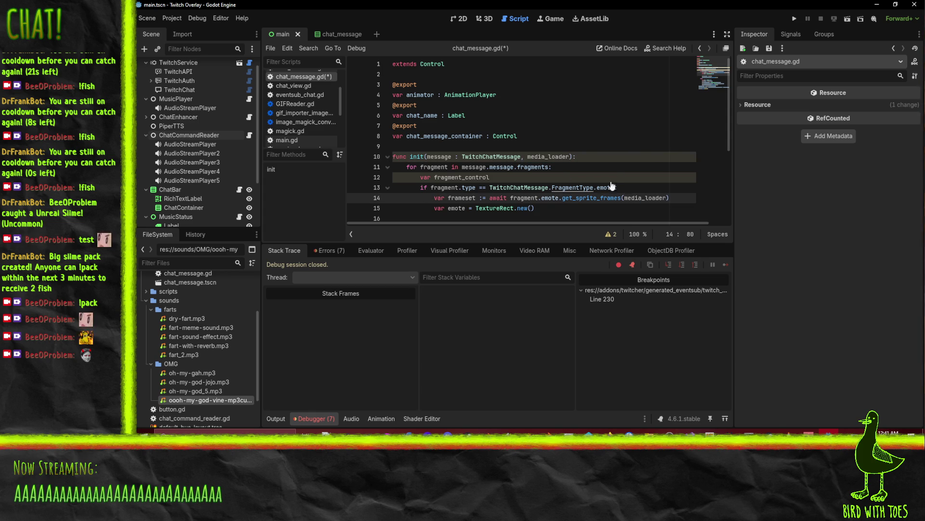
{"action": "key", "text": "ctrl+s"}
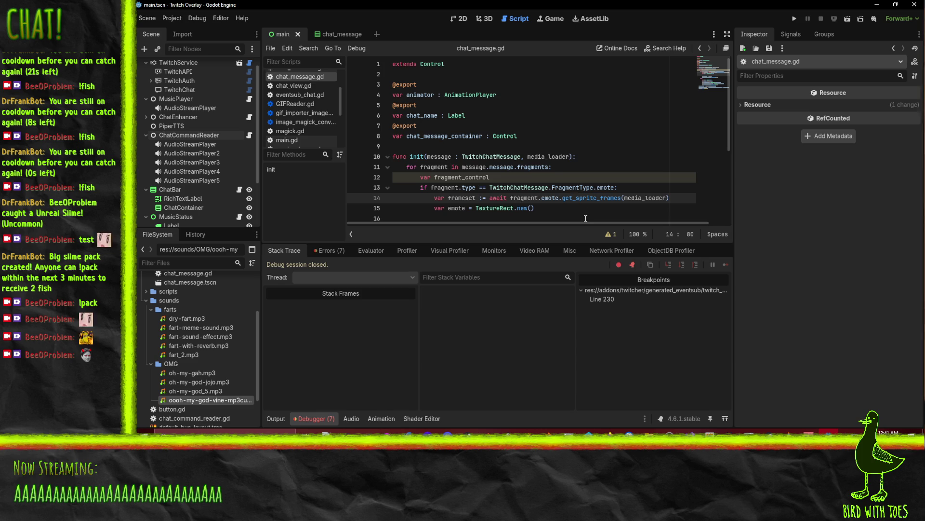
{"action": "scroll", "coordinate": [530, 212], "scroll_direction": "down", "scroll_amount": 4}
{"action": "scroll", "coordinate": [433, 202], "scroll_direction": "up", "scroll_amount": 3}
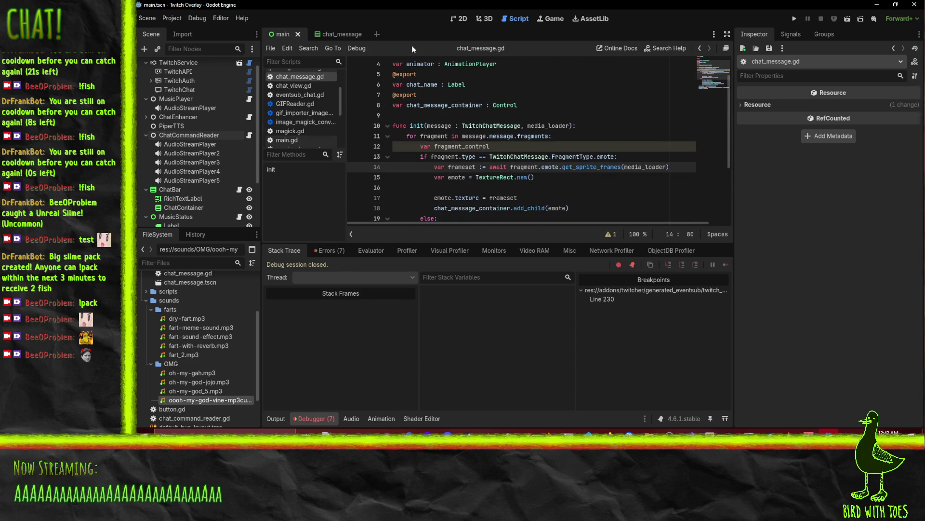
{"action": "scroll", "coordinate": [276, 97], "scroll_direction": "up", "scroll_amount": 3}
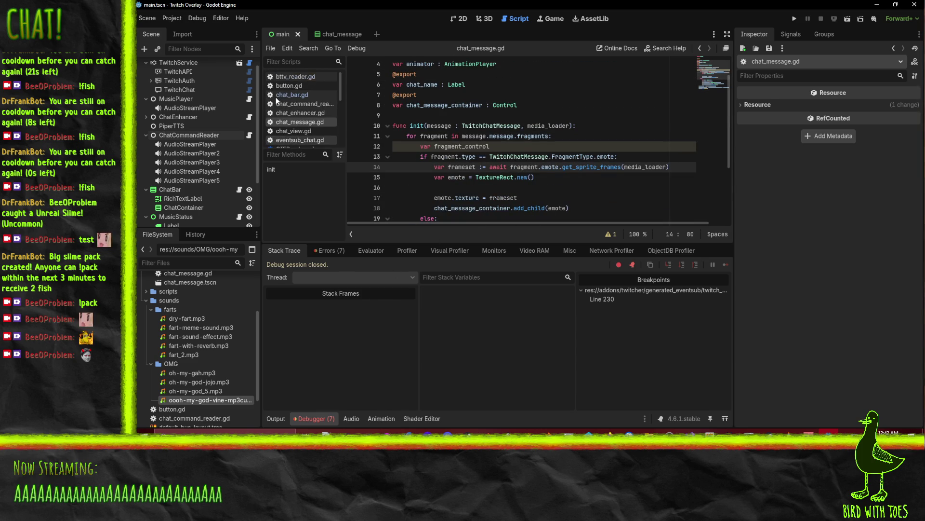
Look over chat_enhancer.gd around line 18
{"action": "left_click", "coordinate": [305, 112]}
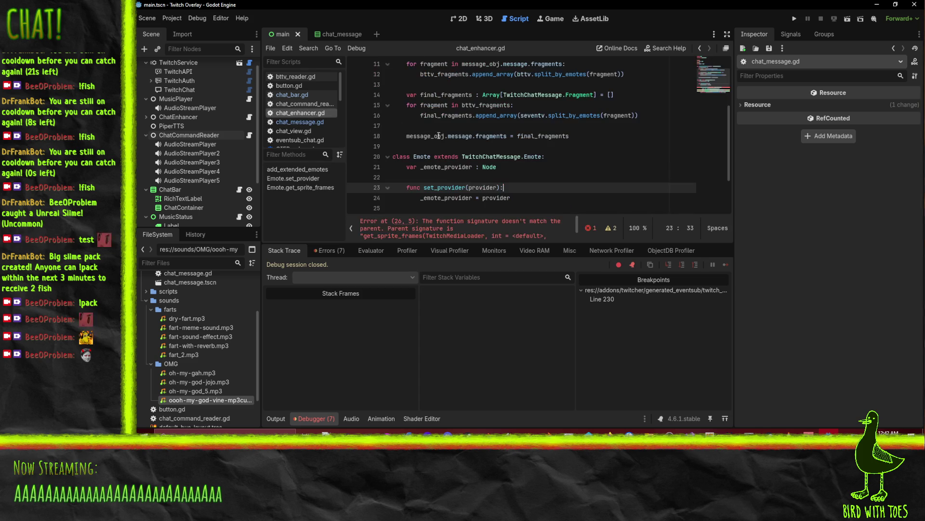
{"action": "scroll", "coordinate": [551, 177], "scroll_direction": "up", "scroll_amount": 3}
{"action": "scroll", "coordinate": [551, 178], "scroll_direction": "down", "scroll_amount": 2}
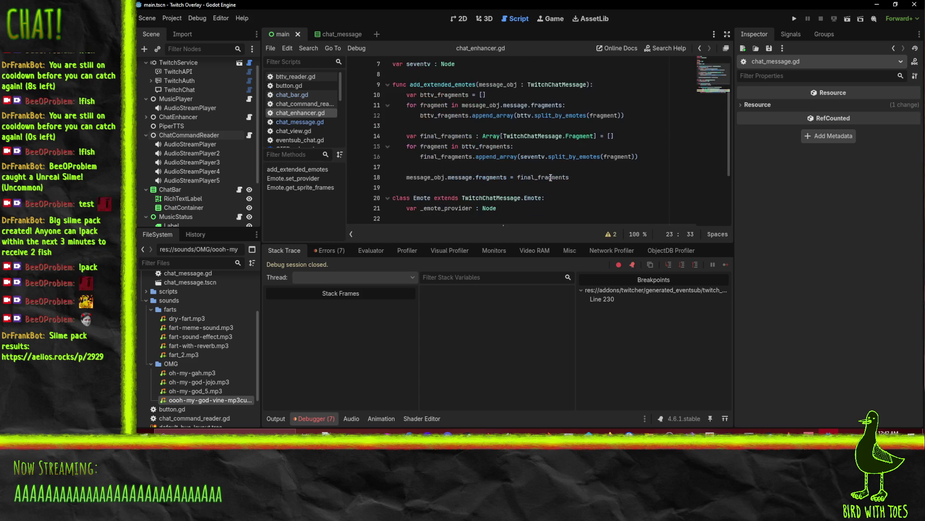
{"action": "left_click", "coordinate": [599, 175]}
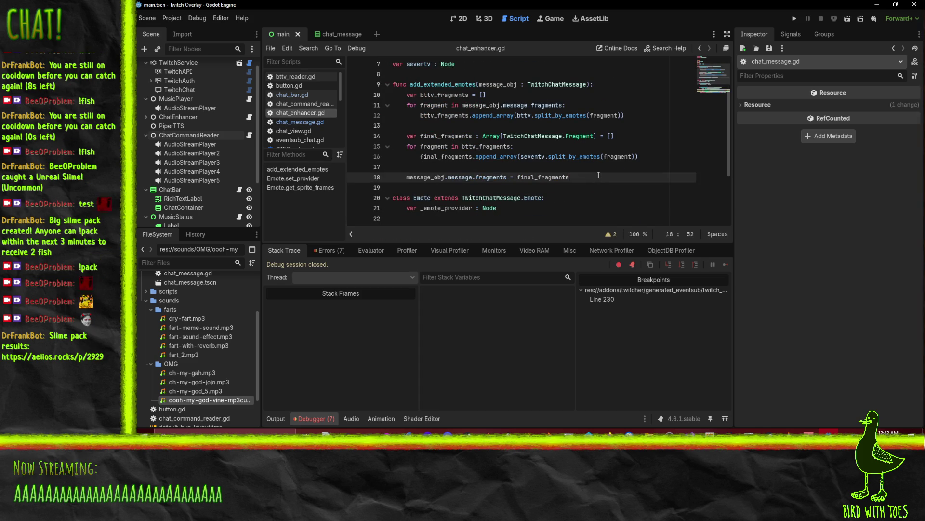
{"action": "scroll", "coordinate": [599, 175], "scroll_direction": "up", "scroll_amount": 2}
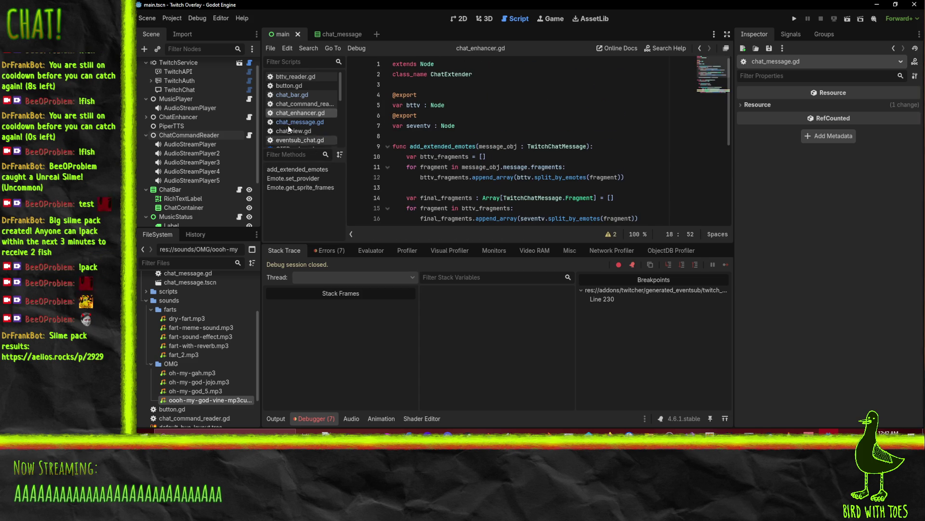
In chat_bar.gd, pass twitch_service.media_loader as the second init argument on line 22
{"action": "left_click", "coordinate": [299, 95]}
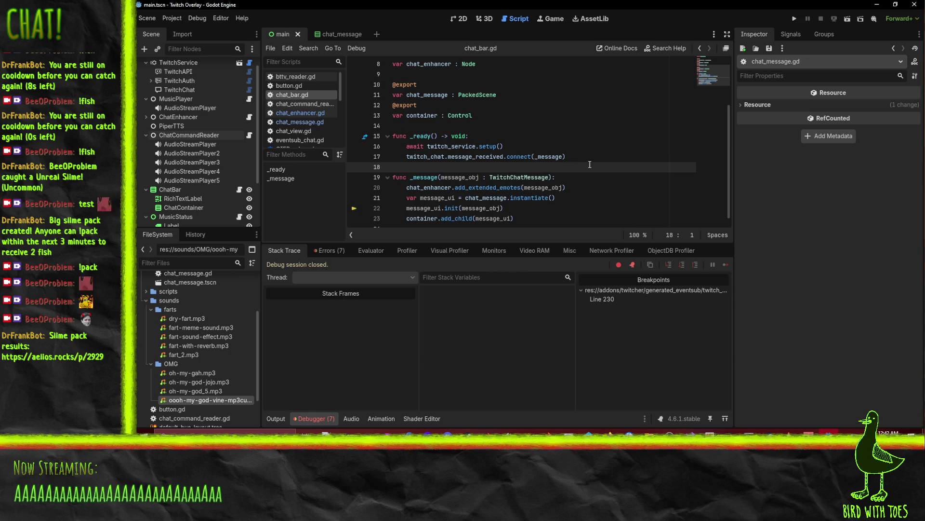
{"action": "scroll", "coordinate": [501, 211], "scroll_direction": "down", "scroll_amount": 1}
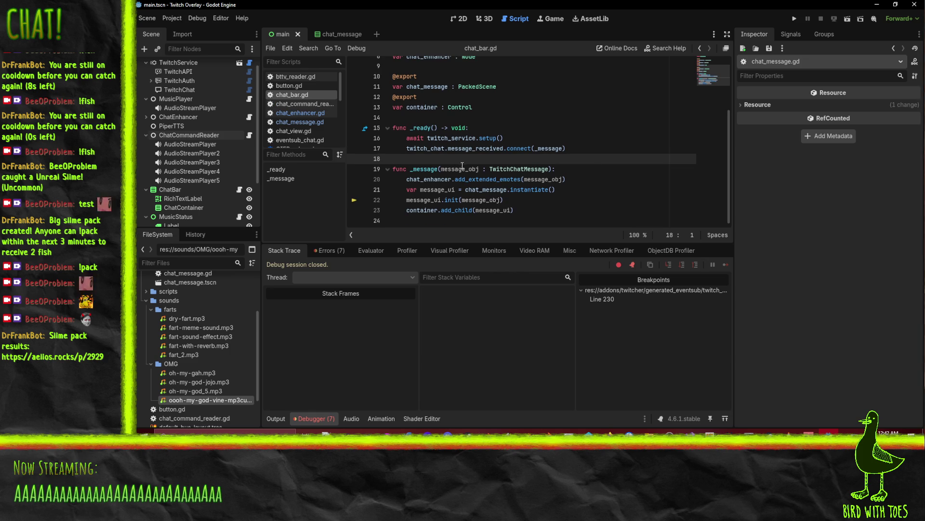
{"action": "scroll", "coordinate": [462, 166], "scroll_direction": "up", "scroll_amount": 2}
{"action": "left_click", "coordinate": [452, 200], "text": "ctrl"}
{"action": "scroll", "coordinate": [626, 191], "scroll_direction": "down", "scroll_amount": 1}
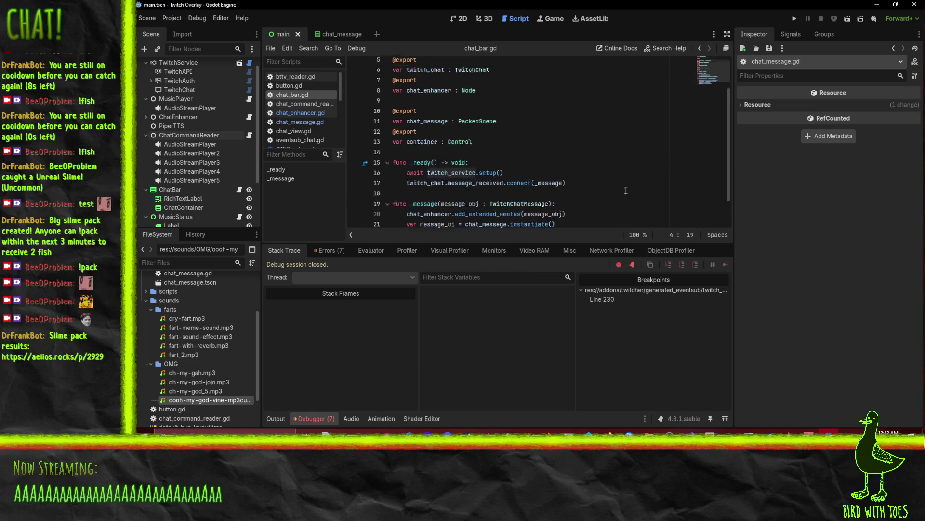
{"action": "scroll", "coordinate": [626, 191], "scroll_direction": "down", "scroll_amount": 1}
{"action": "left_click", "coordinate": [499, 200]}
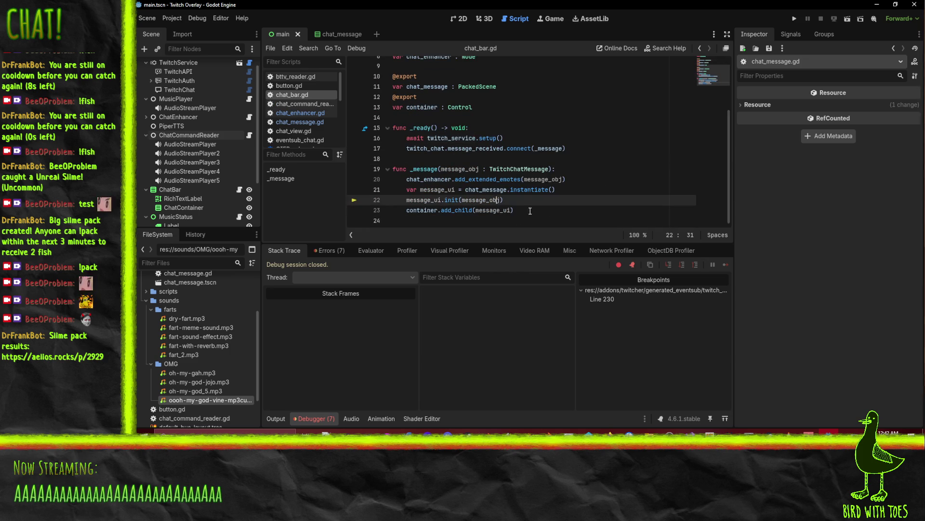
{"action": "type", "text": ", twitch_service"}
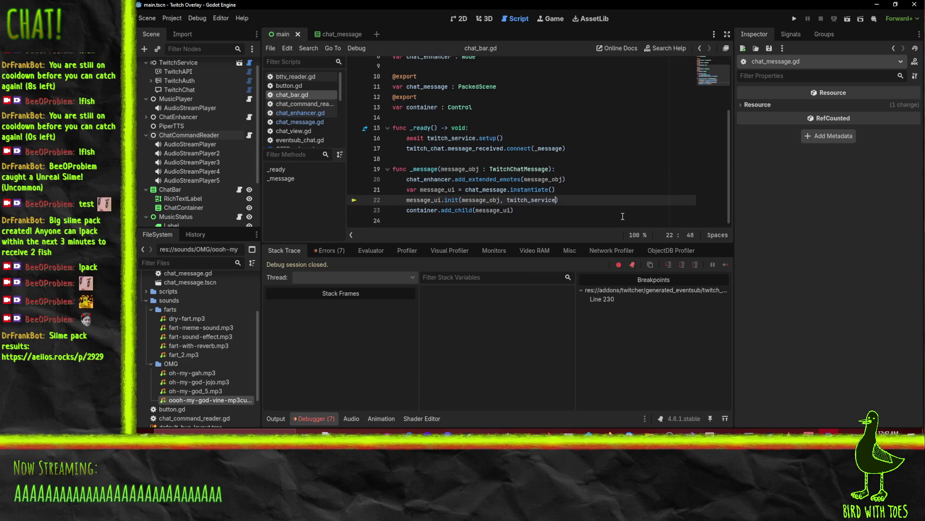
{"action": "type", "text": ".media_loader"}
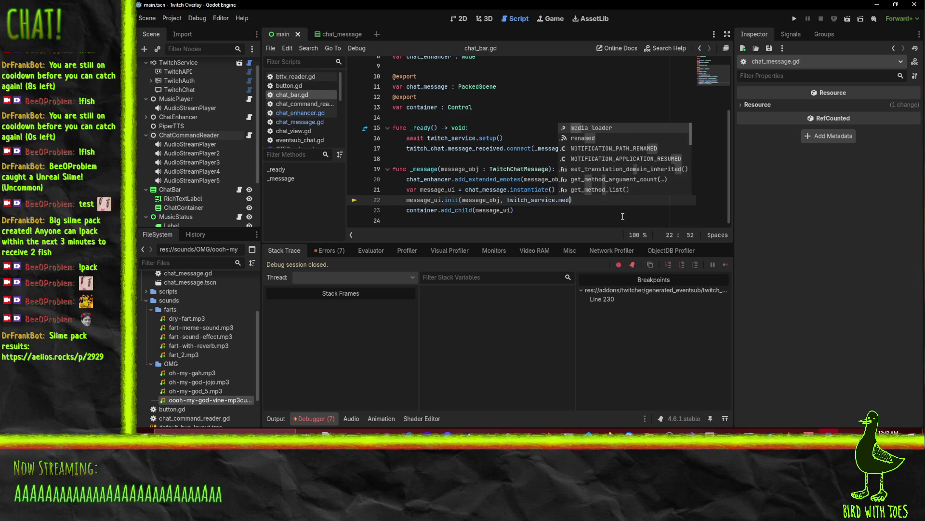
{"action": "key", "text": "Left"}
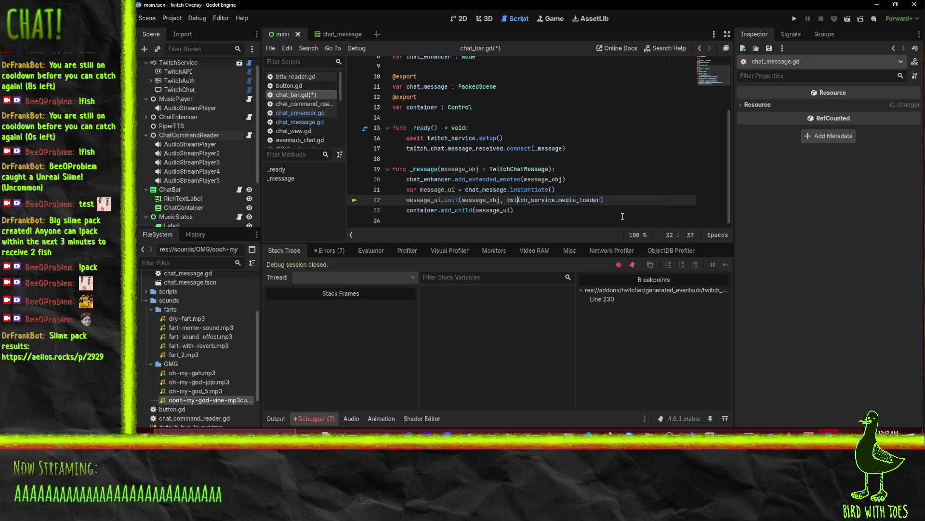
{"action": "left_click", "coordinate": [498, 200]}
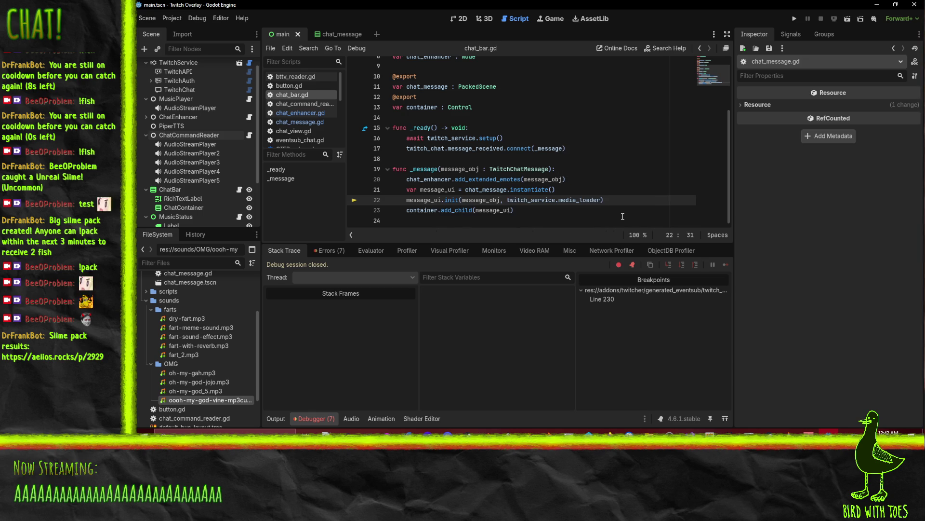
Run the overlay, inspect the SpriteFrames-versus-Texture2D error at line 158, then stop it
{"action": "left_click", "coordinate": [793, 19]}
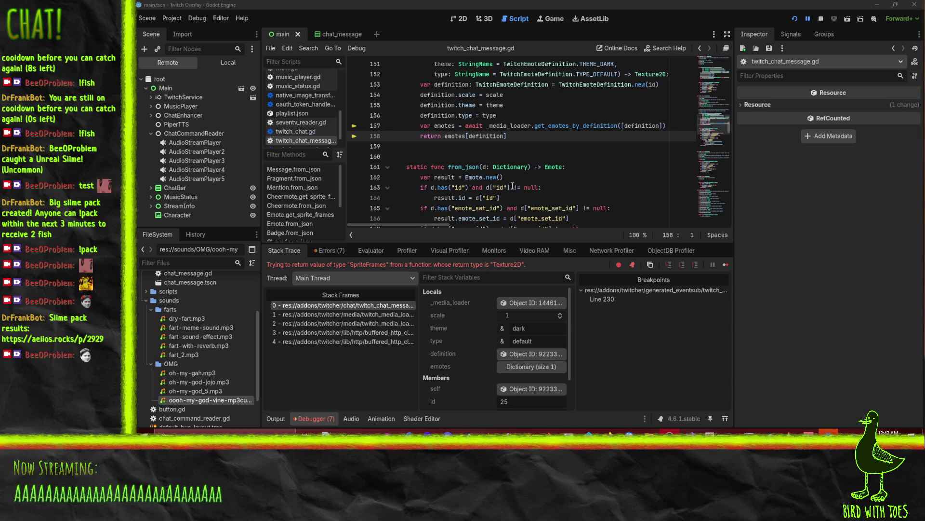
{"action": "scroll", "coordinate": [513, 186], "scroll_direction": "up", "scroll_amount": 1}
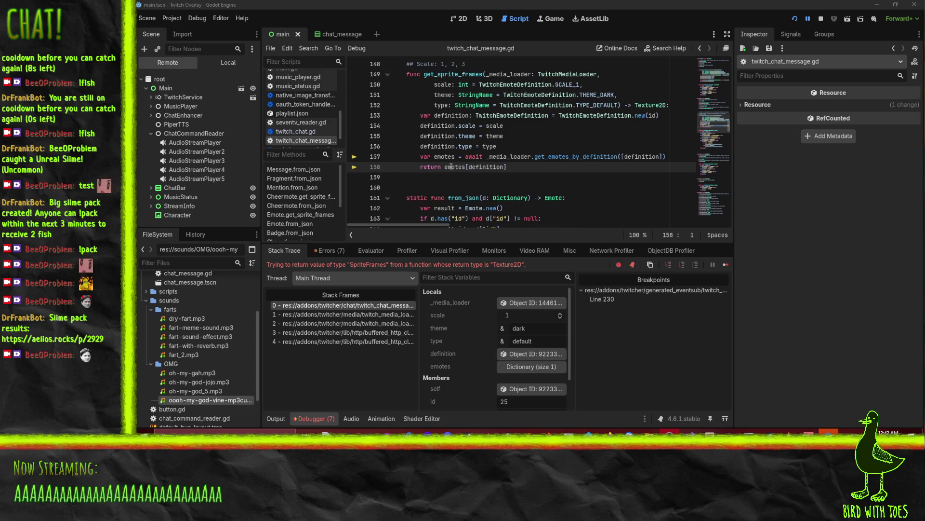
{"action": "mouse_move", "coordinate": [453, 167]}
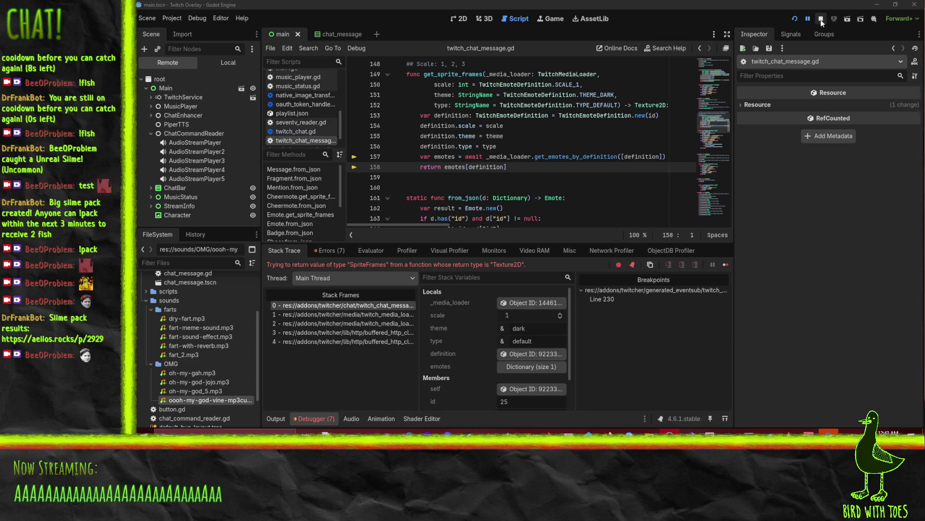
{"action": "left_click", "coordinate": [820, 20]}
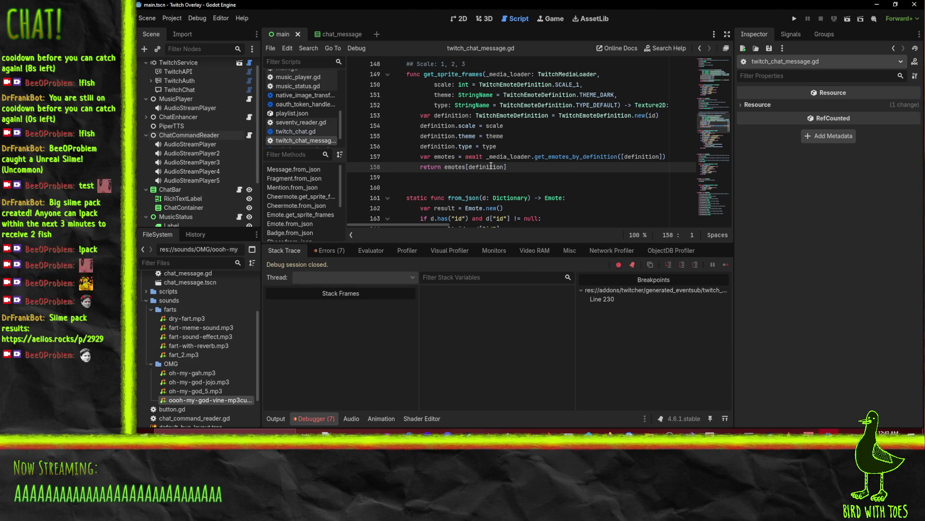
Inspect the emotes[definition] return on line 158, then shrink the debugger panel to show more code
{"action": "mouse_move", "coordinate": [491, 166]}
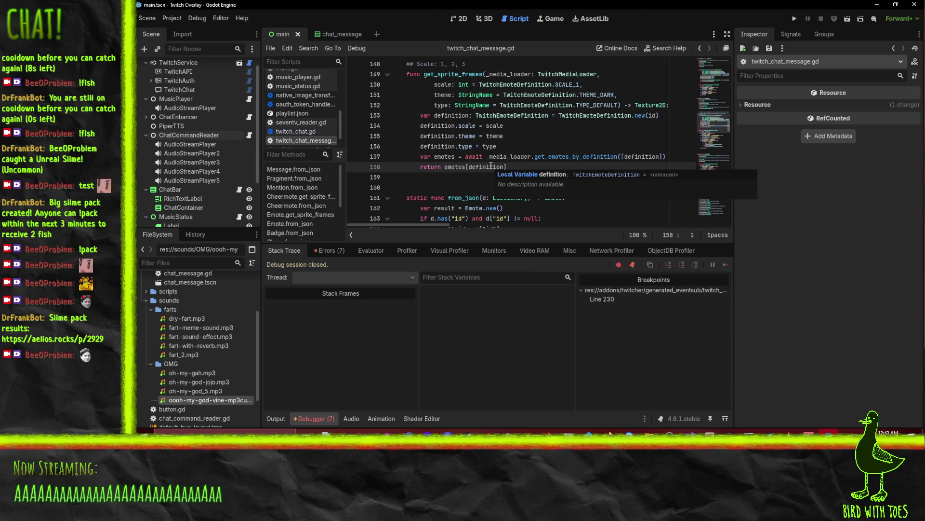
{"action": "left_click_drag", "start_coordinate": [491, 166], "coordinate": [507, 166]}
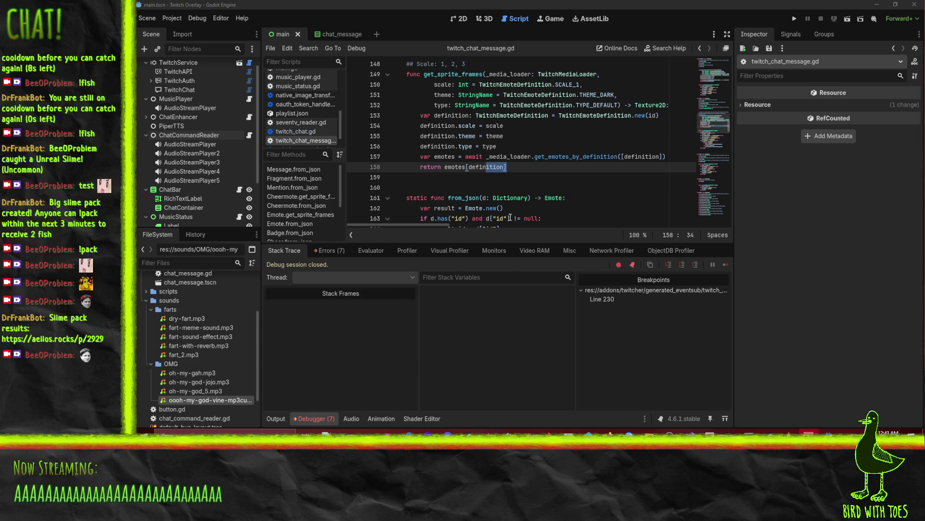
{"action": "mouse_move", "coordinate": [522, 202]}
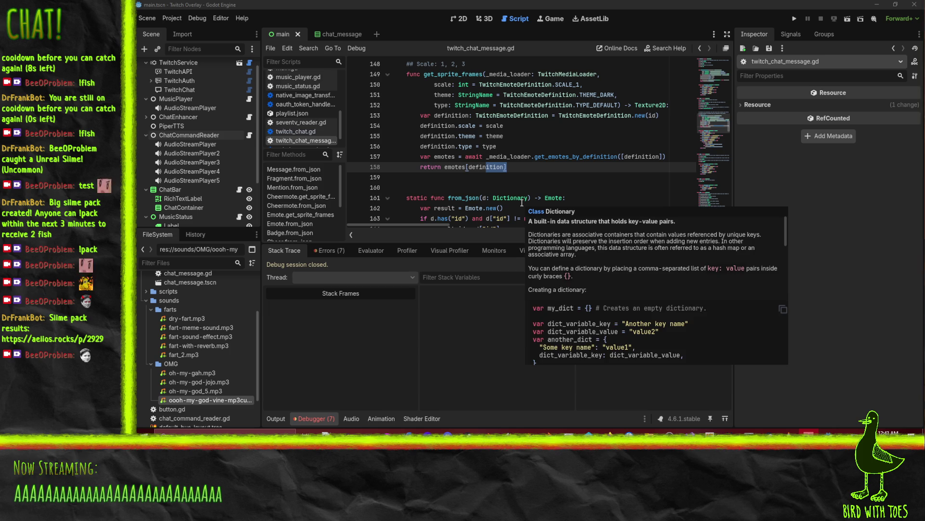
{"action": "left_click", "coordinate": [557, 169]}
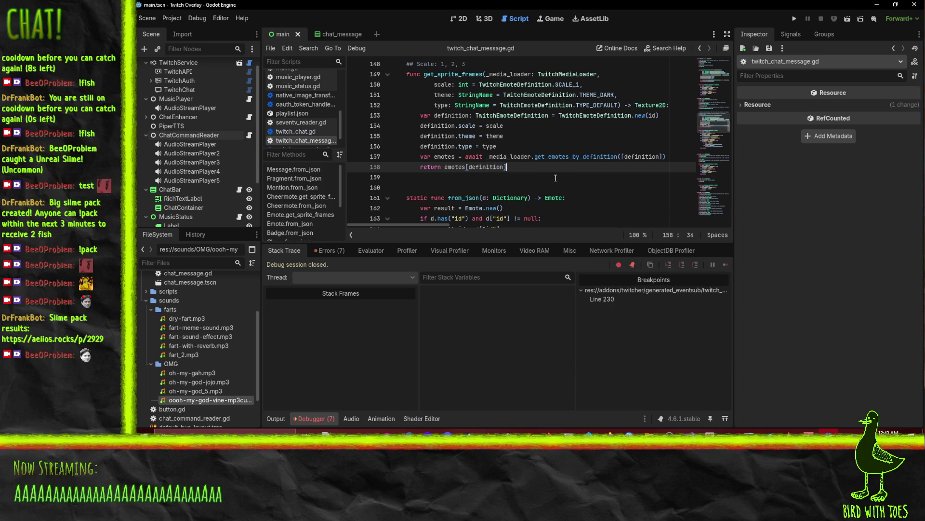
{"action": "scroll", "coordinate": [569, 168], "scroll_direction": "up", "scroll_amount": 1}
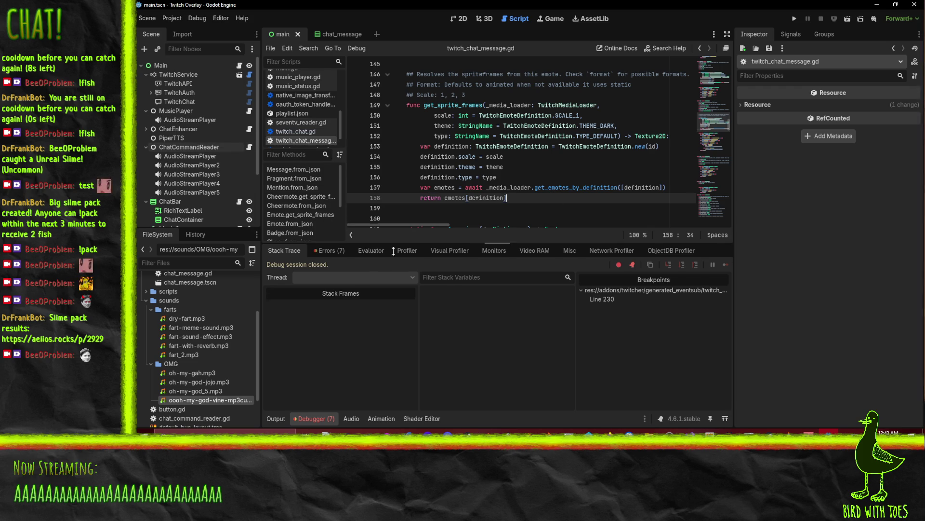
{"action": "left_click_drag", "start_coordinate": [394, 251], "coordinate": [393, 305]}
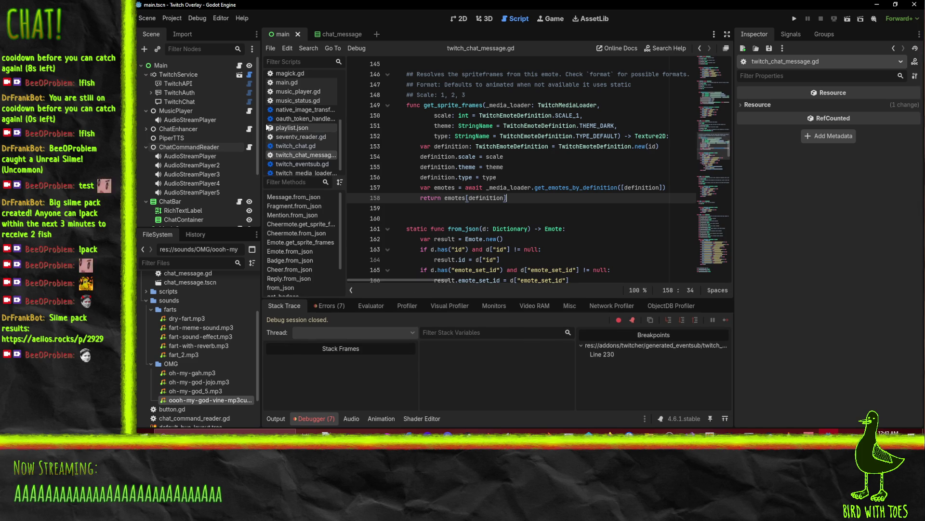
{"action": "scroll", "coordinate": [329, 129], "scroll_direction": "down", "scroll_amount": 1}
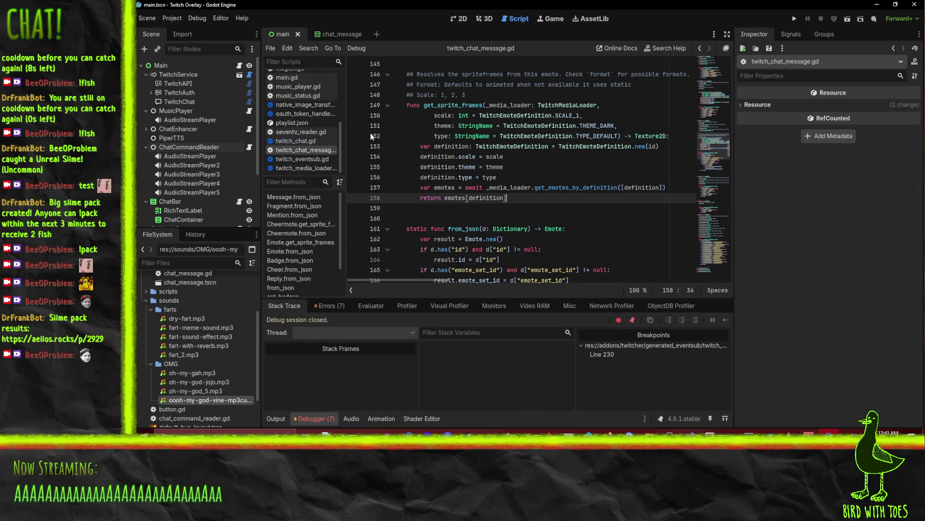
Open twitch_media_loader.gd and search it for image_transformer
{"action": "left_click", "coordinate": [314, 169]}
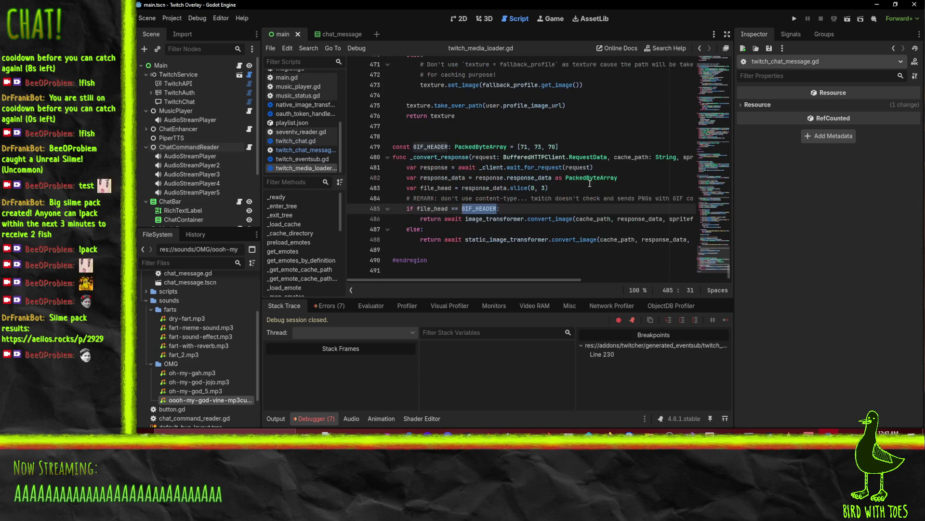
{"action": "mouse_move", "coordinate": [517, 279]}
{"action": "left_mouse_down"}
{"action": "mouse_move", "coordinate": [663, 277]}
{"action": "mouse_move", "coordinate": [498, 273]}
{"action": "left_mouse_up"}
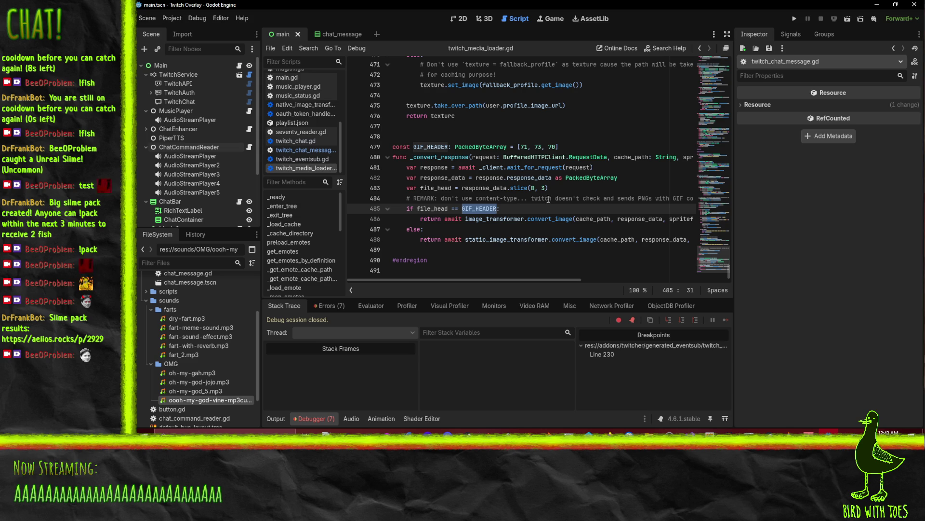
{"action": "double_click", "coordinate": [492, 218]}
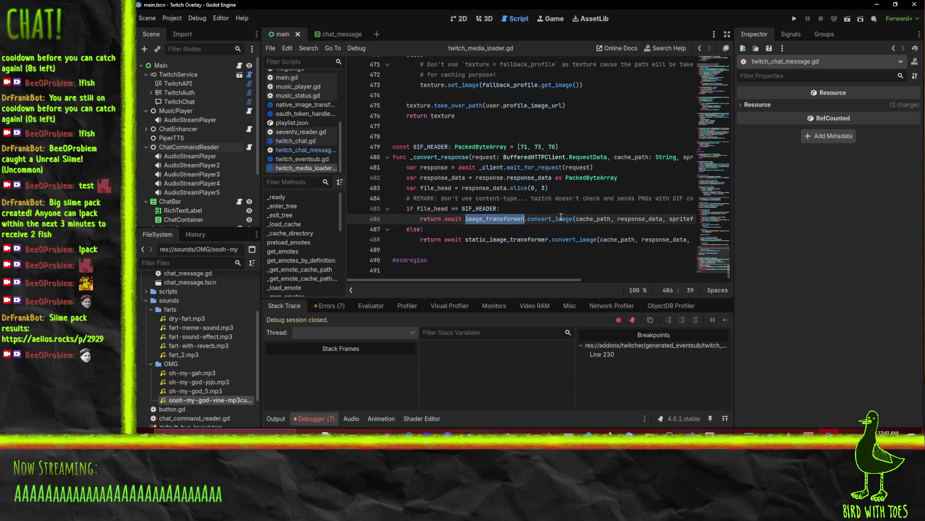
{"action": "key", "text": "ctrl+f"}
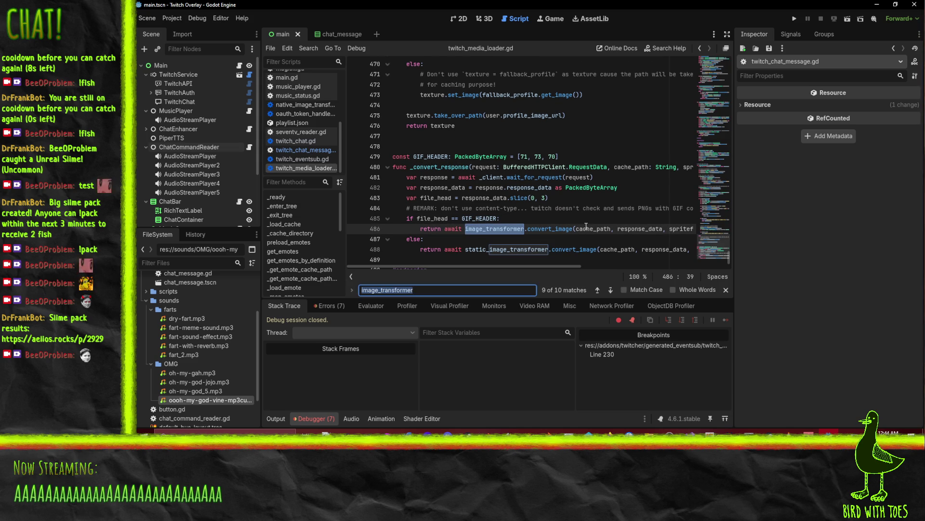
Step back through earlier image_transformer matches to the static declaration on line 47
{"action": "left_click", "coordinate": [597, 290]}
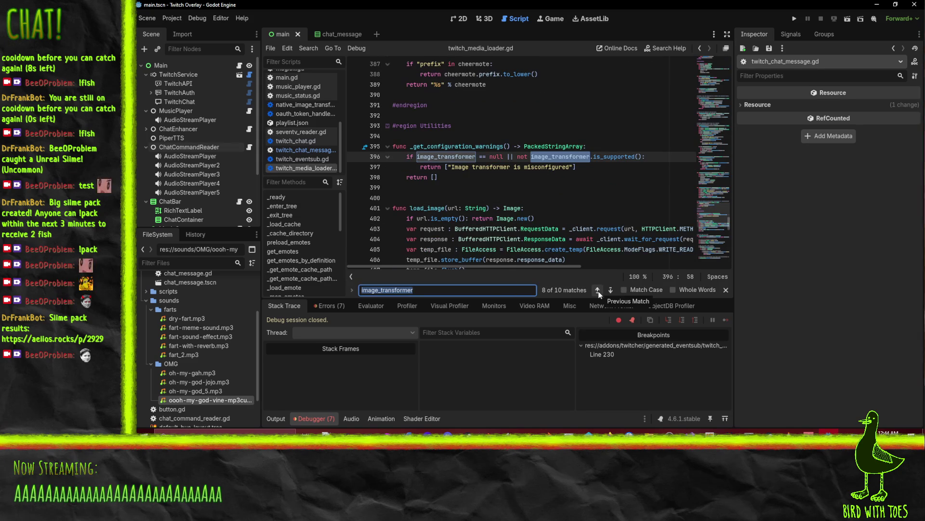
{"action": "left_click", "coordinate": [597, 290]}
{"action": "left_click", "coordinate": [598, 290]}
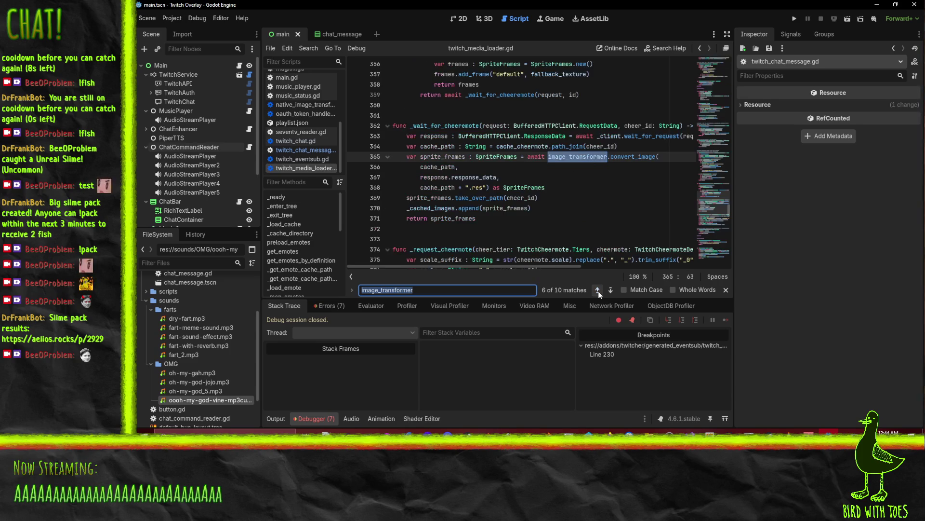
{"action": "left_click", "coordinate": [597, 291]}
{"action": "left_click", "coordinate": [597, 290]}
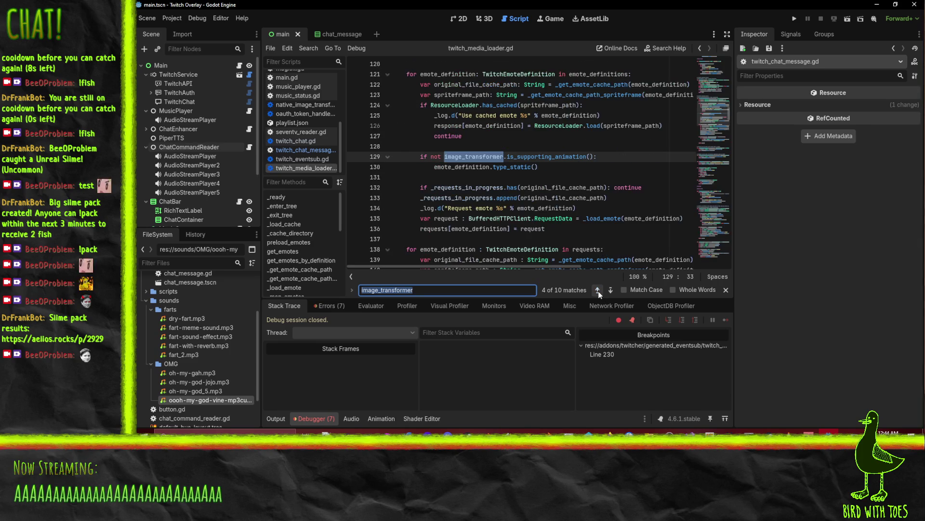
{"action": "left_click", "coordinate": [597, 290]}
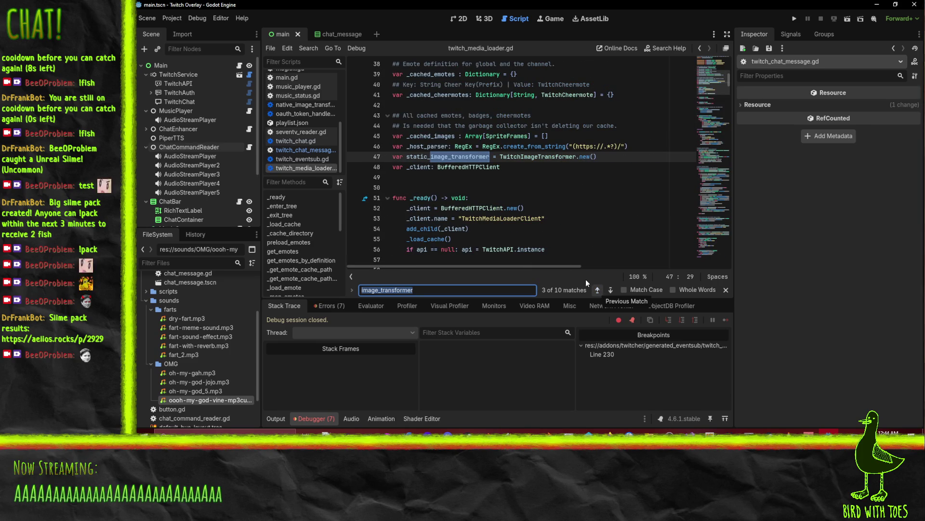
{"action": "left_click", "coordinate": [545, 157]}
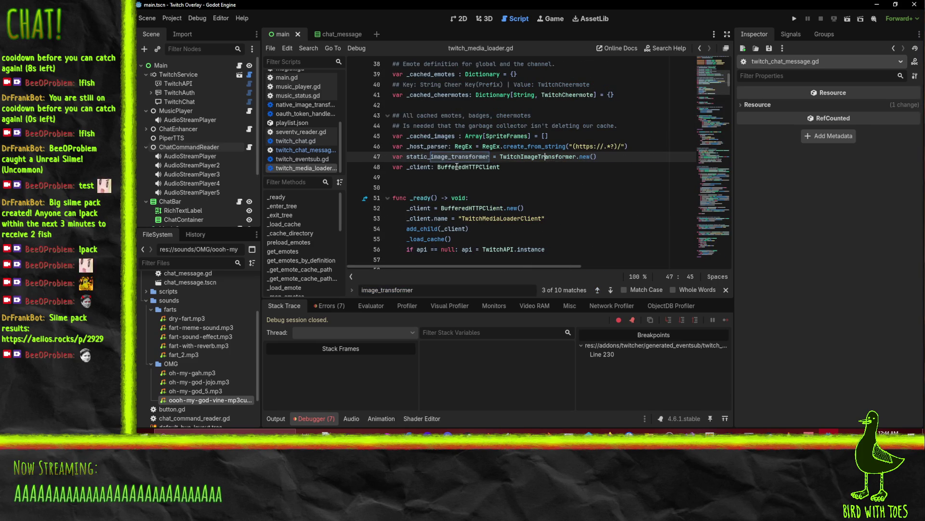
{"action": "scroll", "coordinate": [528, 184], "scroll_direction": "up", "scroll_amount": 5}
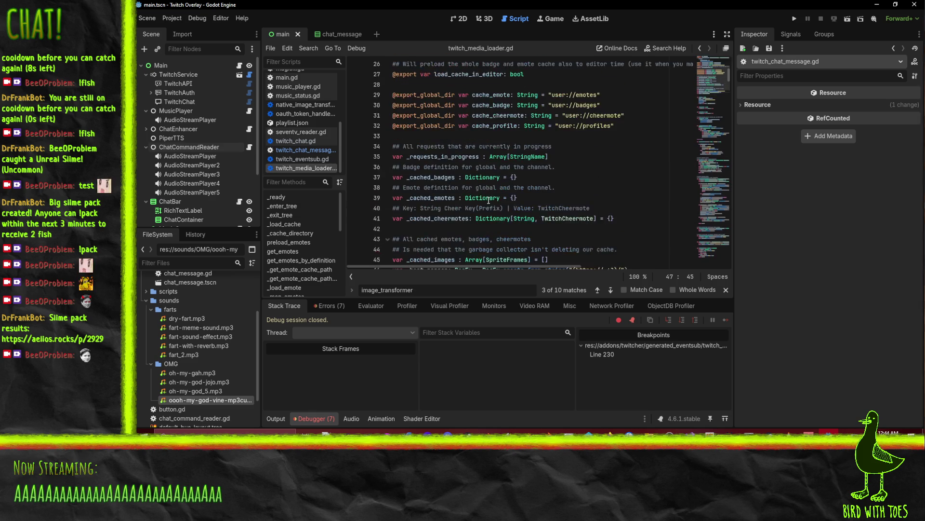
{"action": "scroll", "coordinate": [548, 199], "scroll_direction": "down", "scroll_amount": 8}
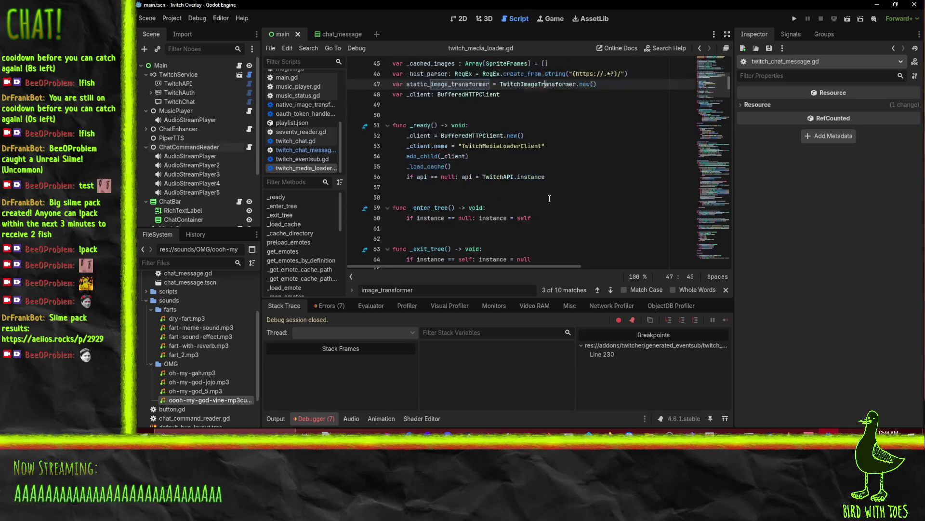
Cycle through the remaining matches on lines 21, 488, 19 and 129, returning to line 47
{"action": "left_click", "coordinate": [594, 291]}
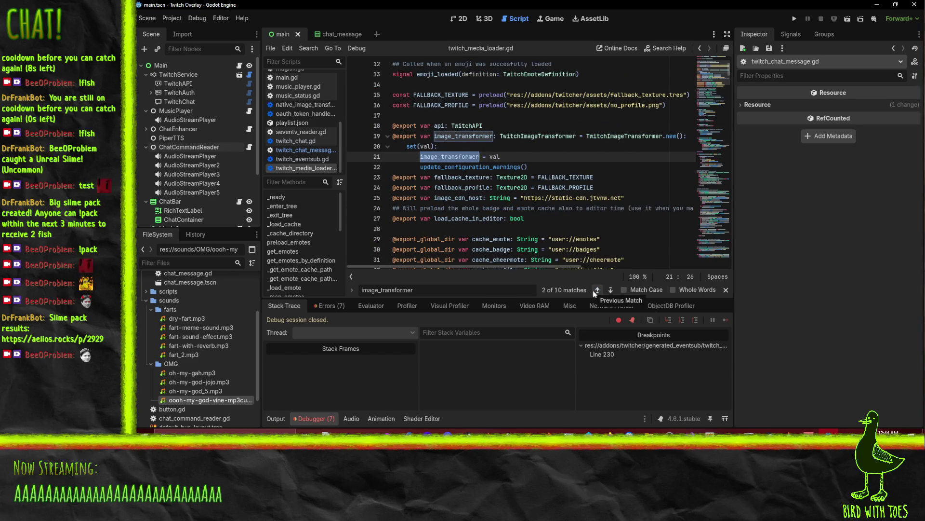
{"action": "left_click", "coordinate": [593, 290]}
{"action": "left_click", "coordinate": [593, 291]}
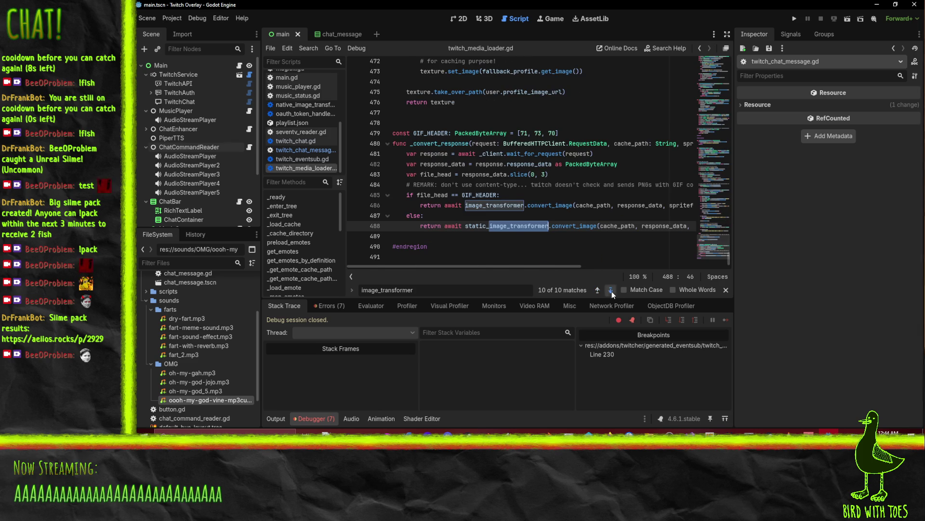
{"action": "left_click", "coordinate": [611, 290]}
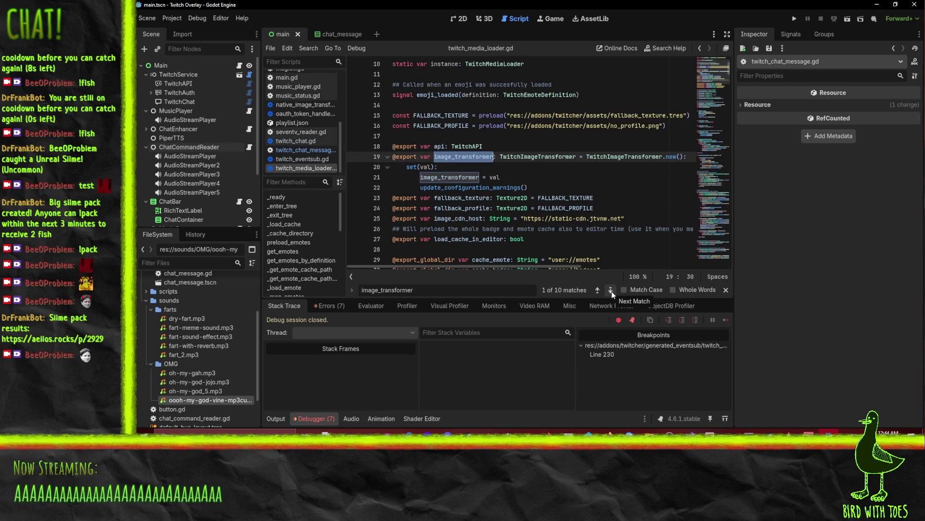
{"action": "left_click", "coordinate": [611, 290]}
{"action": "left_click", "coordinate": [611, 290]}
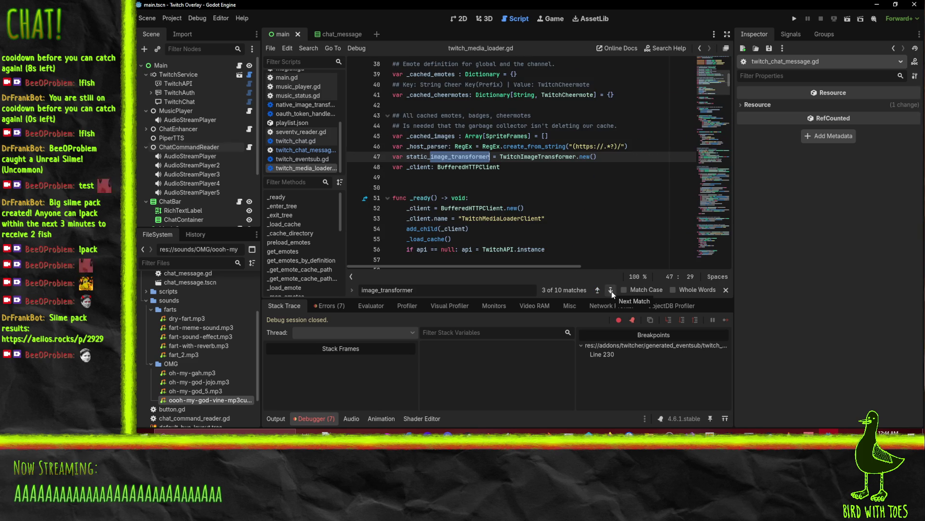
{"action": "left_click", "coordinate": [610, 290]}
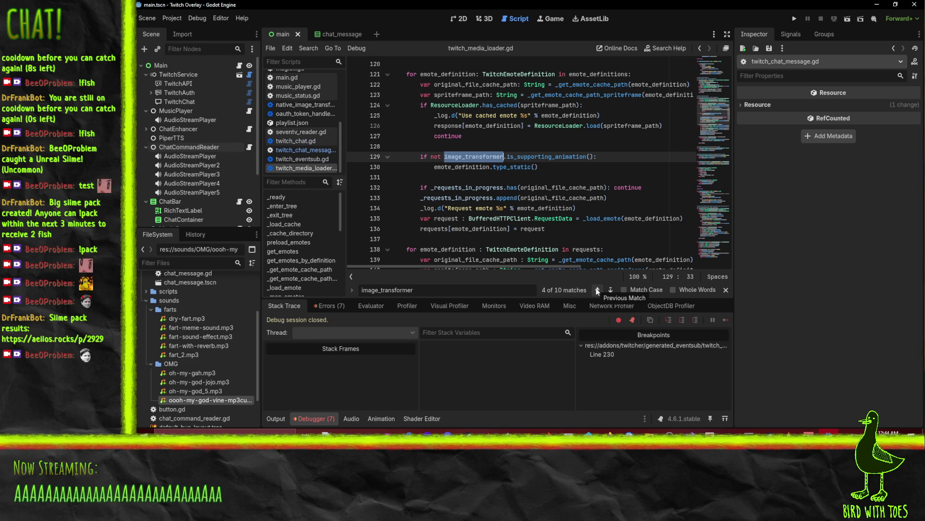
{"action": "left_click", "coordinate": [598, 290]}
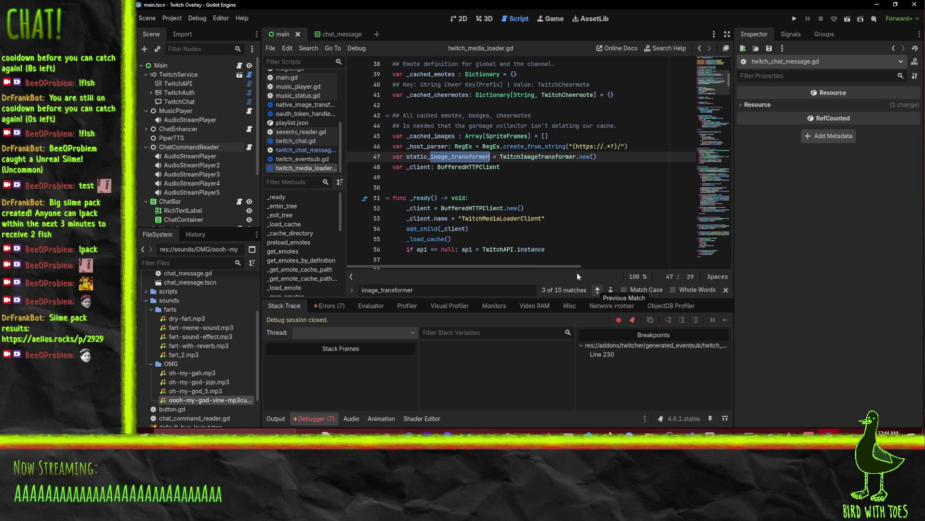
{"action": "left_click", "coordinate": [417, 156]}
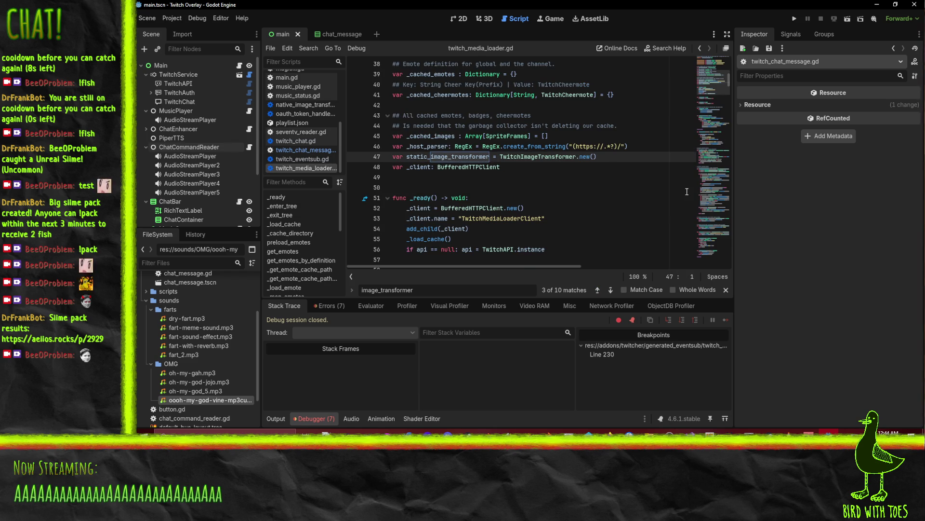
Delete the static_image_transformer declaration, the REMARK comment and the GIF header check with its else branch
{"action": "key", "text": "shift+Down"}
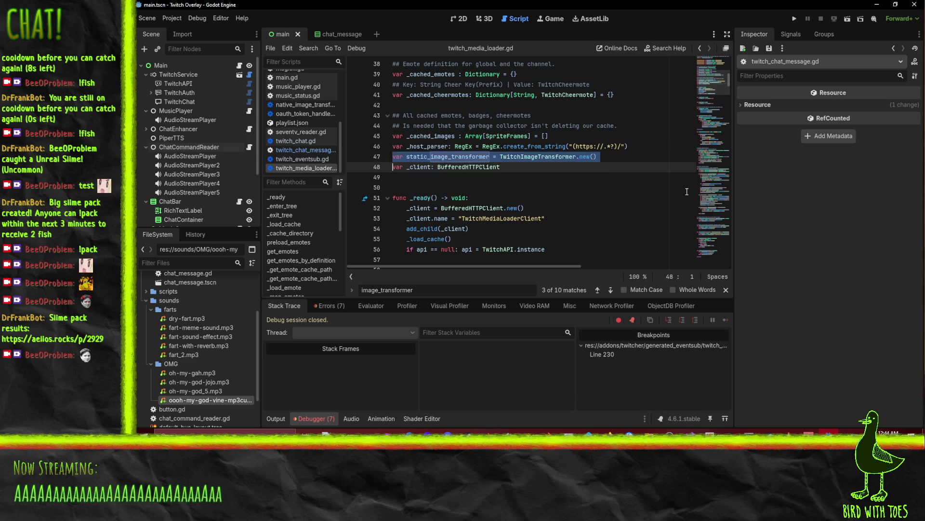
{"action": "key", "text": "BackSpace"}
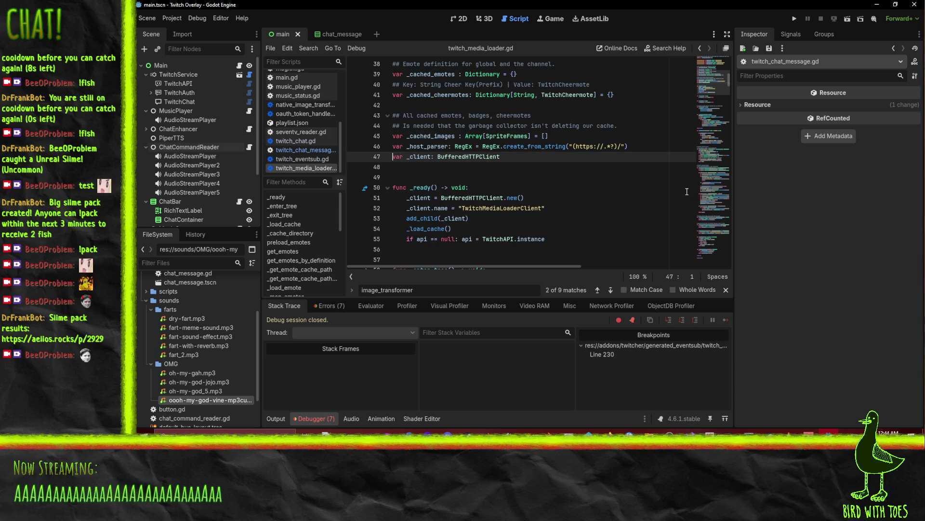
{"action": "scroll", "coordinate": [687, 191], "scroll_direction": "down", "scroll_amount": 20}
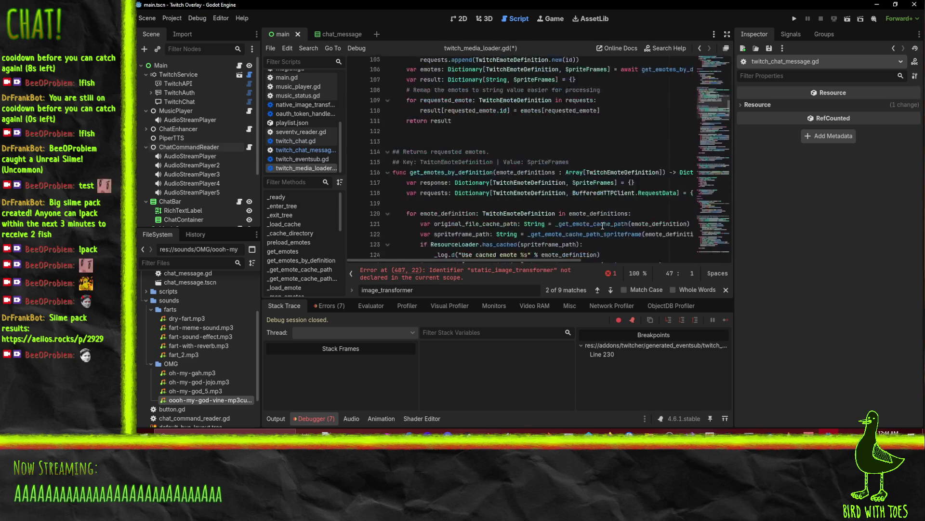
{"action": "scroll", "coordinate": [602, 225], "scroll_direction": "down", "scroll_amount": 20}
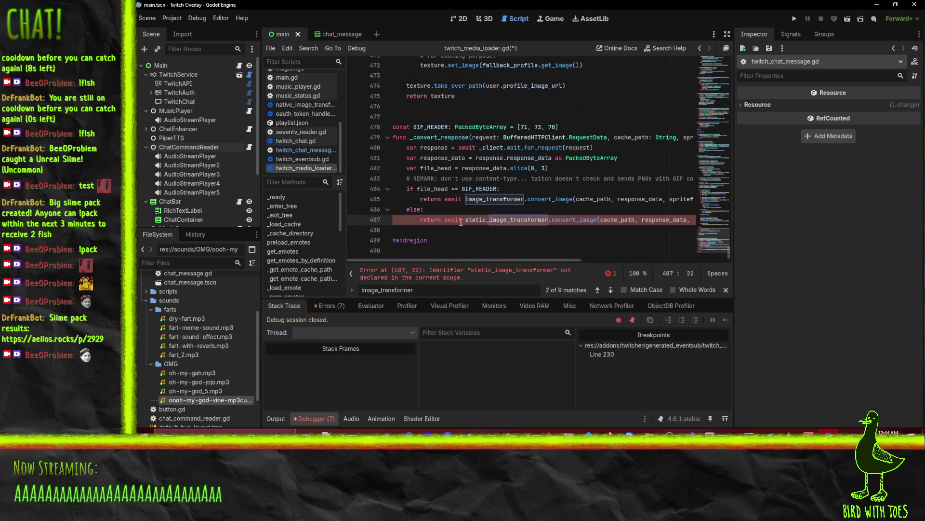
{"action": "left_click", "coordinate": [481, 212]}
{"action": "key", "text": "Up"}
{"action": "key", "text": "Up"}
{"action": "key", "text": "Home"}
{"action": "key", "text": "Home"}
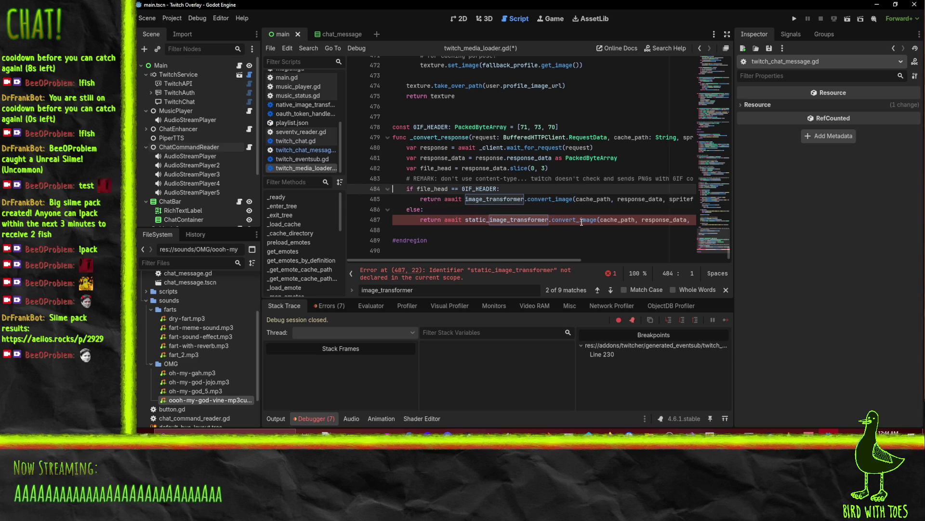
{"action": "key", "text": "shift+Down"}
{"action": "key", "text": "shift+Up"}
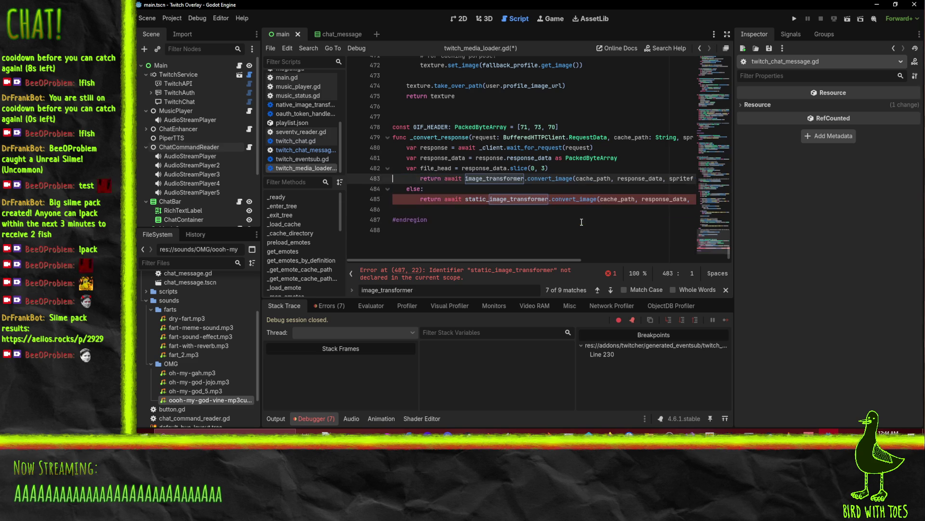
{"action": "key", "text": "BackSpace"}
{"action": "key", "text": "shift+Tab"}
{"action": "key", "text": "Down"}
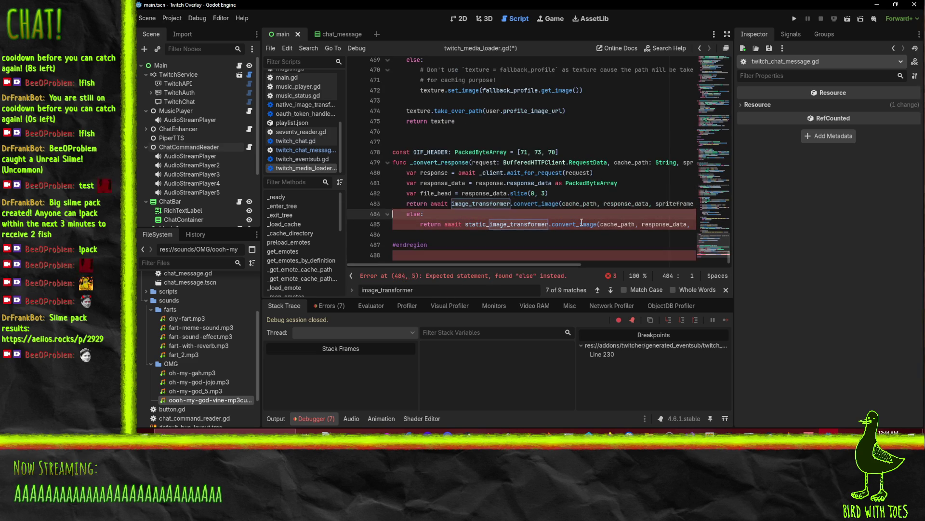
{"action": "key", "text": "shift+Down"}
{"action": "key", "text": "shift+Down"}
{"action": "key", "text": "BackSpace"}
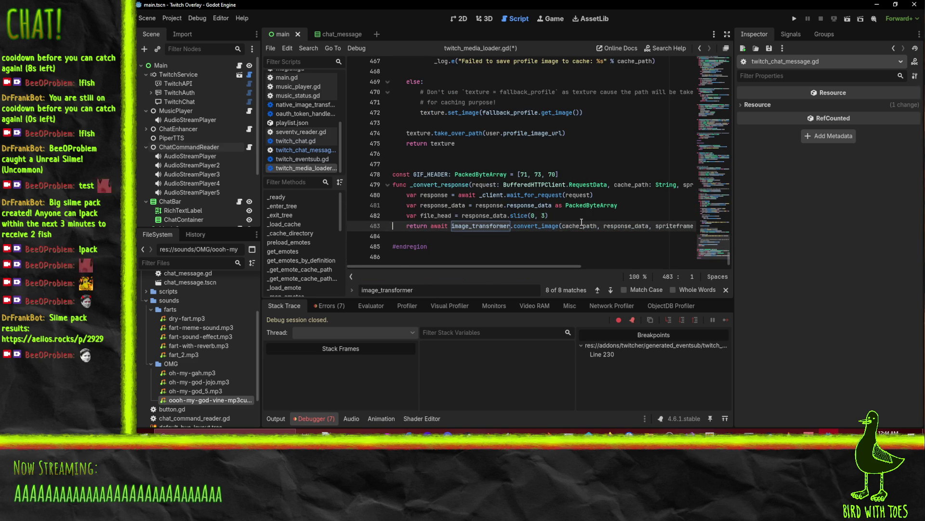
Drop the SpriteFrames cast from the return and change _convert_response's return type to Texture2D
{"action": "key", "text": "Left"}
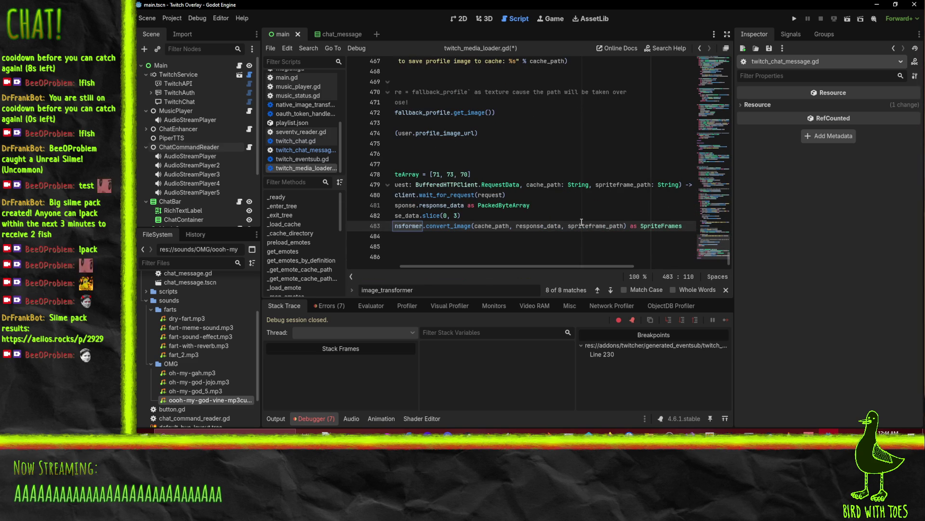
{"action": "double_click", "coordinate": [653, 226]}
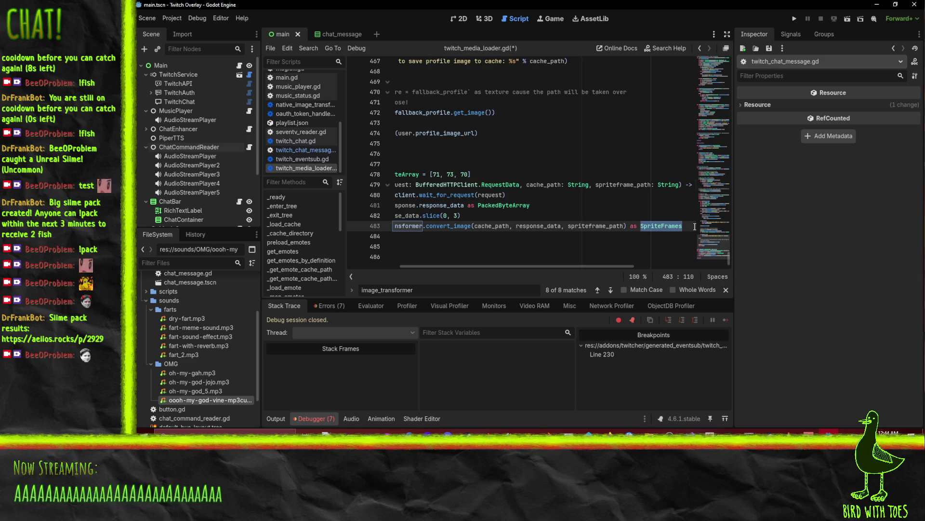
{"action": "key", "text": "BackSpace"}
{"action": "key", "text": "BackSpace"}
{"action": "key", "text": "BackSpace"}
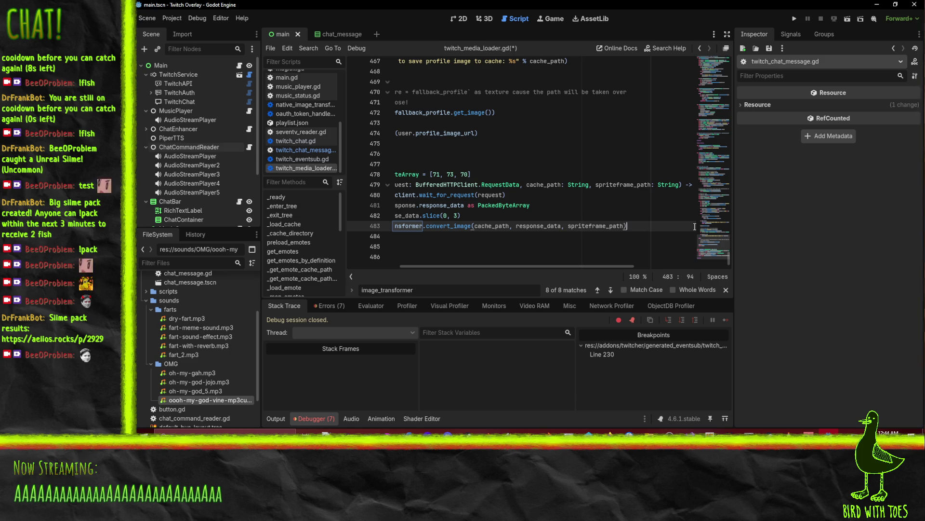
{"action": "key", "text": "Home"}
{"action": "key", "text": "End"}
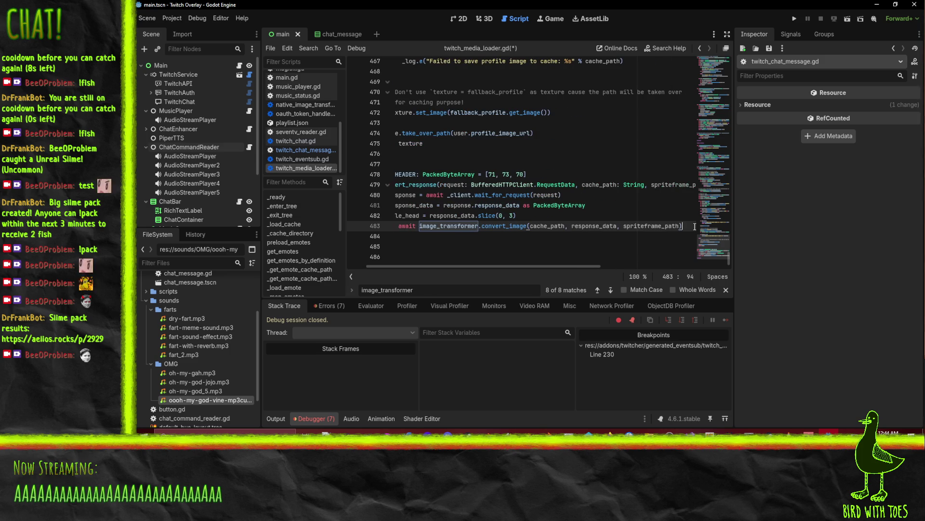
{"action": "key", "text": "Up"}
{"action": "key", "text": "Up"}
{"action": "key", "text": "Up"}
{"action": "key", "text": "End"}
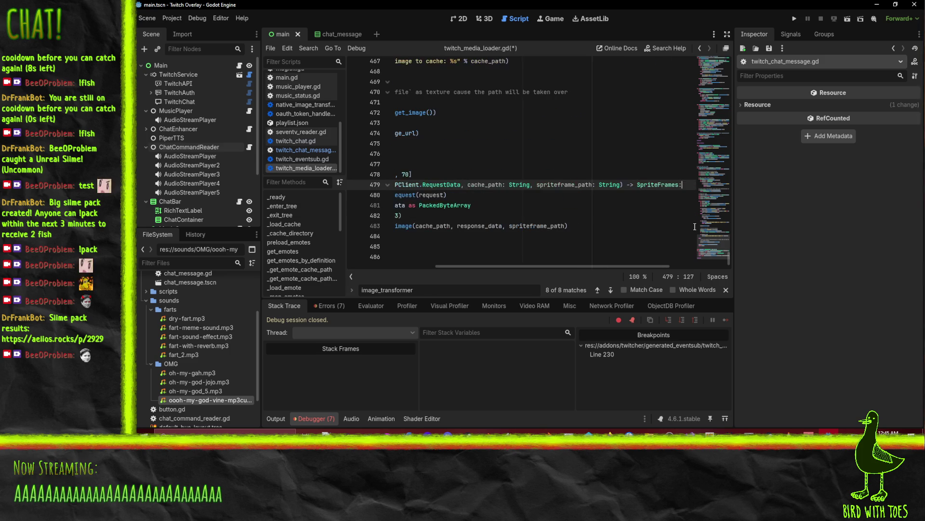
{"action": "key", "text": "Left"}
{"action": "key", "text": "ctrl+shift+Left"}
{"action": "type", "text": "Tes"}
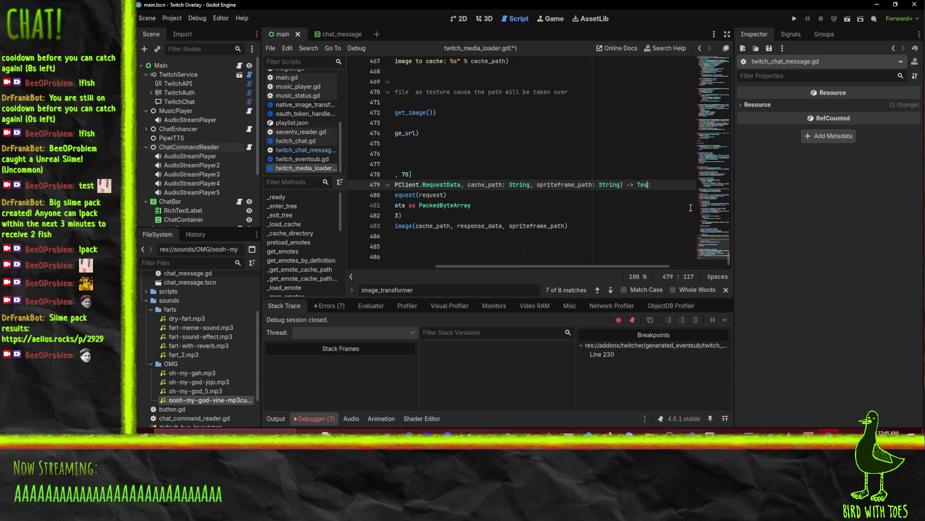
{"action": "key", "text": "BackSpace"}
{"action": "type", "text": "xture2D"}
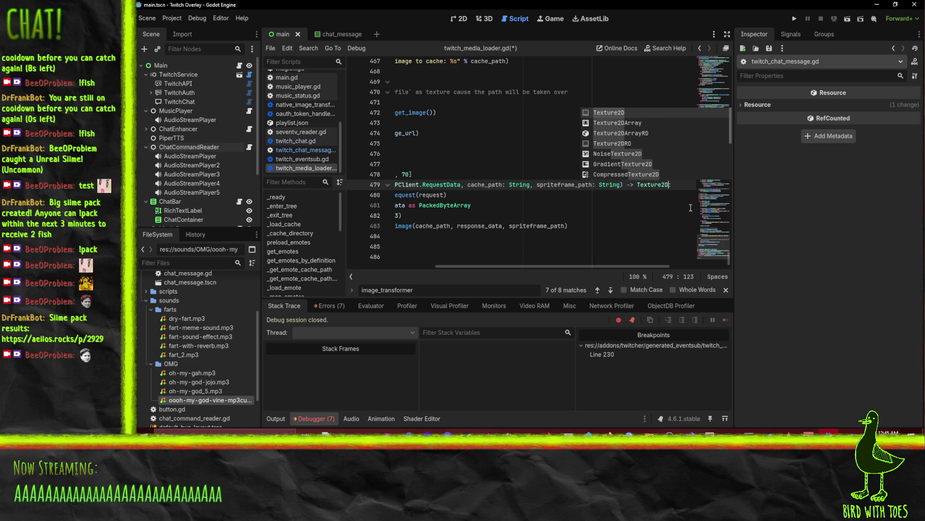
Search the whole project for convert_image, starting from the call on line 483
{"action": "key", "text": "Escape"}
{"action": "key", "text": "Down"}
{"action": "key", "text": "Down"}
{"action": "key", "text": "Down"}
{"action": "key", "text": "Home"}
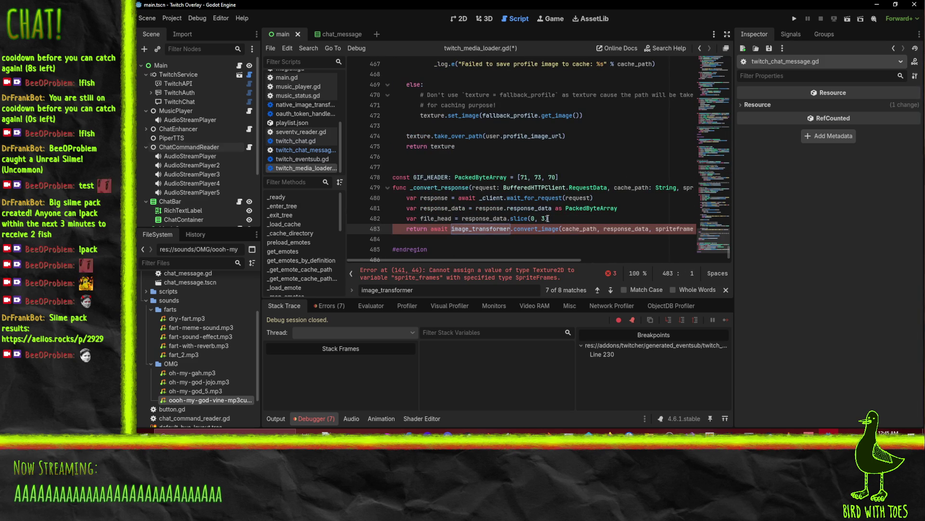
{"action": "right_click", "coordinate": [521, 230]}
{"action": "left_click", "coordinate": [519, 229]}
{"action": "double_click", "coordinate": [524, 229]}
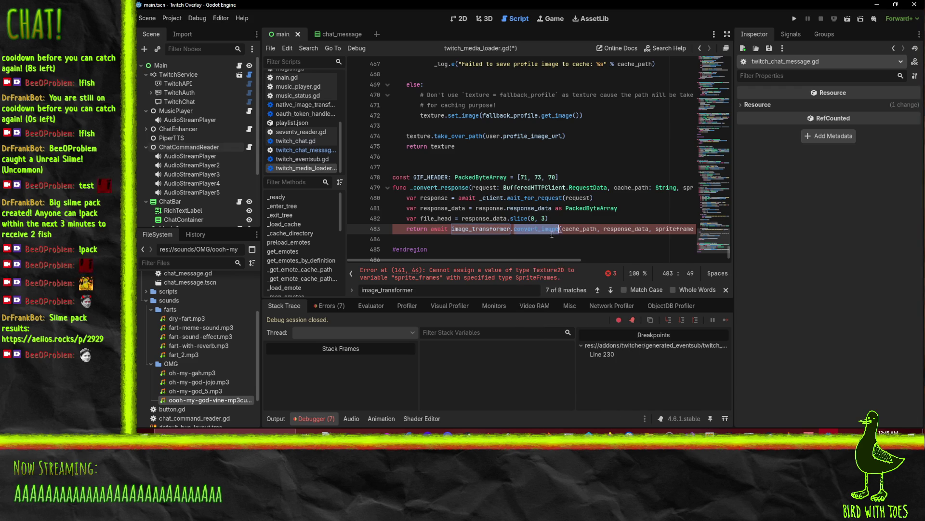
{"action": "key", "text": "ctrl+shift+f"}
List every convert_image match across files and jump to the call on line 365
{"action": "key", "text": "Return"}
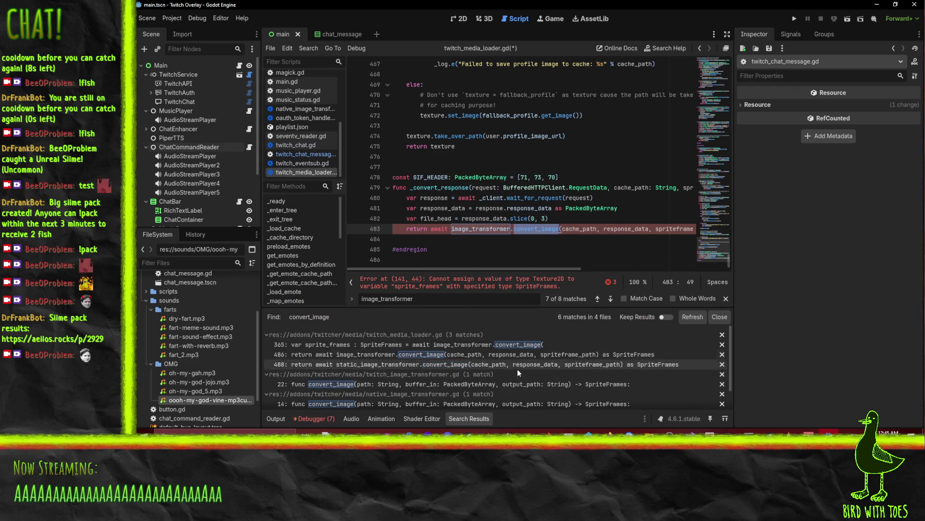
{"action": "left_click", "coordinate": [372, 347]}
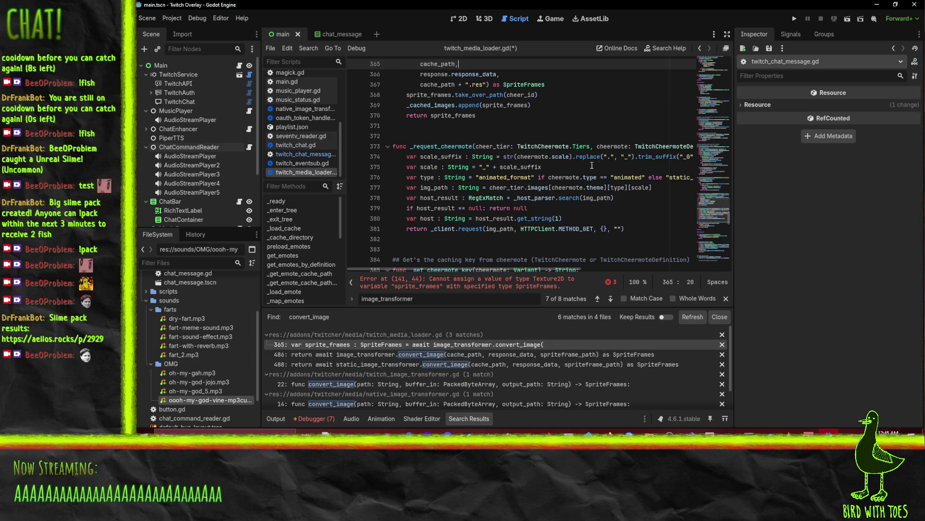
{"action": "scroll", "coordinate": [604, 214], "scroll_direction": "down", "scroll_amount": 3}
{"action": "scroll", "coordinate": [603, 214], "scroll_direction": "up", "scroll_amount": 2}
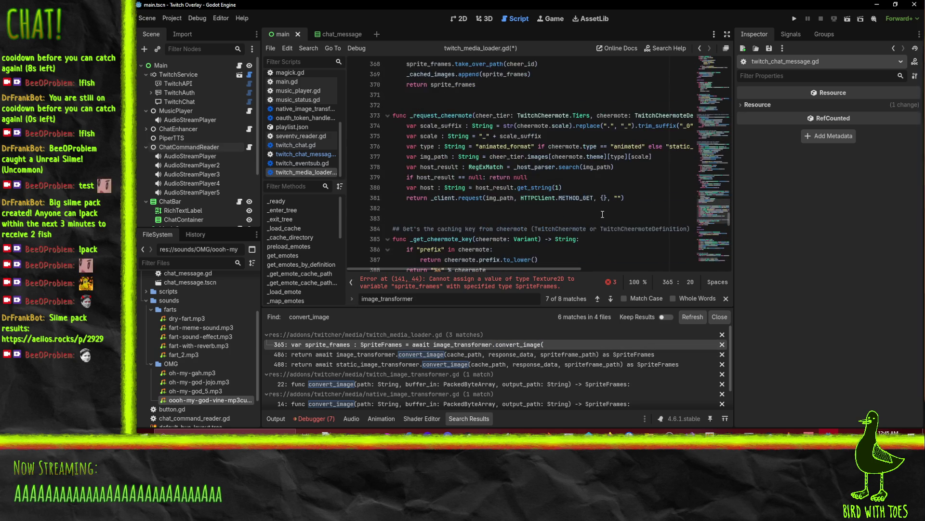
{"action": "scroll", "coordinate": [597, 217], "scroll_direction": "up", "scroll_amount": 6}
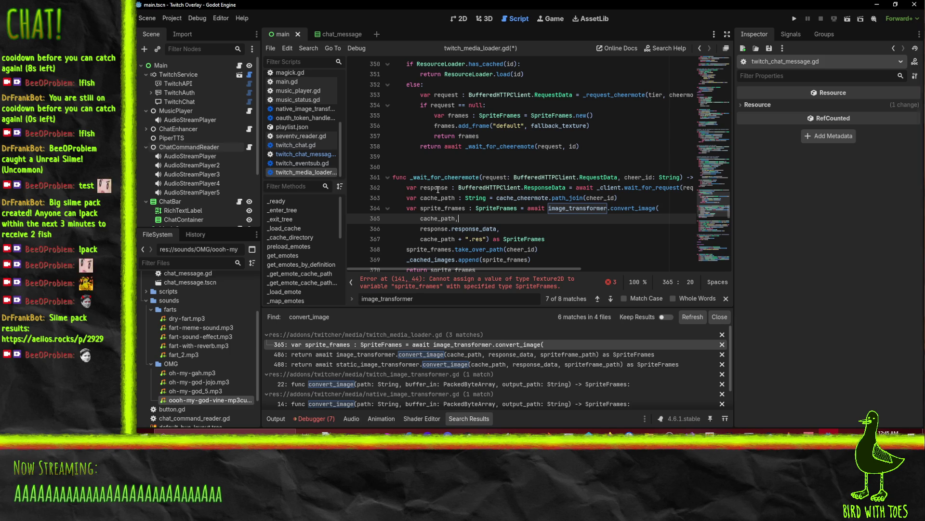
Remove the SpriteFrames cast on line 367 and the SpriteFrames type hint on line 364
{"action": "double_click", "coordinate": [510, 238]}
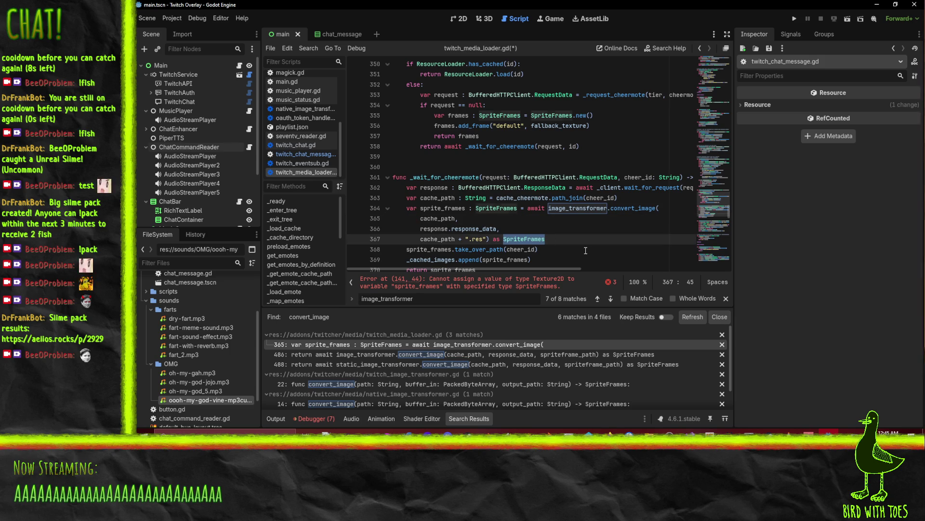
{"action": "key", "text": "BackSpace"}
{"action": "key", "text": "BackSpace"}
{"action": "key", "text": "BackSpace"}
{"action": "key", "text": "BackSpace"}
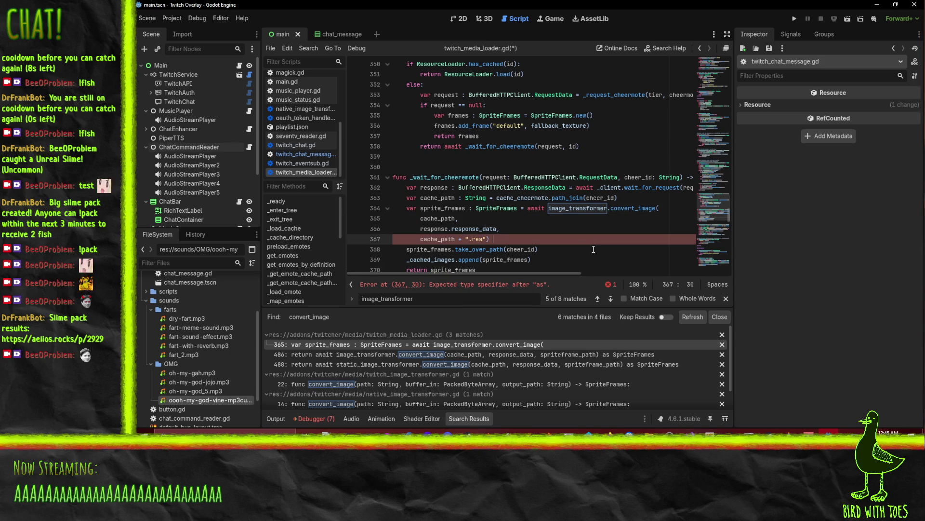
{"action": "scroll", "coordinate": [516, 223], "scroll_direction": "down", "scroll_amount": 2}
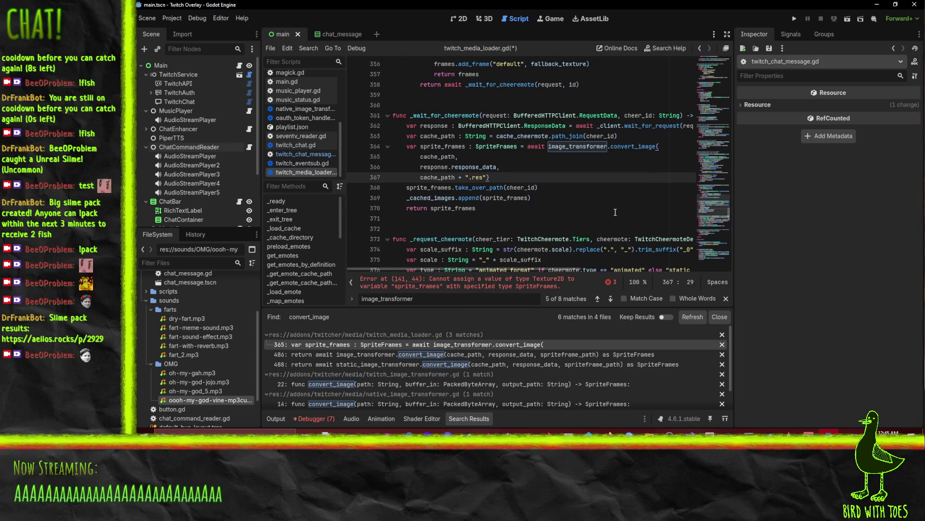
{"action": "double_click", "coordinate": [488, 147]}
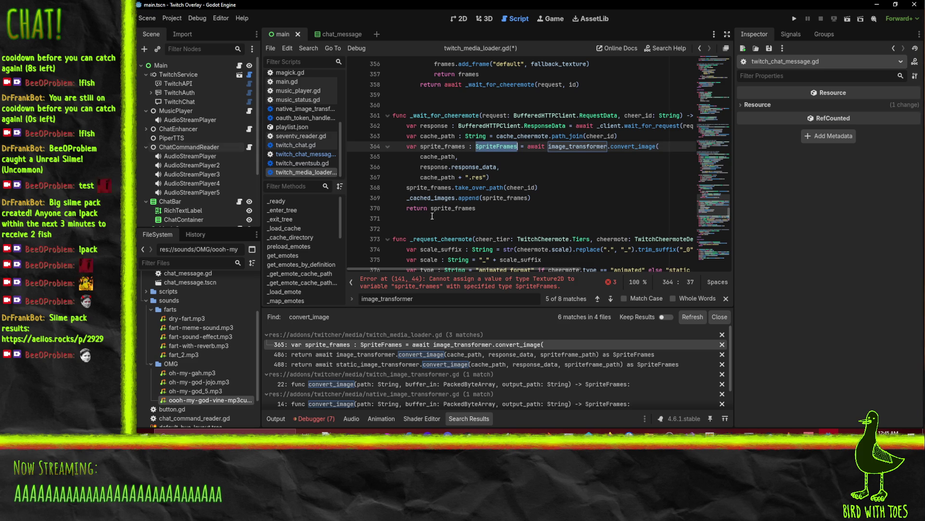
{"action": "scroll", "coordinate": [595, 191], "scroll_direction": "up", "scroll_amount": 2}
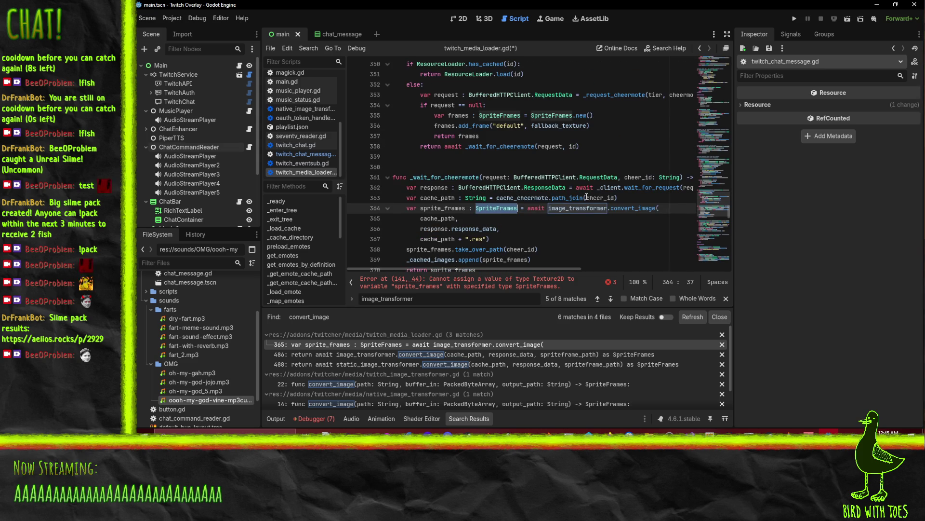
{"action": "key", "text": "BackSpace"}
{"action": "key", "text": "BackSpace"}
{"action": "key", "text": "BackSpace"}
Change the _wait_for_cheermote return type on line 361 to Texture2D
{"action": "left_click", "coordinate": [604, 178]}
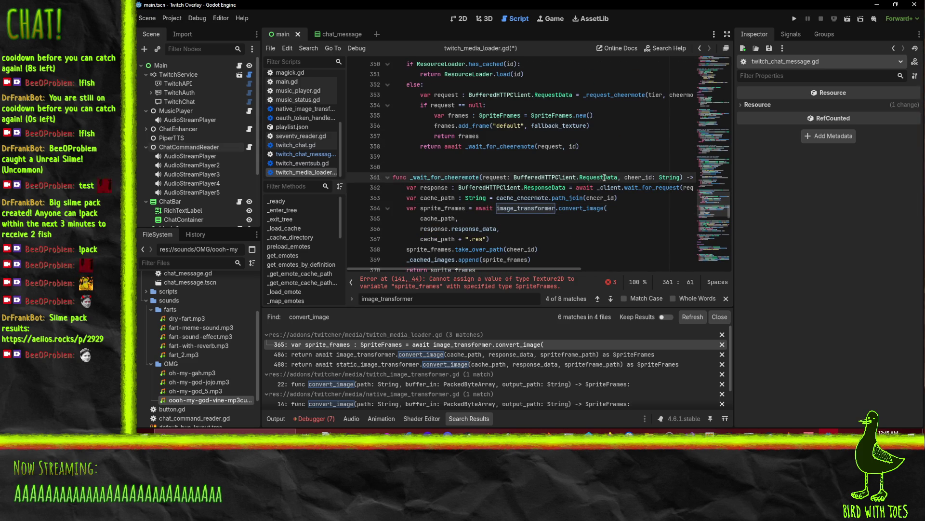
{"action": "key", "text": "End"}
{"action": "double_click", "coordinate": [649, 178]}
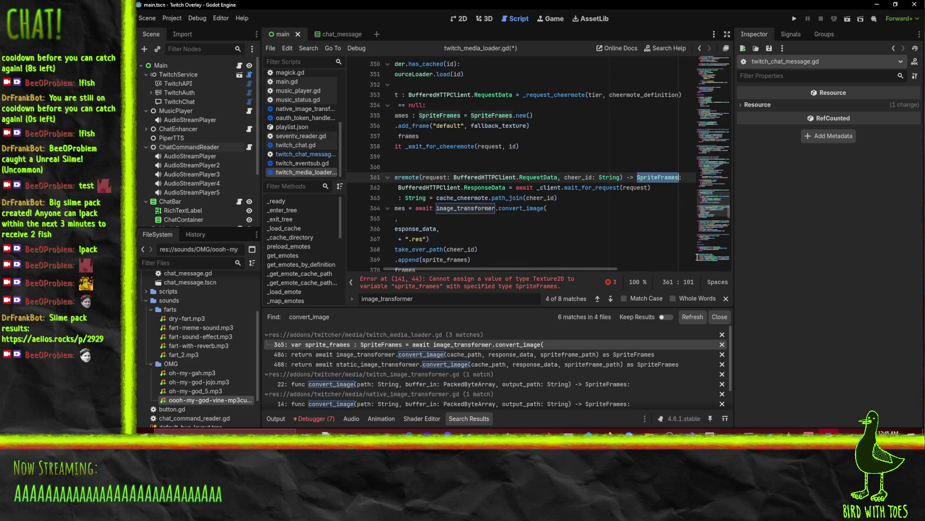
{"action": "type", "text": "Texture2D"}
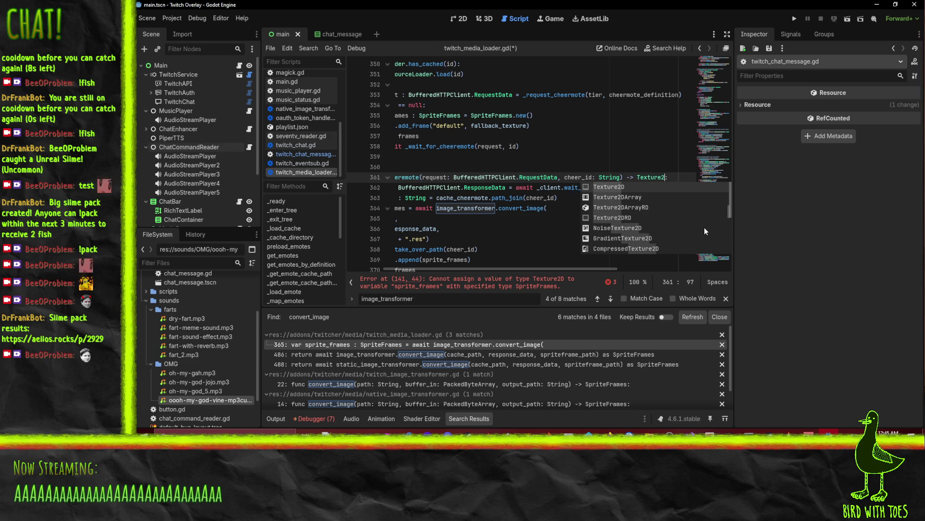
{"action": "left_click", "coordinate": [496, 188]}
Locate the _get_cheermote_sprite_frames declaration on line 348 and its SpriteFrames return type
{"action": "scroll", "coordinate": [497, 190], "scroll_direction": "up", "scroll_amount": 2}
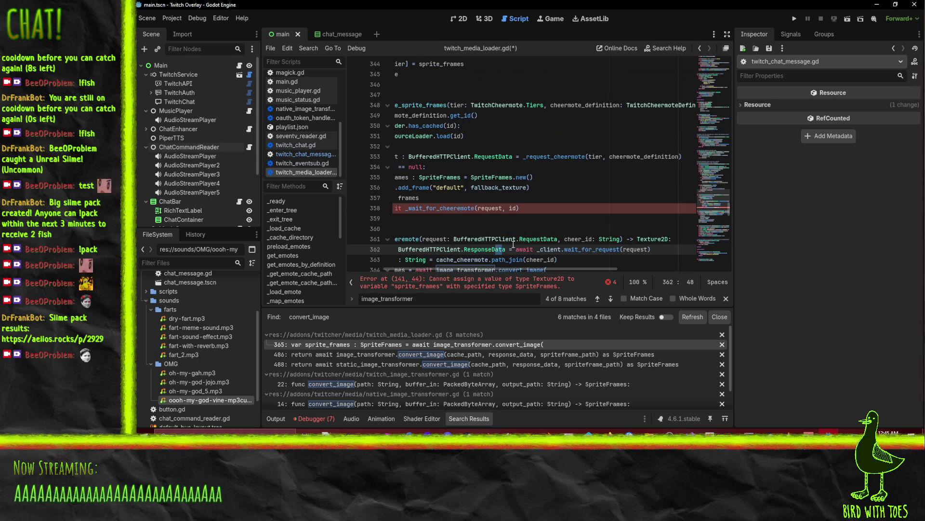
{"action": "left_click", "coordinate": [461, 208]}
{"action": "key", "text": "Home"}
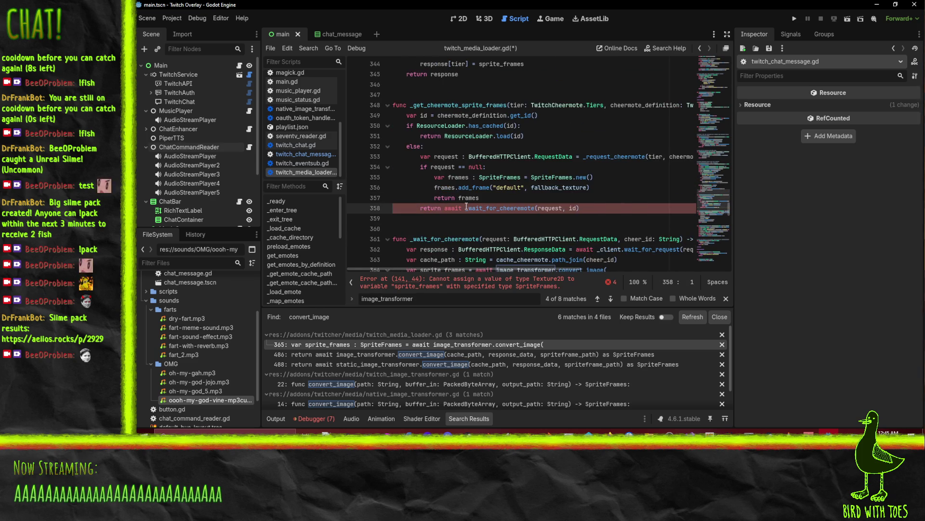
{"action": "scroll", "coordinate": [466, 208], "scroll_direction": "up", "scroll_amount": 2}
{"action": "left_click", "coordinate": [491, 166]}
{"action": "key", "text": "End"}
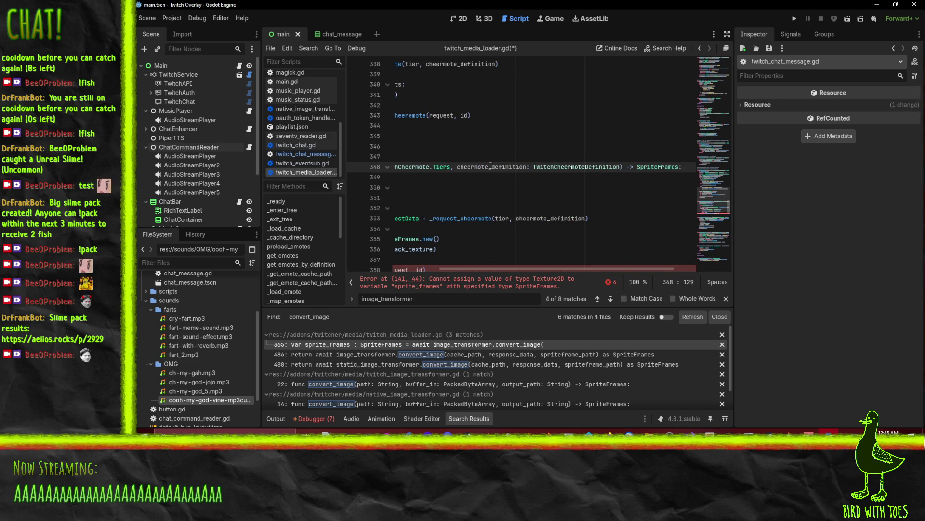
{"action": "double_click", "coordinate": [648, 166]}
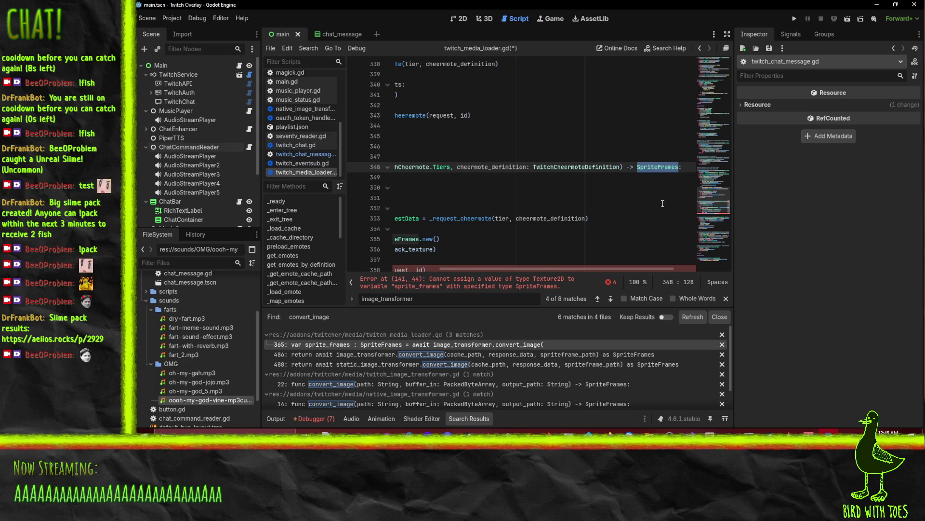
Replace the add_frame call on line 356 with 'return fallback_texture'
{"action": "left_click", "coordinate": [663, 204]}
{"action": "left_click", "coordinate": [490, 246]}
{"action": "left_click", "coordinate": [517, 237]}
{"action": "scroll", "coordinate": [599, 242], "scroll_direction": "down", "scroll_amount": 2}
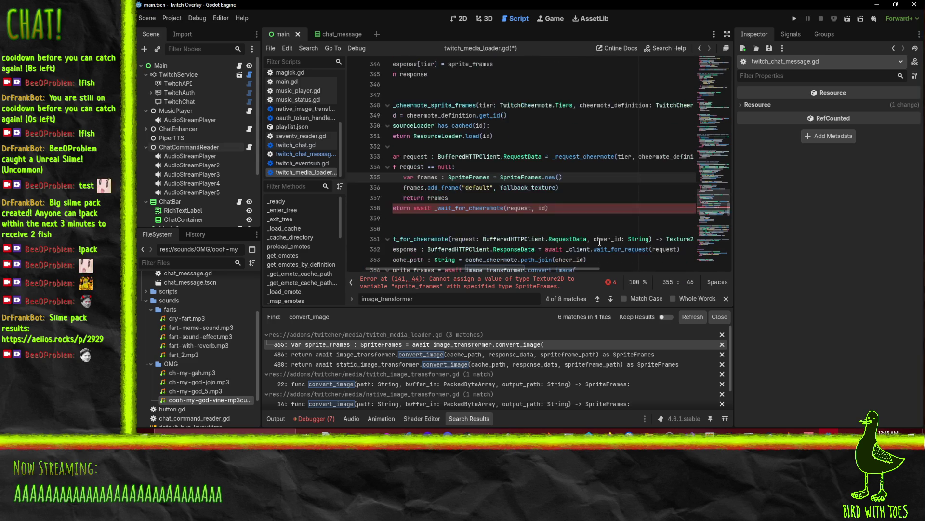
{"action": "scroll", "coordinate": [511, 222], "scroll_direction": "up", "scroll_amount": 1}
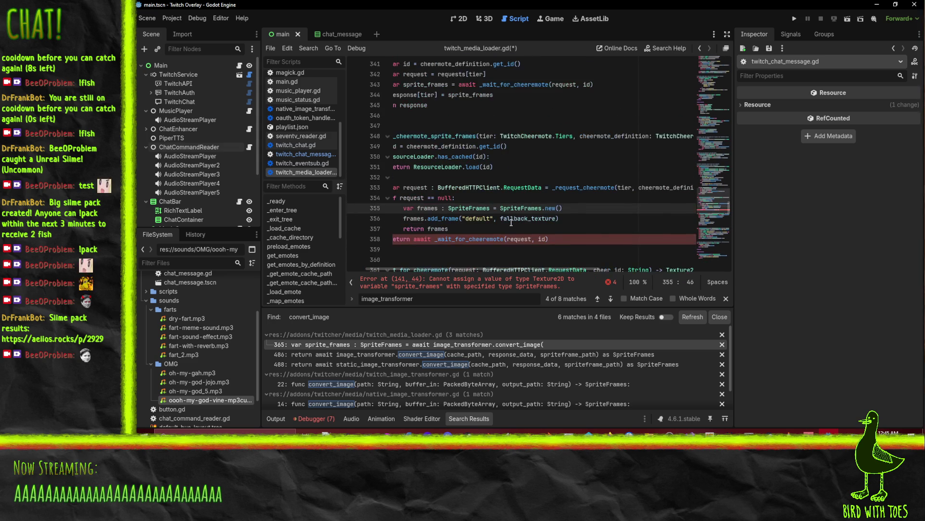
{"action": "key", "text": "Home"}
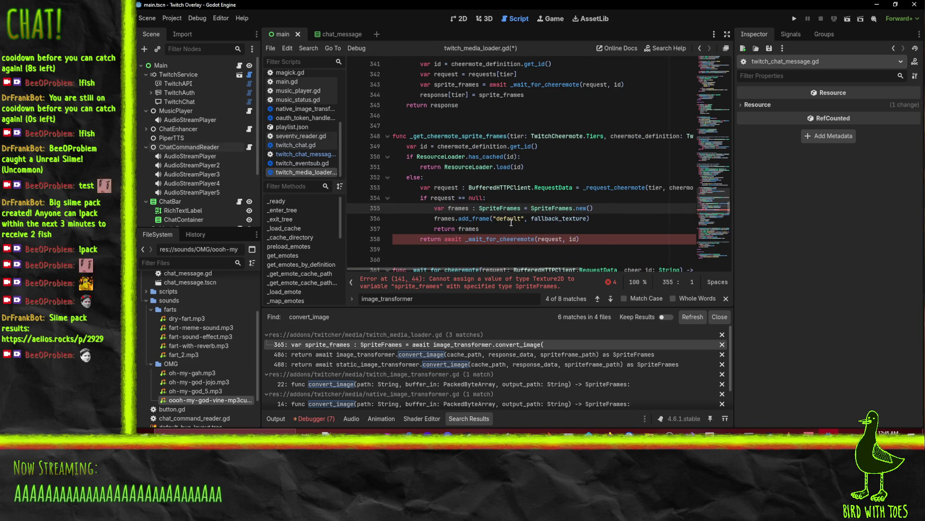
{"action": "left_click", "coordinate": [529, 218]}
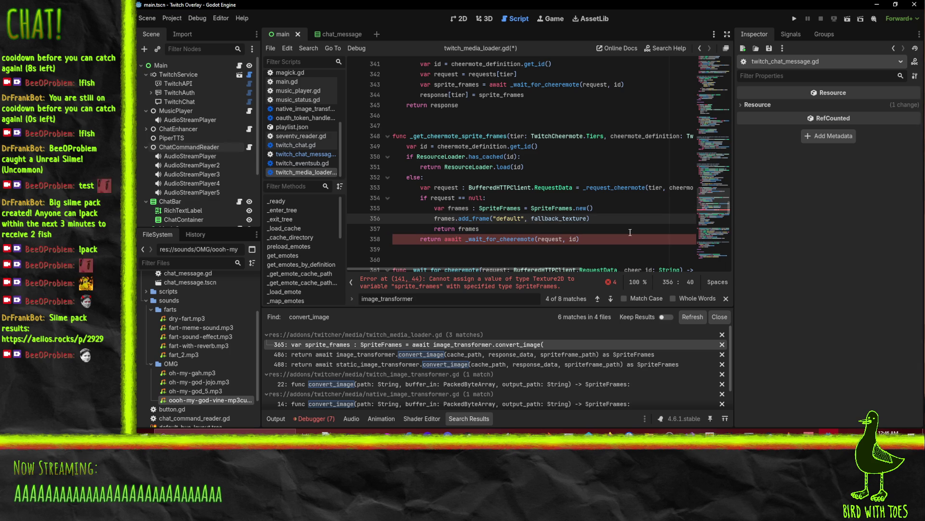
{"action": "key", "text": "shift+Home"}
{"action": "type", "text": "return"}
{"action": "key", "text": "Home"}
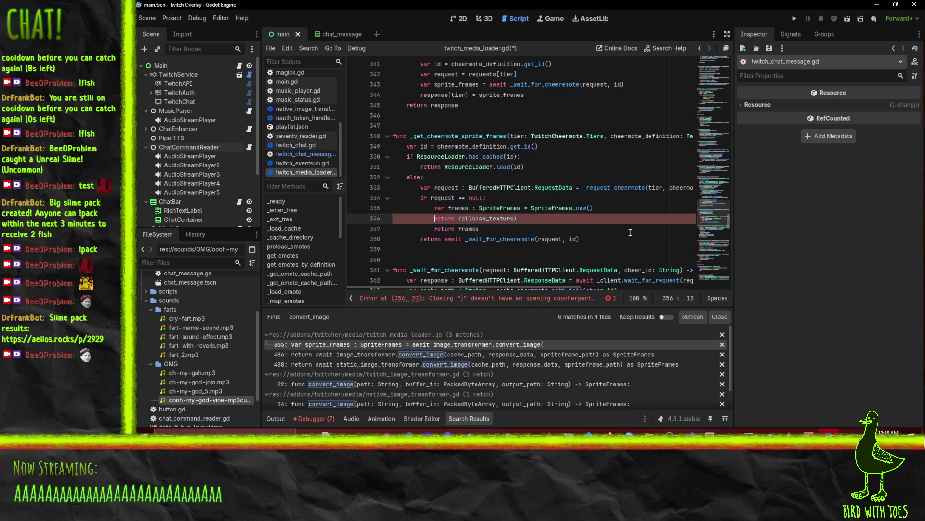
Delete the leftover SpriteFrames fallback lines and the stray closing parenthesis after fallback_texture
{"action": "key", "text": "Home"}
{"action": "key", "text": "Up"}
{"action": "key", "text": "shift+Down"}
{"action": "key", "text": "Delete"}
{"action": "key", "text": "Down"}
{"action": "key", "text": "shift+Down"}
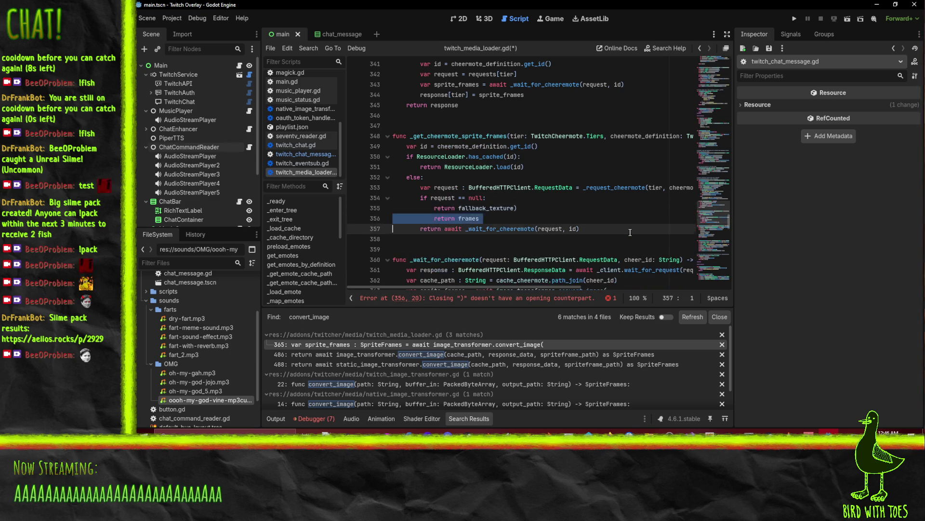
{"action": "key", "text": "Delete"}
{"action": "key", "text": "Up"}
{"action": "key", "text": "End"}
{"action": "key", "text": "BackSpace"}
Change the _get_cheermote_sprite_frames return type on line 348 to Texture2D
{"action": "key", "text": "Up"}
{"action": "key", "text": "Up"}
{"action": "key", "text": "Up"}
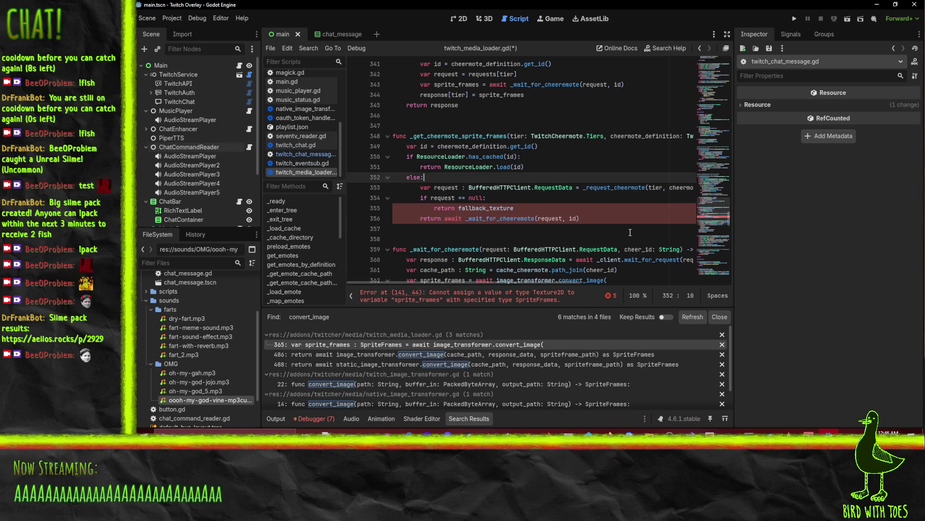
{"action": "key", "text": "Up"}
{"action": "key", "text": "Up"}
{"action": "key", "text": "Up"}
{"action": "key", "text": "End"}
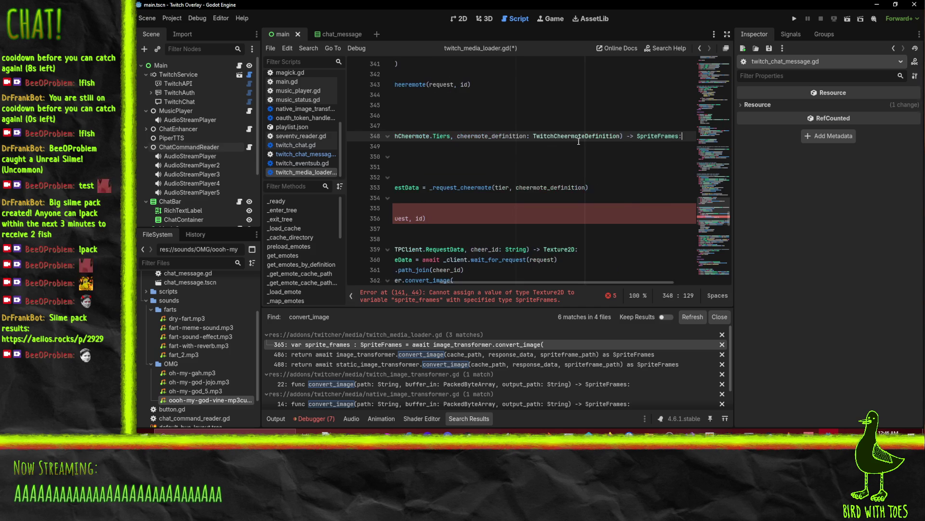
{"action": "key", "text": "Left"}
{"action": "key", "text": "ctrl+shift+Left"}
{"action": "type", "text": "Textur"}
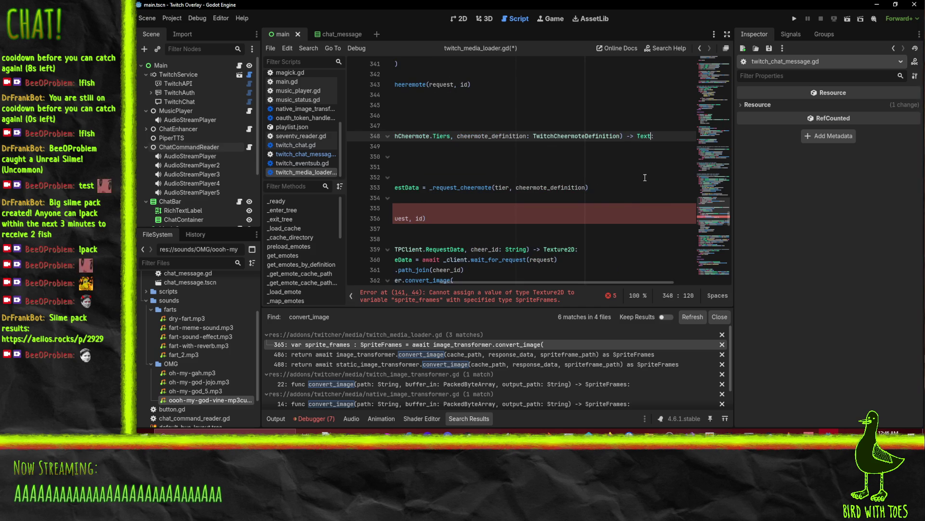
{"action": "type", "text": "e2"}
{"action": "key", "text": "Return"}
{"action": "key", "text": "Home"}
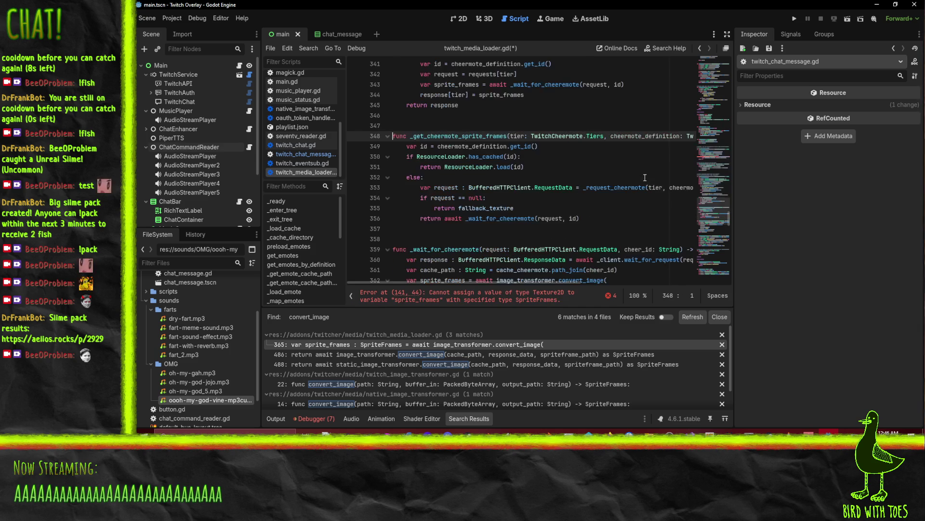
{"action": "scroll", "coordinate": [645, 177], "scroll_direction": "up", "scroll_amount": 3}
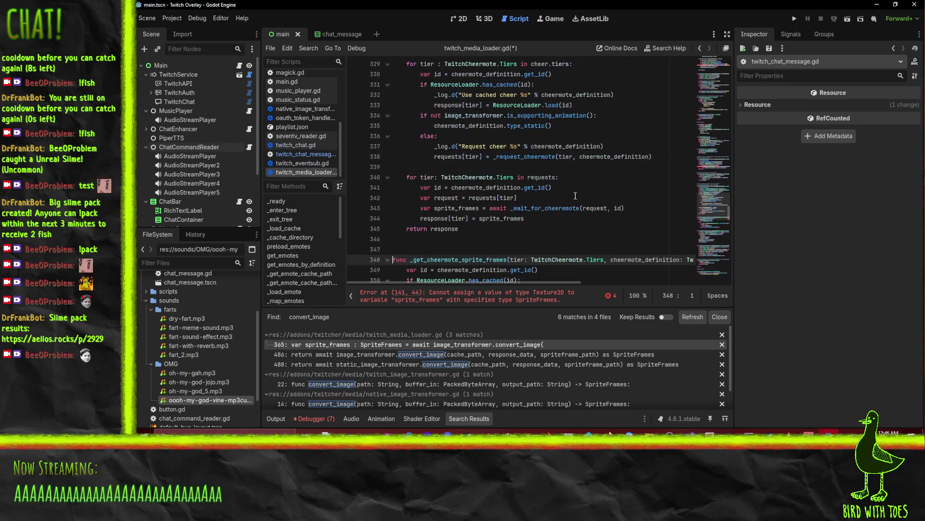
{"action": "scroll", "coordinate": [583, 191], "scroll_direction": "down", "scroll_amount": 3}
Retype sprite_frames on line 141 from SpriteFrames to Texture2D
{"action": "left_click", "coordinate": [446, 296]}
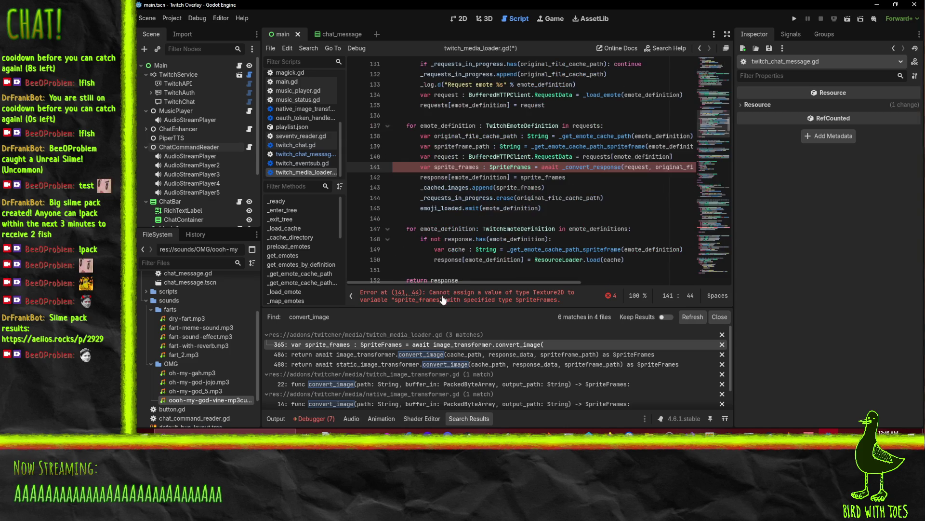
{"action": "double_click", "coordinate": [523, 169]}
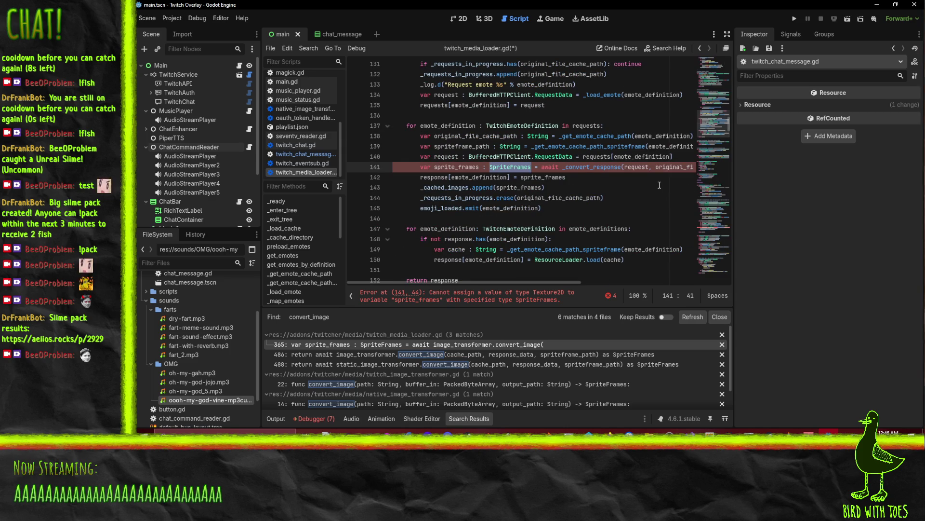
{"action": "type", "text": "Texture2D"}
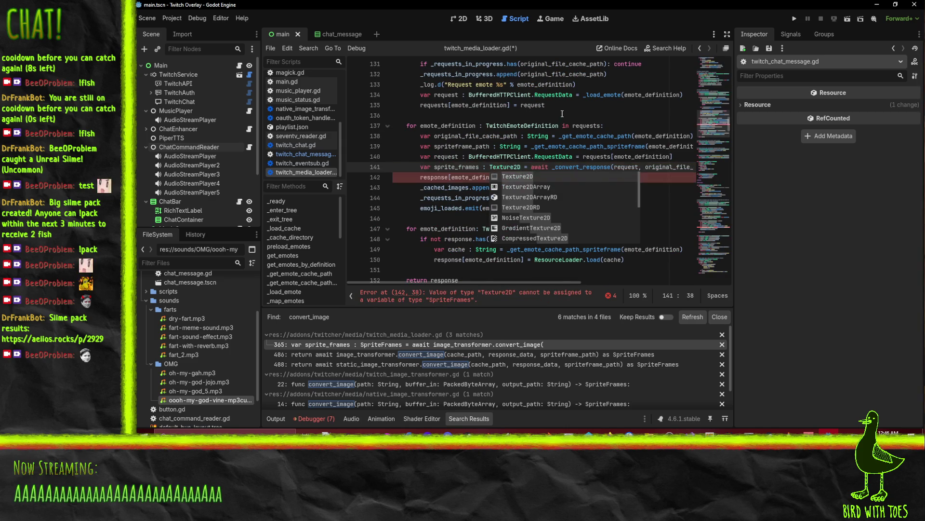
{"action": "left_click", "coordinate": [572, 146]}
Inspect the cache path, spriteframe path and cached images lines 138–143 around the declaration
{"action": "scroll", "coordinate": [525, 161], "scroll_direction": "up", "scroll_amount": 1}
{"action": "left_click", "coordinate": [569, 167]}
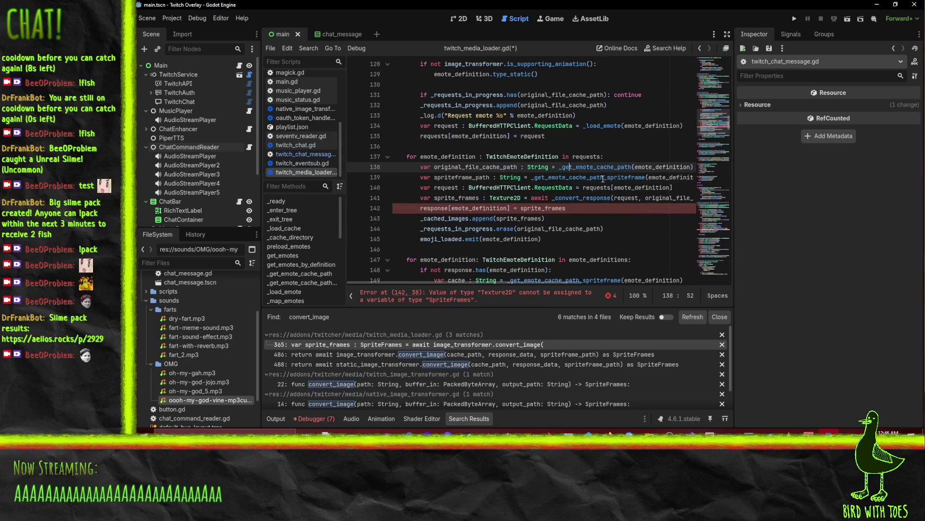
{"action": "key", "text": "End"}
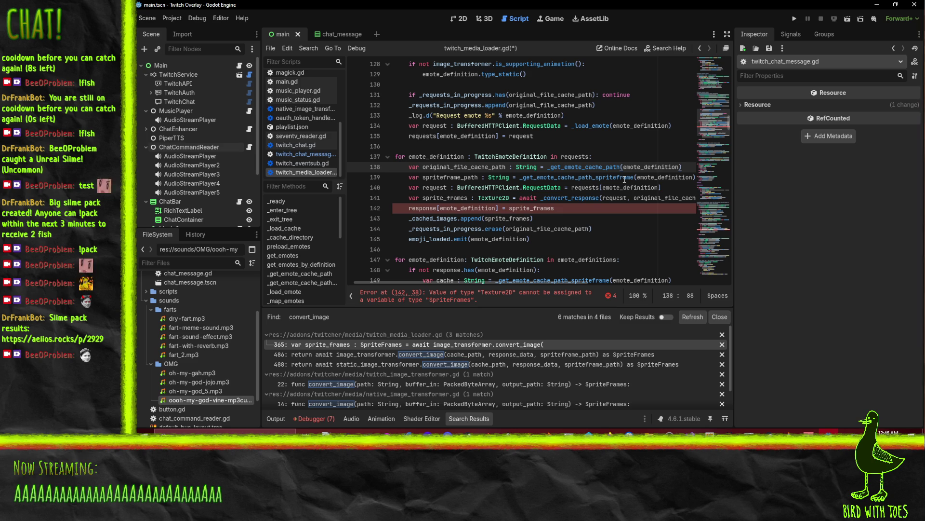
{"action": "left_click", "coordinate": [571, 177]}
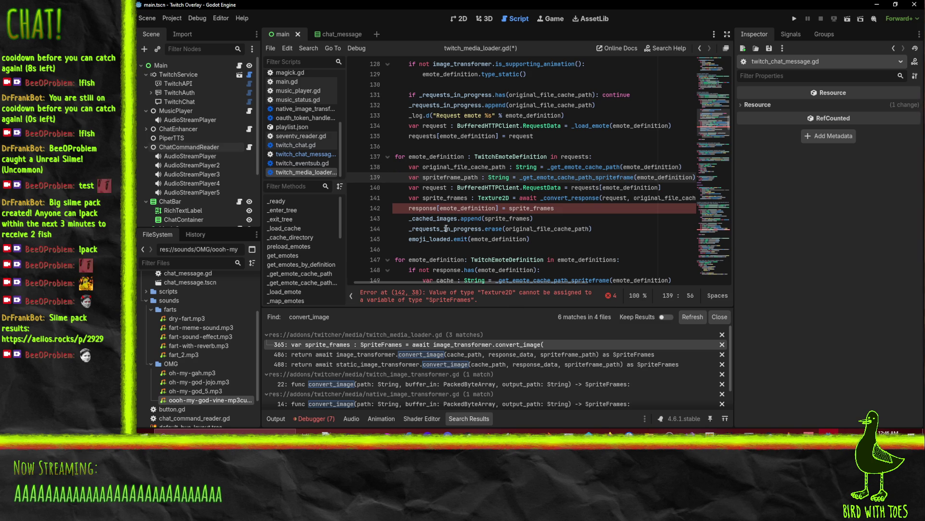
{"action": "left_click", "coordinate": [461, 217]}
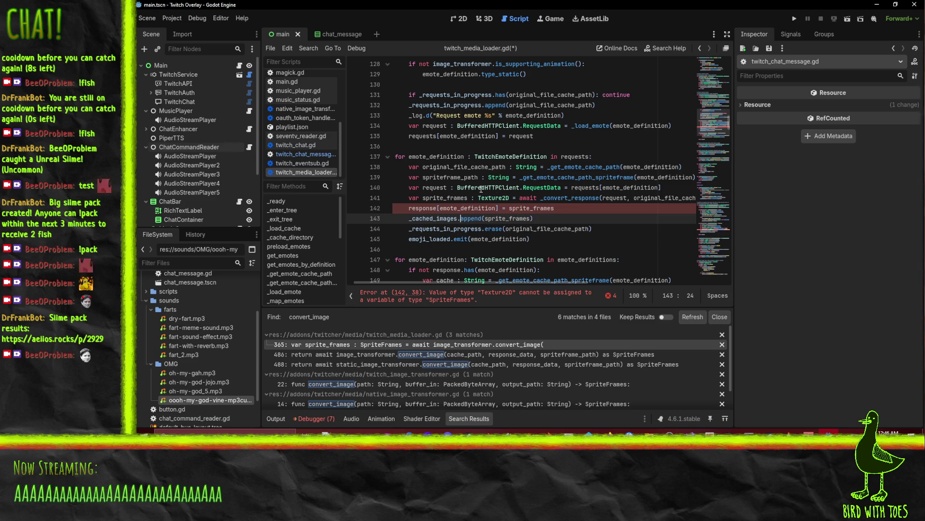
{"action": "left_click", "coordinate": [447, 197]}
{"action": "key", "text": "Down"}
{"action": "key", "text": "Home"}
{"action": "key", "text": "Home"}
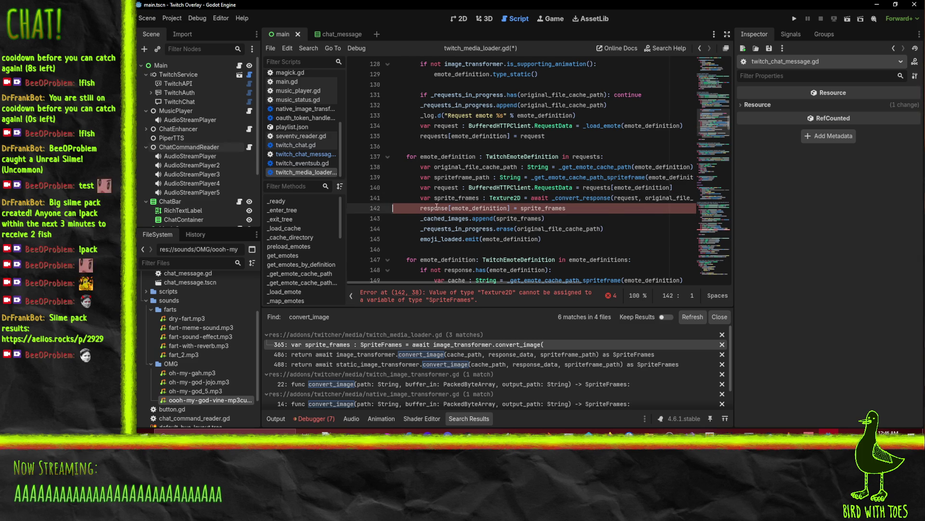
Trace emote_definition and its TwitchEmoteDefinition type, then select the response variable on line 142
{"action": "double_click", "coordinate": [487, 211]}
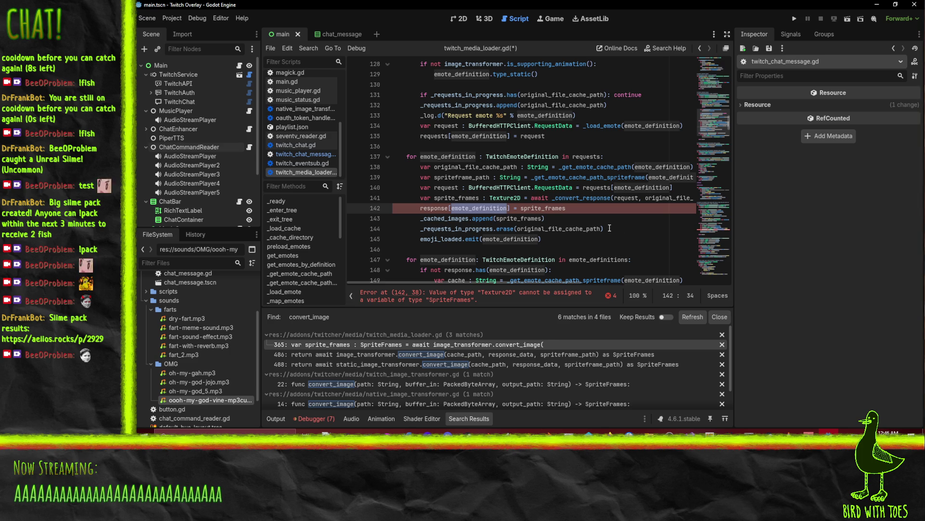
{"action": "scroll", "coordinate": [610, 222], "scroll_direction": "up", "scroll_amount": 1}
{"action": "double_click", "coordinate": [523, 188]}
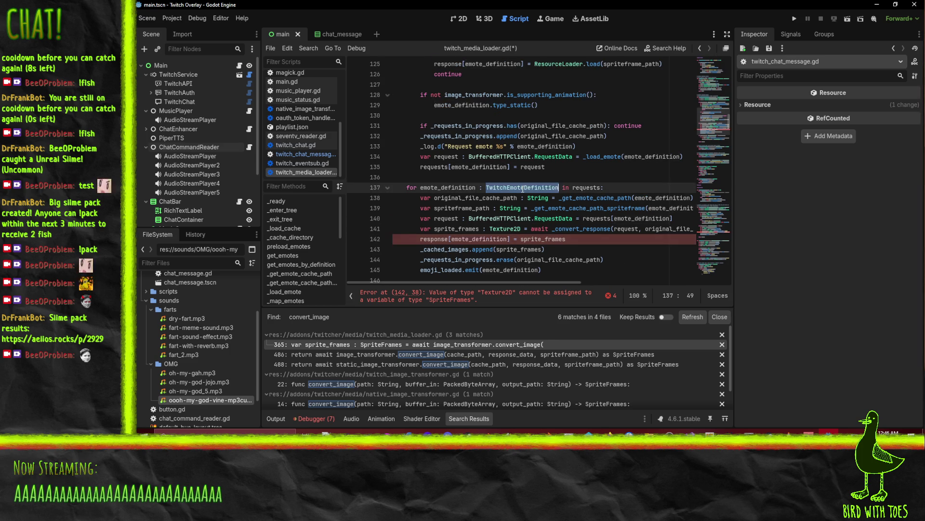
{"action": "left_click", "coordinate": [623, 238]}
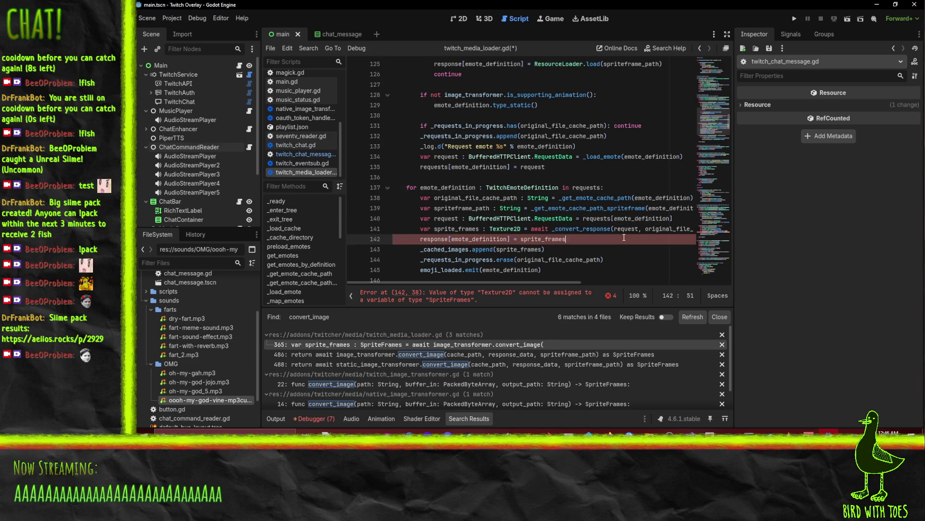
{"action": "mouse_move", "coordinate": [504, 281]}
{"action": "left_mouse_down"}
{"action": "mouse_move", "coordinate": [629, 278]}
{"action": "mouse_move", "coordinate": [475, 279]}
{"action": "left_mouse_up"}
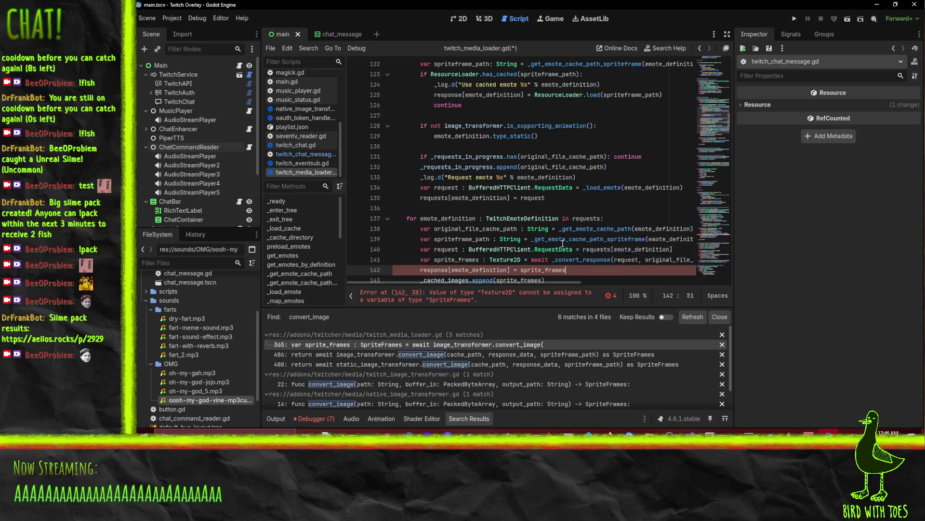
{"action": "double_click", "coordinate": [506, 242]}
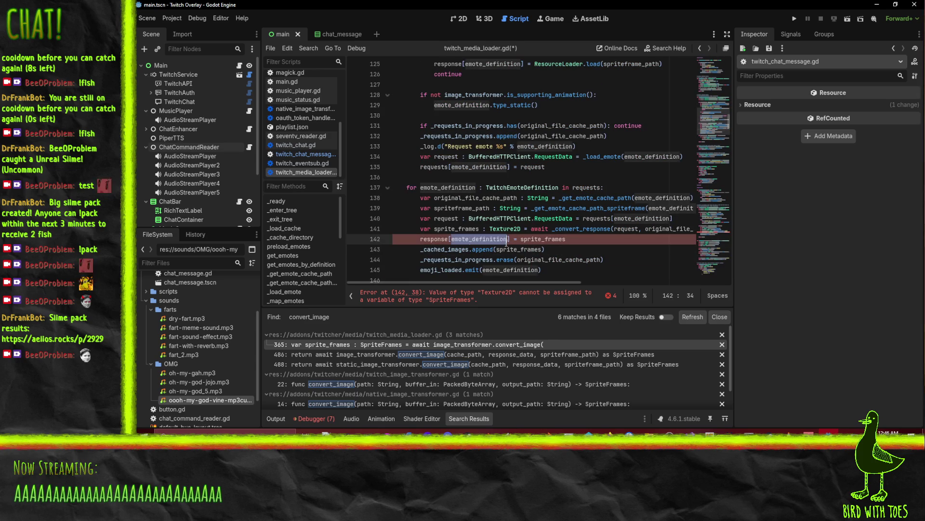
{"action": "left_click", "coordinate": [426, 239]}
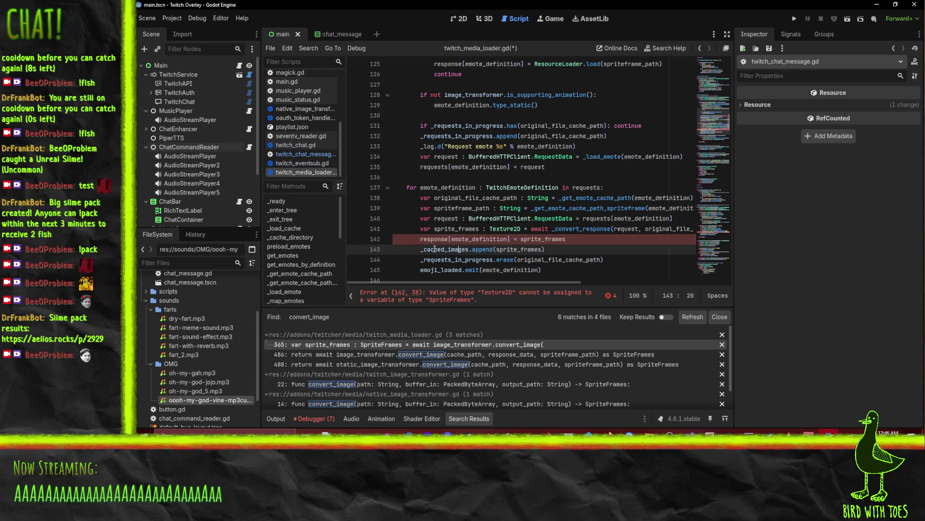
{"action": "double_click", "coordinate": [435, 239]}
Search the script for uses of response, then return to line 141
{"action": "key", "text": "ctrl+f"}
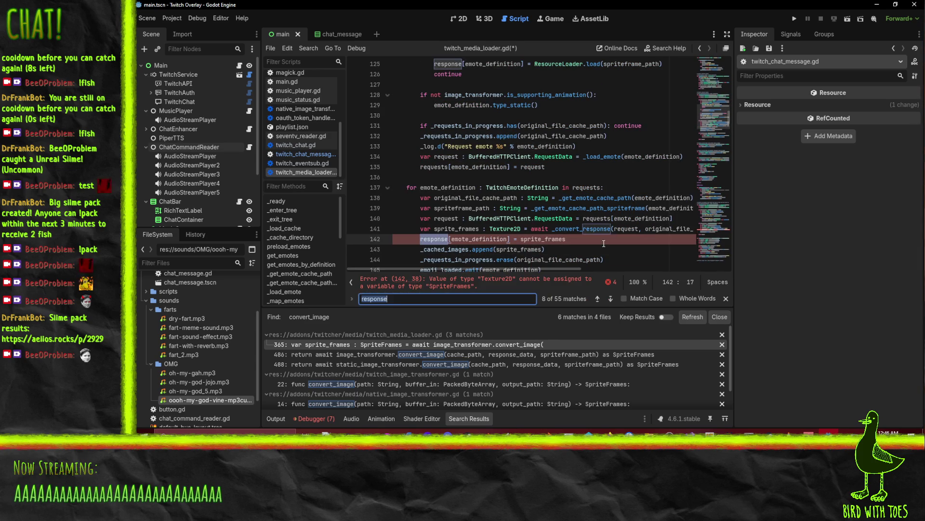
{"action": "left_click", "coordinate": [609, 299]}
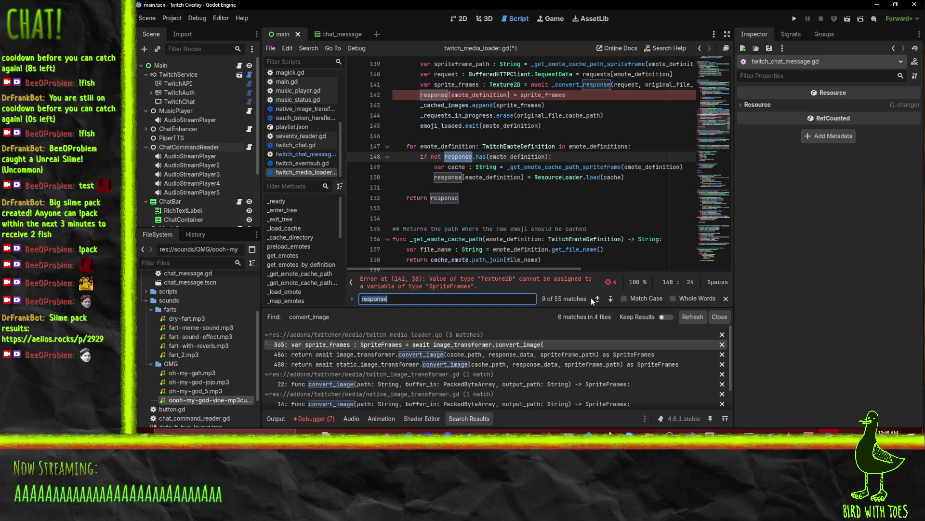
{"action": "left_click", "coordinate": [598, 299]}
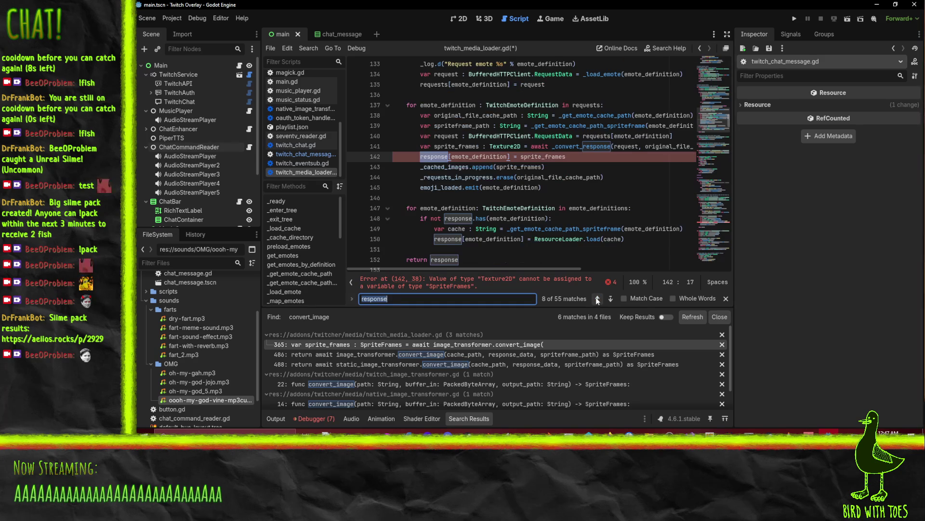
{"action": "left_click", "coordinate": [597, 299]}
{"action": "left_click", "coordinate": [581, 157]}
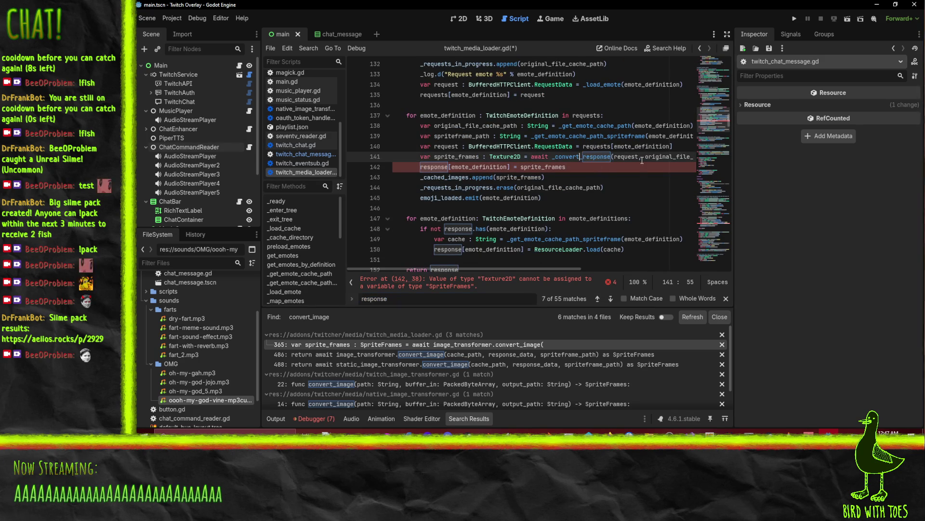
{"action": "key", "text": "Home"}
{"action": "key", "text": "Home"}
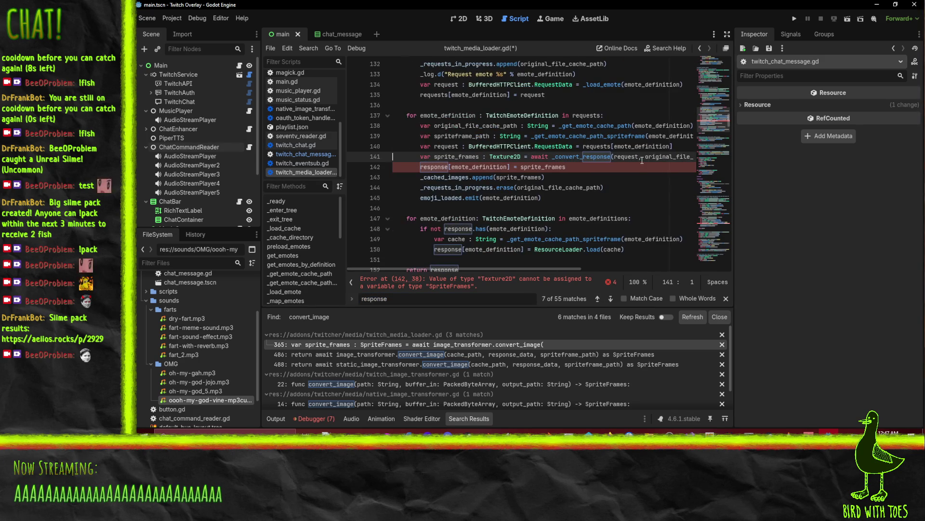
Change the response dictionary's value type from SpriteFrames to Texture2D
{"action": "scroll", "coordinate": [608, 156], "scroll_direction": "up", "scroll_amount": 6}
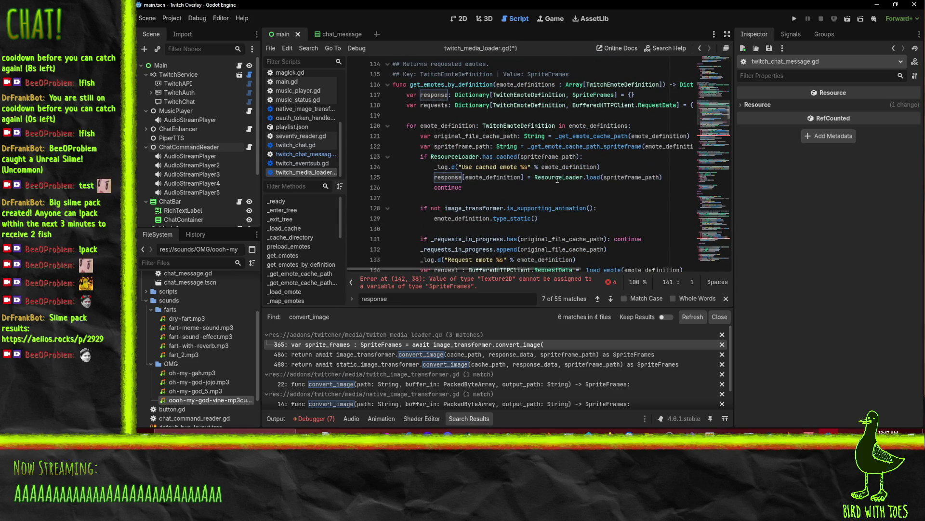
{"action": "scroll", "coordinate": [636, 185], "scroll_direction": "up", "scroll_amount": 1}
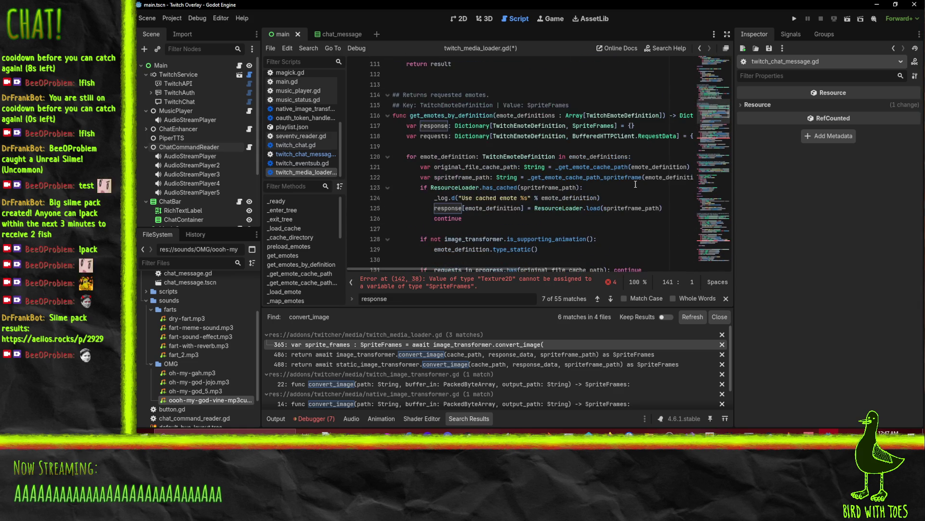
{"action": "scroll", "coordinate": [575, 215], "scroll_direction": "down", "scroll_amount": 1}
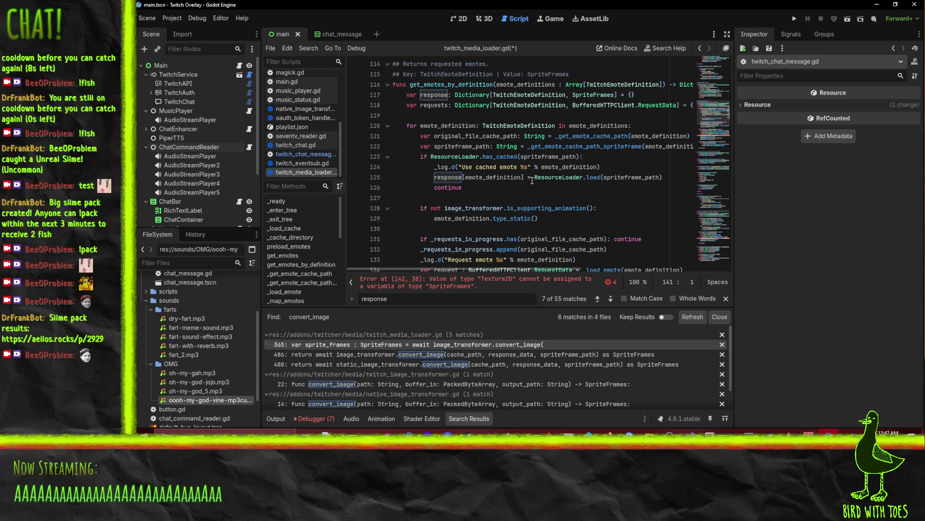
{"action": "scroll", "coordinate": [532, 181], "scroll_direction": "up", "scroll_amount": 1}
{"action": "double_click", "coordinate": [593, 125]}
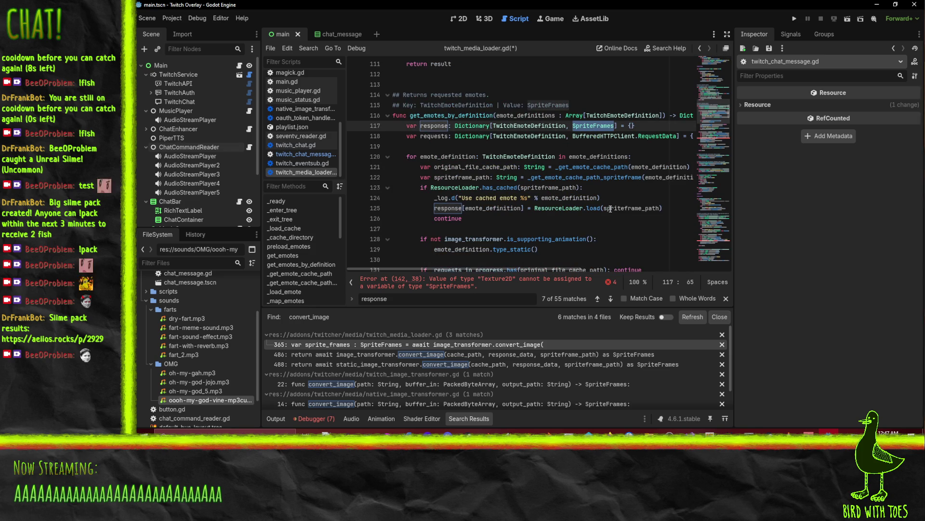
{"action": "type", "text": "Texture2D"}
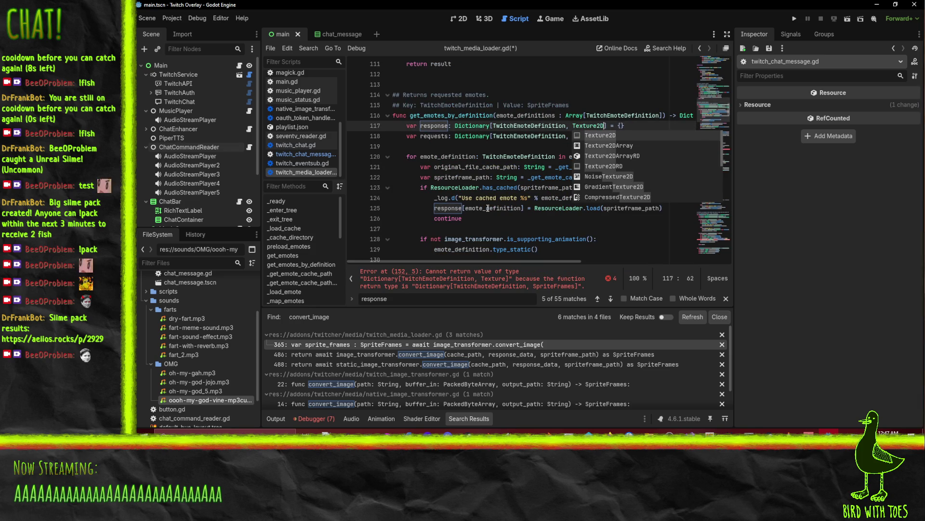
{"action": "key", "text": "Return"}
{"action": "left_click", "coordinate": [555, 136]}
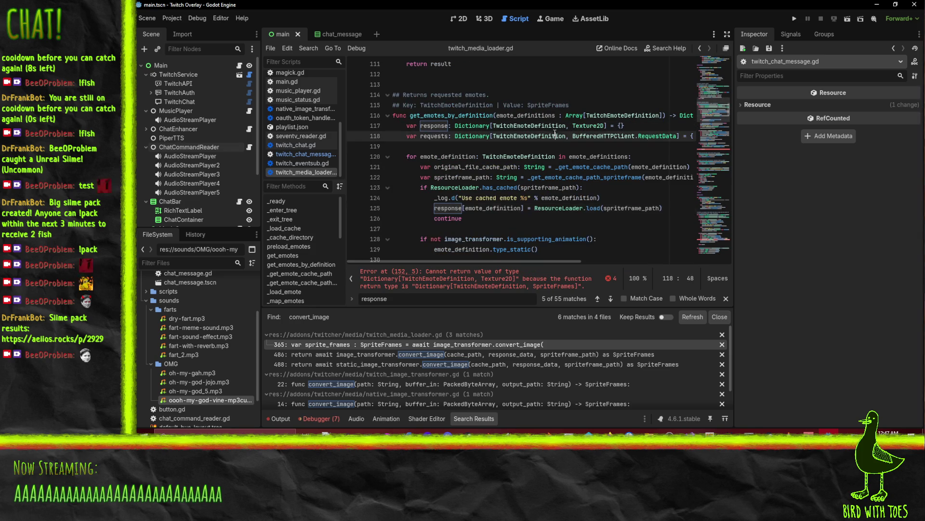
Follow the error to the flagged return line in get_emotes_by_definition
{"action": "left_click", "coordinate": [561, 198]}
{"action": "left_click", "coordinate": [564, 217]}
{"action": "scroll", "coordinate": [597, 226], "scroll_direction": "down", "scroll_amount": 2}
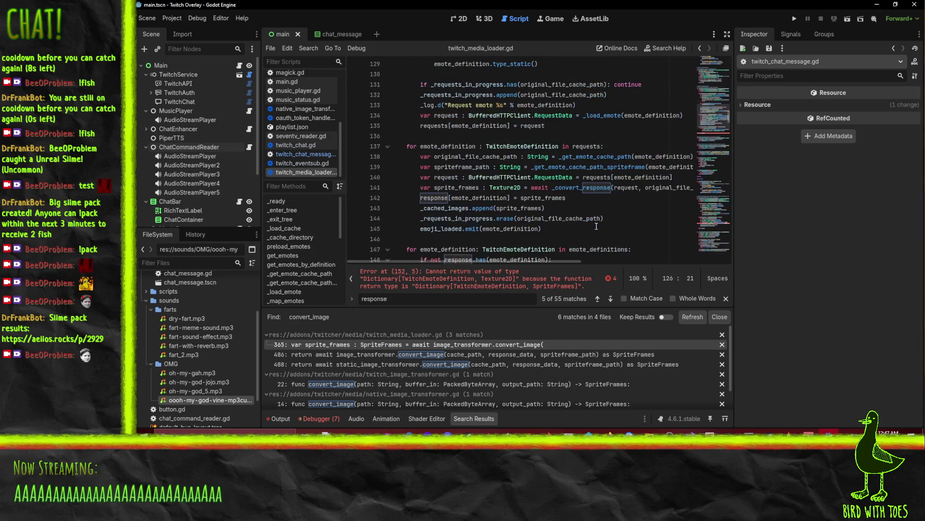
{"action": "scroll", "coordinate": [554, 231], "scroll_direction": "up", "scroll_amount": 2}
{"action": "left_click", "coordinate": [455, 286]}
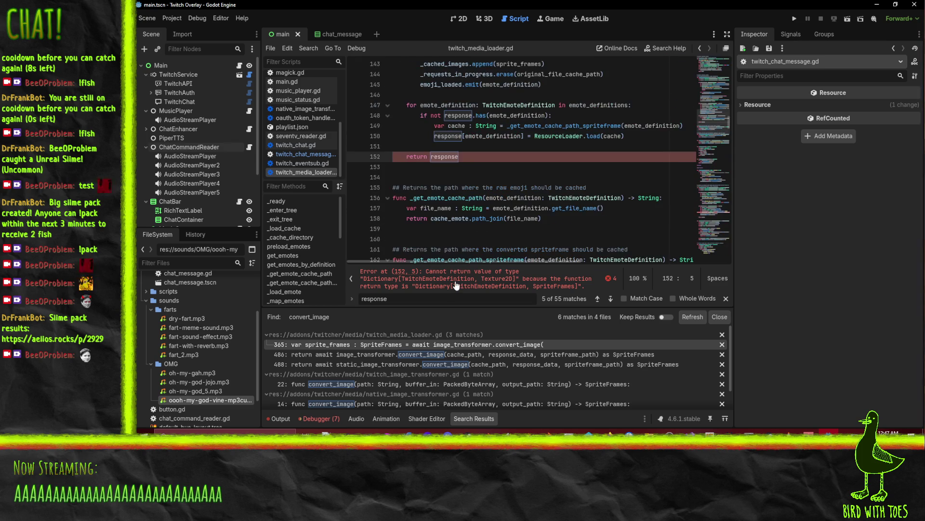
{"action": "scroll", "coordinate": [534, 188], "scroll_direction": "up", "scroll_amount": 2}
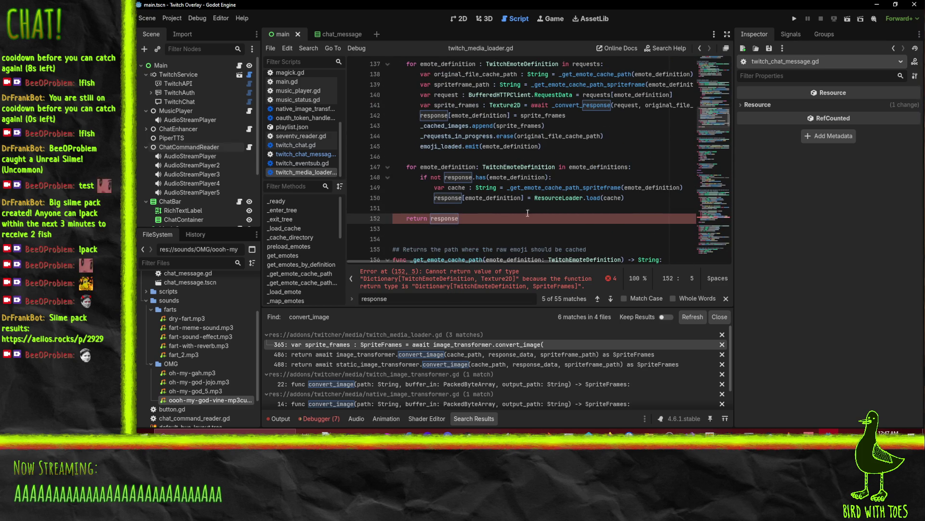
{"action": "scroll", "coordinate": [488, 214], "scroll_direction": "up", "scroll_amount": 10}
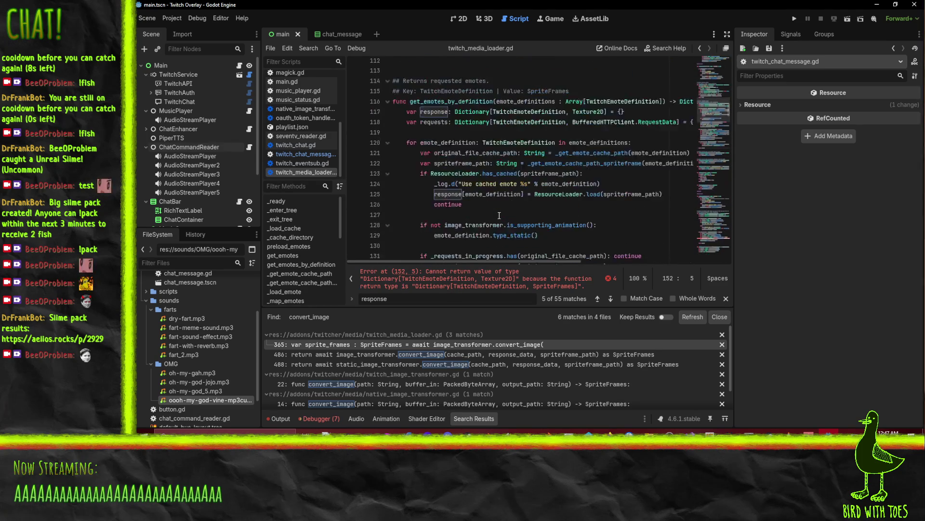
Set the get_emotes_by_definition return type on line 116 to Texture2D and save the script
{"action": "left_click", "coordinate": [511, 188]}
{"action": "key", "text": "End"}
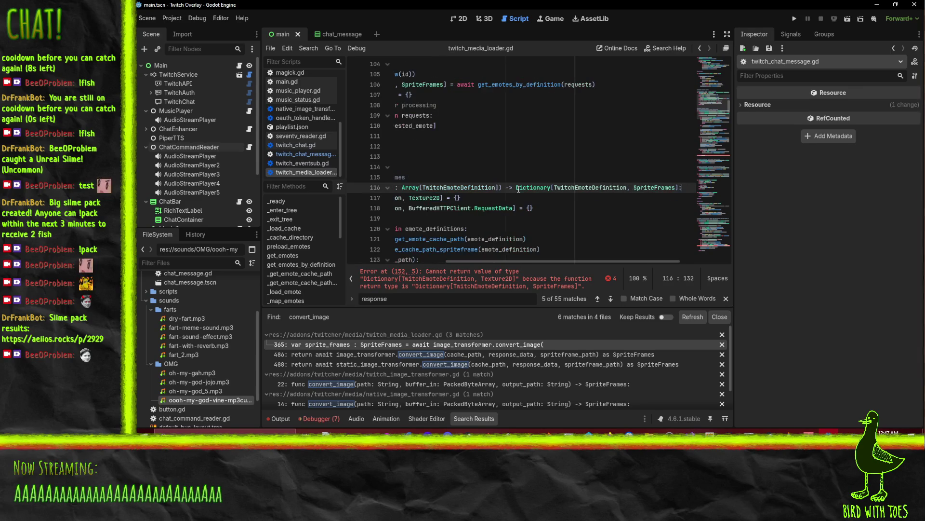
{"action": "double_click", "coordinate": [653, 188]}
{"action": "type", "text": "Texture"}
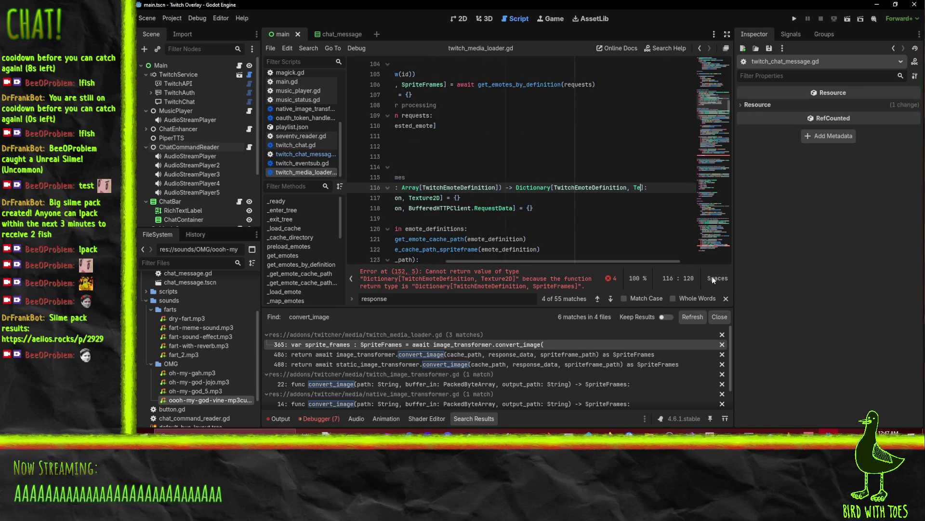
{"action": "type", "text": "2D"}
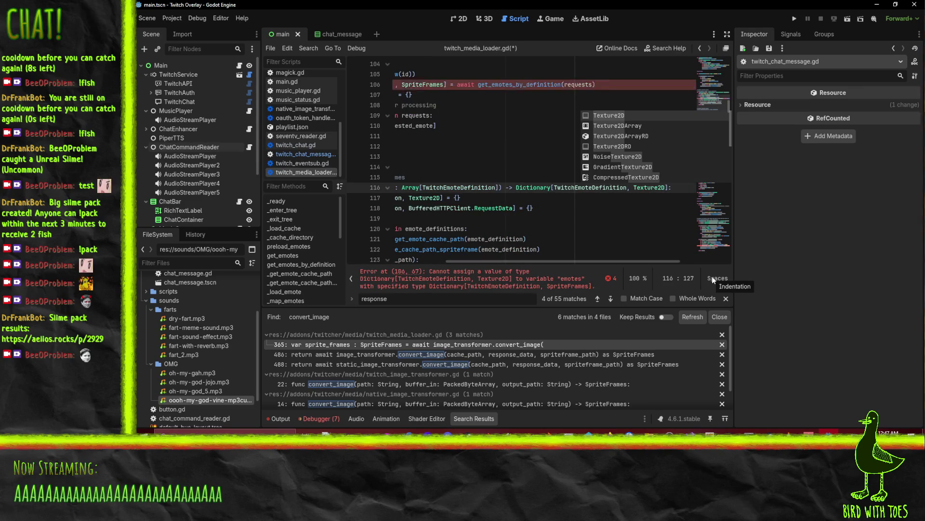
{"action": "key", "text": "Return"}
{"action": "key", "text": "Home"}
{"action": "key", "text": "ctrl+s"}
Try pasting the copied response line over the emotes type on line 106, then undo it
{"action": "left_click", "coordinate": [586, 187]}
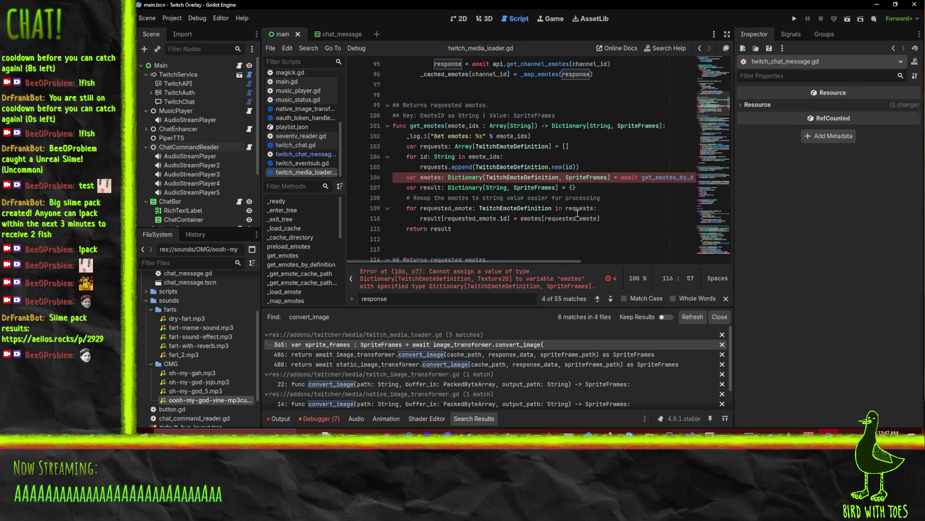
{"action": "triple_click", "coordinate": [575, 199]}
{"action": "key", "text": "ctrl+c"}
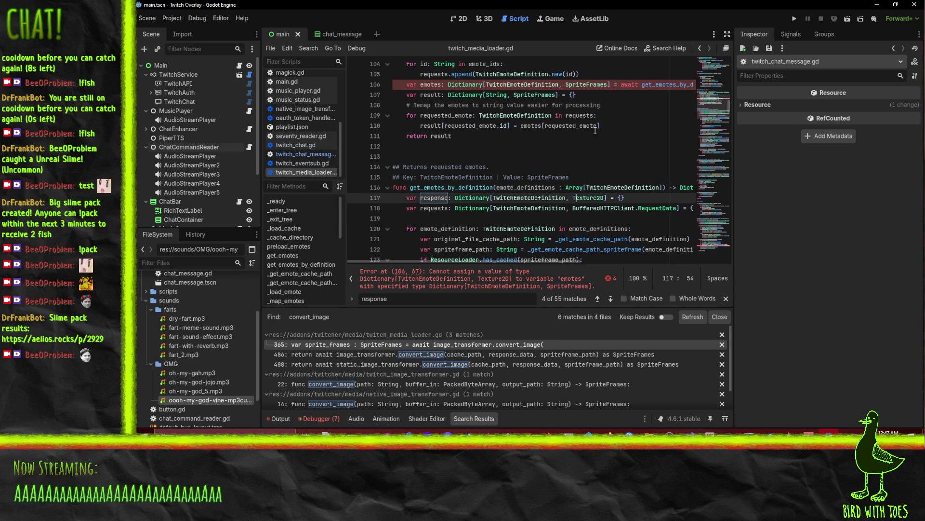
{"action": "double_click", "coordinate": [589, 84]}
{"action": "key", "text": "ctrl+v"}
{"action": "scroll", "coordinate": [563, 159], "scroll_direction": "up", "scroll_amount": 2}
{"action": "key", "text": "ctrl+z"}
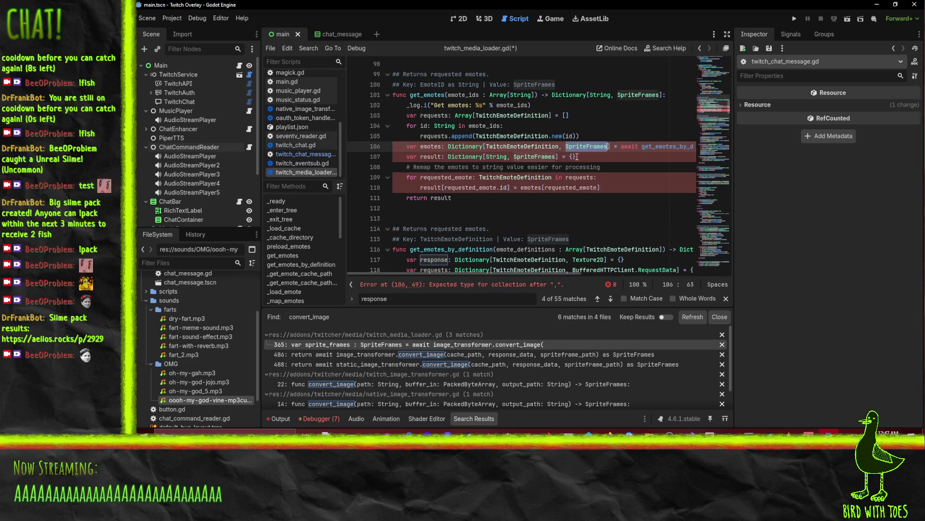
Copy Texture2D from line 117 and paste it over the emotes variable type on line 106
{"action": "scroll", "coordinate": [587, 203], "scroll_direction": "down", "scroll_amount": 2}
{"action": "double_click", "coordinate": [587, 199]}
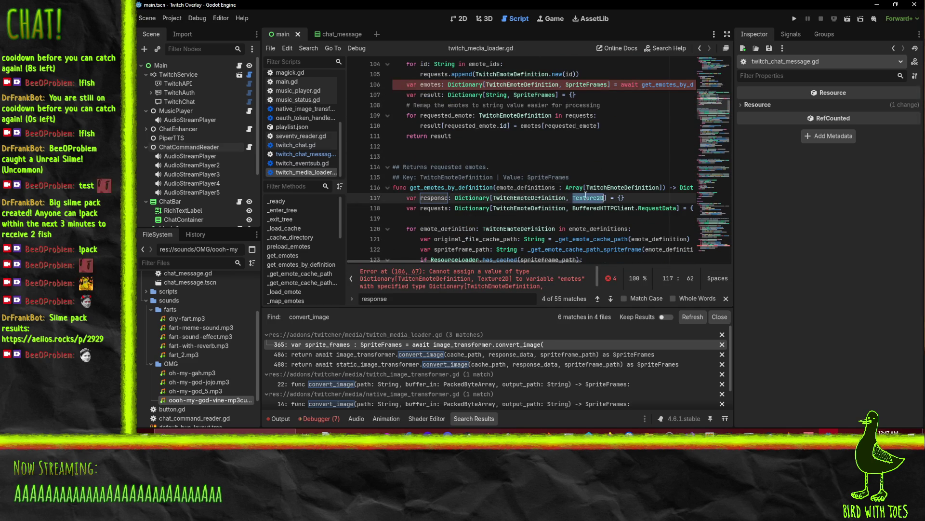
{"action": "scroll", "coordinate": [588, 202], "scroll_direction": "up", "scroll_amount": 2}
{"action": "key", "text": "ctrl+c"}
{"action": "double_click", "coordinate": [591, 147]}
{"action": "key", "text": "ctrl+v"}
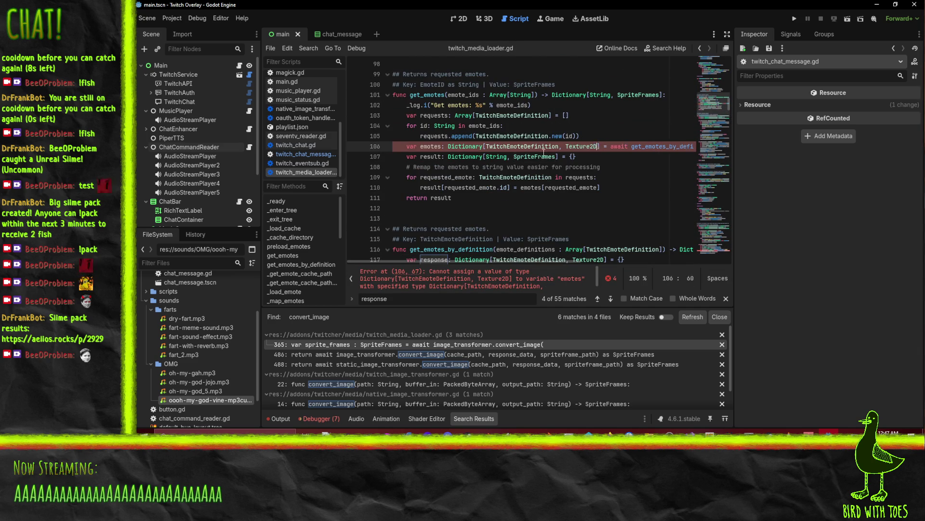
Paste Texture2D into the result variable type on line 107 and the get_emotes return type
{"action": "double_click", "coordinate": [535, 157]}
{"action": "key", "text": "ctrl+v"}
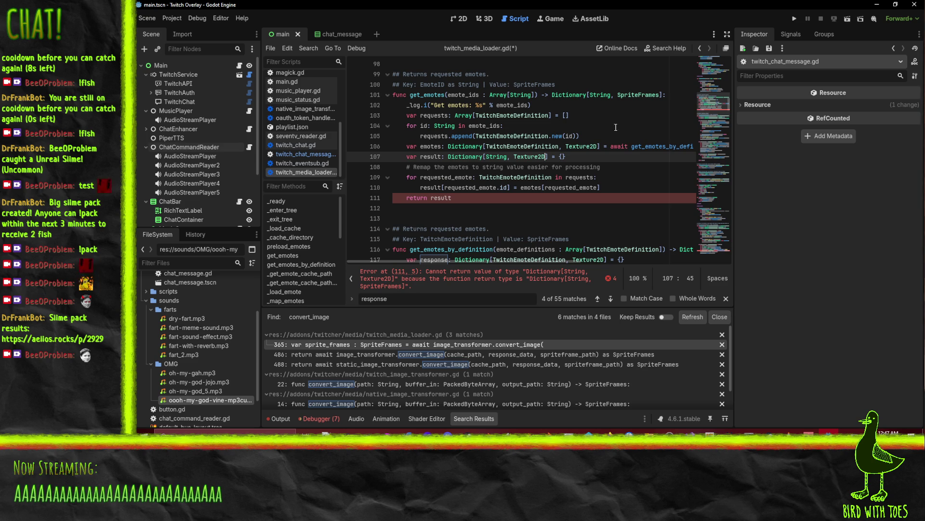
{"action": "double_click", "coordinate": [637, 95]}
{"action": "key", "text": "ctrl+v"}
{"action": "left_click", "coordinate": [627, 156]}
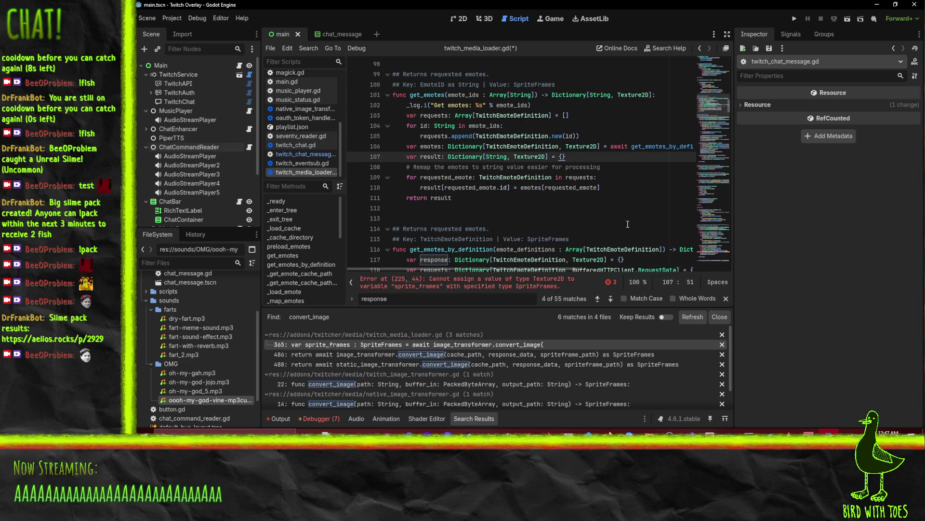
{"action": "scroll", "coordinate": [644, 200], "scroll_direction": "up", "scroll_amount": 7}
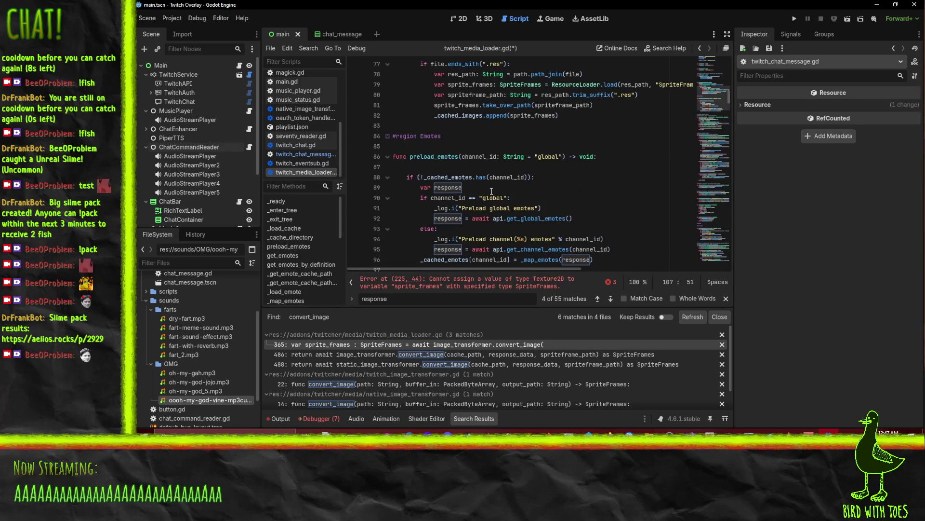
{"action": "scroll", "coordinate": [492, 191], "scroll_direction": "up", "scroll_amount": 10}
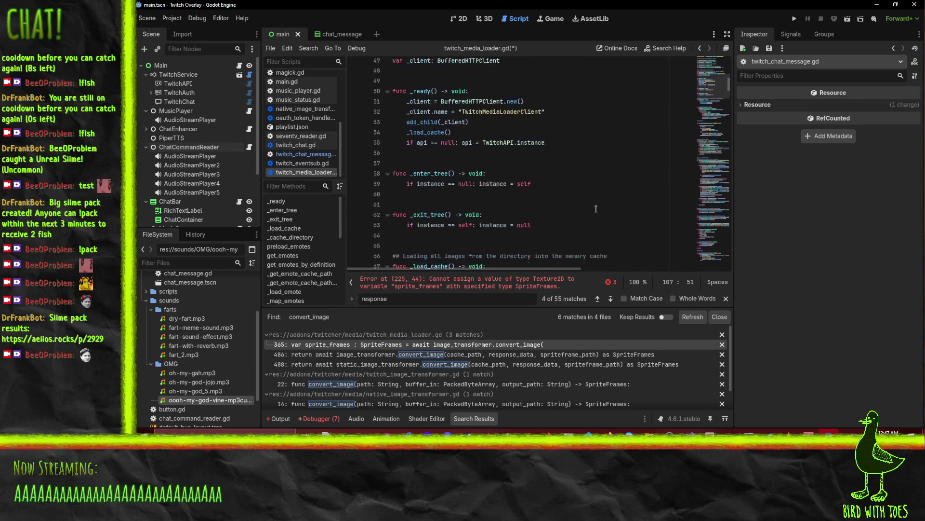
{"action": "scroll", "coordinate": [595, 209], "scroll_direction": "up", "scroll_amount": 11}
{"action": "scroll", "coordinate": [595, 209], "scroll_direction": "up", "scroll_amount": 3}
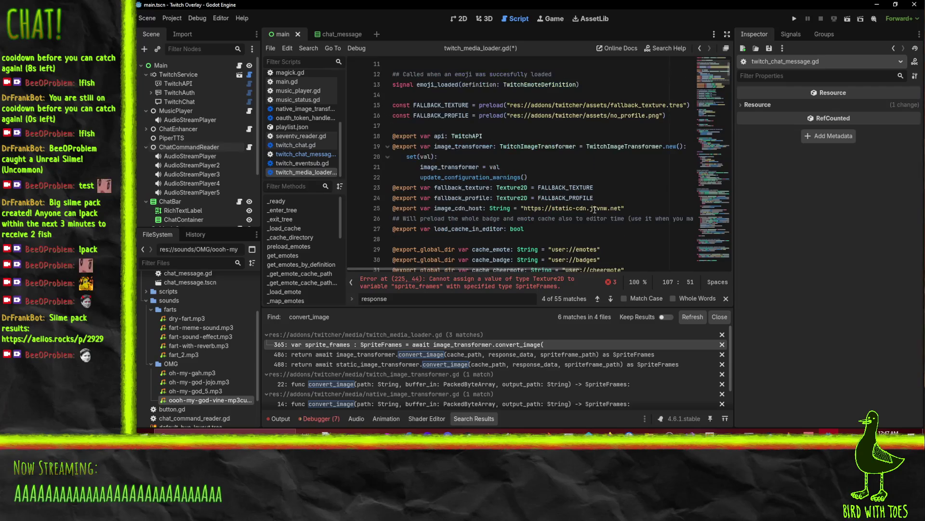
{"action": "scroll", "coordinate": [591, 209], "scroll_direction": "down", "scroll_amount": 13}
{"action": "scroll", "coordinate": [589, 210], "scroll_direction": "down", "scroll_amount": 20}
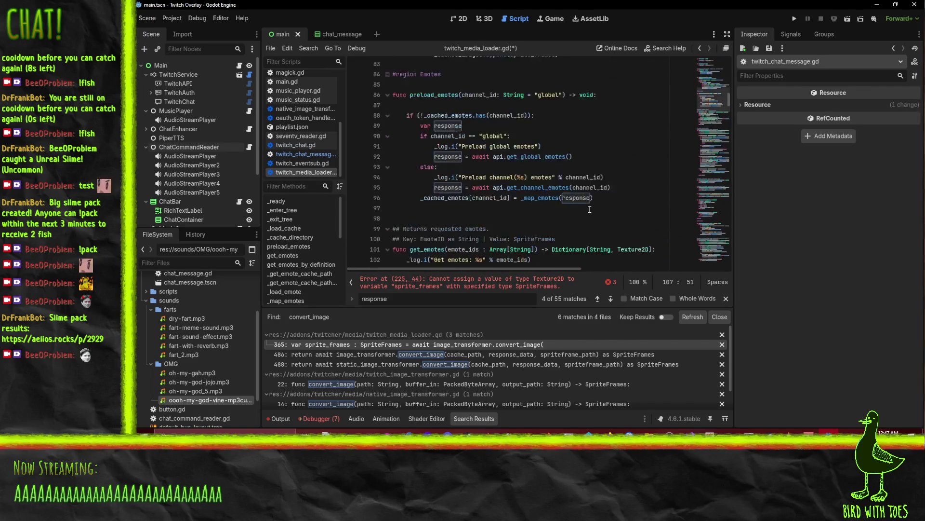
Inspect the line 225 error and look up the _convert_response definition
{"action": "left_click", "coordinate": [413, 281]}
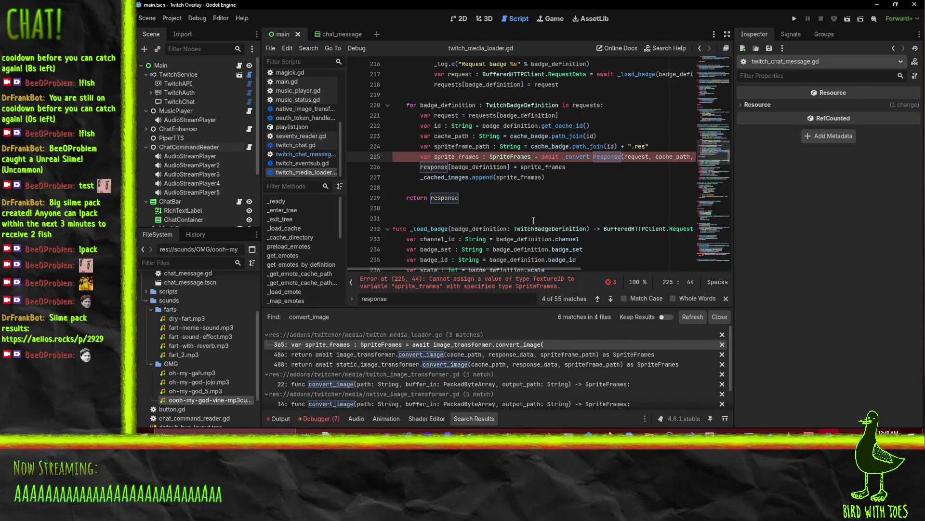
{"action": "left_click", "coordinate": [580, 181]}
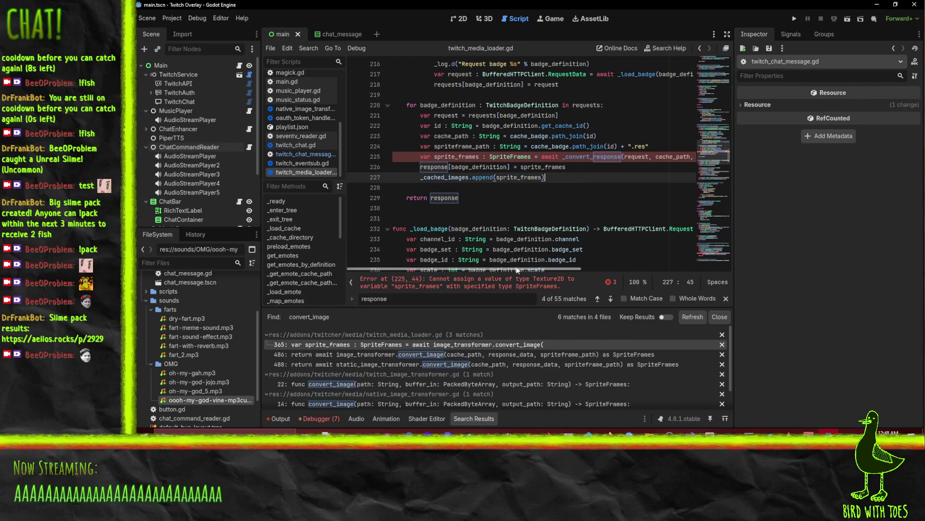
{"action": "mouse_move", "coordinate": [516, 269]}
{"action": "left_mouse_down"}
{"action": "mouse_move", "coordinate": [613, 266]}
{"action": "mouse_move", "coordinate": [514, 267]}
{"action": "left_mouse_up"}
{"action": "left_click", "coordinate": [583, 157]}
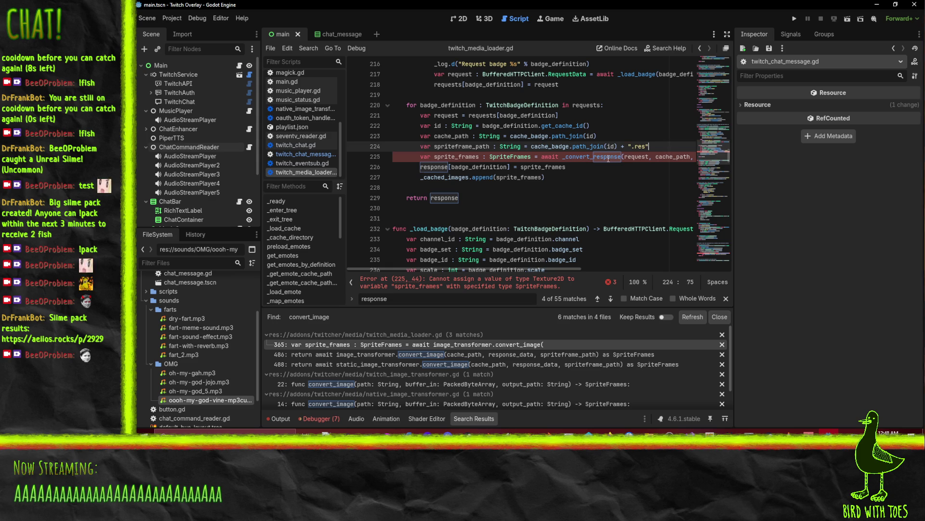
{"action": "double_click", "coordinate": [593, 157]}
{"action": "key", "text": "ctrl+f"}
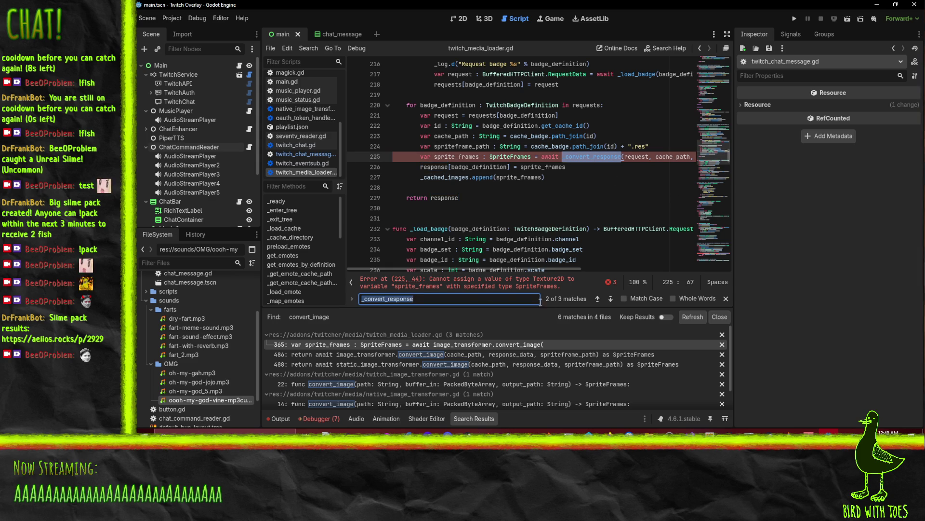
{"action": "left_click", "coordinate": [611, 298]}
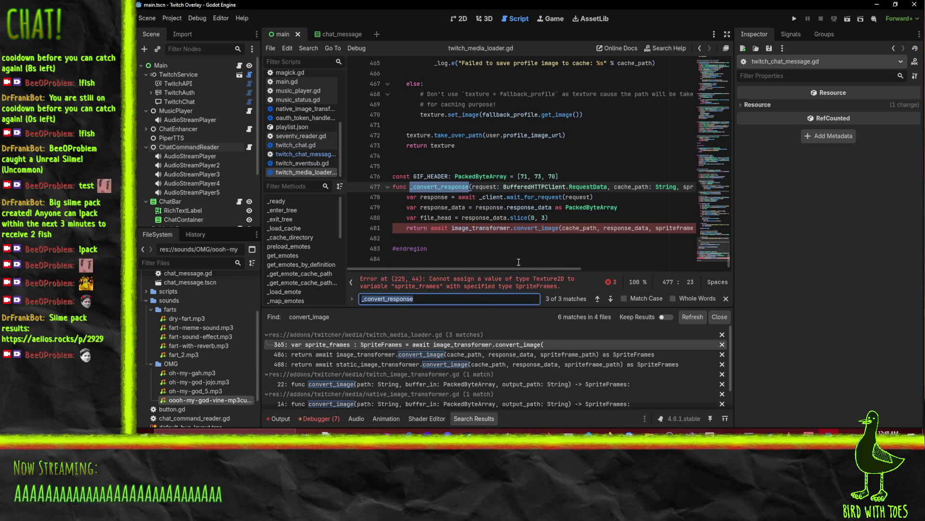
{"action": "left_click_drag", "start_coordinate": [506, 267], "coordinate": [634, 269]}
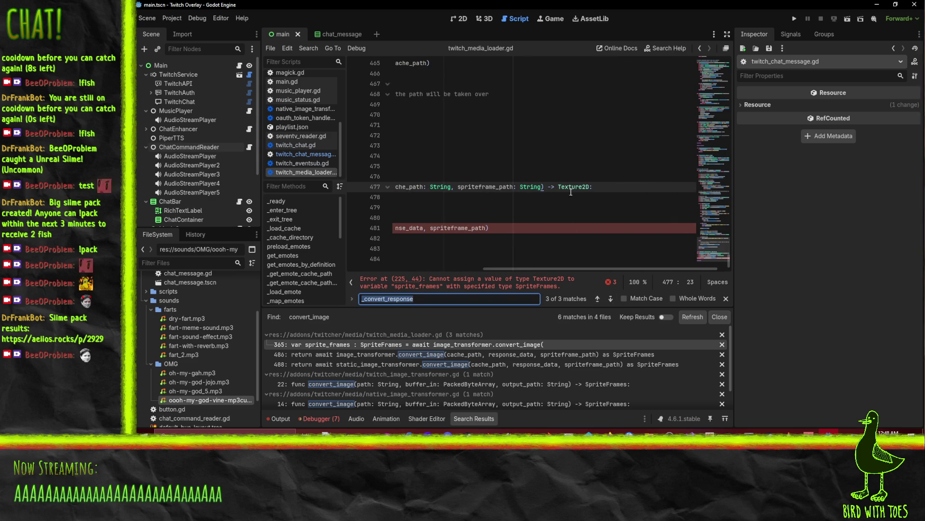
{"action": "left_click_drag", "start_coordinate": [470, 269], "coordinate": [385, 260]}
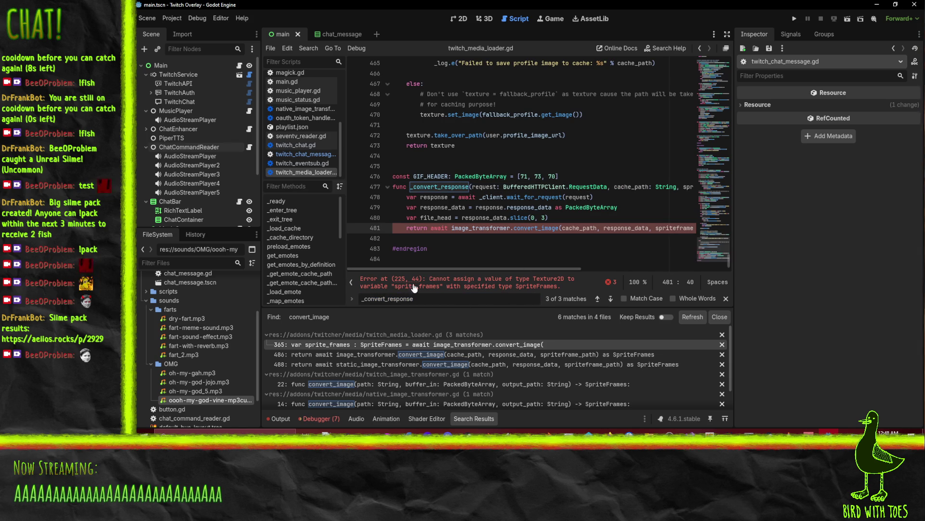
{"action": "left_click", "coordinate": [500, 284]}
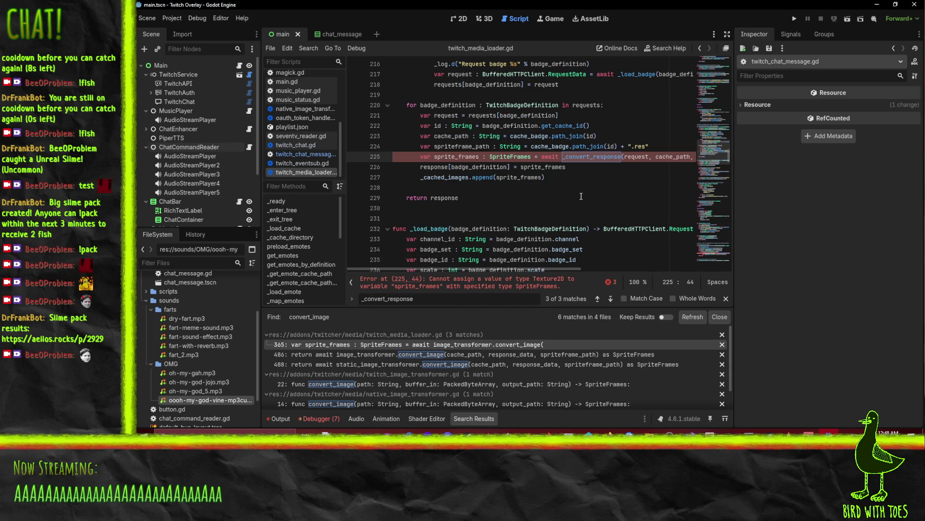
Change the sprite_frames variable and badge response dictionary types from SpriteFrames to Texture2D
{"action": "double_click", "coordinate": [509, 156]}
{"action": "type", "text": "Texture2D"}
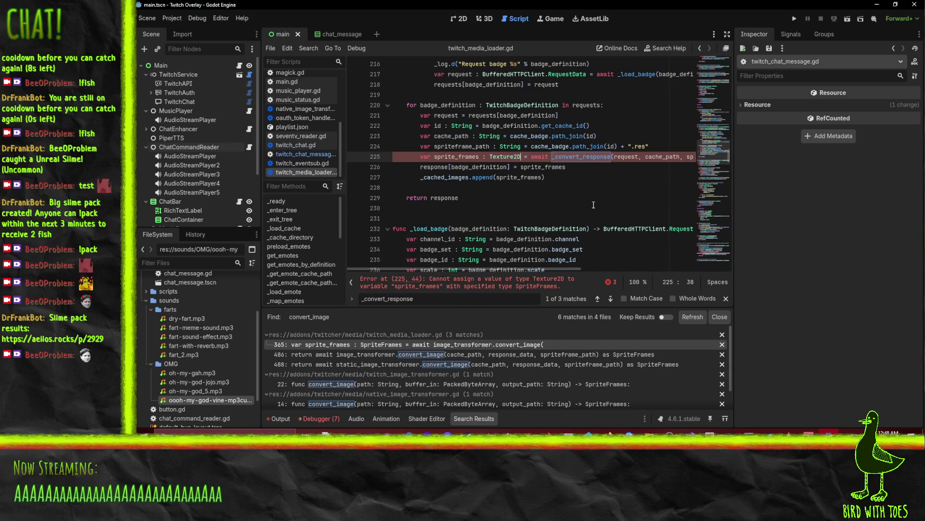
{"action": "left_click", "coordinate": [583, 208]}
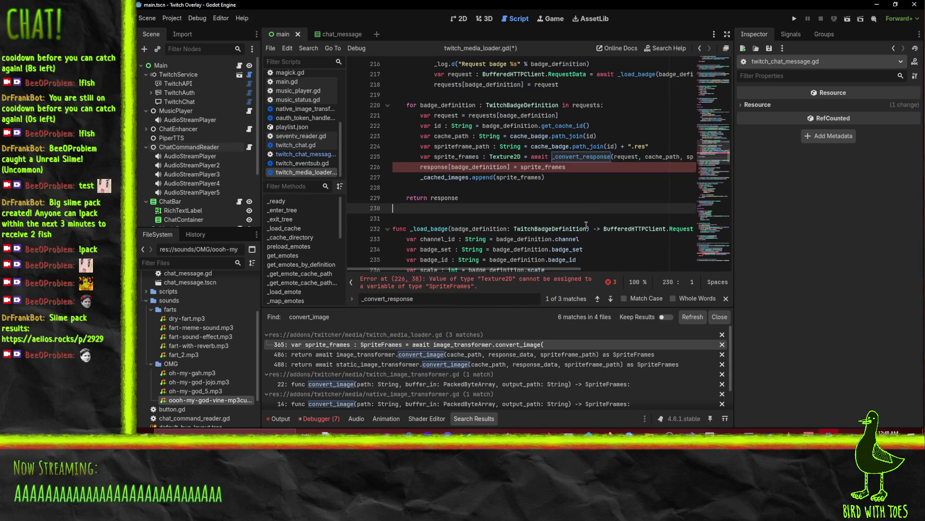
{"action": "left_click", "coordinate": [466, 203]}
{"action": "scroll", "coordinate": [492, 205], "scroll_direction": "up", "scroll_amount": 6}
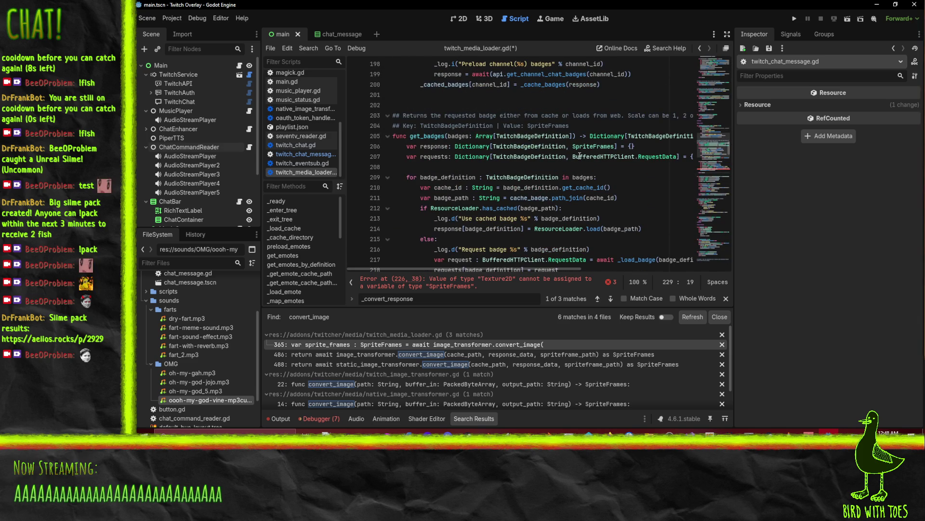
{"action": "double_click", "coordinate": [589, 146]}
{"action": "type", "text": "Texture2D"}
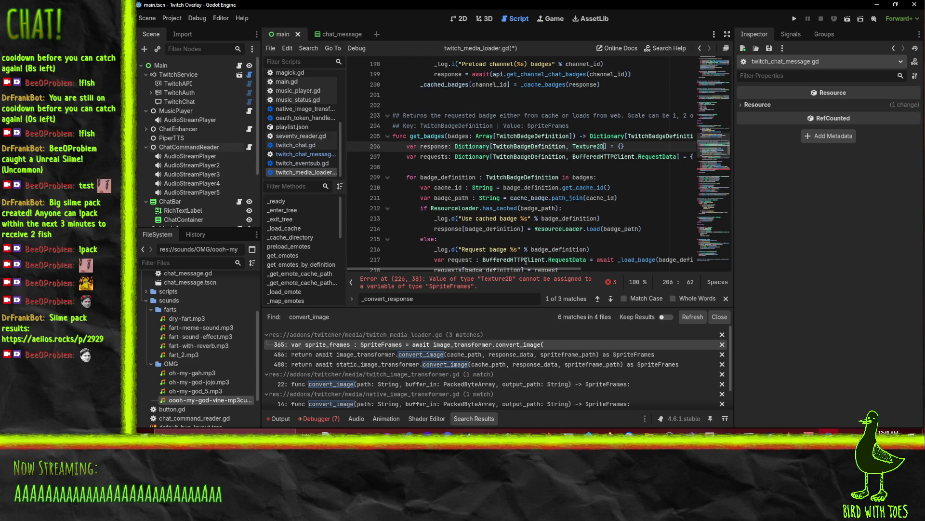
{"action": "scroll", "coordinate": [512, 208], "scroll_direction": "down", "scroll_amount": 2}
Make get_badges return a Texture2D dictionary on line 205 and save the script
{"action": "left_click", "coordinate": [553, 167]}
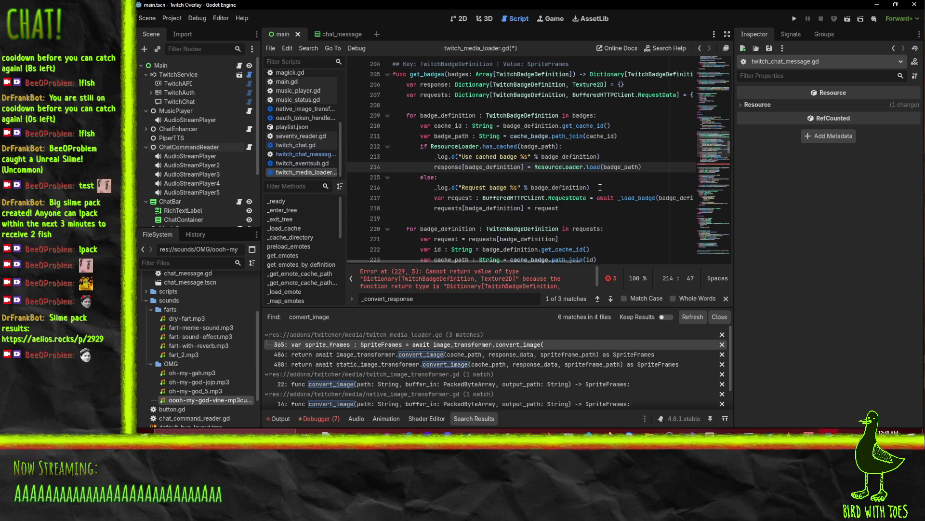
{"action": "scroll", "coordinate": [600, 188], "scroll_direction": "down", "scroll_amount": 5}
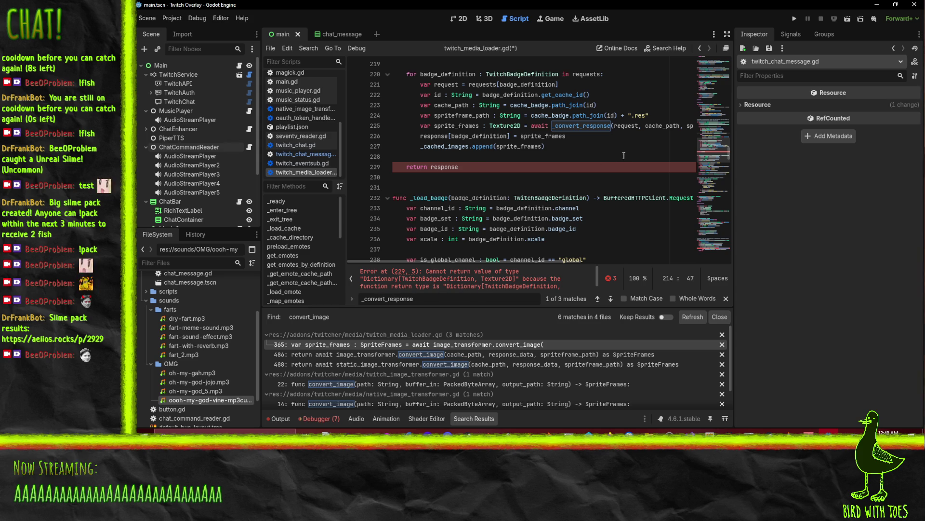
{"action": "scroll", "coordinate": [624, 156], "scroll_direction": "up", "scroll_amount": 8}
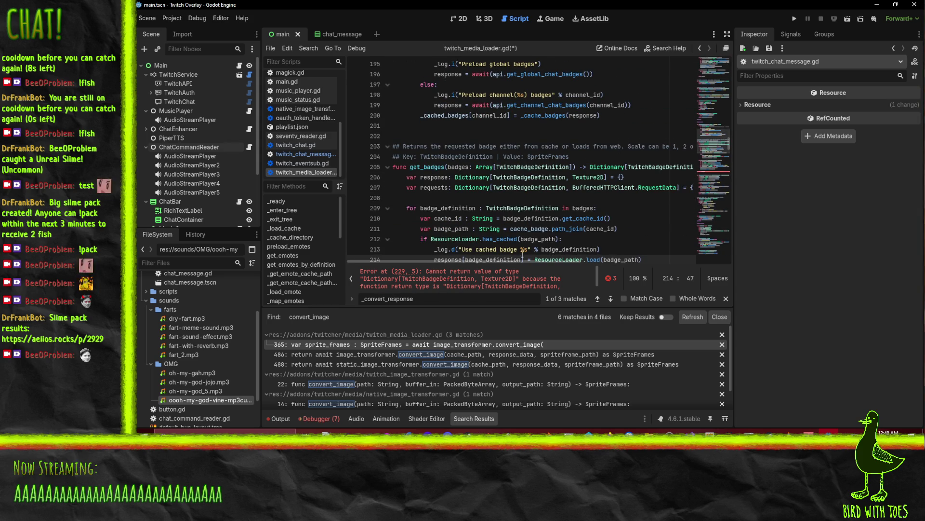
{"action": "left_click_drag", "start_coordinate": [484, 259], "coordinate": [649, 260]}
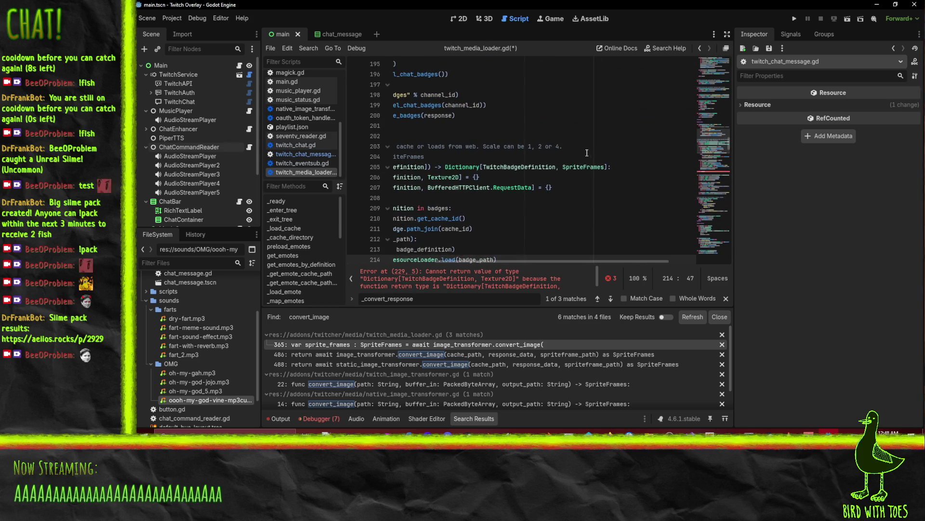
{"action": "double_click", "coordinate": [584, 167]}
{"action": "type", "text": "Texture2D"}
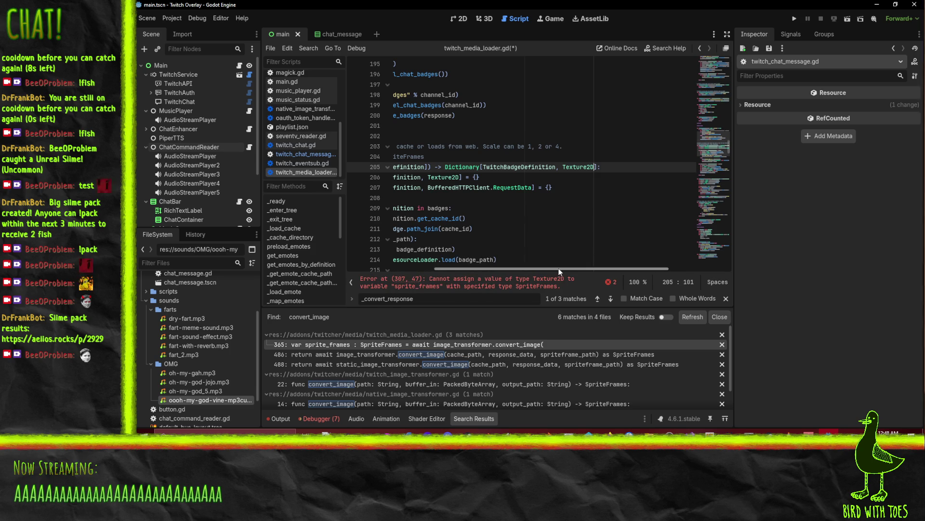
{"action": "left_click", "coordinate": [582, 208]}
{"action": "scroll", "coordinate": [582, 205], "scroll_direction": "down", "scroll_amount": 5}
{"action": "key", "text": "ctrl+s"}
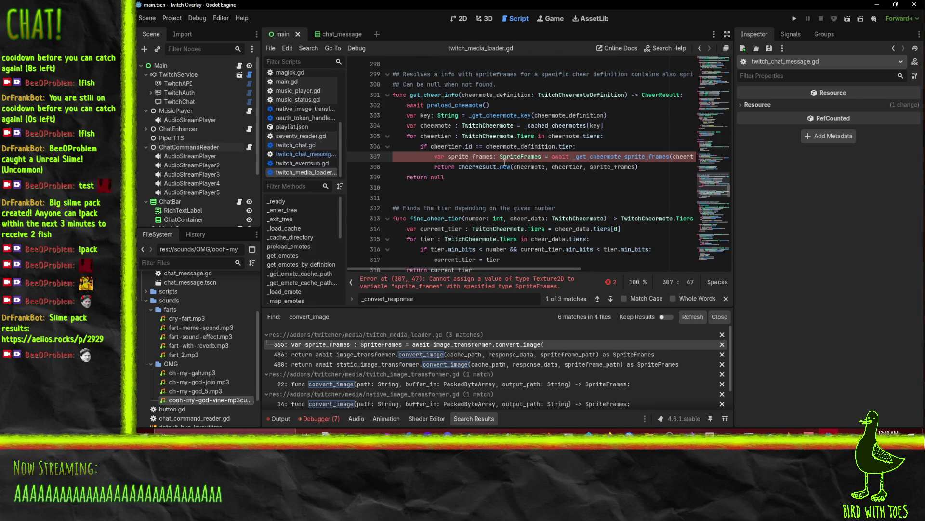
Retype get_cheer_info's sprite_frames on line 307 as Texture2D and save twitch_media_loader.gd
{"action": "double_click", "coordinate": [506, 157]}
{"action": "type", "text": "Texture2D"}
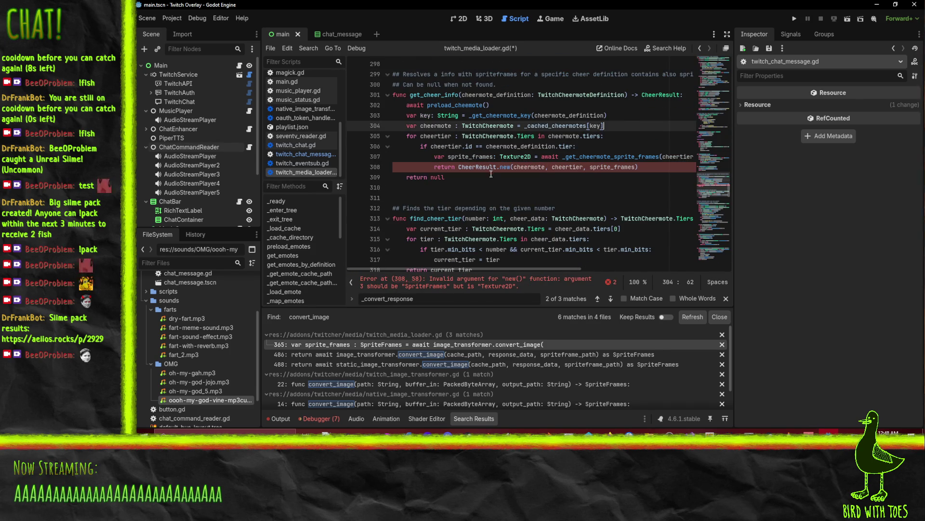
{"action": "left_click", "coordinate": [512, 157]}
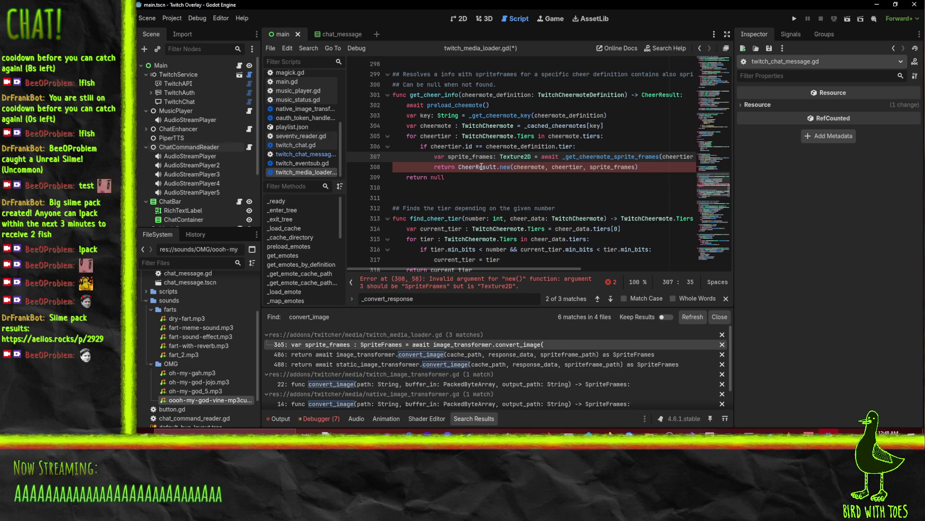
{"action": "mouse_move", "coordinate": [481, 167]}
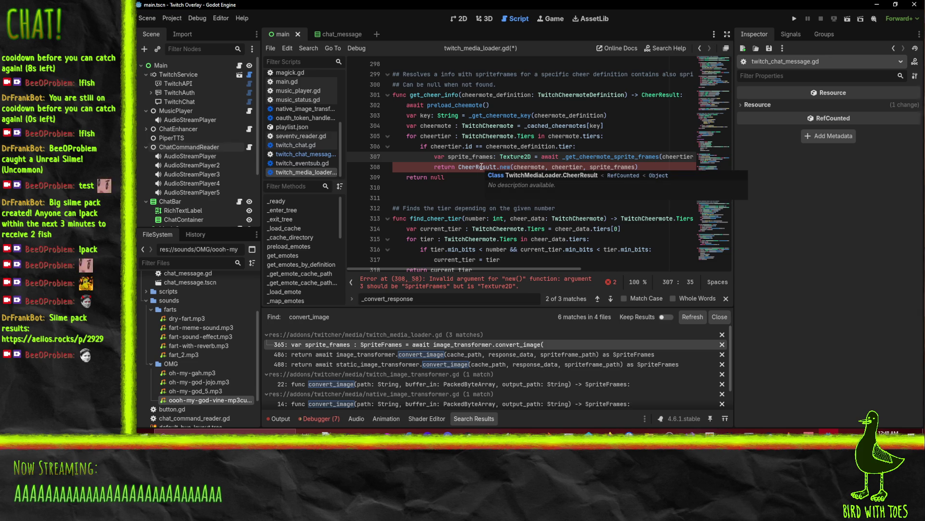
{"action": "left_click", "coordinate": [613, 167]}
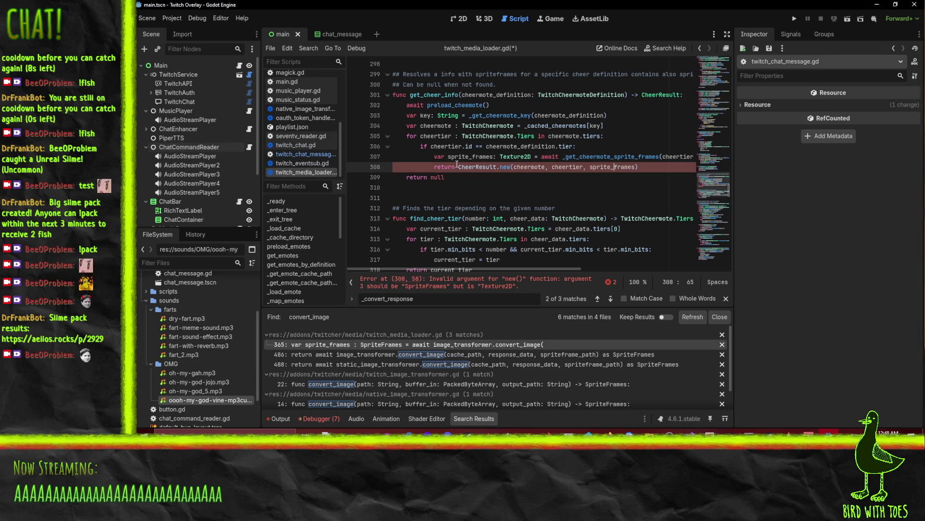
{"action": "key", "text": "ctrl+s"}
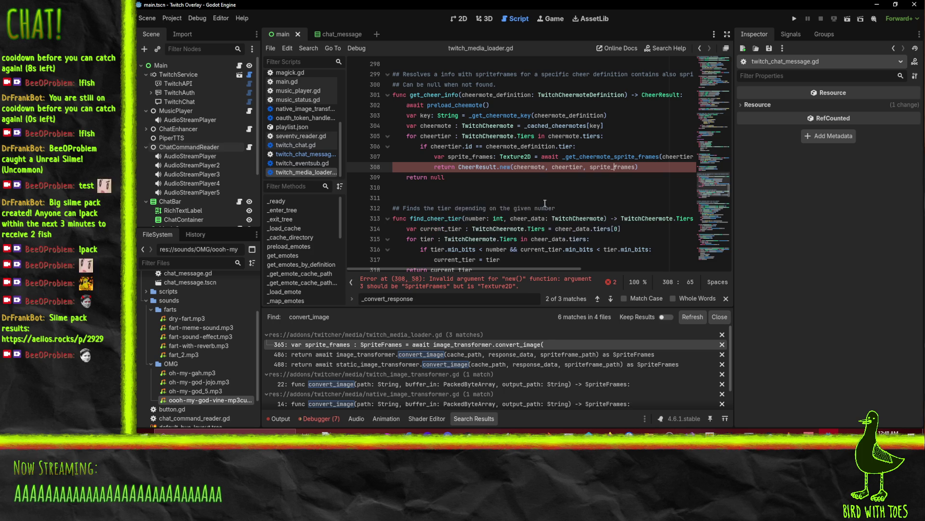
Open twitch_chat_message.gd from the Scripts list
{"action": "scroll", "coordinate": [574, 164], "scroll_direction": "down", "scroll_amount": 5}
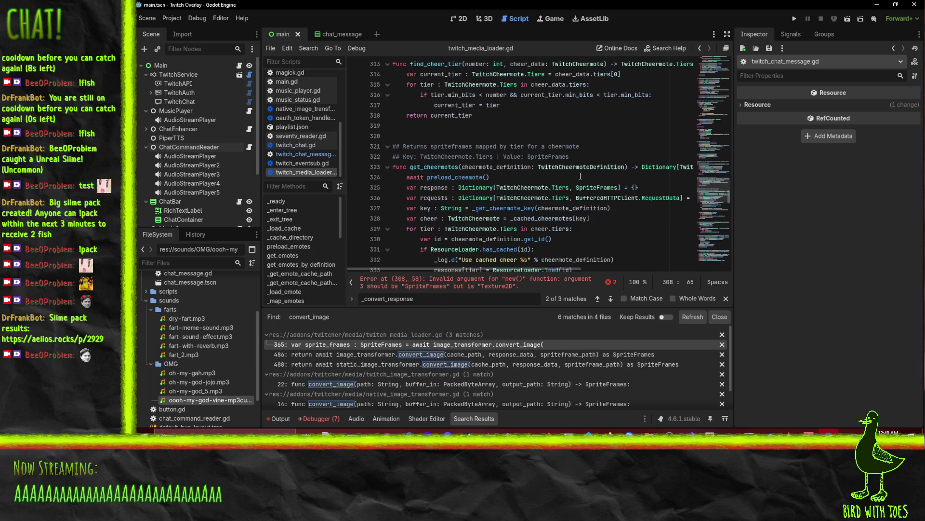
{"action": "scroll", "coordinate": [574, 164], "scroll_direction": "up", "scroll_amount": 3}
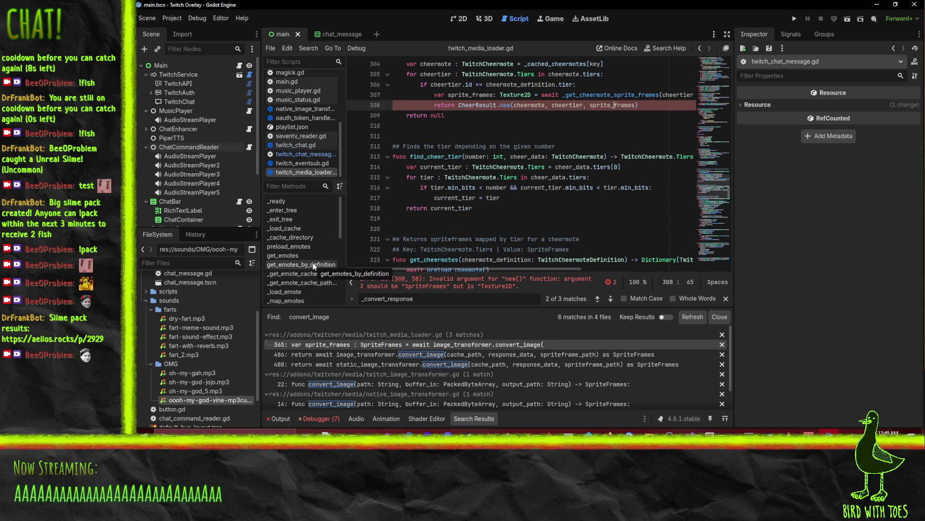
{"action": "scroll", "coordinate": [307, 257], "scroll_direction": "down", "scroll_amount": 5}
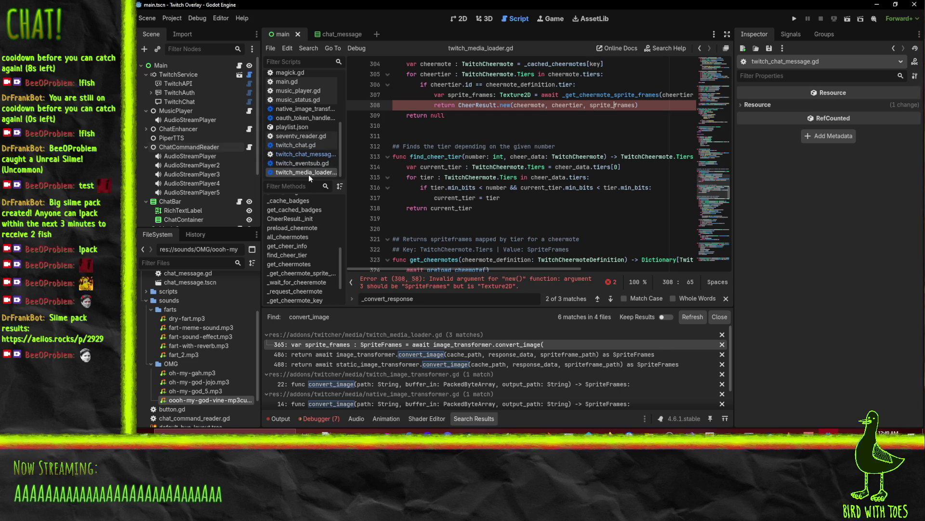
{"action": "left_click", "coordinate": [308, 154]}
{"action": "scroll", "coordinate": [522, 200], "scroll_direction": "down", "scroll_amount": 15}
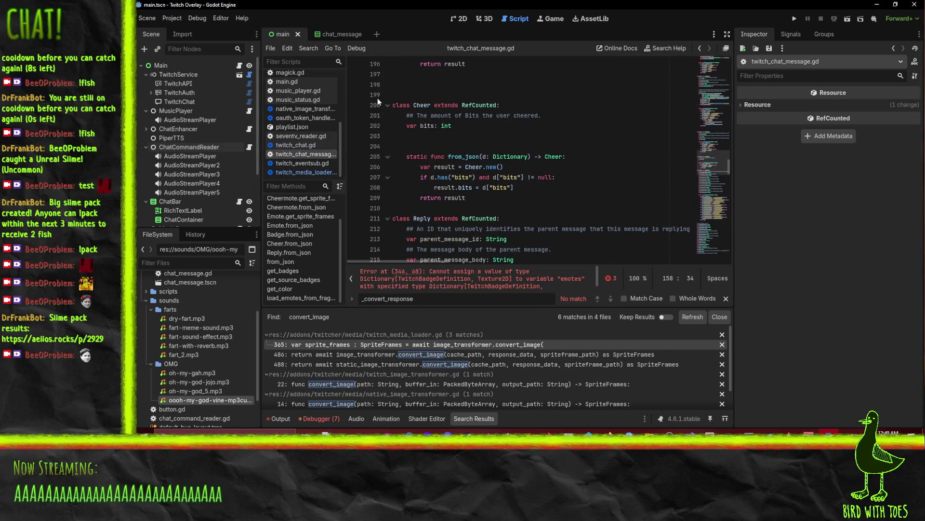
{"action": "scroll", "coordinate": [568, 157], "scroll_direction": "down", "scroll_amount": 5}
{"action": "scroll", "coordinate": [567, 156], "scroll_direction": "down", "scroll_amount": 20}
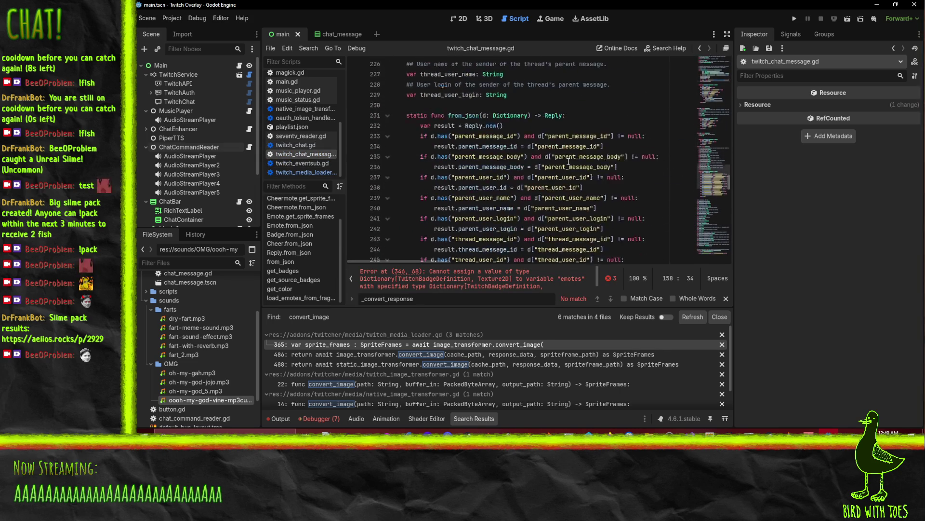
{"action": "scroll", "coordinate": [570, 171], "scroll_direction": "down", "scroll_amount": 20}
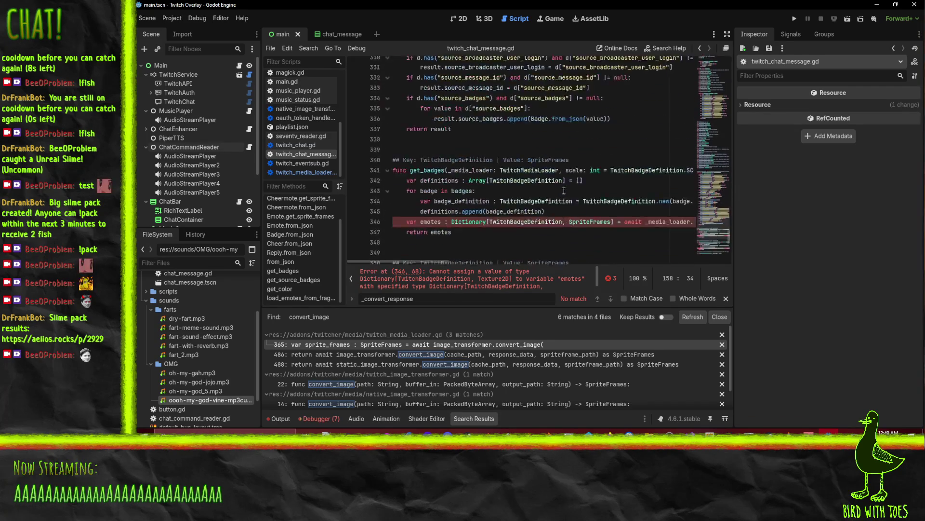
{"action": "left_click", "coordinate": [636, 159]}
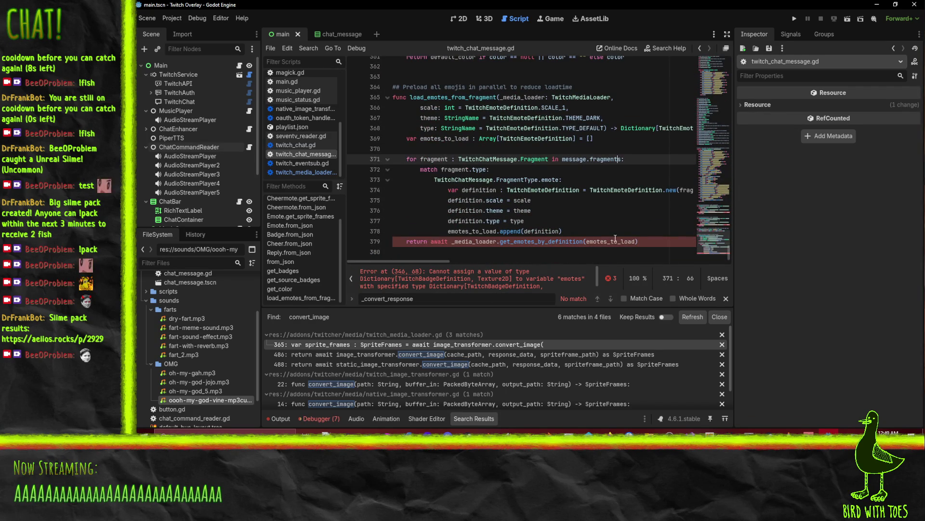
{"action": "scroll", "coordinate": [630, 129], "scroll_direction": "up", "scroll_amount": 1}
{"action": "left_click", "coordinate": [629, 129]}
{"action": "key", "text": "ctrl+f"}
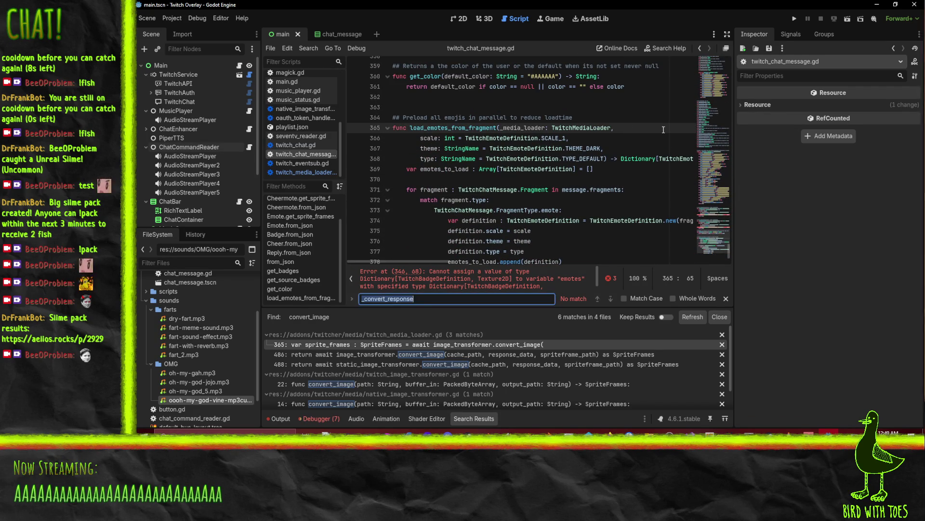
{"action": "type", "text": "Cheermote"}
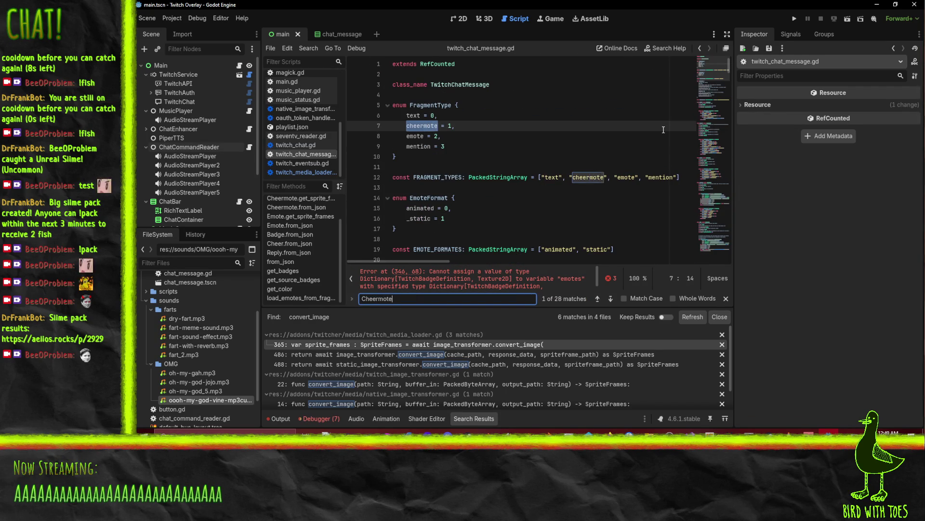
{"action": "key", "text": "Return"}
{"action": "key", "text": "Return"}
{"action": "key", "text": "Return"}
{"action": "key", "text": "Return"}
{"action": "key", "text": "Return"}
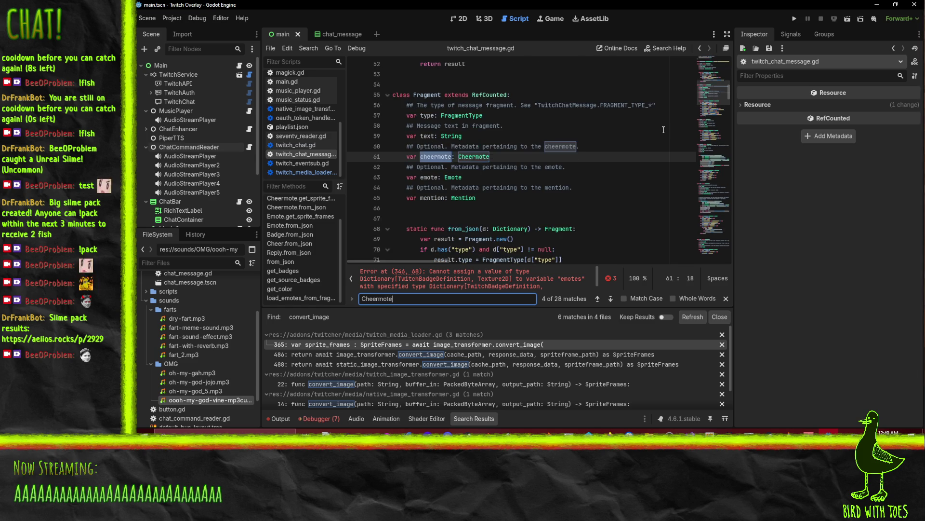
{"action": "key", "text": "Return"}
{"action": "key", "text": "Return"}
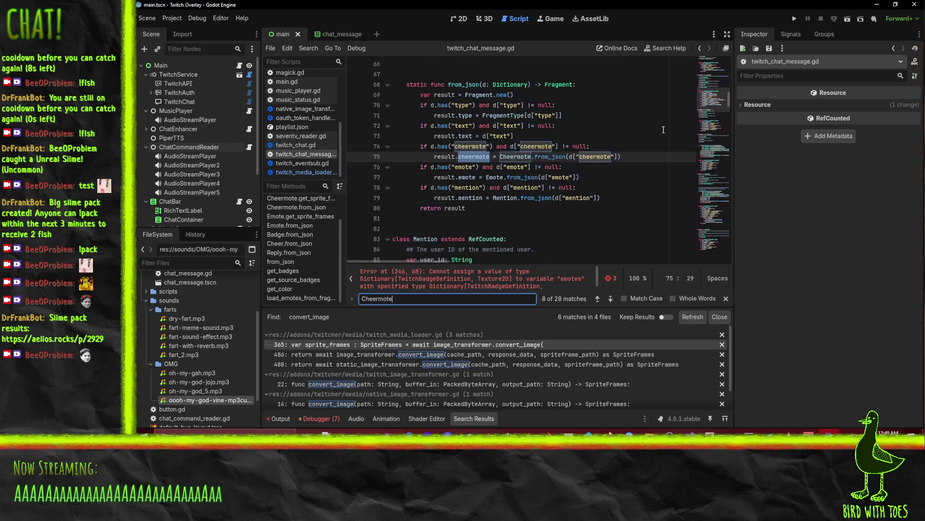
{"action": "key", "text": "Return"}
{"action": "key", "text": "Return"}
{"action": "key", "text": "Return"}
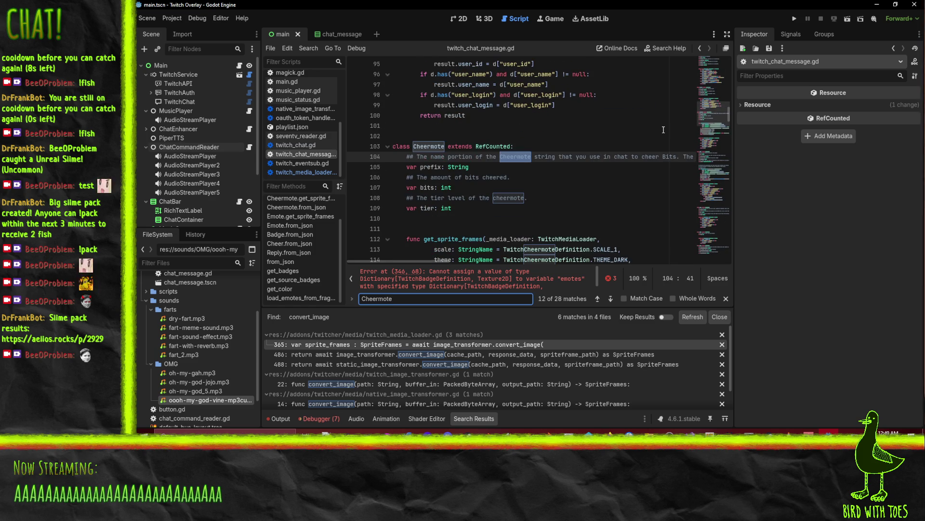
{"action": "scroll", "coordinate": [390, 116], "scroll_direction": "down", "scroll_amount": 5}
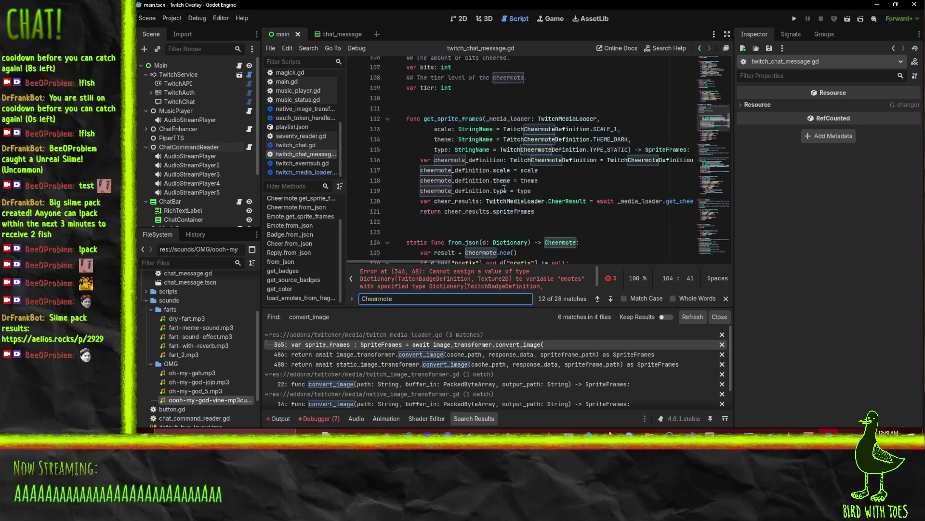
{"action": "scroll", "coordinate": [390, 115], "scroll_direction": "up", "scroll_amount": 3}
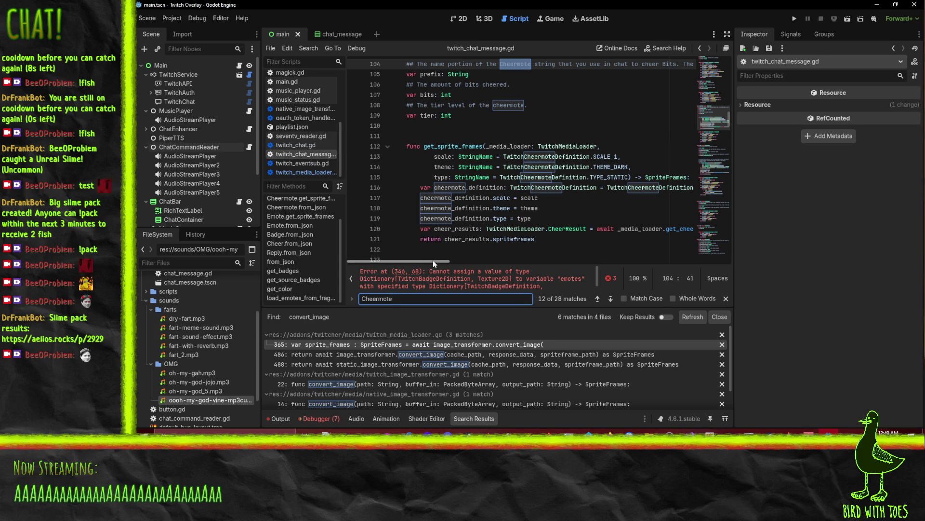
{"action": "mouse_move", "coordinate": [433, 260]}
{"action": "left_mouse_down"}
{"action": "mouse_move", "coordinate": [479, 261]}
{"action": "mouse_move", "coordinate": [470, 261]}
{"action": "left_mouse_up"}
{"action": "key", "text": "ctrl+z"}
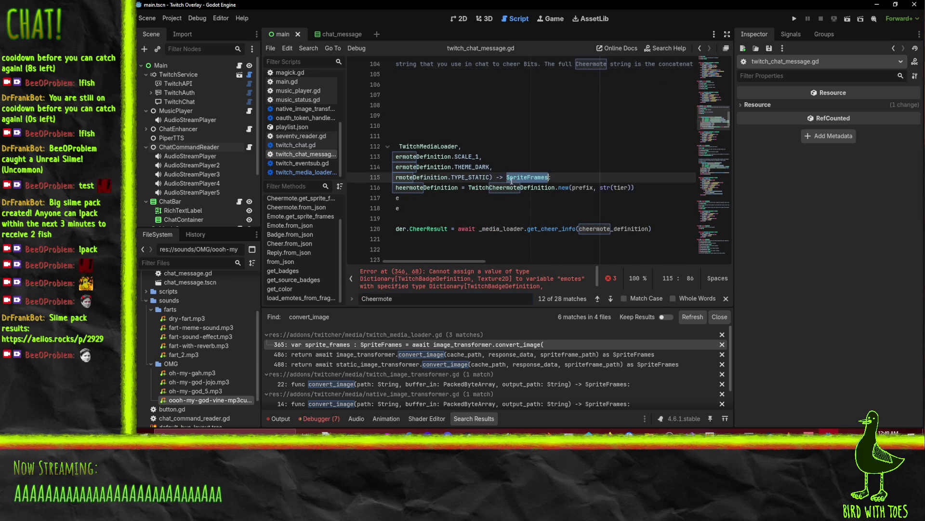
{"action": "key", "text": "Down"}
{"action": "key", "text": "Down"}
{"action": "key", "text": "Down"}
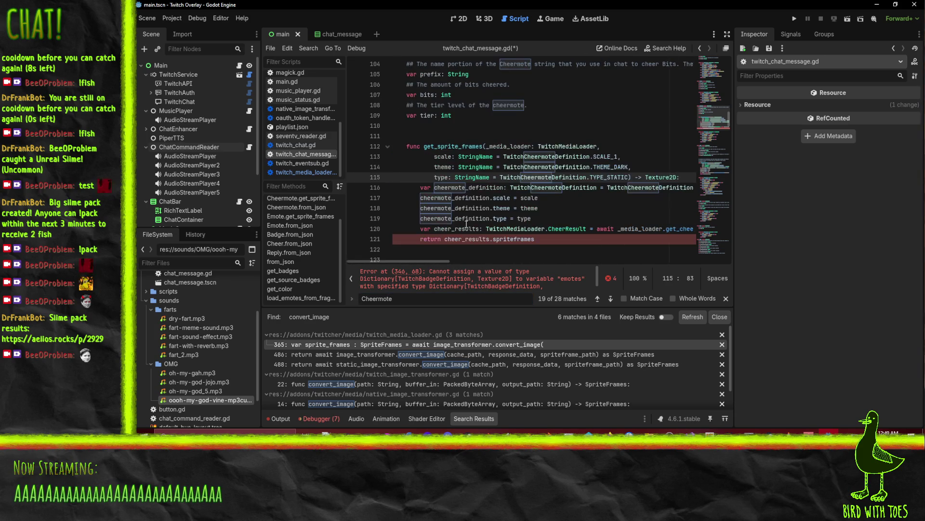
{"action": "mouse_move", "coordinate": [424, 259]}
{"action": "left_mouse_down"}
{"action": "mouse_move", "coordinate": [473, 262]}
{"action": "mouse_move", "coordinate": [393, 262]}
{"action": "left_mouse_up"}
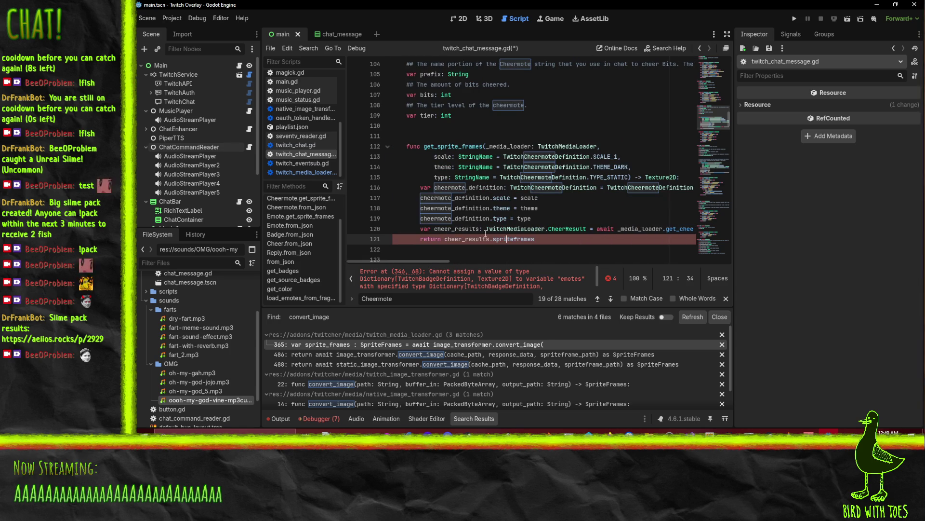
{"action": "left_click", "coordinate": [402, 245]}
{"action": "left_click", "coordinate": [491, 239]}
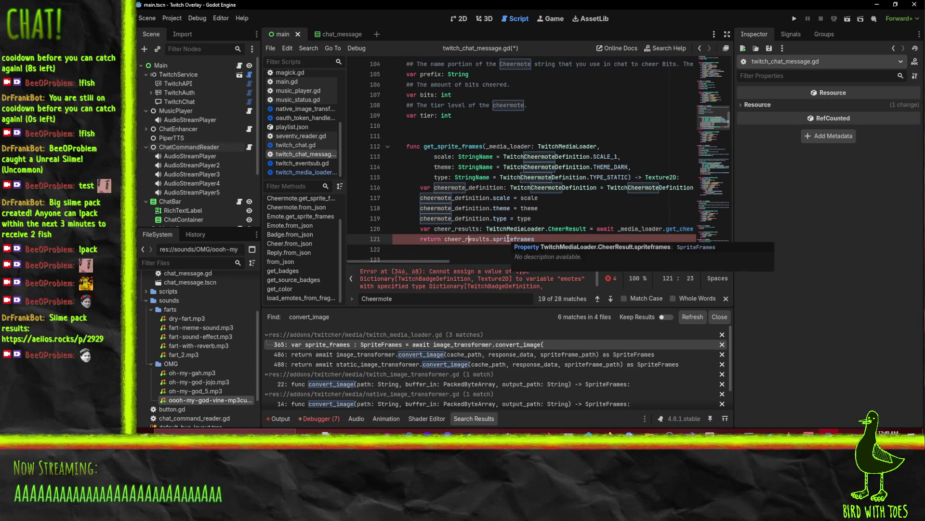
{"action": "scroll", "coordinate": [530, 207], "scroll_direction": "up", "scroll_amount": 3}
{"action": "scroll", "coordinate": [551, 188], "scroll_direction": "down", "scroll_amount": 3}
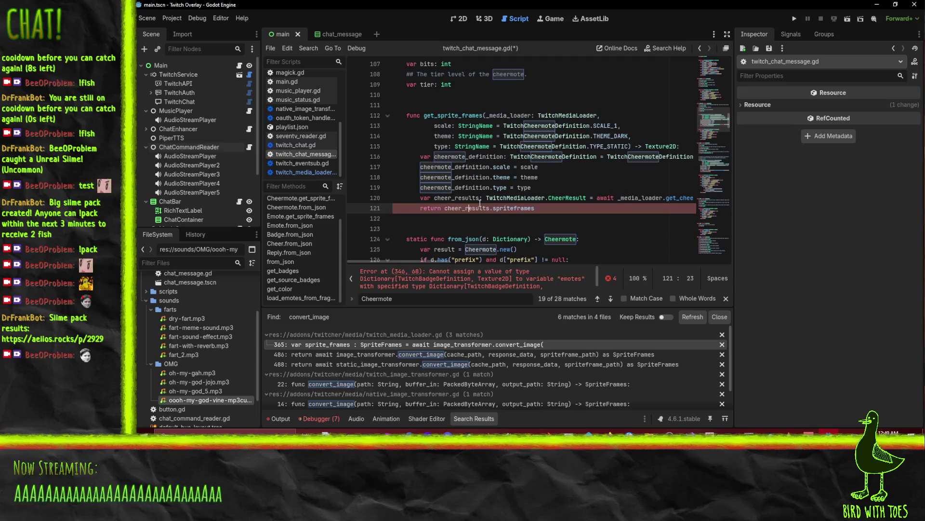
{"action": "left_click", "coordinate": [467, 208]}
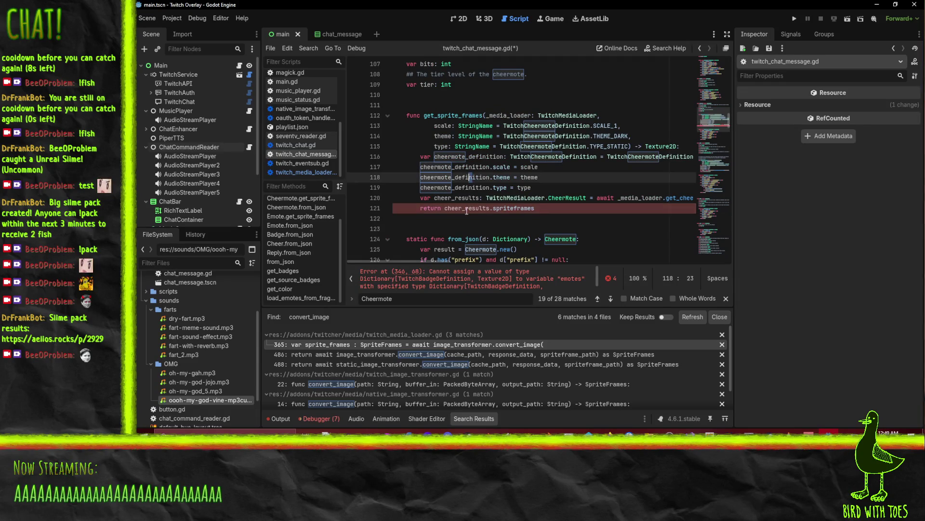
{"action": "double_click", "coordinate": [466, 207]}
{"action": "double_click", "coordinate": [526, 199]}
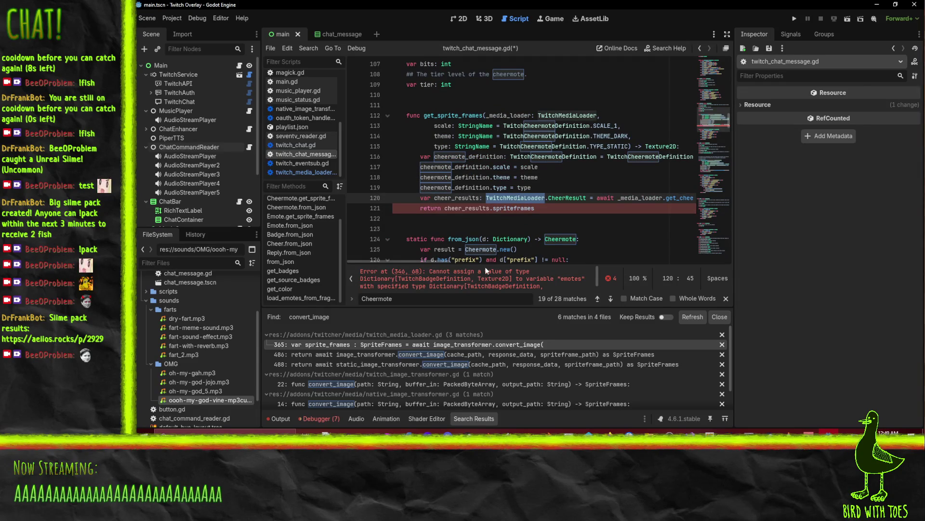
{"action": "mouse_move", "coordinate": [433, 263]}
{"action": "left_mouse_down"}
{"action": "mouse_move", "coordinate": [499, 257]}
{"action": "mouse_move", "coordinate": [405, 253]}
{"action": "left_mouse_up"}
{"action": "double_click", "coordinate": [466, 208]}
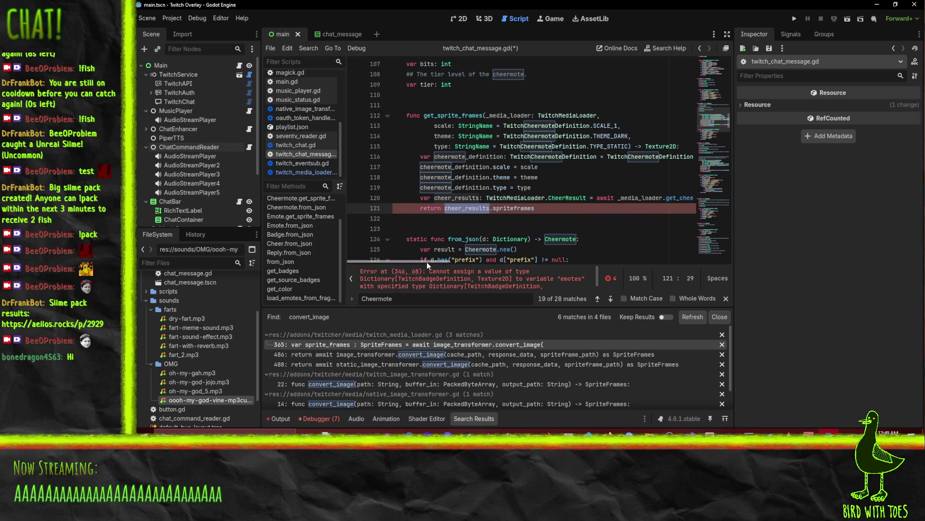
{"action": "mouse_move", "coordinate": [422, 260]}
{"action": "left_mouse_down"}
{"action": "mouse_move", "coordinate": [448, 271]}
{"action": "mouse_move", "coordinate": [463, 256]}
{"action": "left_mouse_up"}
{"action": "left_click", "coordinate": [528, 167]}
{"action": "scroll", "coordinate": [528, 168], "scroll_direction": "up", "scroll_amount": 2}
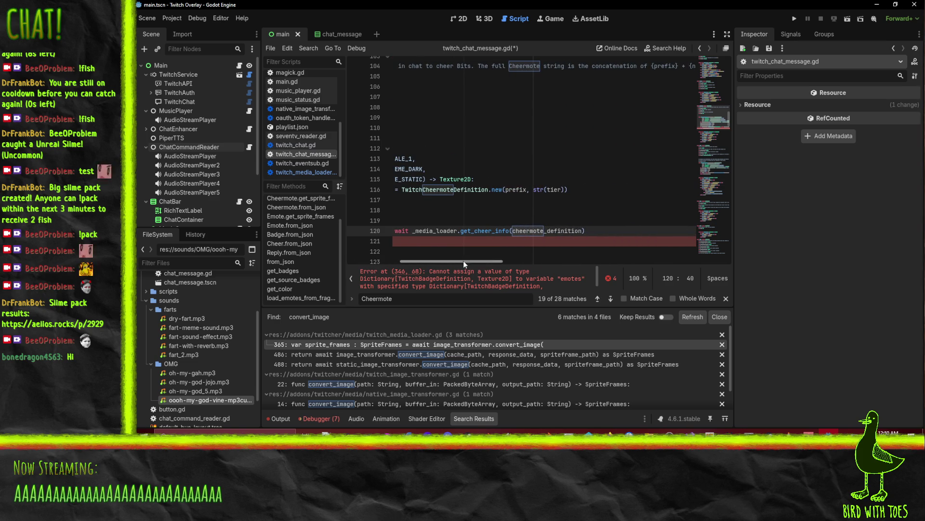
{"action": "left_click_drag", "start_coordinate": [464, 260], "coordinate": [410, 264]}
{"action": "scroll", "coordinate": [605, 219], "scroll_direction": "down", "scroll_amount": 4}
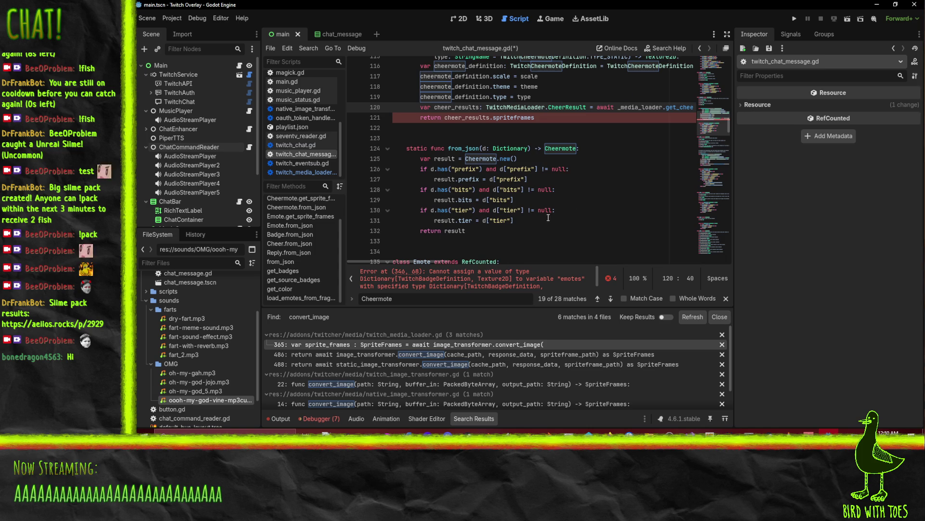
{"action": "scroll", "coordinate": [549, 212], "scroll_direction": "up", "scroll_amount": 1}
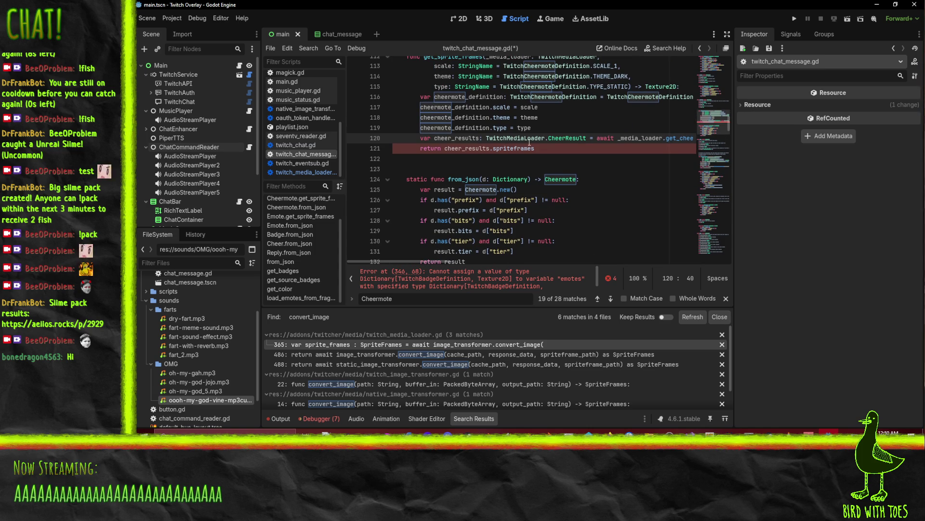
{"action": "scroll", "coordinate": [530, 143], "scroll_direction": "up", "scroll_amount": 1}
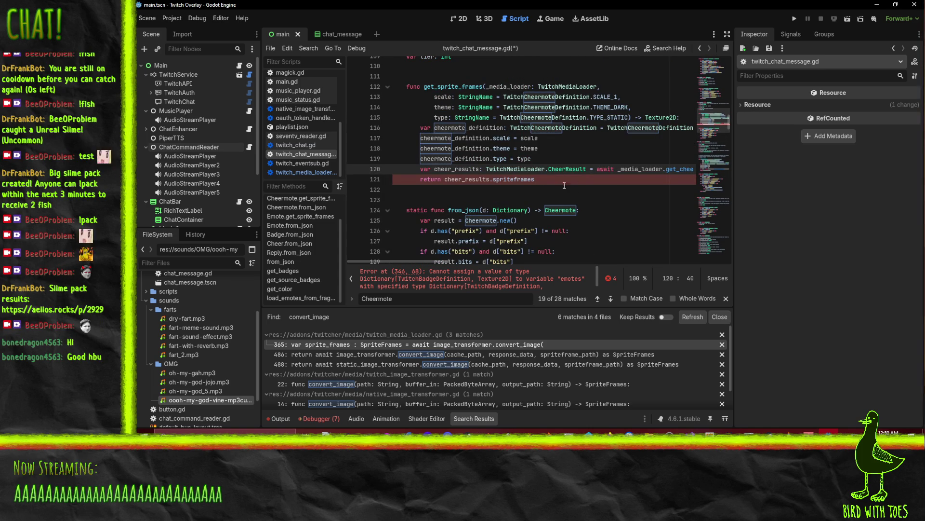
{"action": "scroll", "coordinate": [573, 169], "scroll_direction": "down", "scroll_amount": 5}
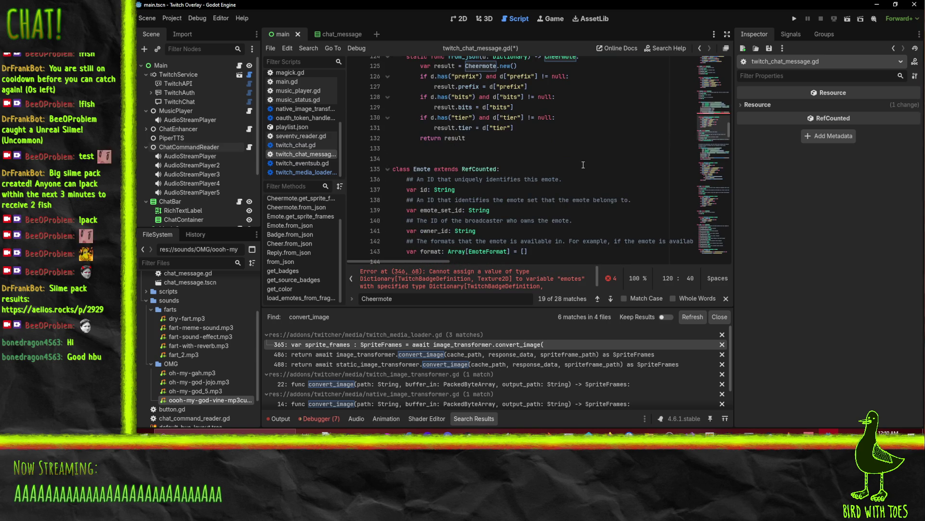
{"action": "scroll", "coordinate": [584, 165], "scroll_direction": "down", "scroll_amount": 3}
{"action": "scroll", "coordinate": [571, 153], "scroll_direction": "down", "scroll_amount": 2}
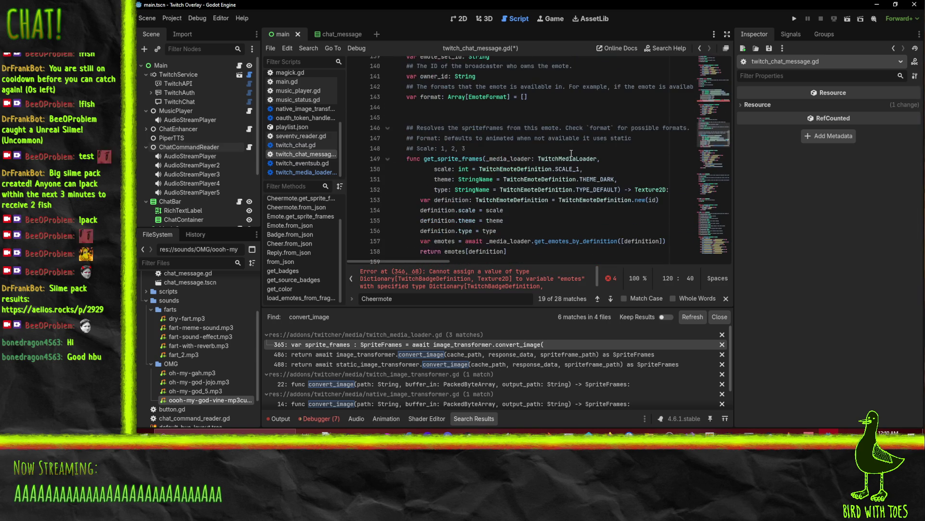
{"action": "scroll", "coordinate": [540, 189], "scroll_direction": "down", "scroll_amount": 5}
{"action": "scroll", "coordinate": [588, 193], "scroll_direction": "up", "scroll_amount": 5}
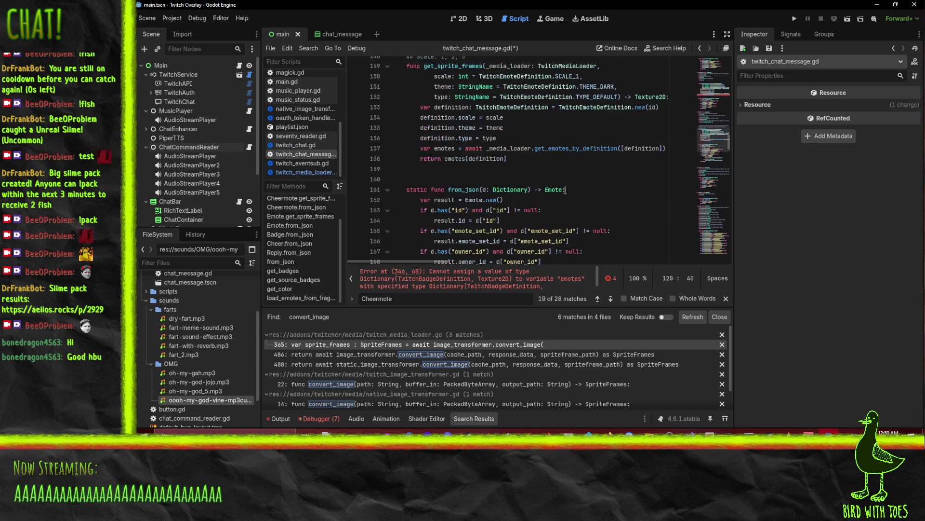
{"action": "scroll", "coordinate": [610, 195], "scroll_direction": "up", "scroll_amount": 1}
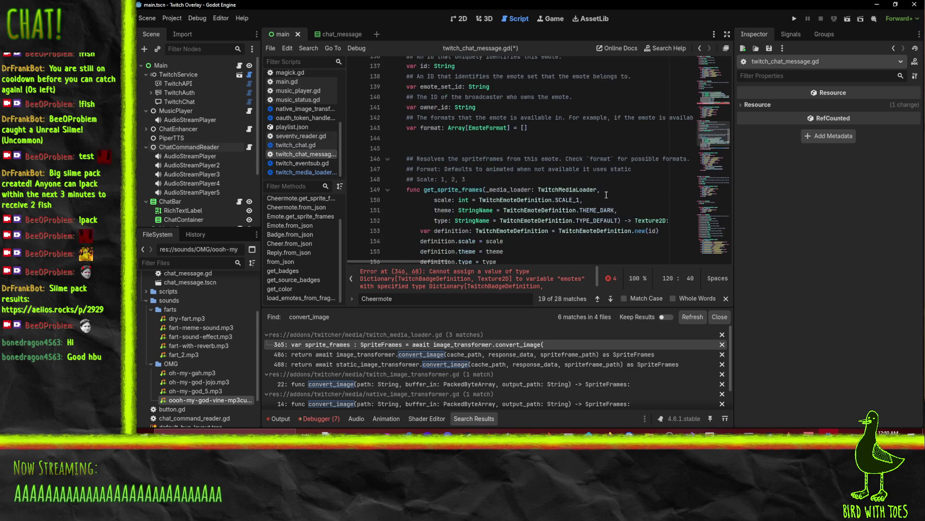
{"action": "scroll", "coordinate": [530, 196], "scroll_direction": "down", "scroll_amount": 1}
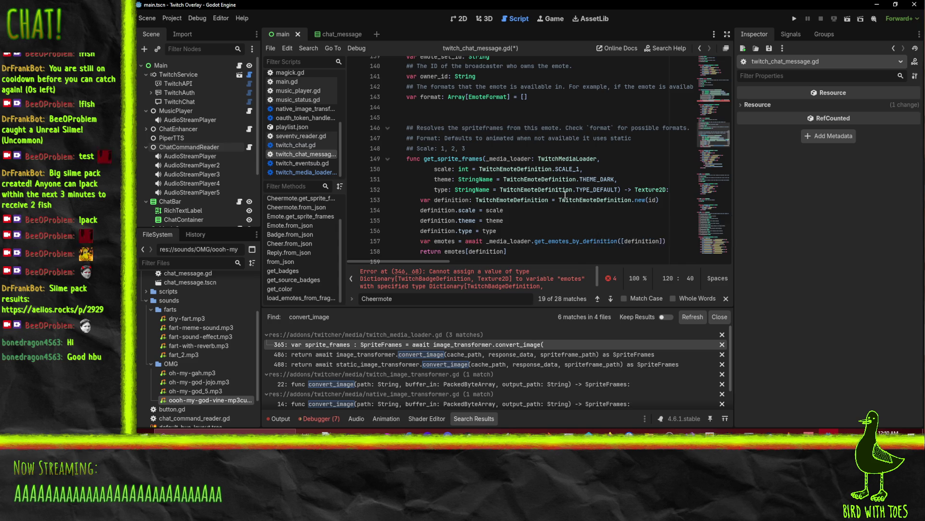
{"action": "scroll", "coordinate": [570, 196], "scroll_direction": "up", "scroll_amount": 7}
{"action": "scroll", "coordinate": [570, 196], "scroll_direction": "up", "scroll_amount": 6}
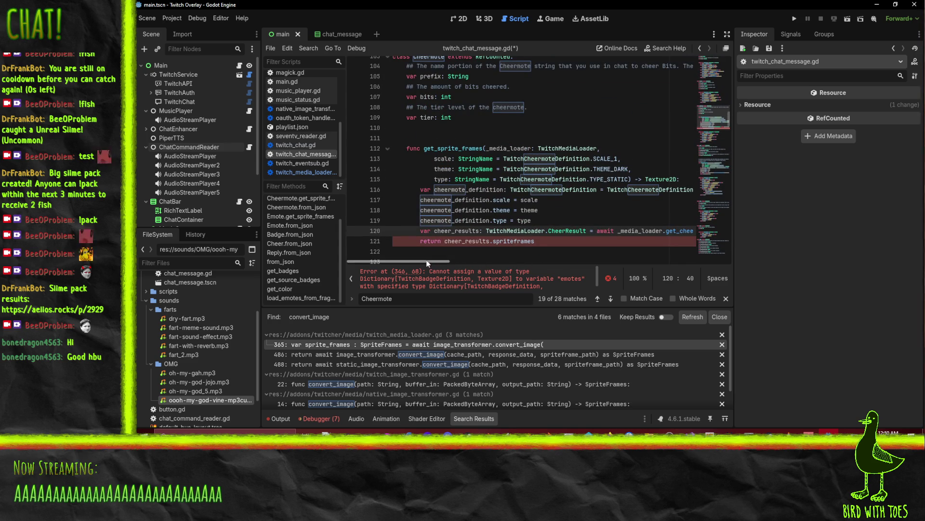
{"action": "mouse_move", "coordinate": [429, 261]}
{"action": "left_mouse_down"}
{"action": "mouse_move", "coordinate": [469, 261]}
{"action": "mouse_move", "coordinate": [448, 261]}
{"action": "left_mouse_up"}
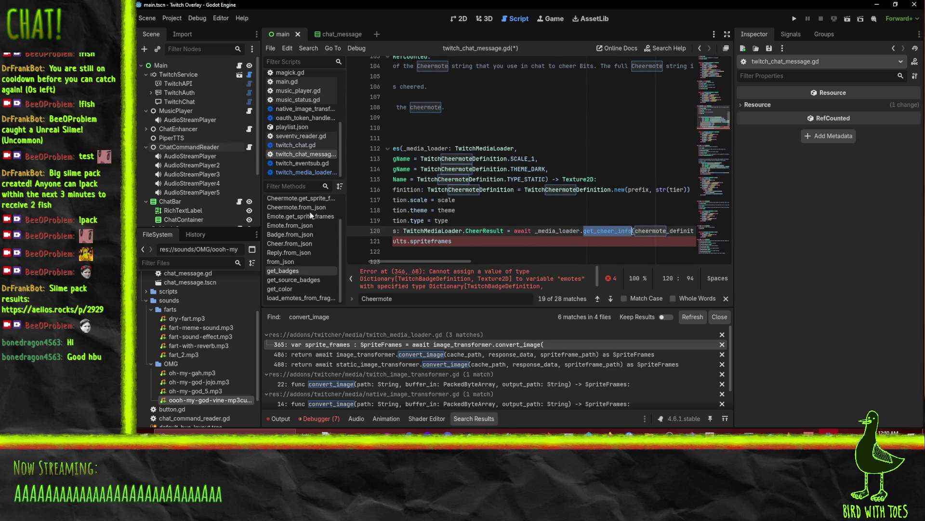
Go to get_cheer_info and find the CheerResult class definition with a project-wide search
{"action": "left_click", "coordinate": [304, 172]}
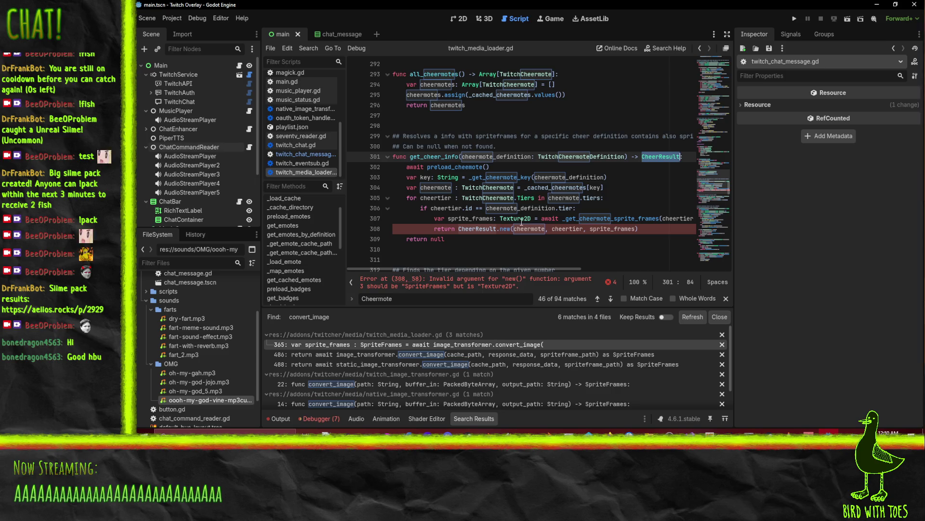
{"action": "mouse_move", "coordinate": [523, 268]}
{"action": "left_mouse_down"}
{"action": "mouse_move", "coordinate": [607, 268]}
{"action": "mouse_move", "coordinate": [521, 266]}
{"action": "left_mouse_up"}
{"action": "scroll", "coordinate": [635, 237], "scroll_direction": "up", "scroll_amount": 1}
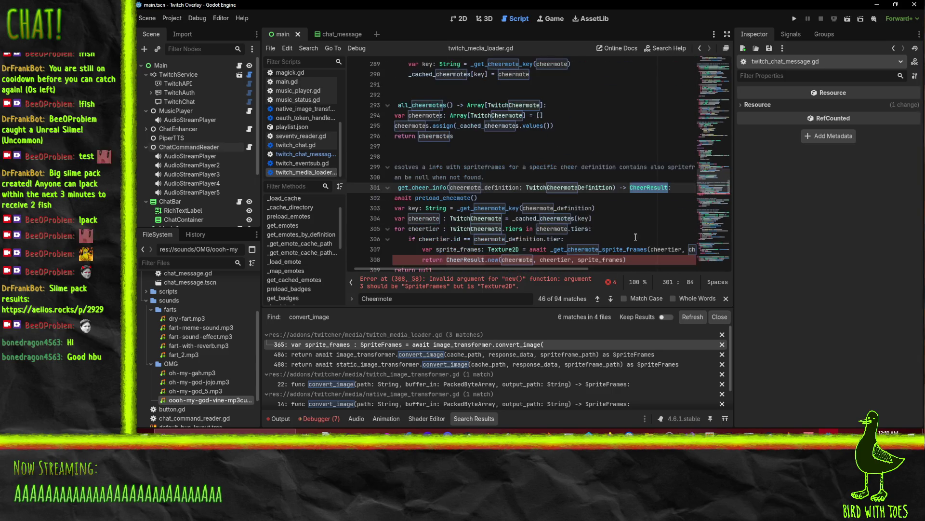
{"action": "scroll", "coordinate": [637, 237], "scroll_direction": "down", "scroll_amount": 2}
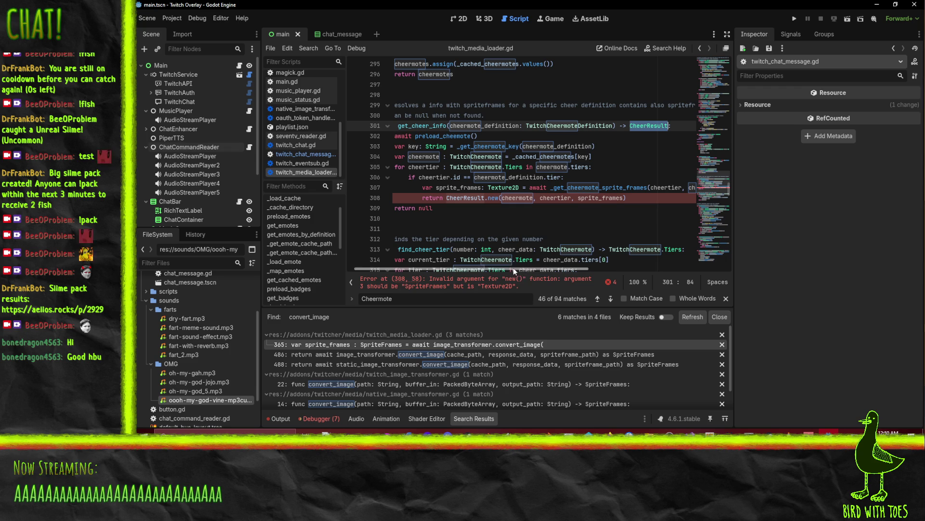
{"action": "key", "text": "ctrl+shift+f"}
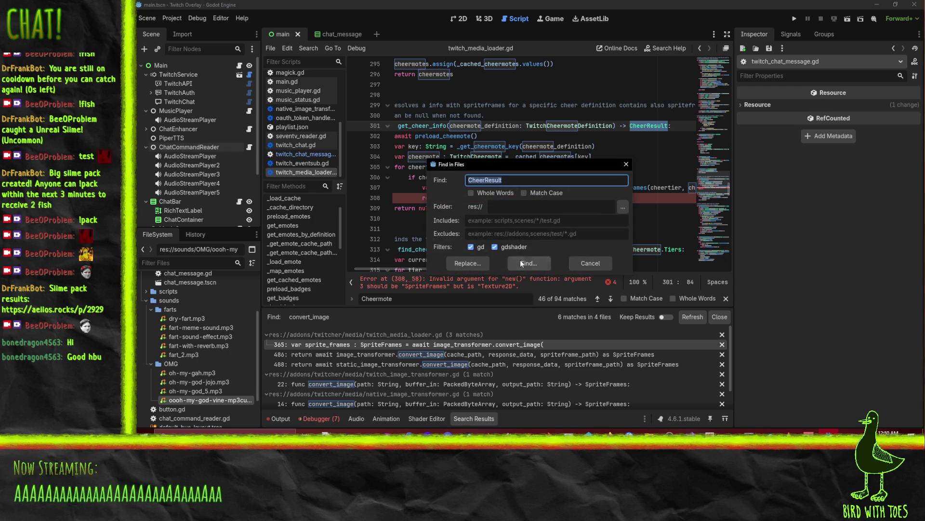
{"action": "key", "text": "Return"}
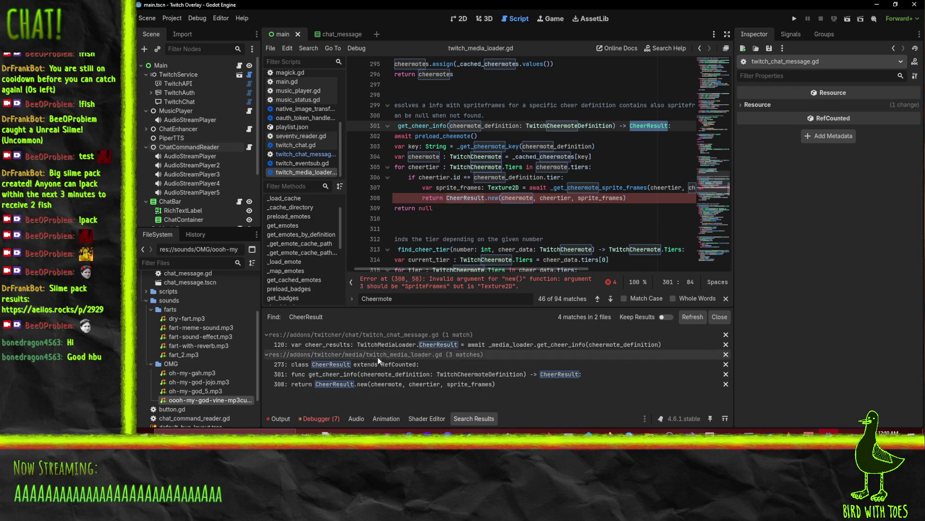
{"action": "left_click", "coordinate": [379, 364]}
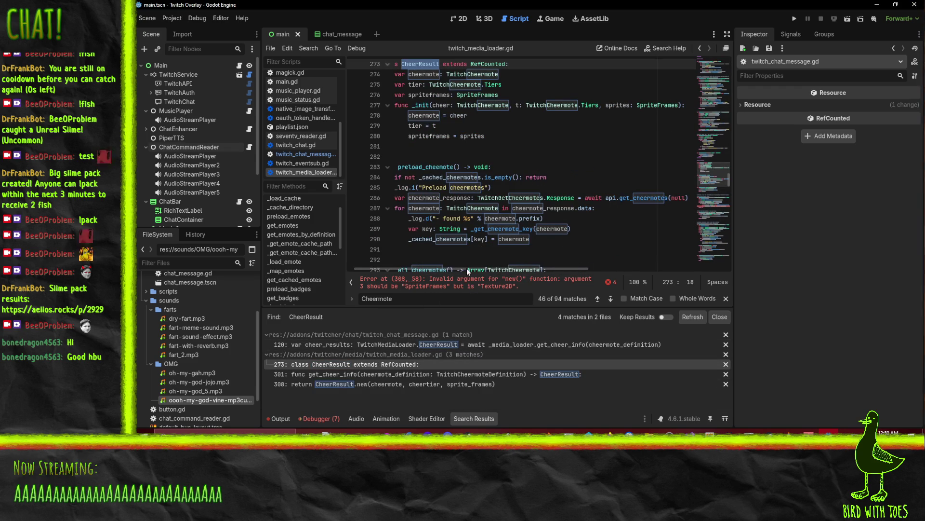
Change CheerResult's spriteframes field and _init sprites parameter from SpriteFrames to Texture2D
{"action": "left_click_drag", "start_coordinate": [464, 268], "coordinate": [436, 269]}
{"action": "scroll", "coordinate": [485, 91], "scroll_direction": "up", "scroll_amount": 2}
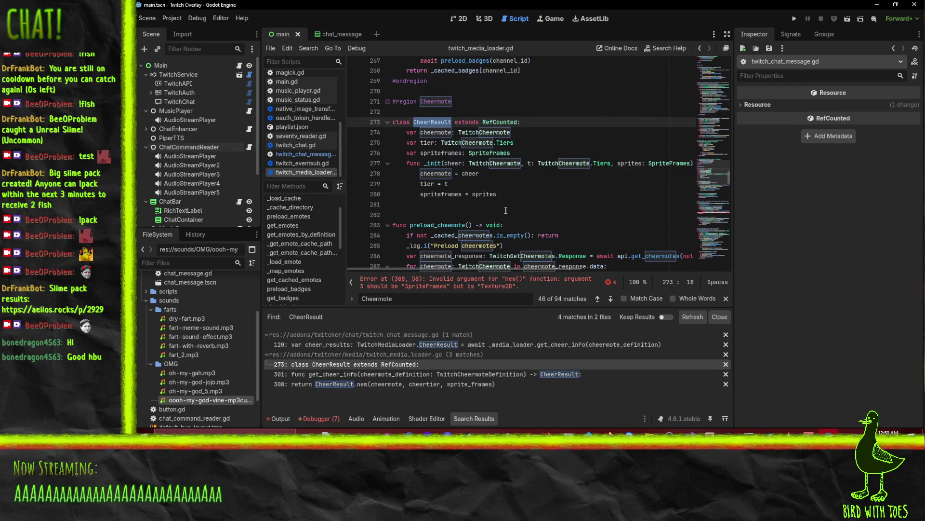
{"action": "double_click", "coordinate": [482, 155]}
{"action": "type", "text": "Texture2D"}
{"action": "left_click", "coordinate": [648, 167]}
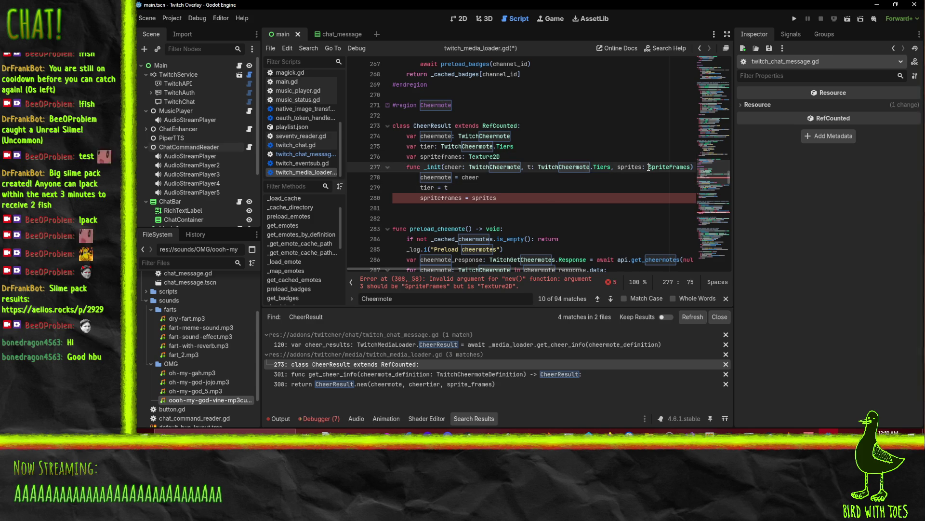
{"action": "double_click", "coordinate": [661, 167]}
{"action": "type", "text": "Texture2D"}
{"action": "left_click", "coordinate": [508, 146]}
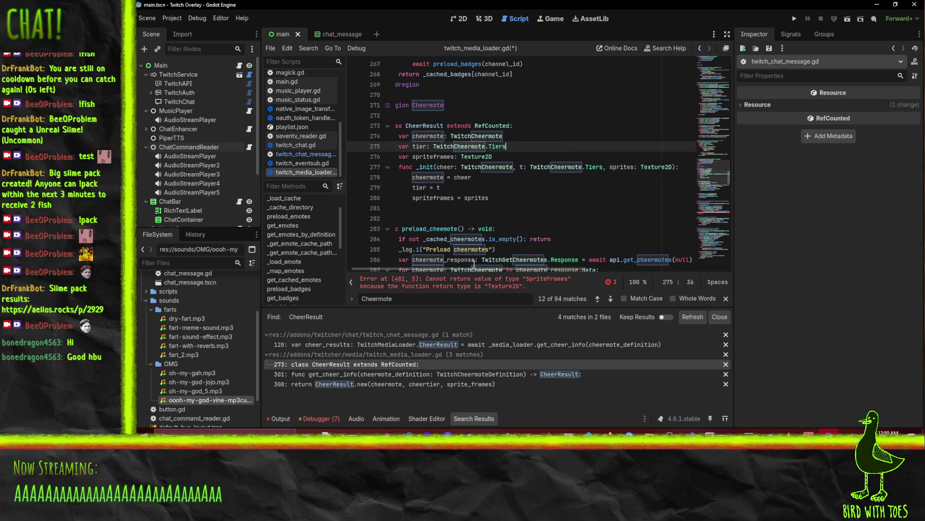
{"action": "left_click", "coordinate": [570, 188]}
Save the media loader and go to the line 481 return-type error
{"action": "key", "text": "ctrl+s"}
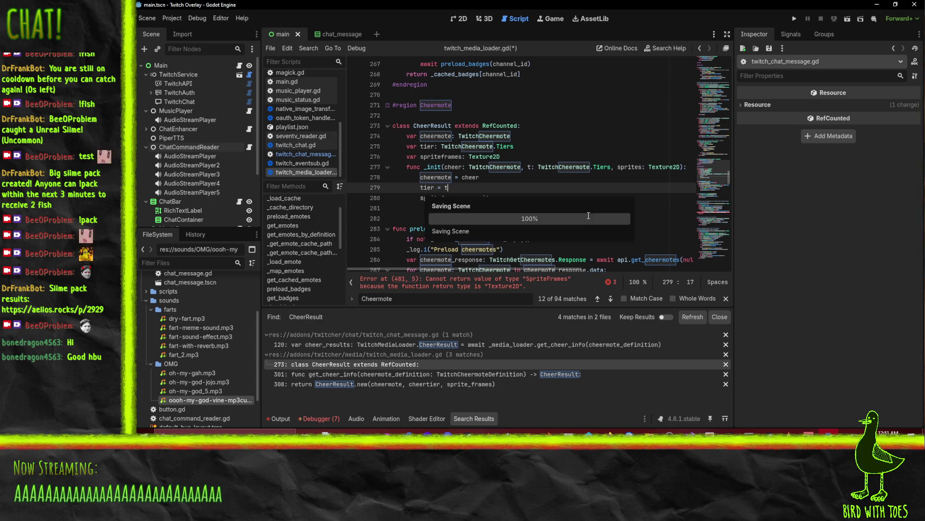
{"action": "scroll", "coordinate": [588, 215], "scroll_direction": "down", "scroll_amount": 3}
{"action": "left_click", "coordinate": [409, 284]}
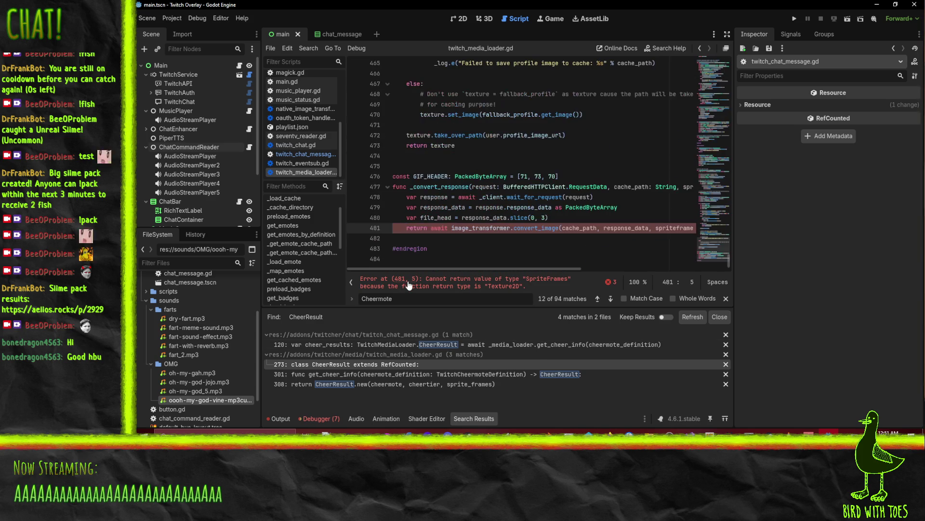
{"action": "scroll", "coordinate": [501, 269], "scroll_direction": "right", "scroll_amount": 5}
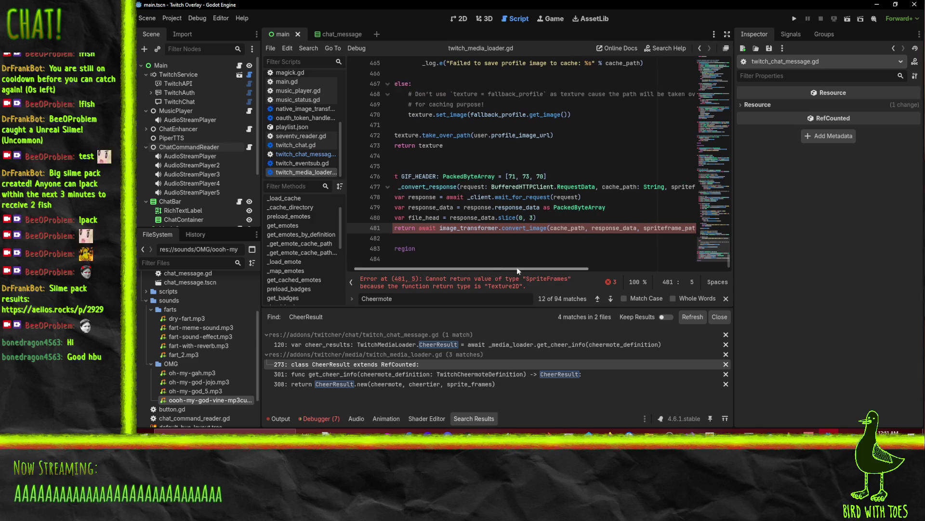
{"action": "scroll", "coordinate": [565, 269], "scroll_direction": "left", "scroll_amount": 5}
{"action": "left_click", "coordinate": [497, 227]}
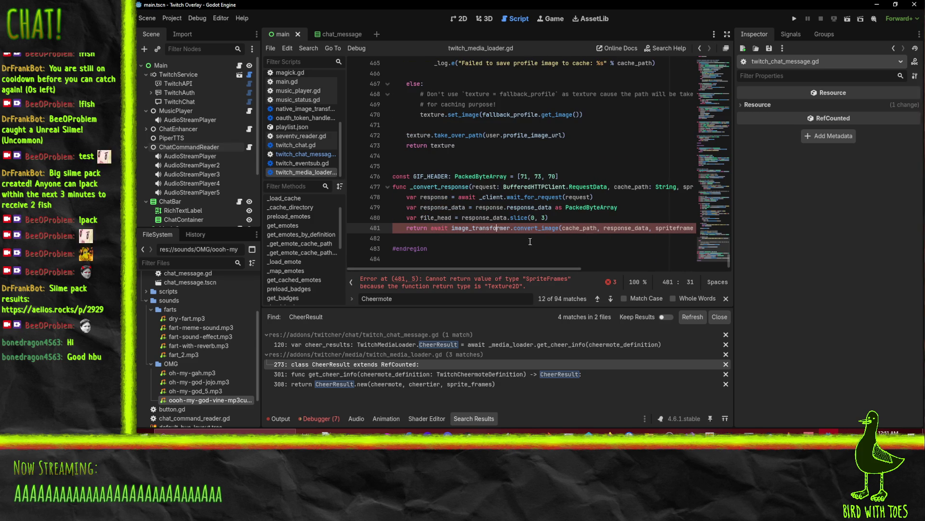
Search the project for convert_image and open its definition in twitch_image_transformer.gd
{"action": "double_click", "coordinate": [532, 228]}
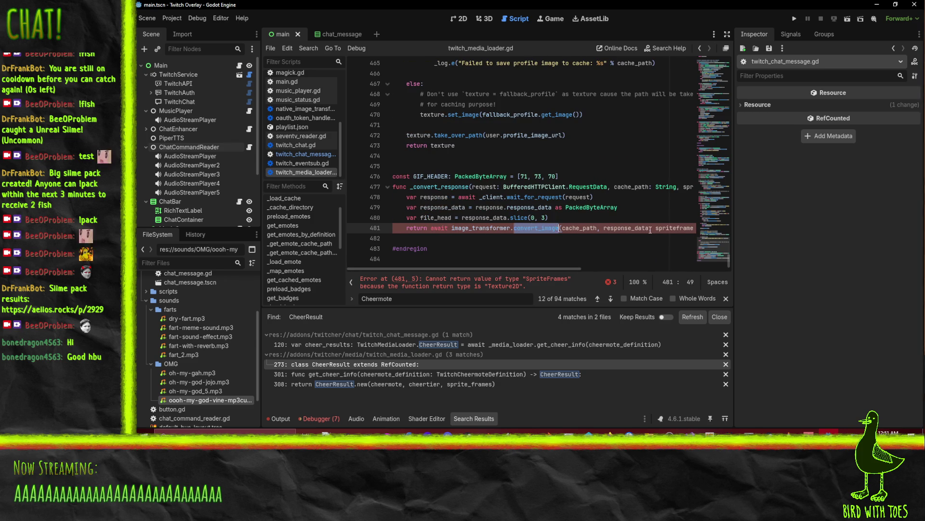
{"action": "key", "text": "ctrl+shift+f"}
{"action": "left_click", "coordinate": [517, 264]}
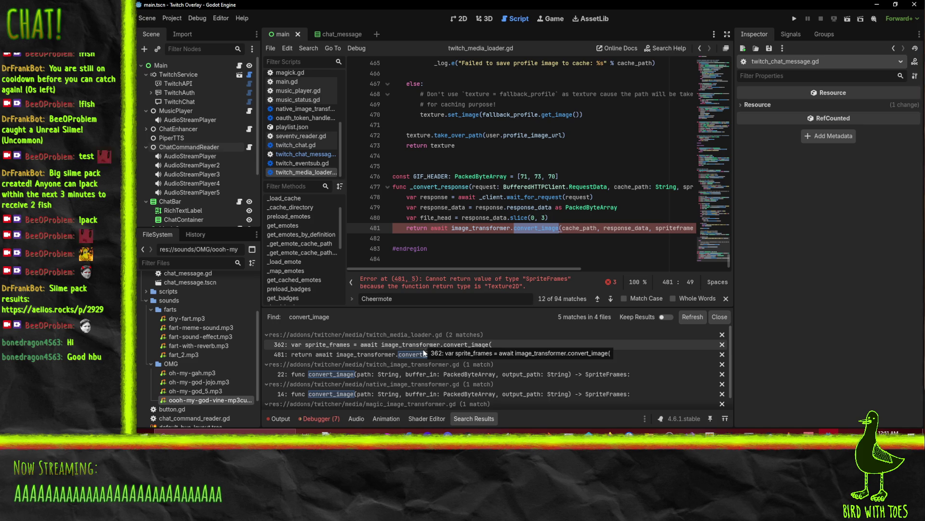
{"action": "left_click", "coordinate": [365, 353]}
{"action": "left_click", "coordinate": [360, 354]}
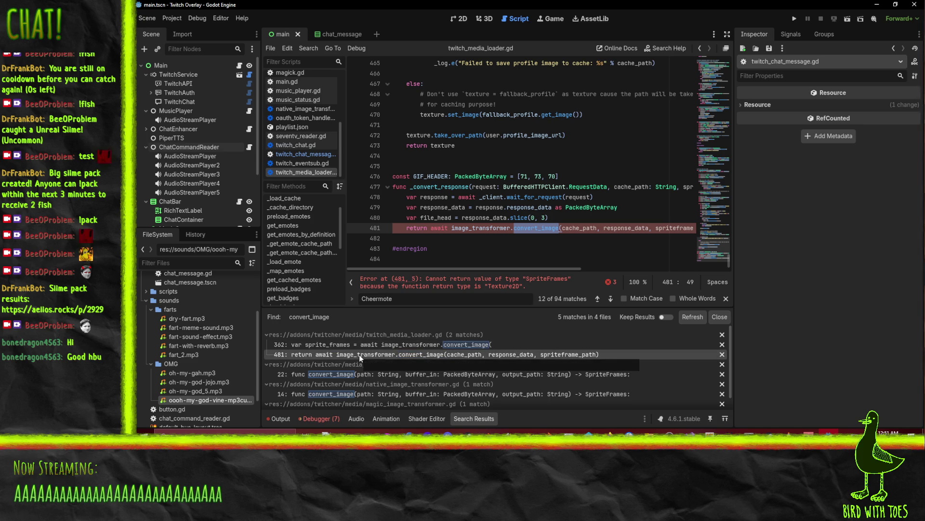
{"action": "left_click", "coordinate": [365, 373]}
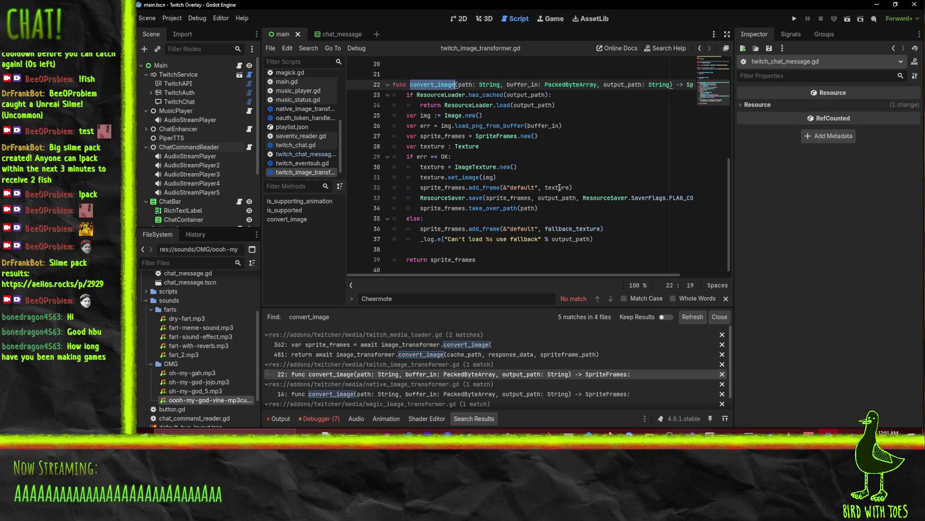
{"action": "mouse_move", "coordinate": [559, 188]}
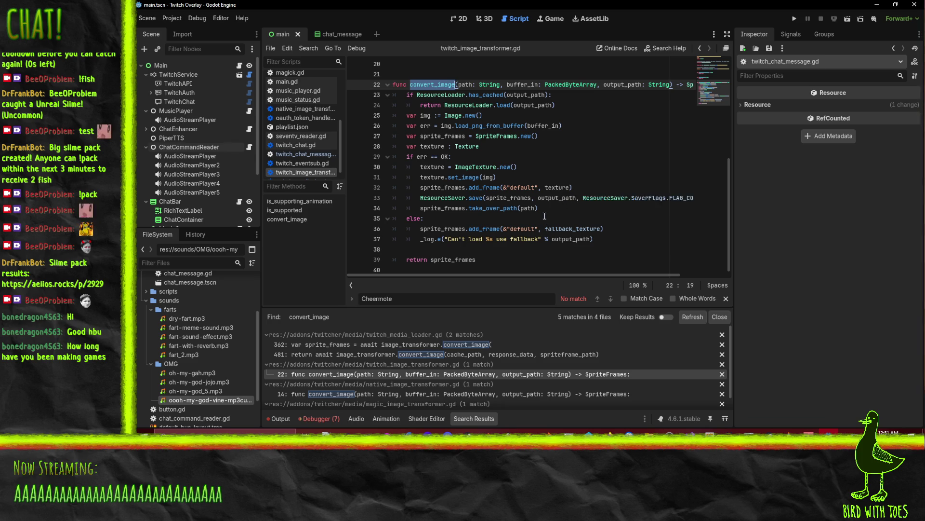
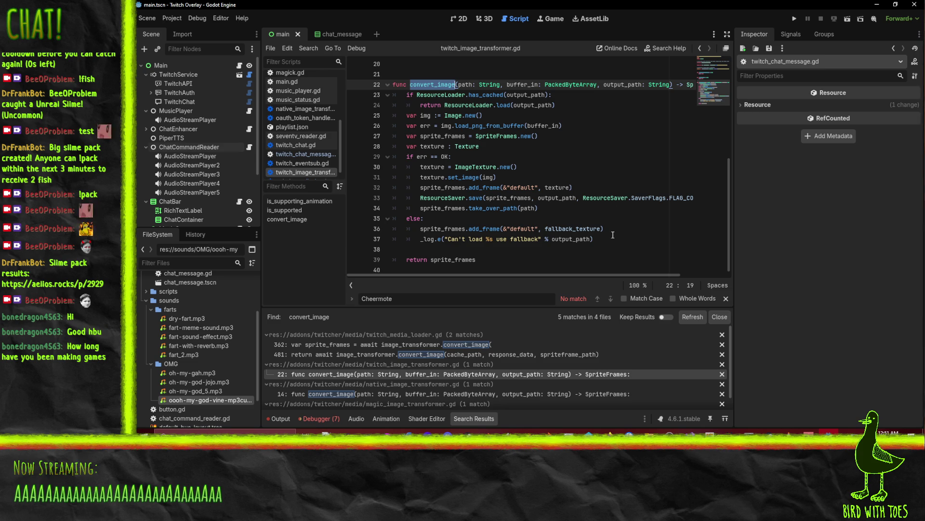
Change convert_image's return type to Texture2D and save the script
{"action": "left_click", "coordinate": [570, 146]}
{"action": "scroll", "coordinate": [570, 146], "scroll_direction": "up", "scroll_amount": 2}
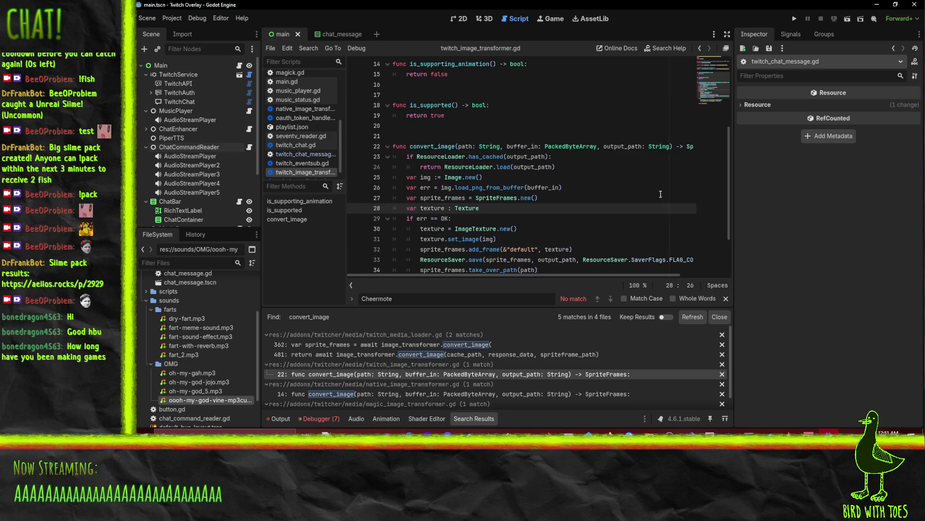
{"action": "left_click_drag", "start_coordinate": [520, 275], "coordinate": [634, 277]}
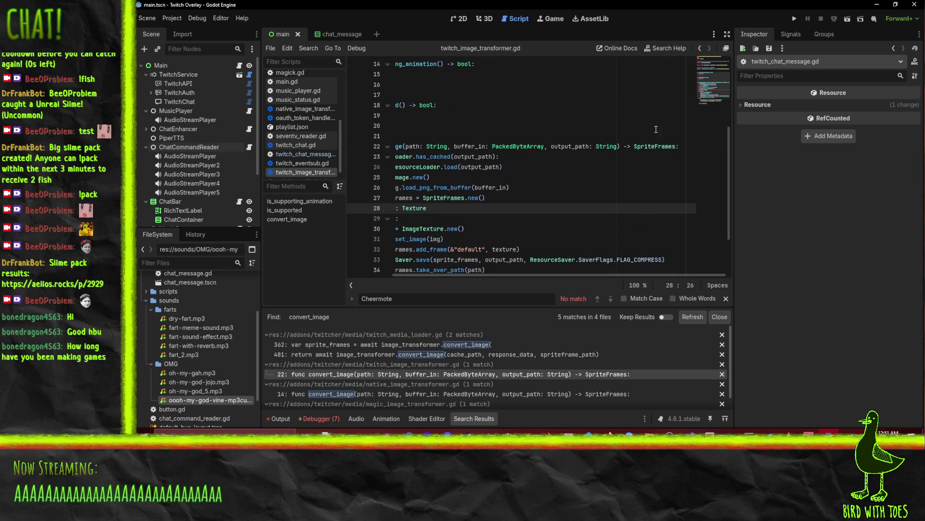
{"action": "left_click", "coordinate": [659, 146]}
{"action": "type", "text": "Texture2D"}
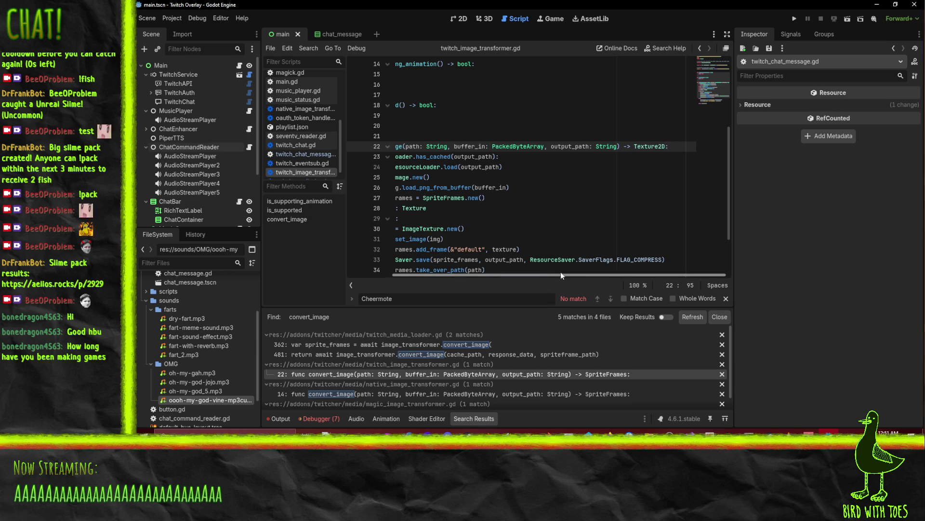
{"action": "left_click_drag", "start_coordinate": [560, 273], "coordinate": [490, 278]}
{"action": "scroll", "coordinate": [506, 193], "scroll_direction": "down", "scroll_amount": 2}
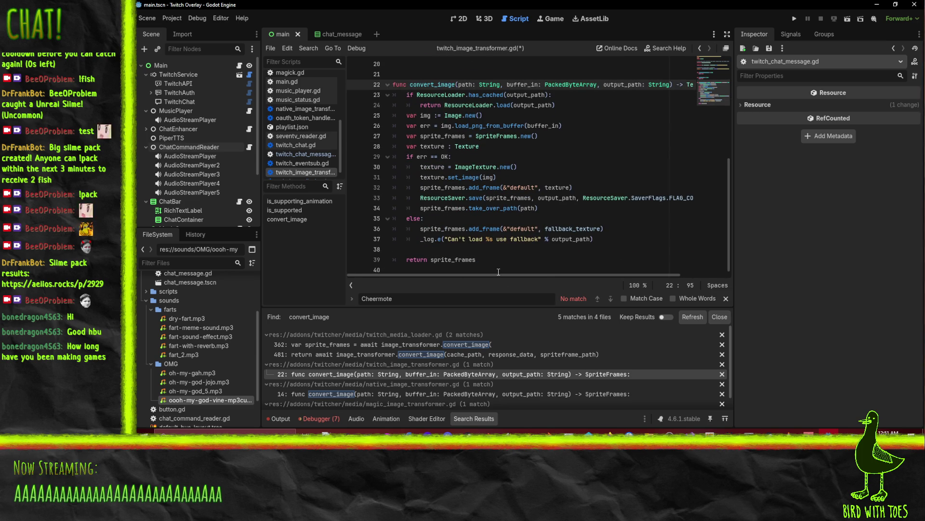
{"action": "scroll", "coordinate": [482, 217], "scroll_direction": "up", "scroll_amount": 2}
{"action": "left_click", "coordinate": [571, 209]}
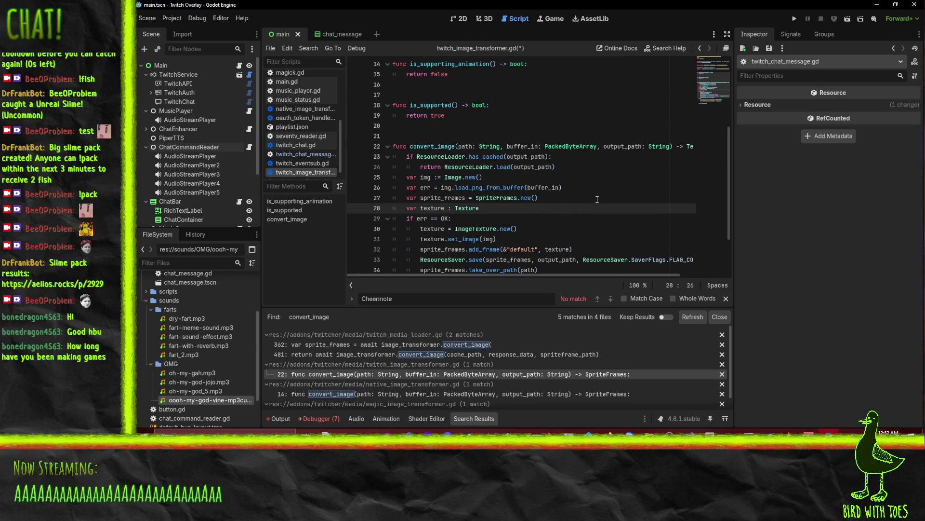
{"action": "scroll", "coordinate": [604, 203], "scroll_direction": "down", "scroll_amount": 2}
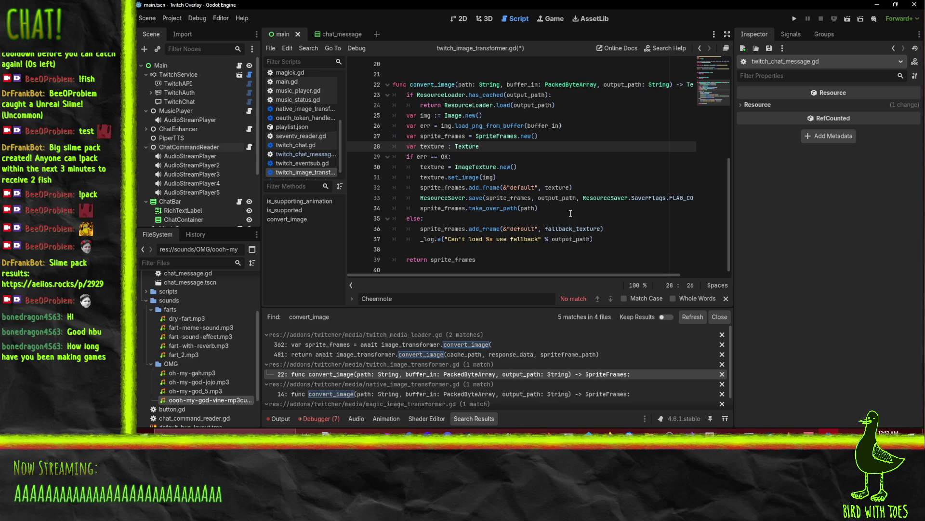
{"action": "key", "text": "ctrl+s"}
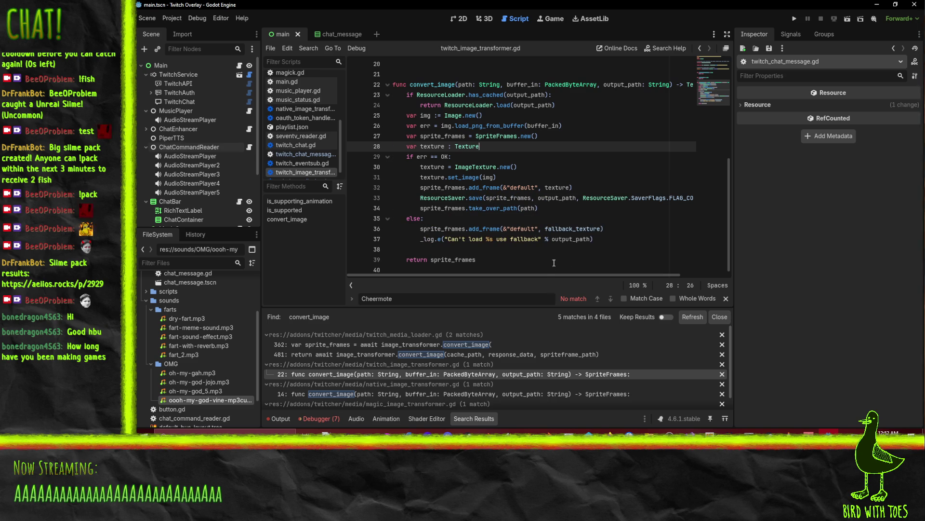
Replace SpriteFrames.new() with AnimatedTexture.new() on line 27
{"action": "scroll", "coordinate": [569, 193], "scroll_direction": "up", "scroll_amount": 1}
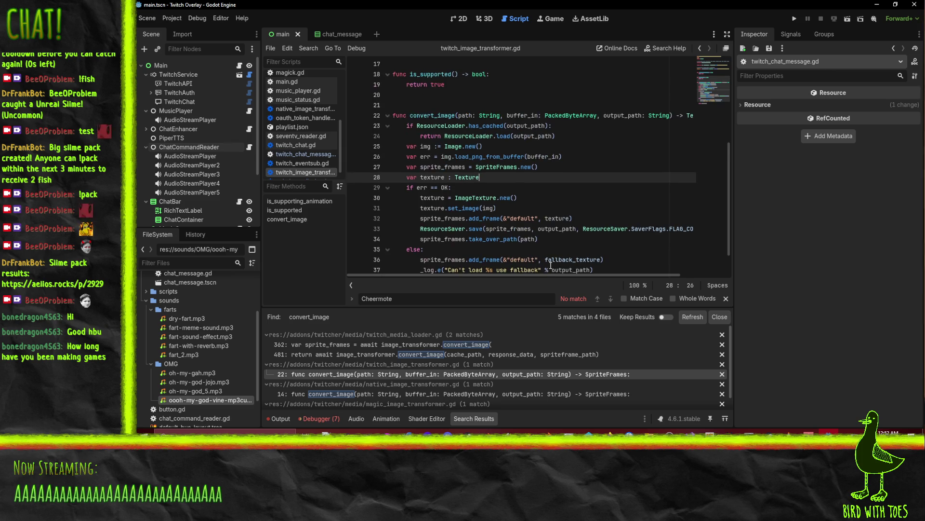
{"action": "left_click", "coordinate": [581, 104]}
{"action": "scroll", "coordinate": [598, 159], "scroll_direction": "up", "scroll_amount": 3}
{"action": "scroll", "coordinate": [482, 121], "scroll_direction": "down", "scroll_amount": 4}
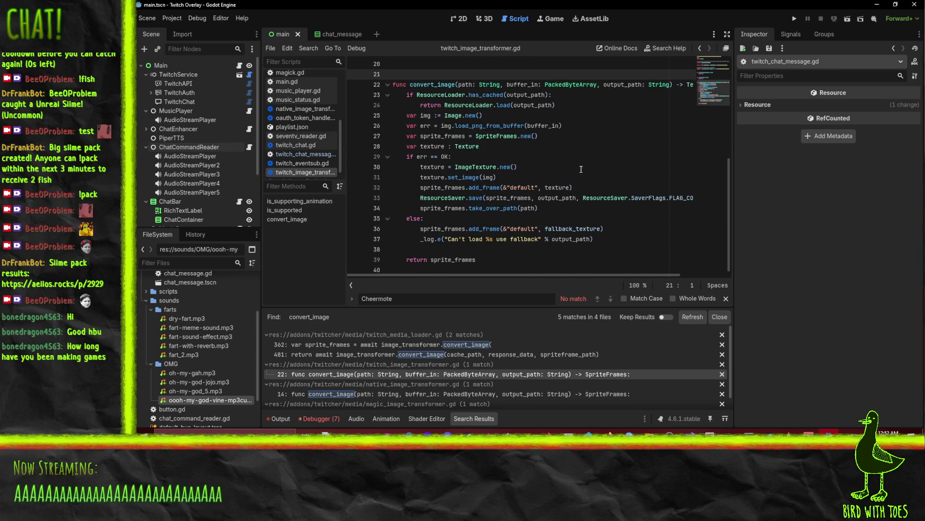
{"action": "left_click", "coordinate": [503, 208]}
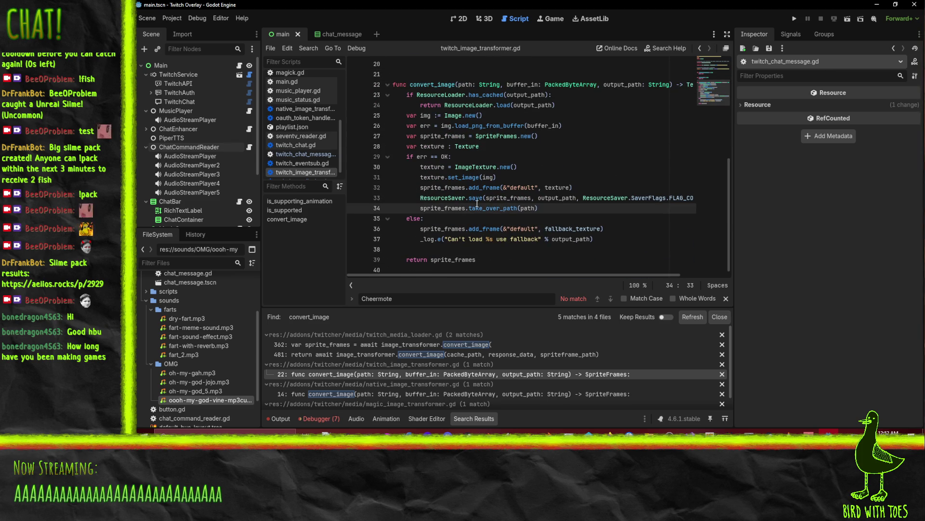
{"action": "double_click", "coordinate": [442, 188]}
{"action": "scroll", "coordinate": [530, 150], "scroll_direction": "up", "scroll_amount": 1}
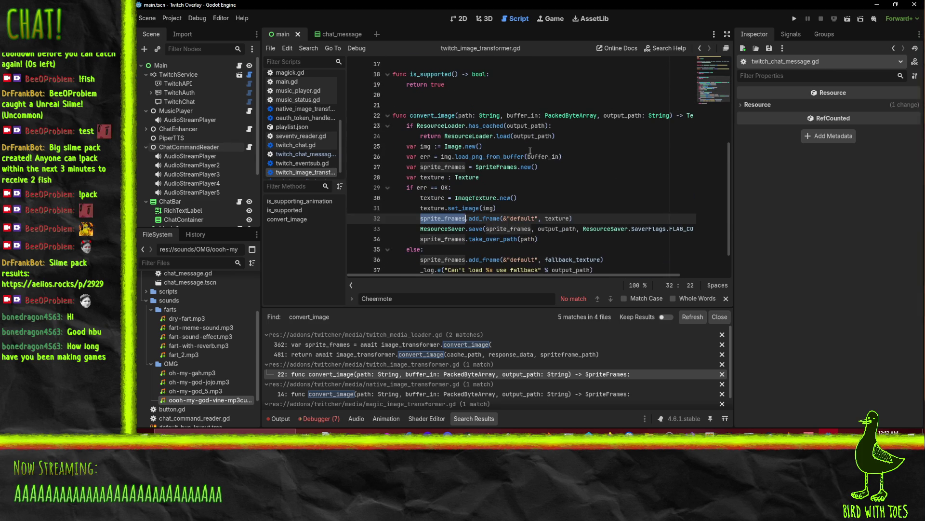
{"action": "double_click", "coordinate": [494, 166]}
{"action": "type", "text": "Animat"}
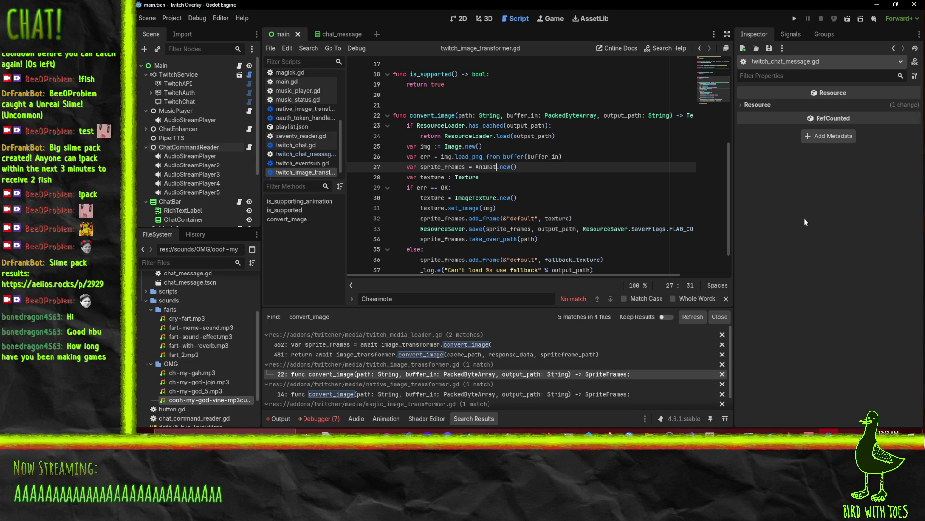
{"action": "type", "text": "edTexture"}
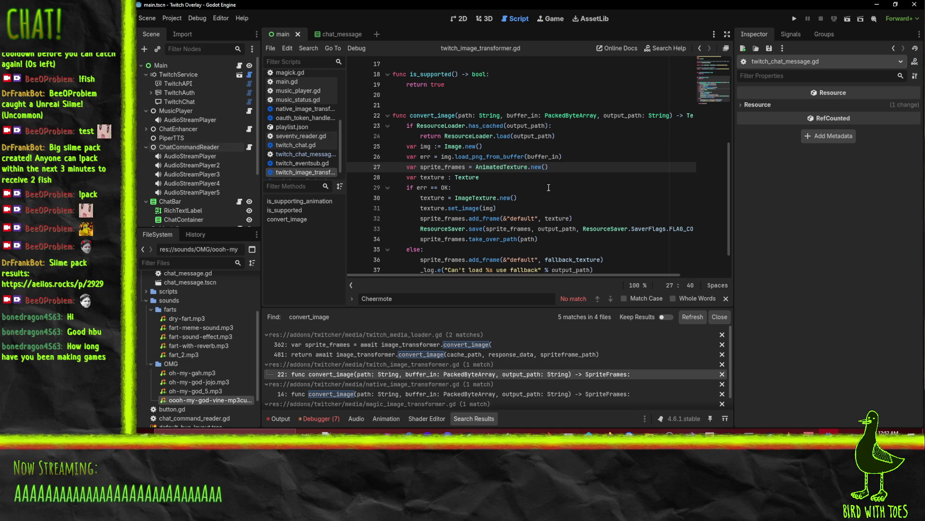
{"action": "left_click", "coordinate": [546, 208]}
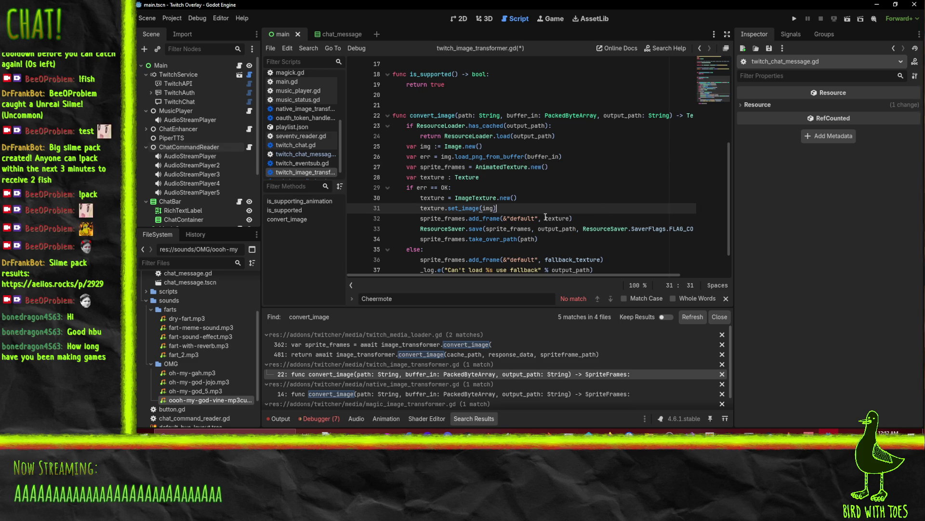
{"action": "key", "text": "Down"}
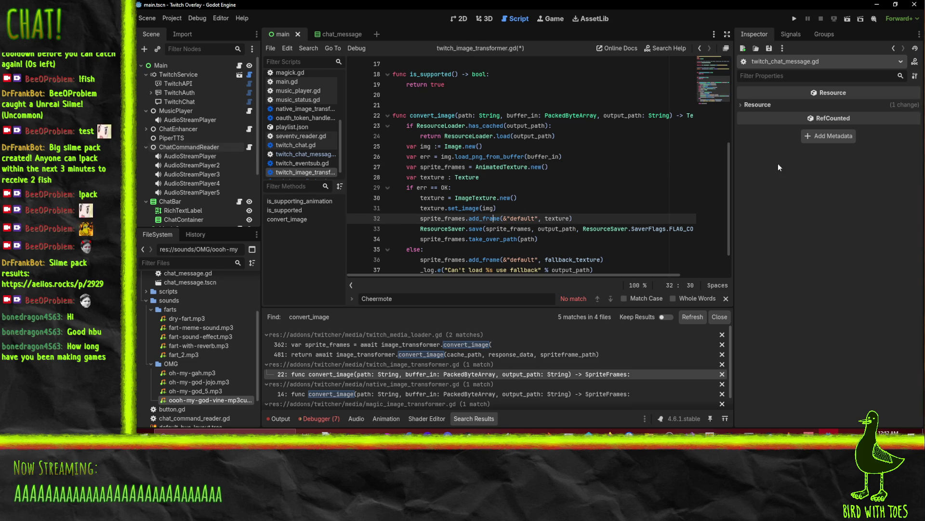
{"action": "scroll", "coordinate": [280, 133], "scroll_direction": "up", "scroll_amount": 5}
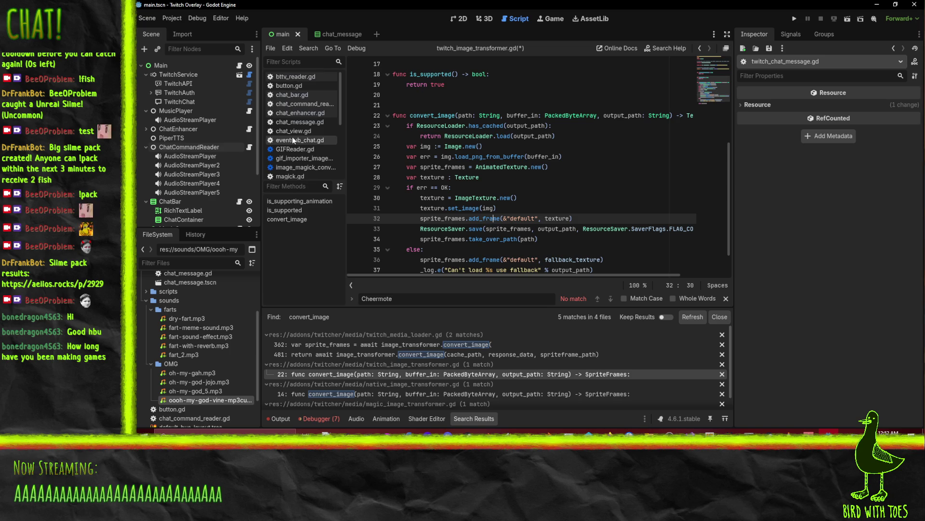
Open chat_enhancer.gd from the script list and scroll through its emote code
{"action": "left_click", "coordinate": [294, 113]}
{"action": "scroll", "coordinate": [537, 238], "scroll_direction": "down", "scroll_amount": 4}
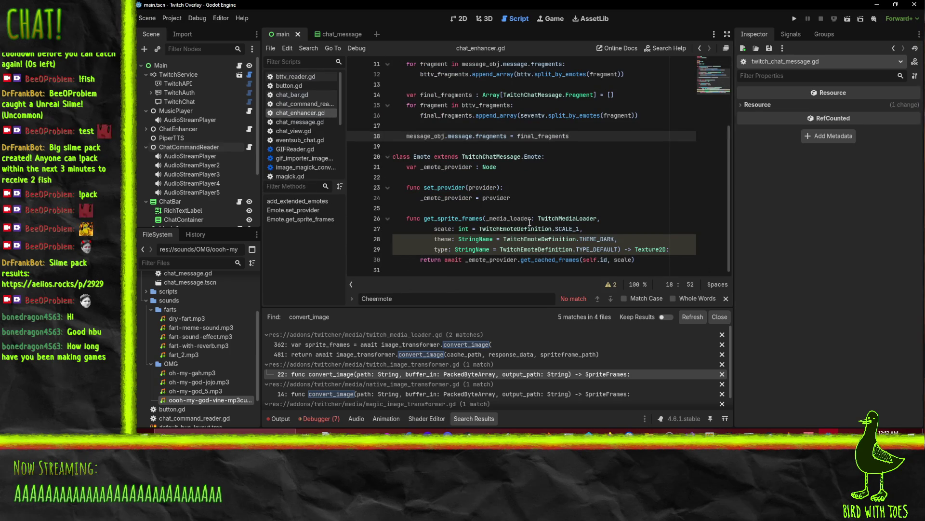
{"action": "scroll", "coordinate": [529, 223], "scroll_direction": "up", "scroll_amount": 4}
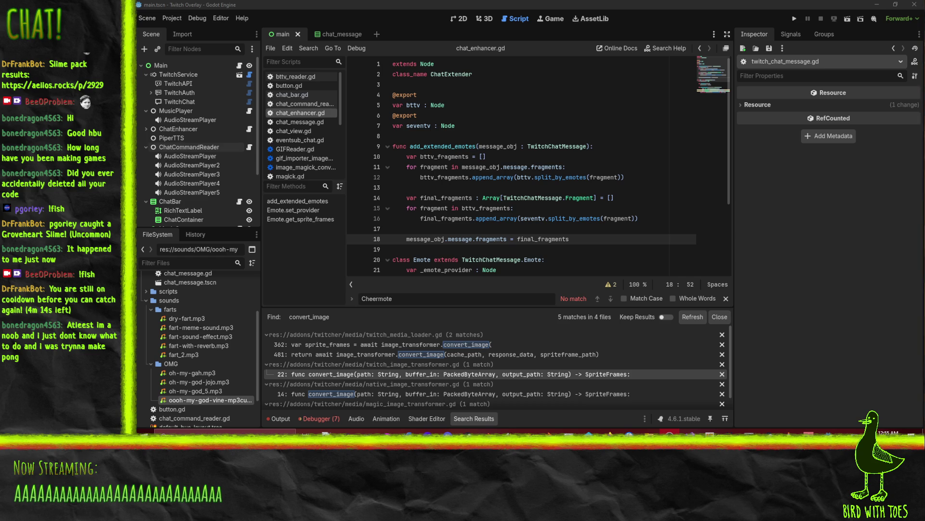
{"action": "left_click", "coordinate": [370, 4]}
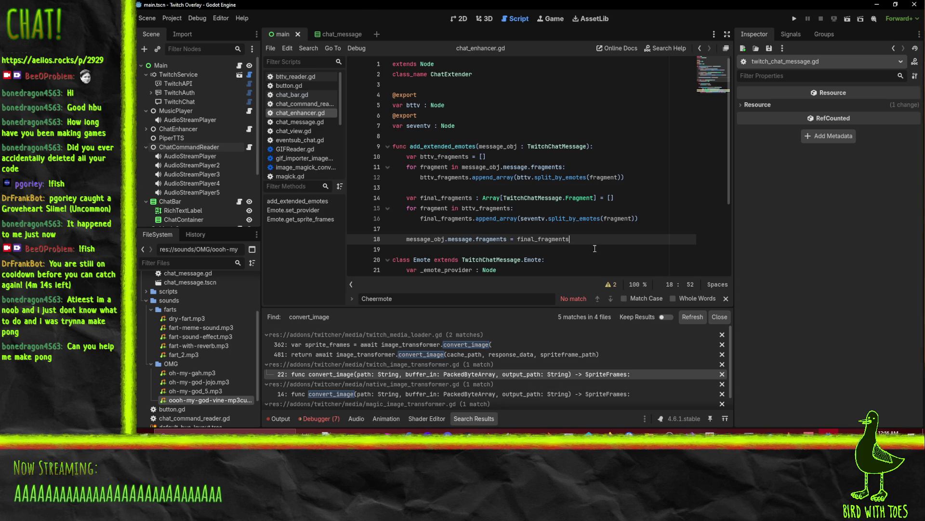
{"action": "left_click", "coordinate": [595, 249]}
{"action": "key", "text": "Up"}
{"action": "key", "text": "Up"}
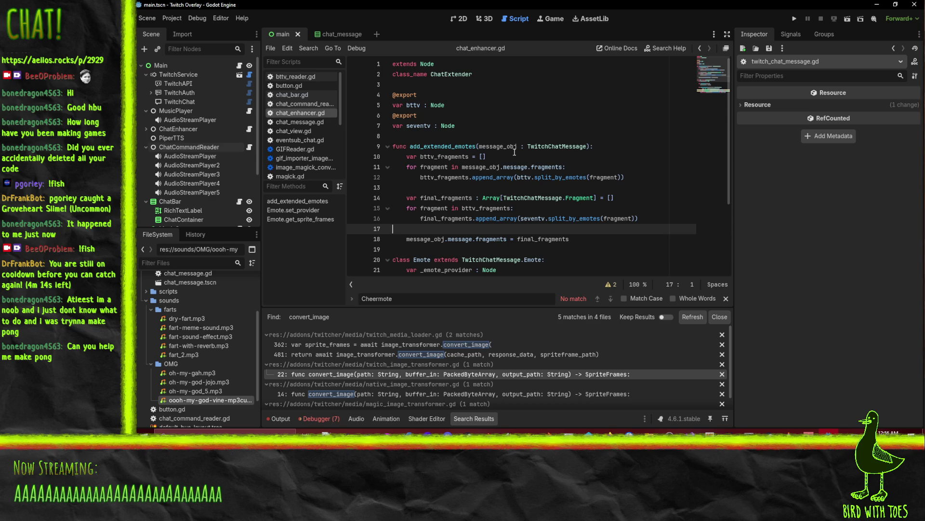
{"action": "left_click", "coordinate": [566, 221]}
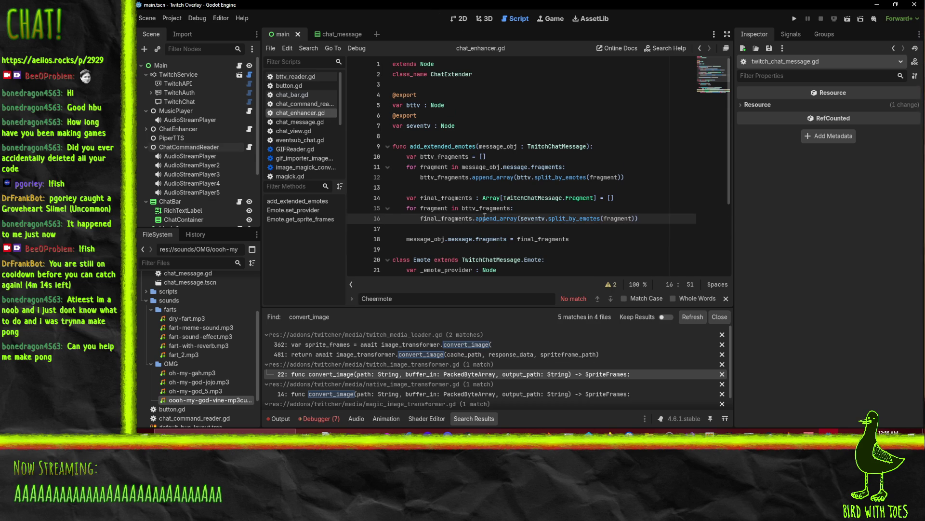
{"action": "scroll", "coordinate": [624, 215], "scroll_direction": "down", "scroll_amount": 3}
{"action": "scroll", "coordinate": [623, 215], "scroll_direction": "up", "scroll_amount": 3}
{"action": "scroll", "coordinate": [545, 185], "scroll_direction": "down", "scroll_amount": 3}
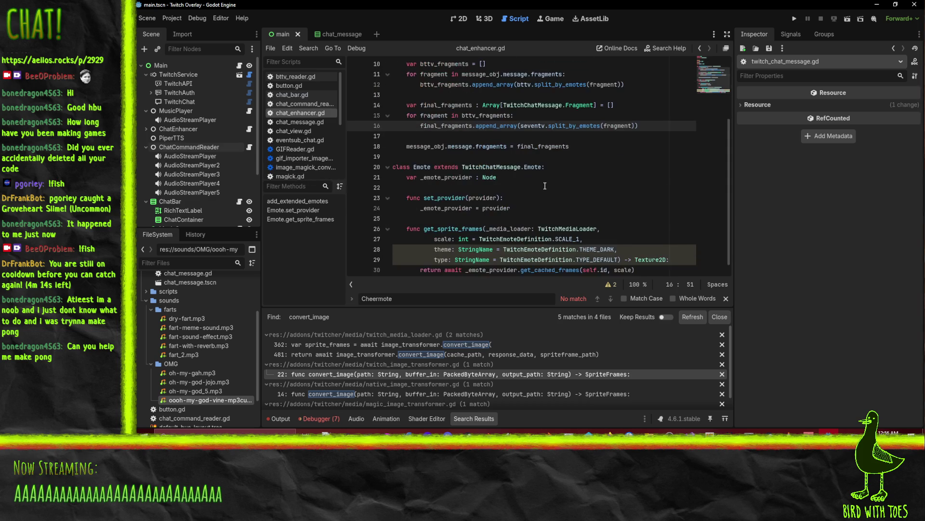
{"action": "scroll", "coordinate": [526, 169], "scroll_direction": "down", "scroll_amount": 1}
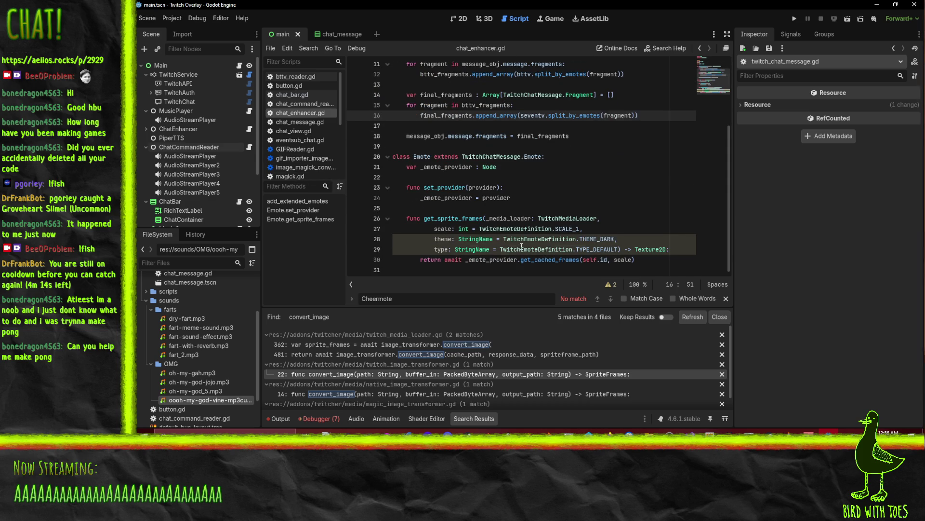
{"action": "double_click", "coordinate": [549, 259]}
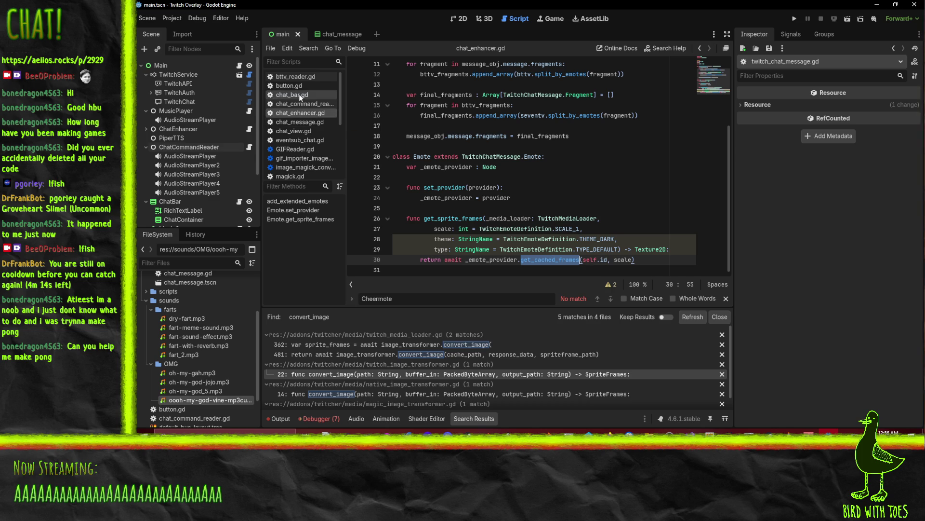
Open bttv_reader.gd and unfold its _binary_to_texture and _do_work functions
{"action": "left_click", "coordinate": [289, 76]}
{"action": "scroll", "coordinate": [566, 228], "scroll_direction": "up", "scroll_amount": 5}
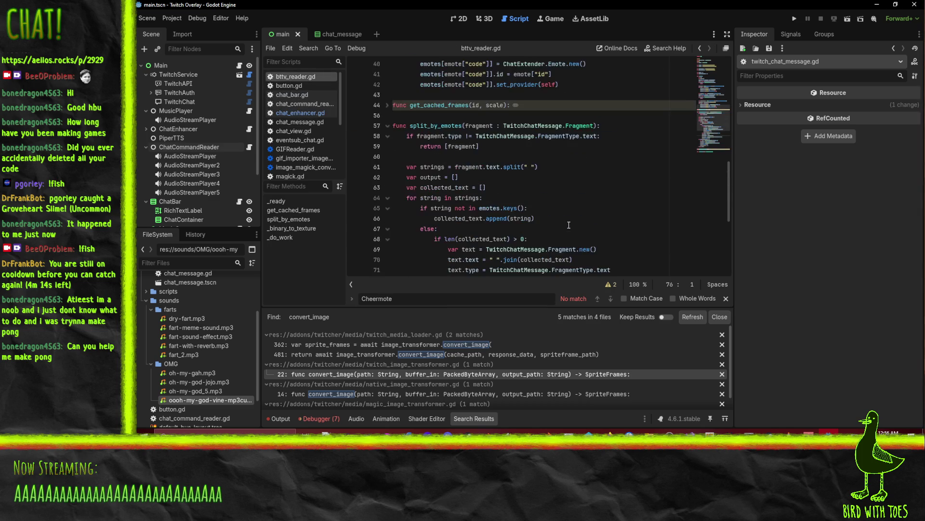
{"action": "scroll", "coordinate": [567, 228], "scroll_direction": "up", "scroll_amount": 8}
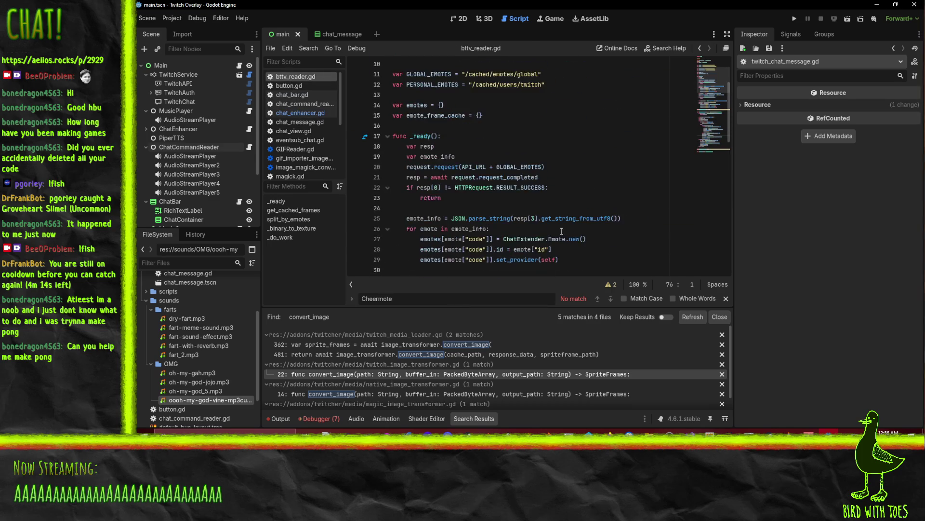
{"action": "scroll", "coordinate": [559, 226], "scroll_direction": "down", "scroll_amount": 12}
{"action": "scroll", "coordinate": [558, 225], "scroll_direction": "down", "scroll_amount": 10}
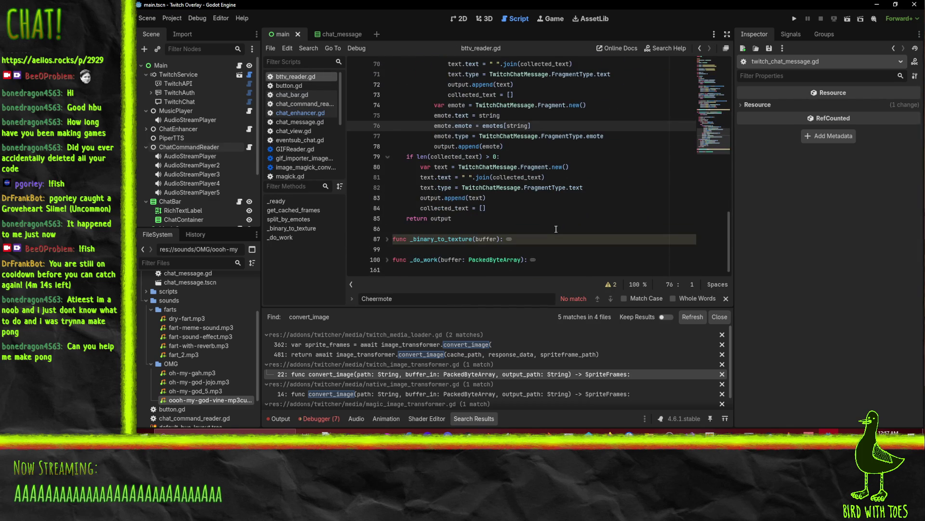
{"action": "left_click", "coordinate": [383, 240]}
{"action": "left_click", "coordinate": [387, 239]}
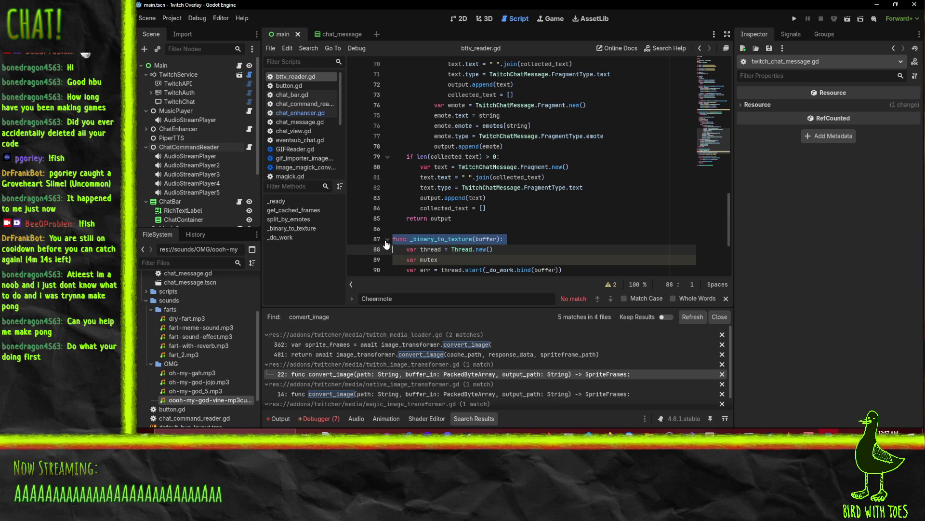
{"action": "scroll", "coordinate": [395, 239], "scroll_direction": "down", "scroll_amount": 4}
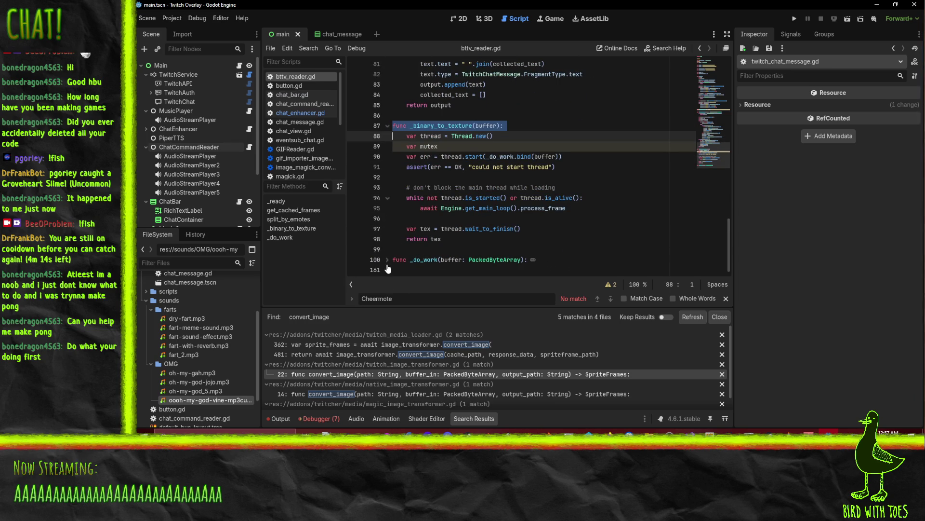
{"action": "left_click", "coordinate": [388, 259]}
{"action": "scroll", "coordinate": [486, 221], "scroll_direction": "down", "scroll_amount": 10}
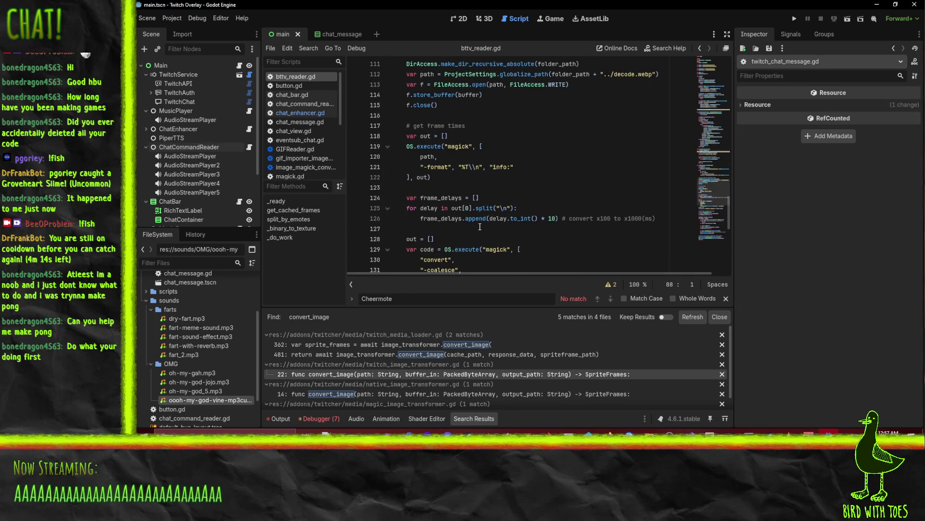
{"action": "scroll", "coordinate": [481, 227], "scroll_direction": "up", "scroll_amount": 1}
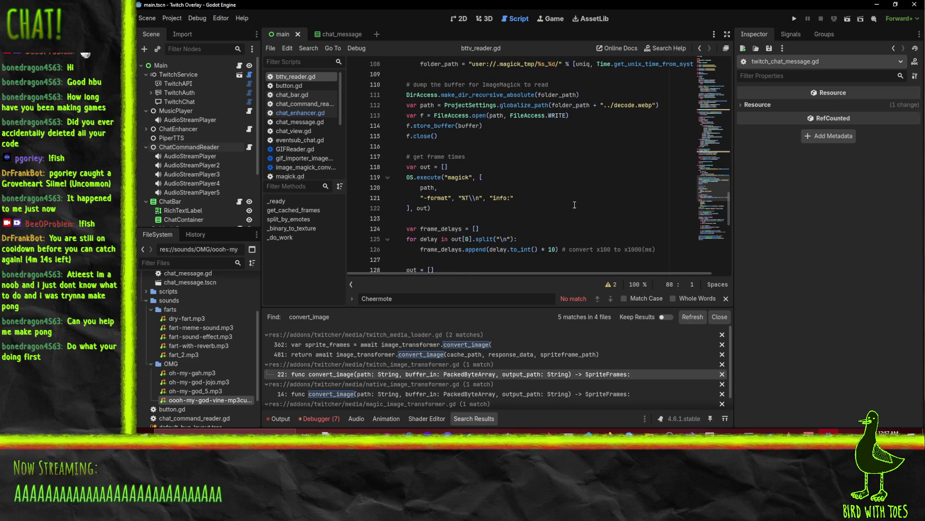
{"action": "scroll", "coordinate": [563, 211], "scroll_direction": "up", "scroll_amount": 1}
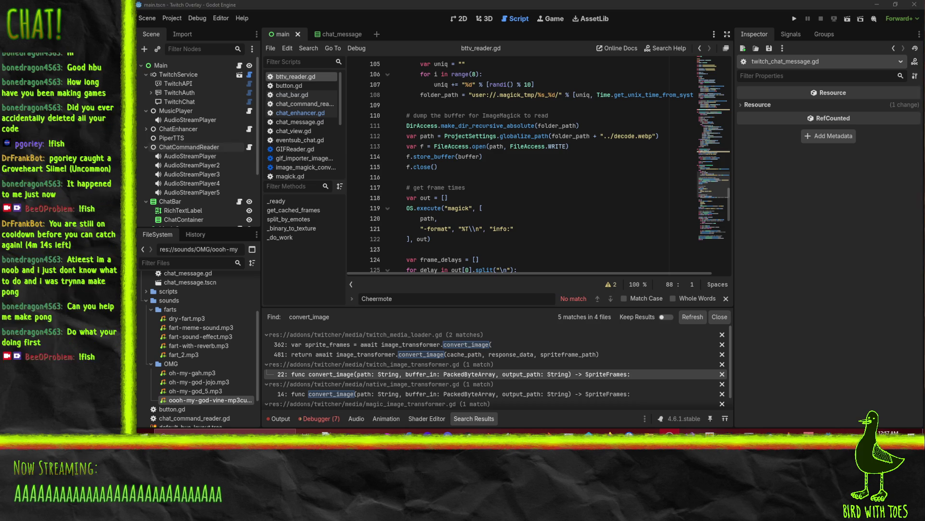
Select and copy the frame-duration and frame-texture lines 154–155 in bttv_reader.gd
{"action": "left_click", "coordinate": [585, 187]}
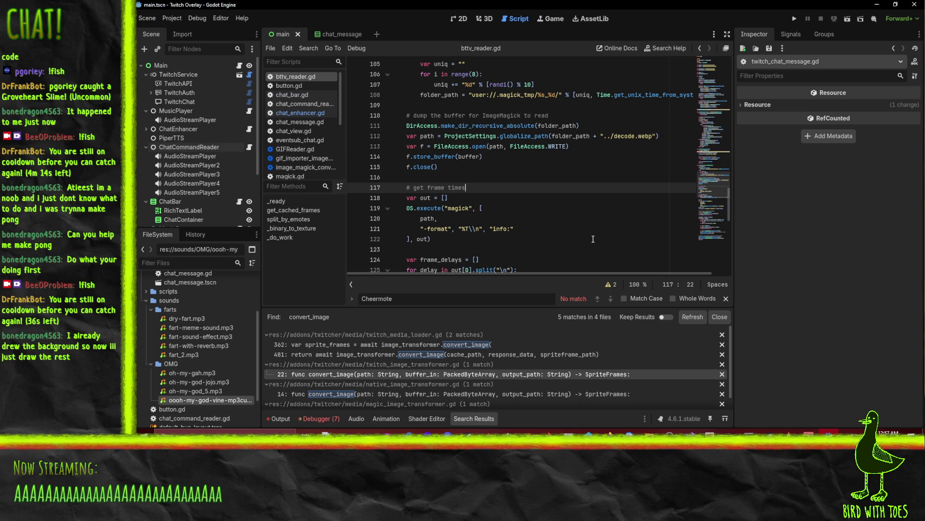
{"action": "scroll", "coordinate": [593, 239], "scroll_direction": "down", "scroll_amount": 2}
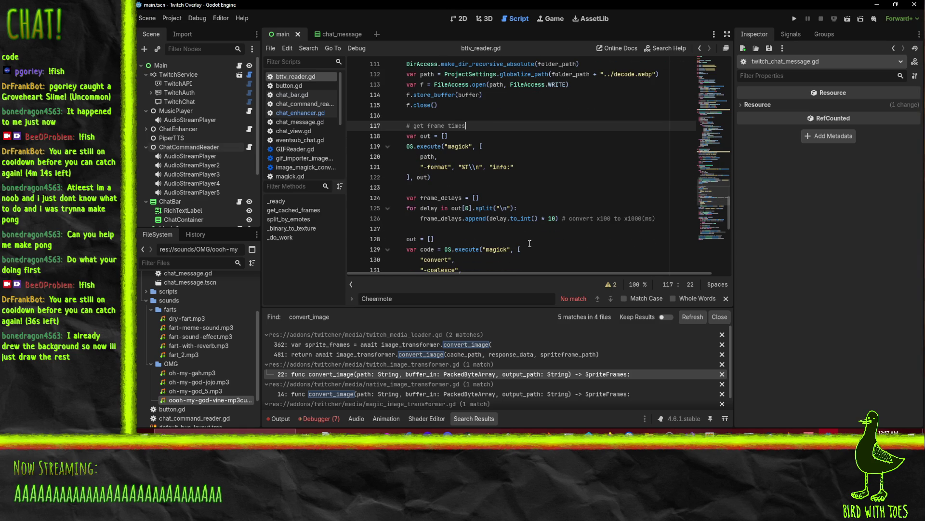
{"action": "scroll", "coordinate": [548, 231], "scroll_direction": "down", "scroll_amount": 6}
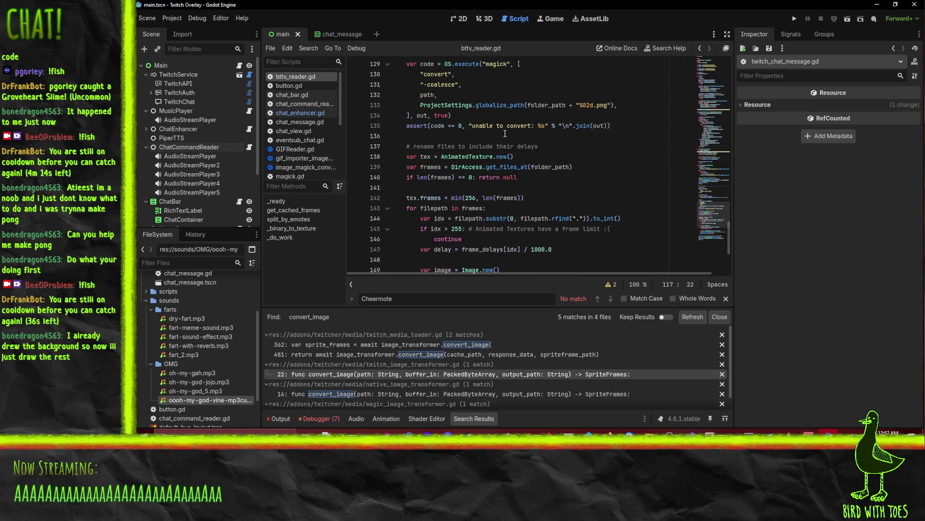
{"action": "scroll", "coordinate": [506, 134], "scroll_direction": "down", "scroll_amount": 4}
{"action": "left_click", "coordinate": [470, 192]}
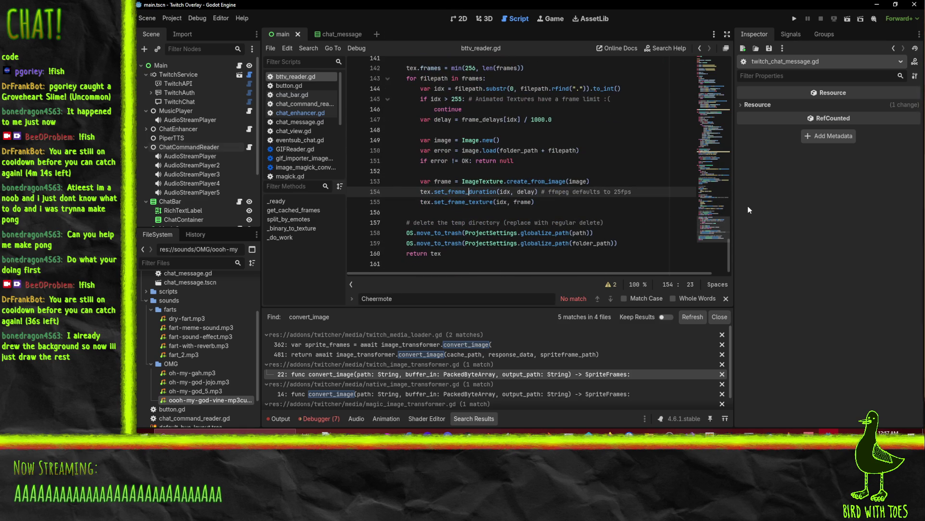
{"action": "key", "text": "Home"}
{"action": "key", "text": "Up"}
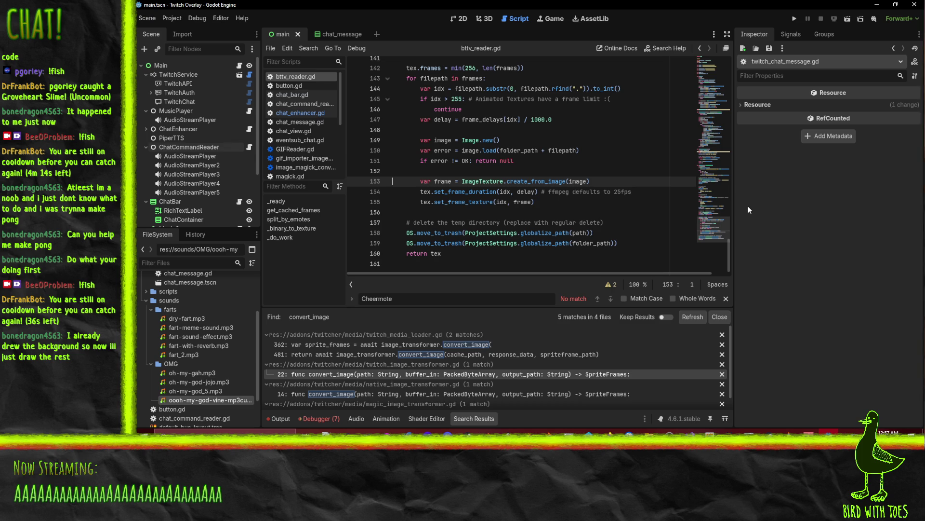
{"action": "key", "text": "Down"}
{"action": "key", "text": "shift+Down"}
{"action": "key", "text": "shift+Down"}
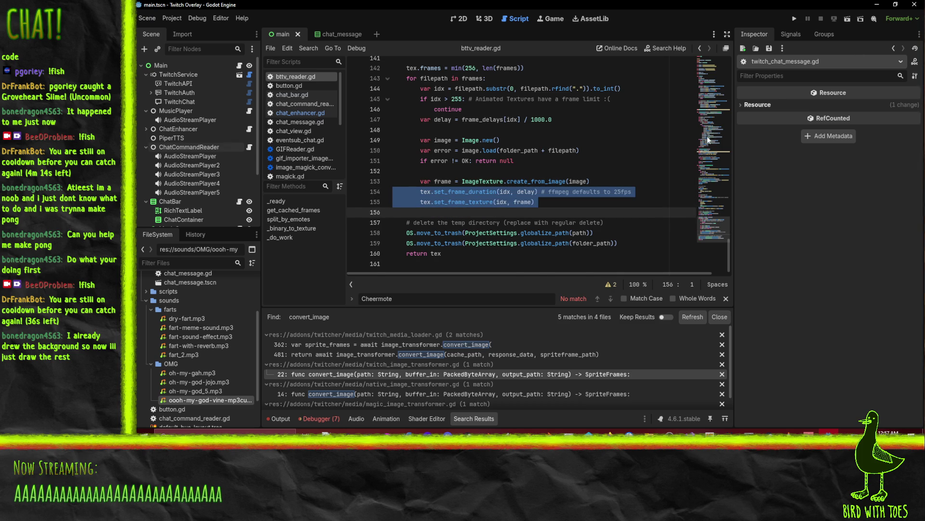
{"action": "scroll", "coordinate": [578, 209], "scroll_direction": "up", "scroll_amount": 1}
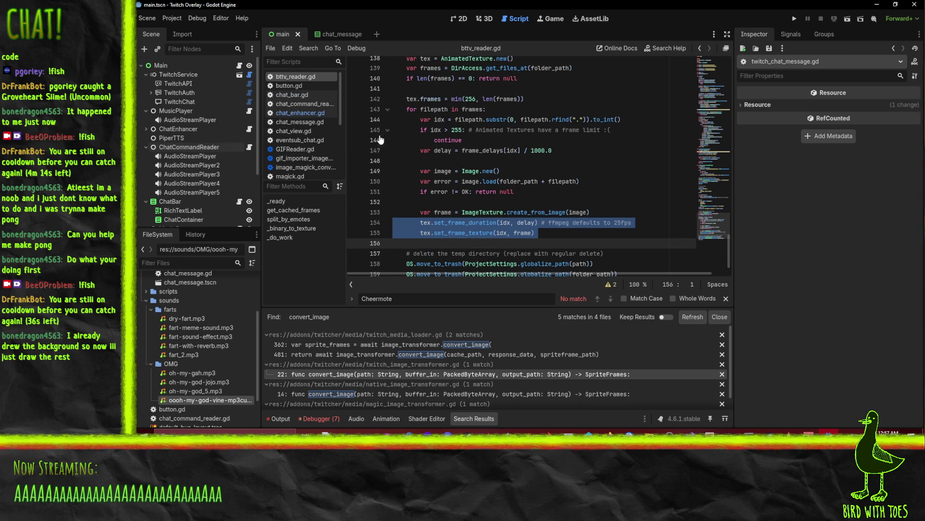
{"action": "scroll", "coordinate": [278, 96], "scroll_direction": "down", "scroll_amount": 3}
{"action": "scroll", "coordinate": [277, 96], "scroll_direction": "down", "scroll_amount": 2}
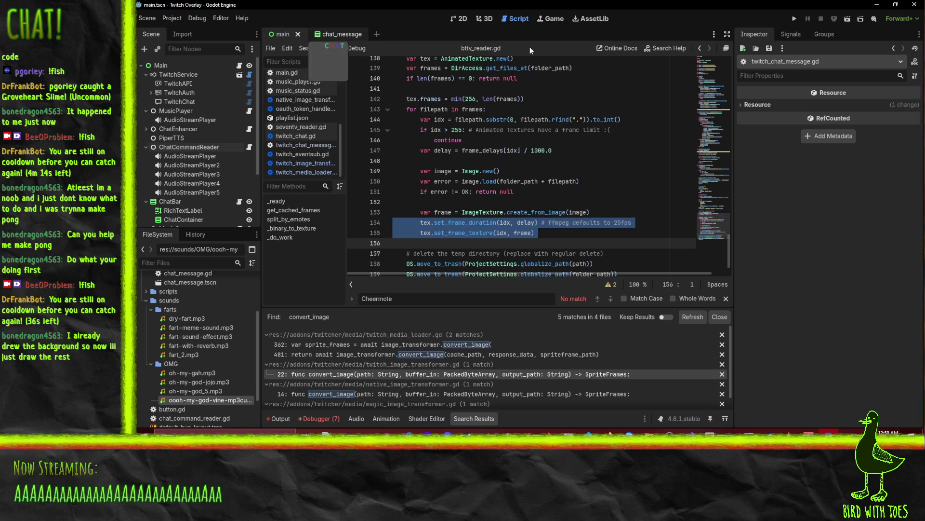
Navigate back and forward through edit history, then open convert_image in twitch_image_transformer.gd
{"action": "left_click", "coordinate": [701, 47]}
{"action": "left_click", "coordinate": [702, 48]}
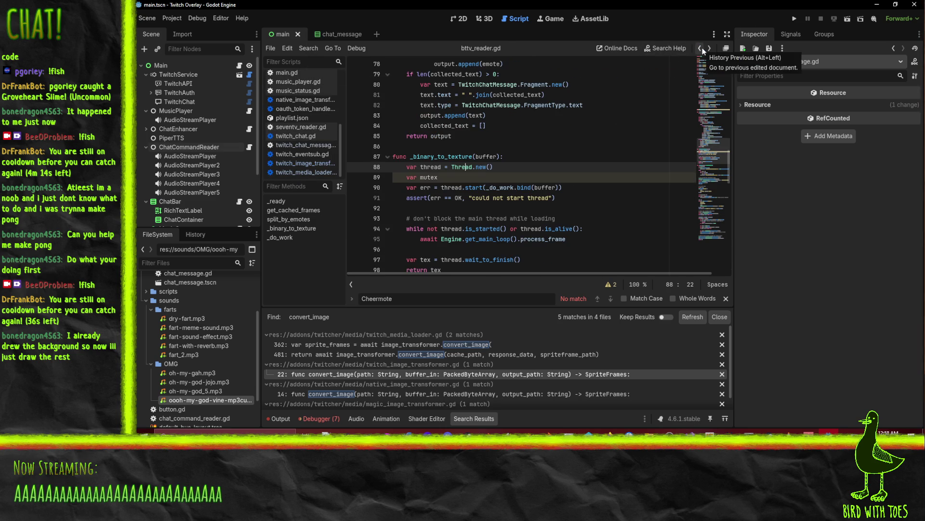
{"action": "left_click", "coordinate": [702, 48]}
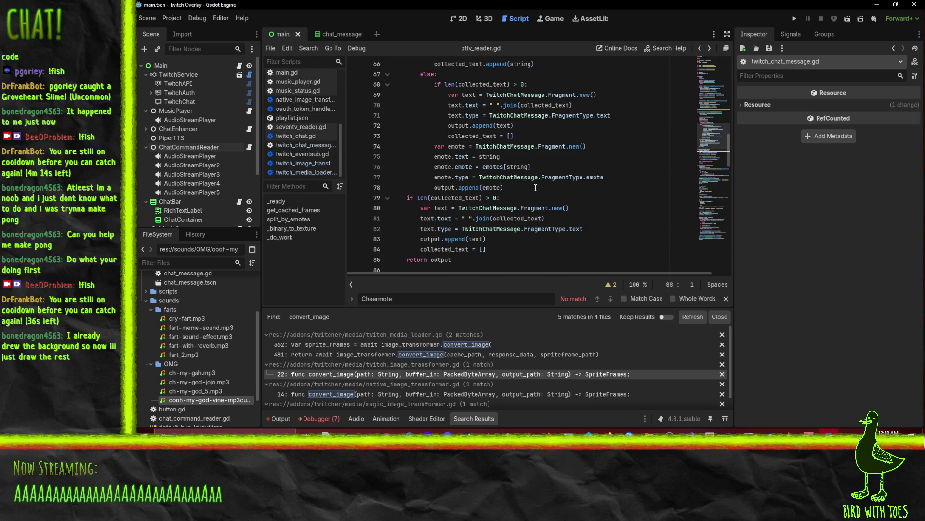
{"action": "scroll", "coordinate": [533, 189], "scroll_direction": "up", "scroll_amount": 5}
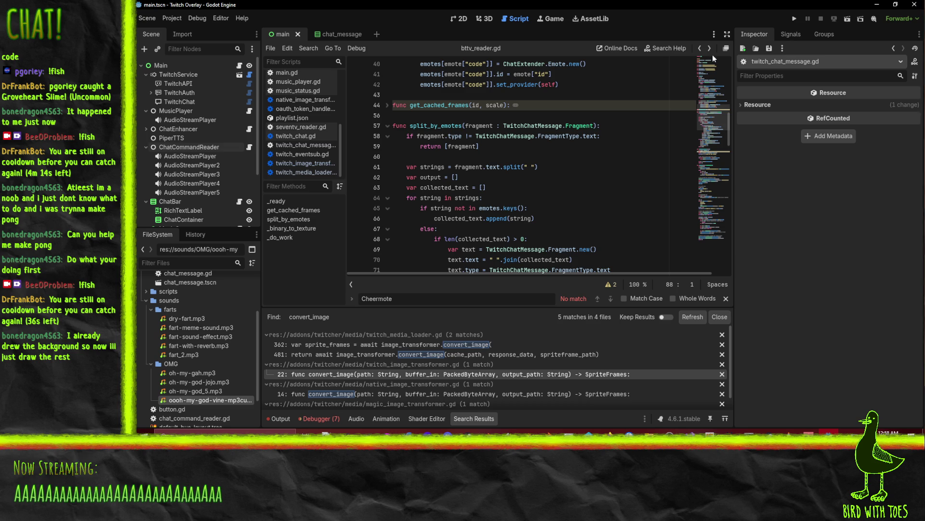
{"action": "left_click", "coordinate": [701, 48]}
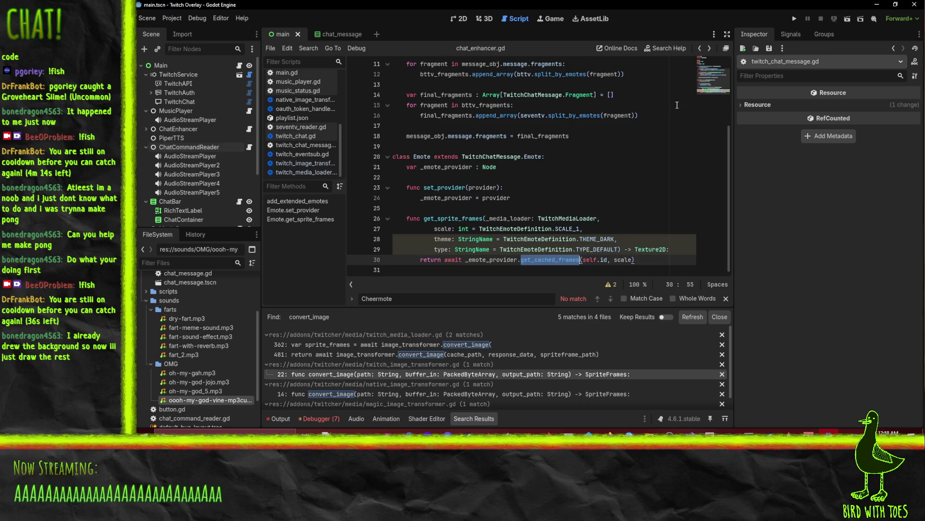
{"action": "left_click", "coordinate": [710, 49]}
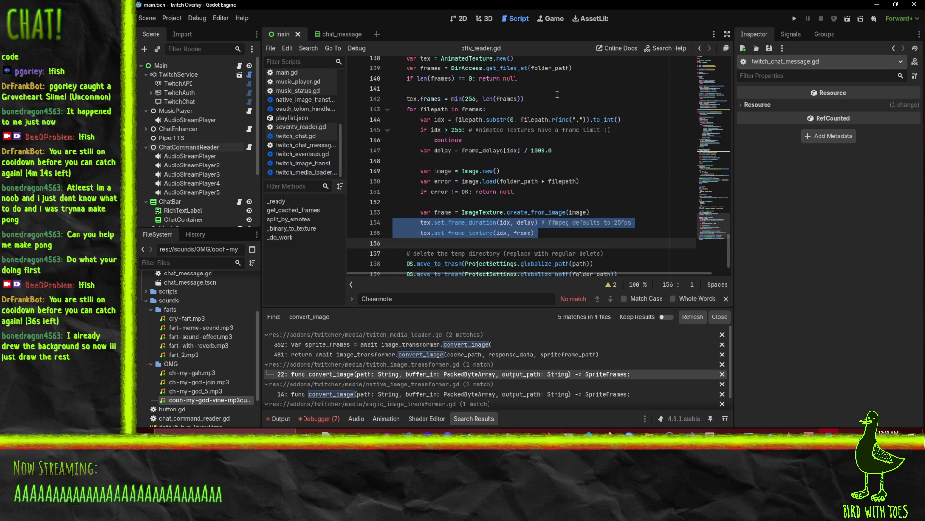
{"action": "scroll", "coordinate": [302, 177], "scroll_direction": "up", "scroll_amount": 1}
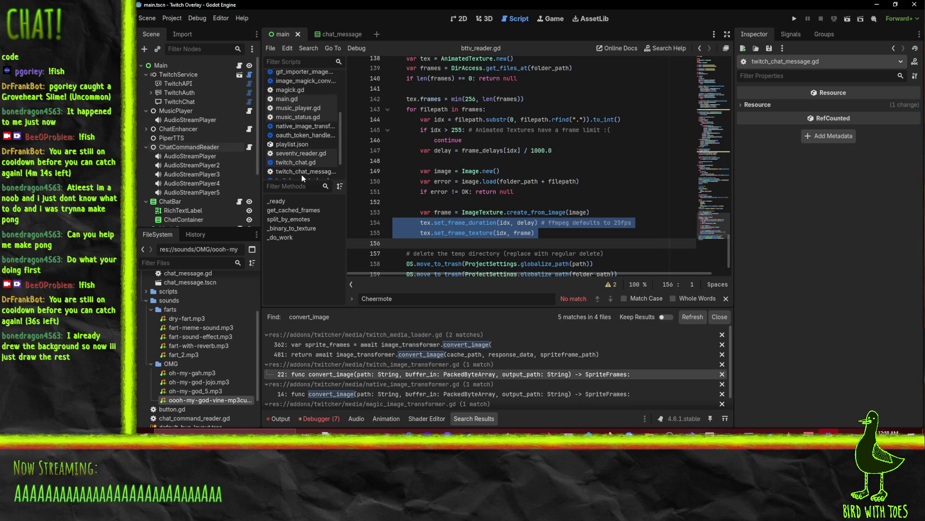
{"action": "scroll", "coordinate": [302, 178], "scroll_direction": "down", "scroll_amount": 2}
{"action": "left_click", "coordinate": [404, 374]}
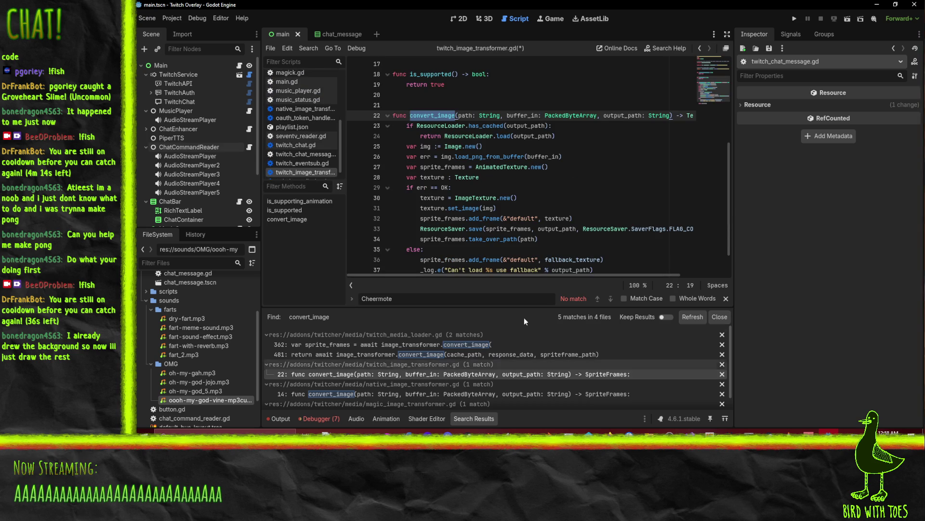
Replace the fallback add_frame call on line 36 with return fallback_texture
{"action": "scroll", "coordinate": [475, 131], "scroll_direction": "down", "scroll_amount": 1}
{"action": "left_click", "coordinate": [625, 85]}
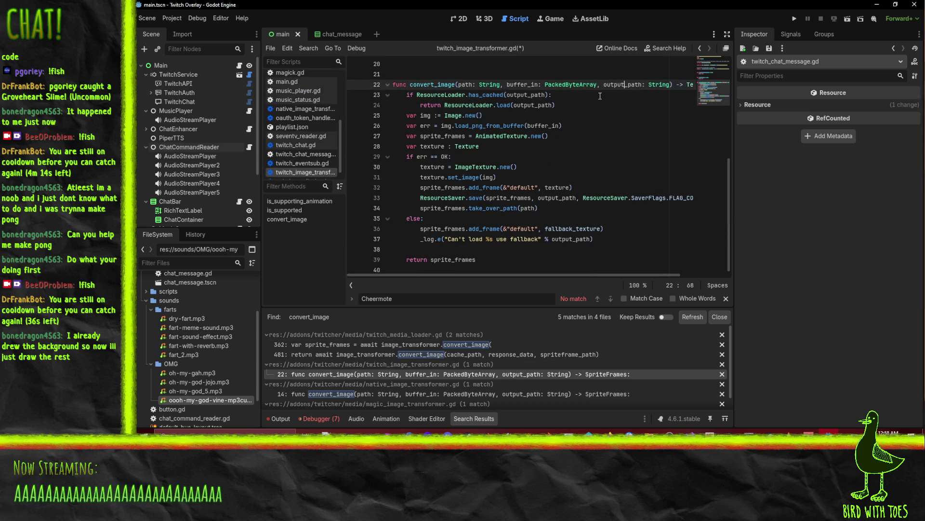
{"action": "key", "text": "Home"}
{"action": "left_click", "coordinate": [431, 187]}
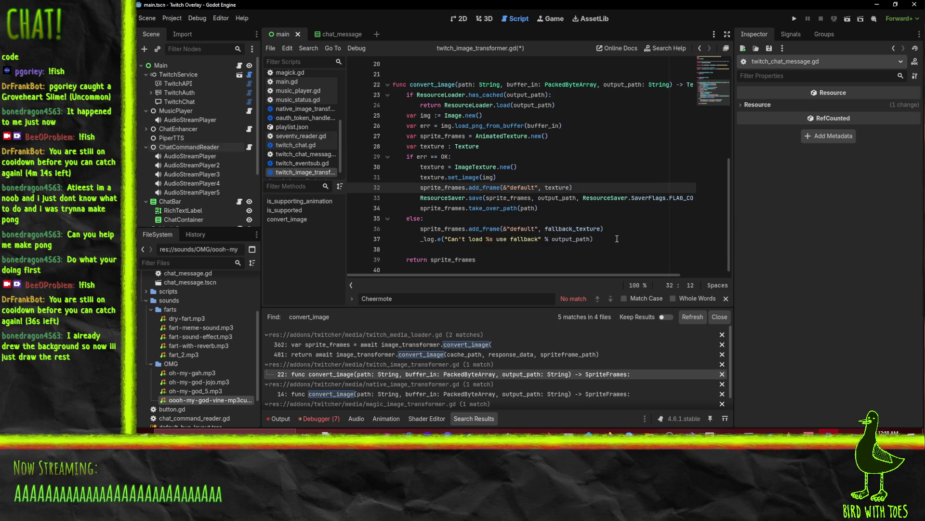
{"action": "left_click", "coordinate": [471, 231]}
{"action": "left_click", "coordinate": [586, 230]}
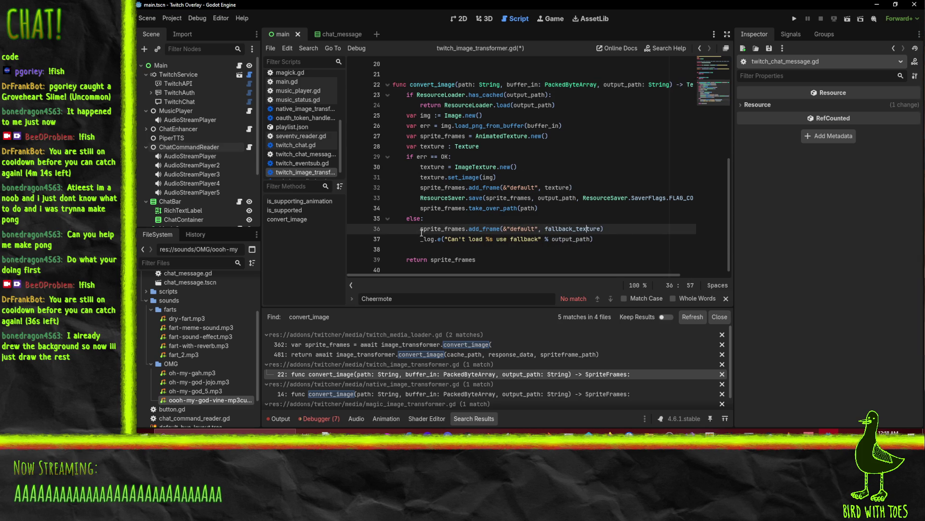
{"action": "left_click_drag", "start_coordinate": [420, 230], "coordinate": [543, 230]}
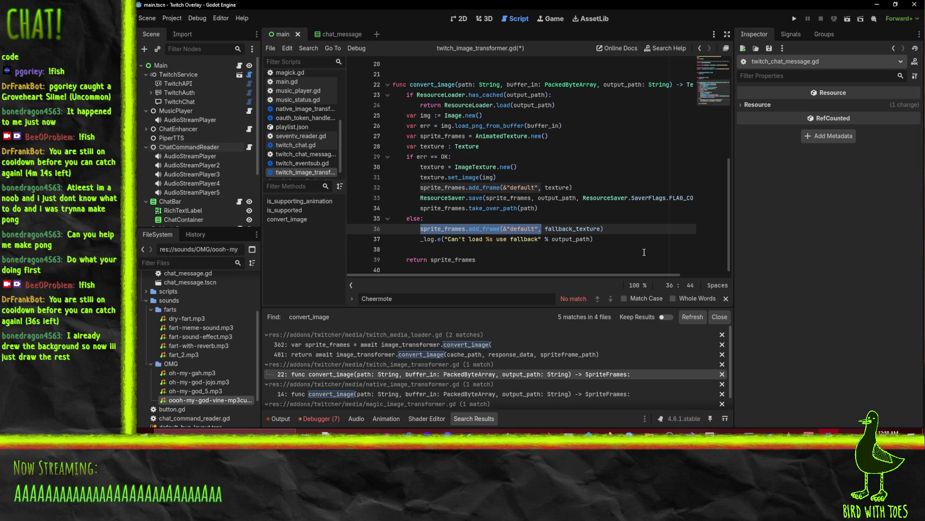
{"action": "type", "text": "return"}
{"action": "key", "text": "End"}
{"action": "key", "text": "BackSpace"}
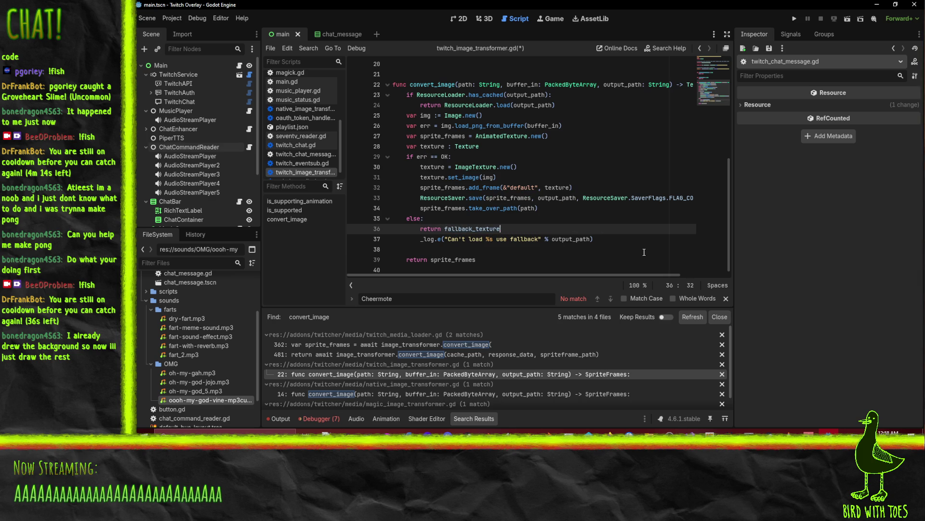
Delete the _log.e error line and the blank line after it
{"action": "key", "text": "Down"}
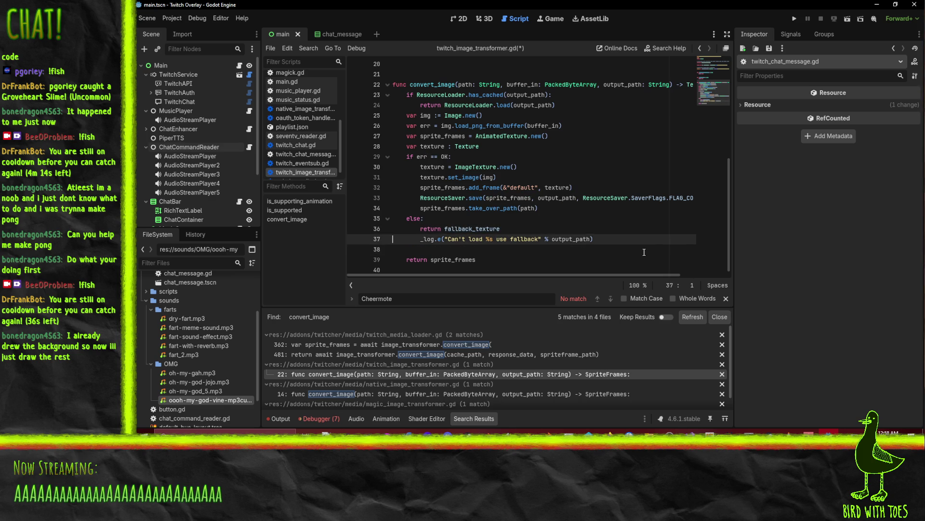
{"action": "key", "text": "ctrl+x"}
{"action": "key", "text": "Down"}
{"action": "key", "text": "alt+Up"}
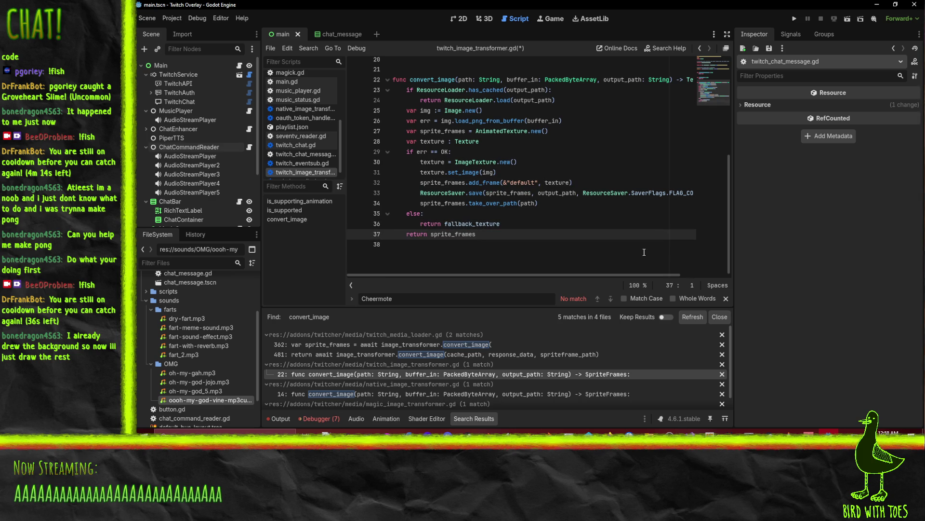
{"action": "key", "text": "shift+Down"}
{"action": "left_click", "coordinate": [545, 202]}
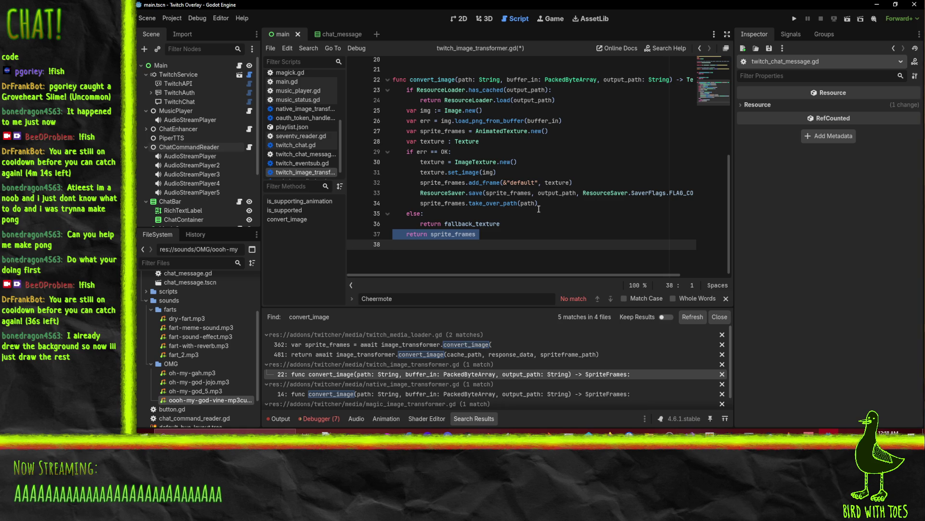
{"action": "scroll", "coordinate": [545, 208], "scroll_direction": "up", "scroll_amount": 3}
{"action": "scroll", "coordinate": [545, 208], "scroll_direction": "down", "scroll_amount": 3}
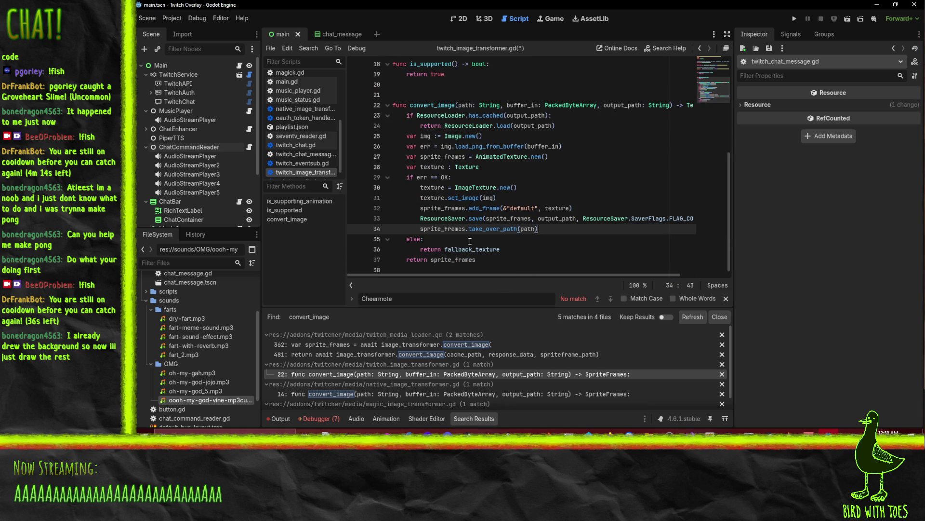
{"action": "left_click", "coordinate": [464, 265]}
{"action": "double_click", "coordinate": [449, 254]}
{"action": "left_click", "coordinate": [603, 203]}
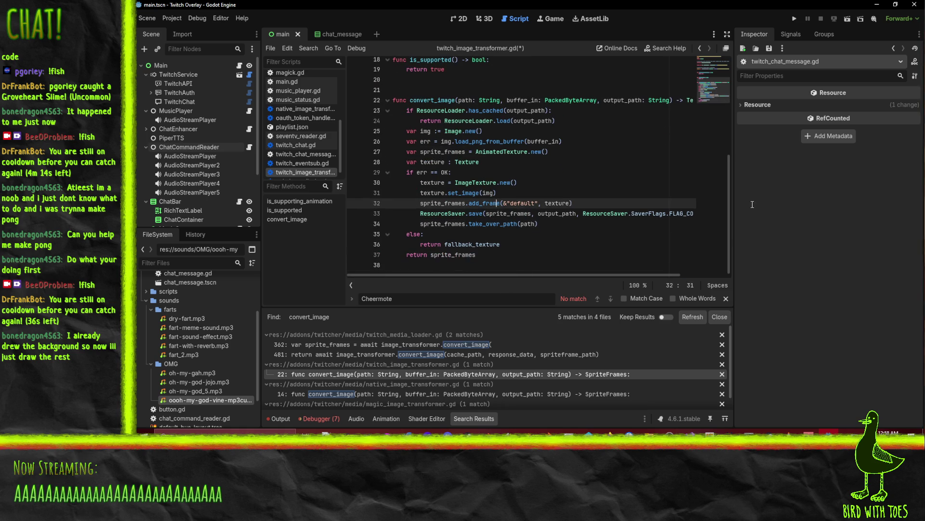
Paste the copied lines, drop set_frame_duration, and change set_frame_texture's arguments to (0, texture)
{"action": "key", "text": "ctrl+v"}
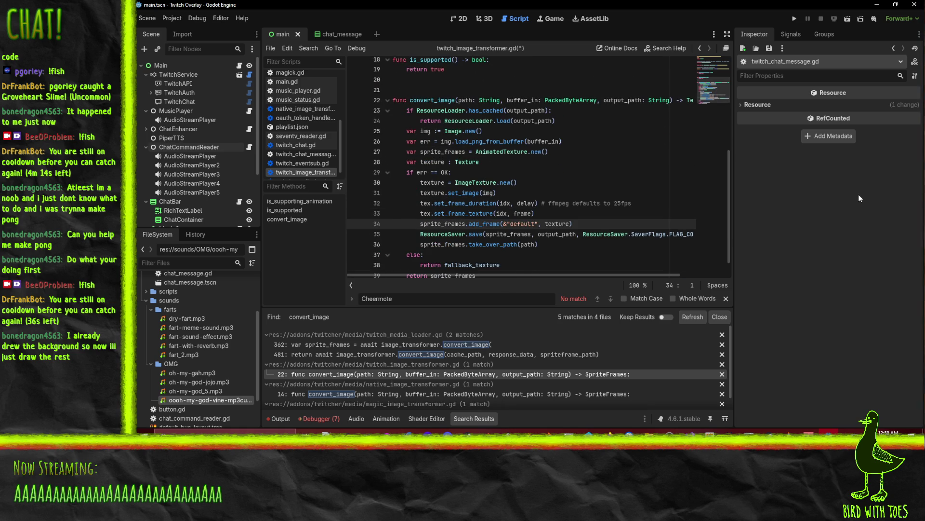
{"action": "key", "text": "Up"}
{"action": "key", "text": "Up"}
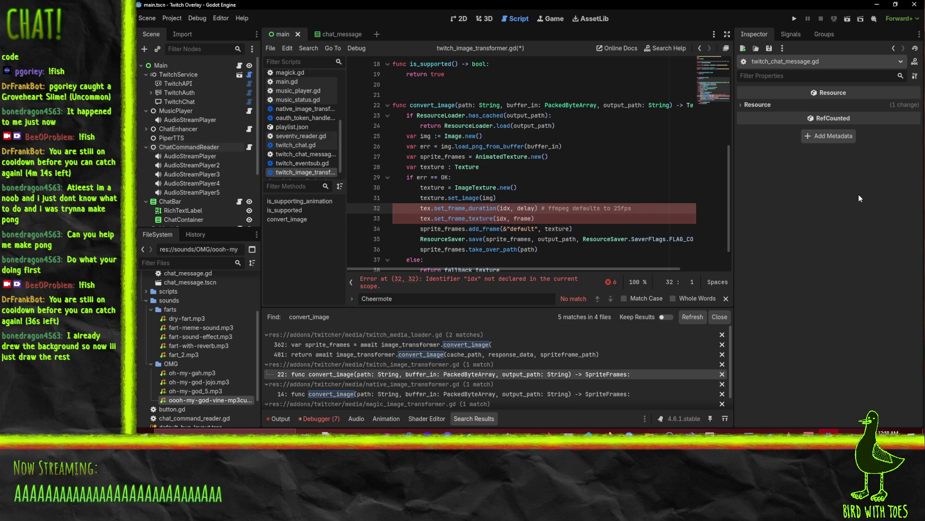
{"action": "key", "text": "shift+Down"}
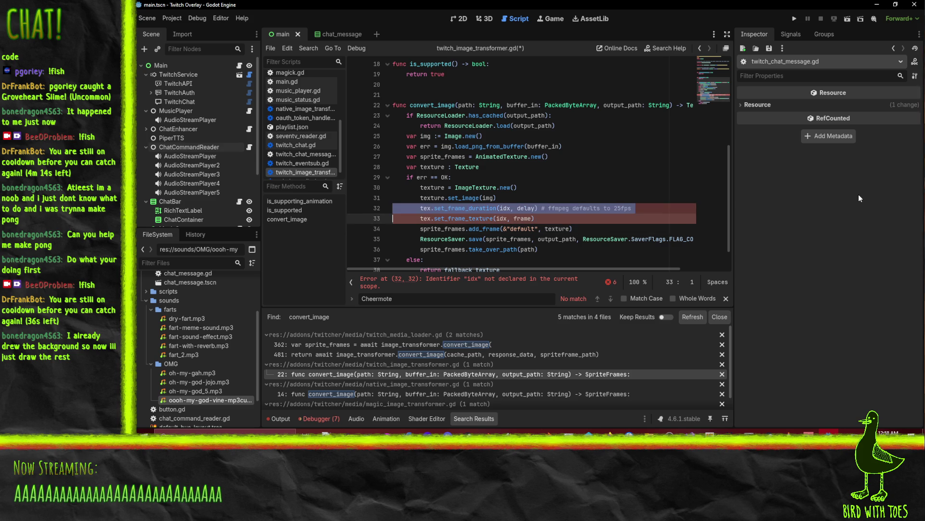
{"action": "key", "text": "BackSpace"}
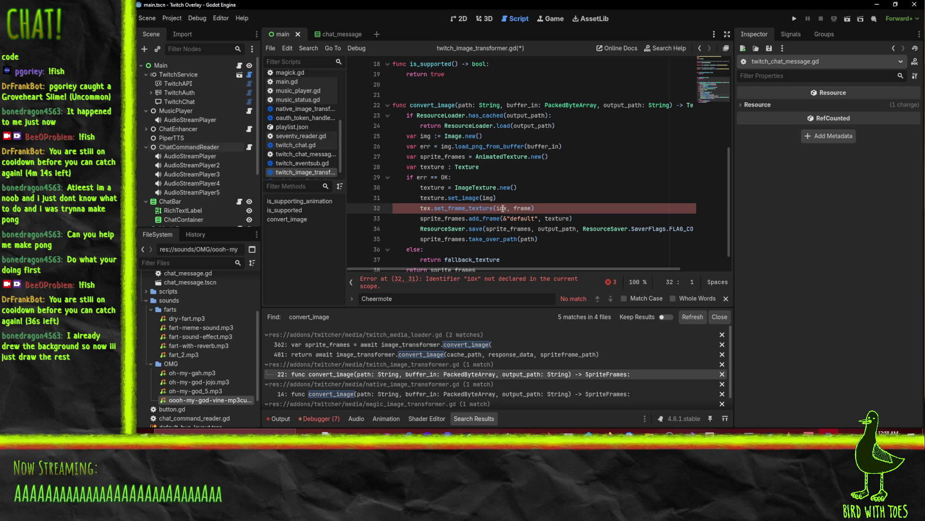
{"action": "double_click", "coordinate": [502, 208]}
{"action": "key", "text": "Down"}
{"action": "key", "text": "Home"}
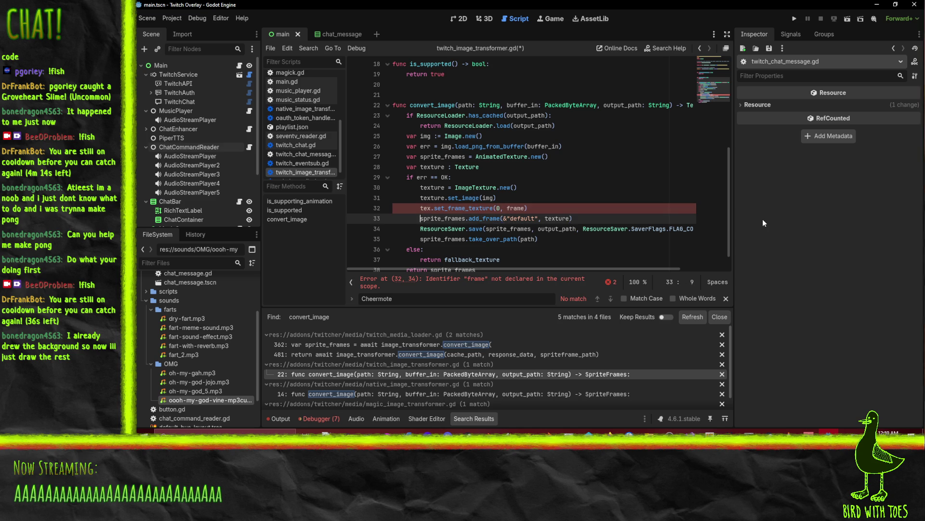
{"action": "key", "text": "shift+Down"}
{"action": "key", "text": "Delete"}
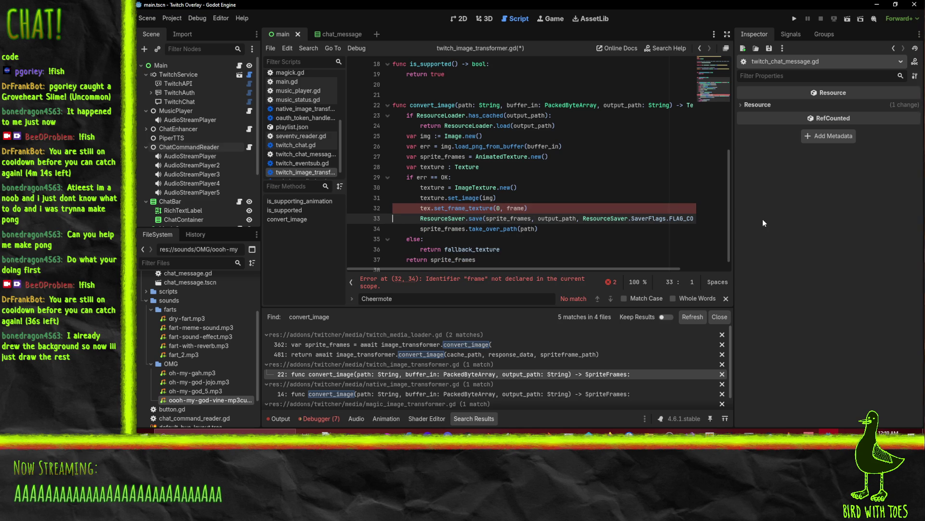
{"action": "key", "text": "ctrl+z"}
{"action": "double_click", "coordinate": [515, 208]}
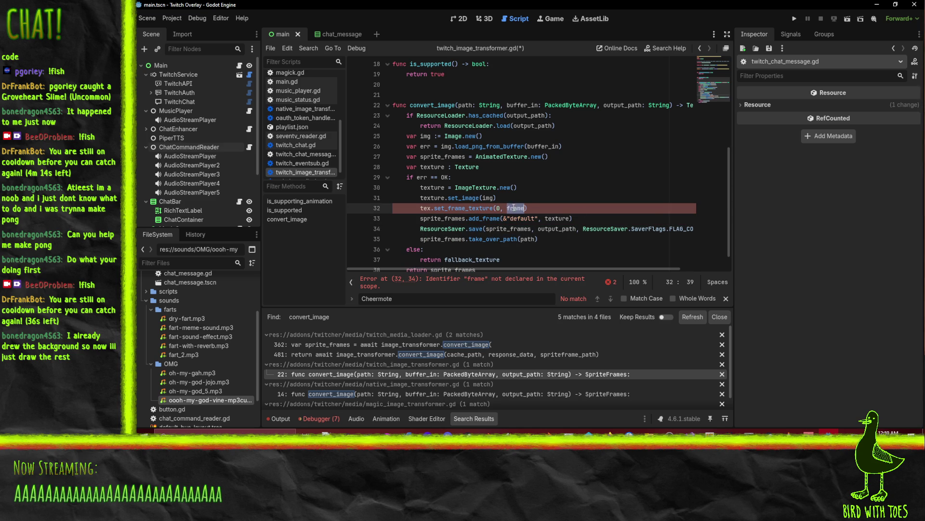
{"action": "type", "text": "texture"}
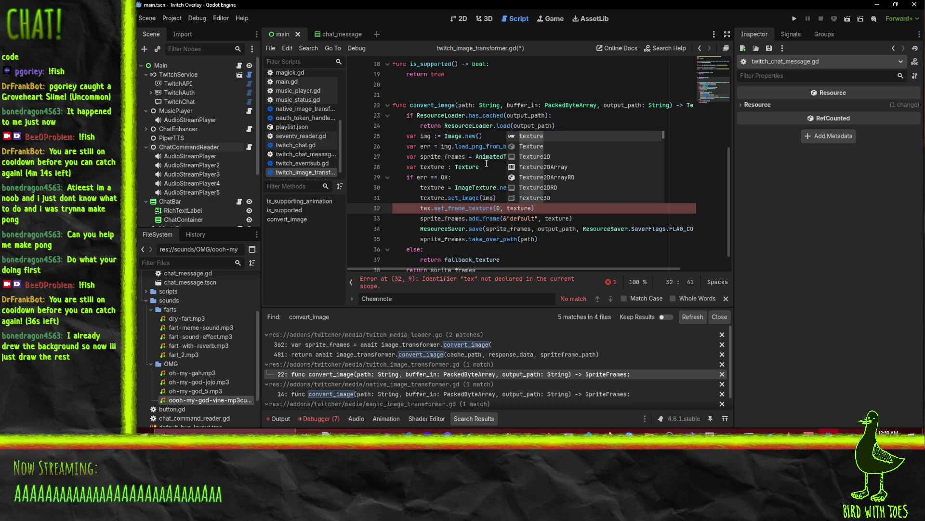
Delete the sprite_frames and texture declarations on lines 27–28
{"action": "left_click", "coordinate": [527, 209], "text": "ctrl"}
{"action": "double_click", "coordinate": [439, 166]}
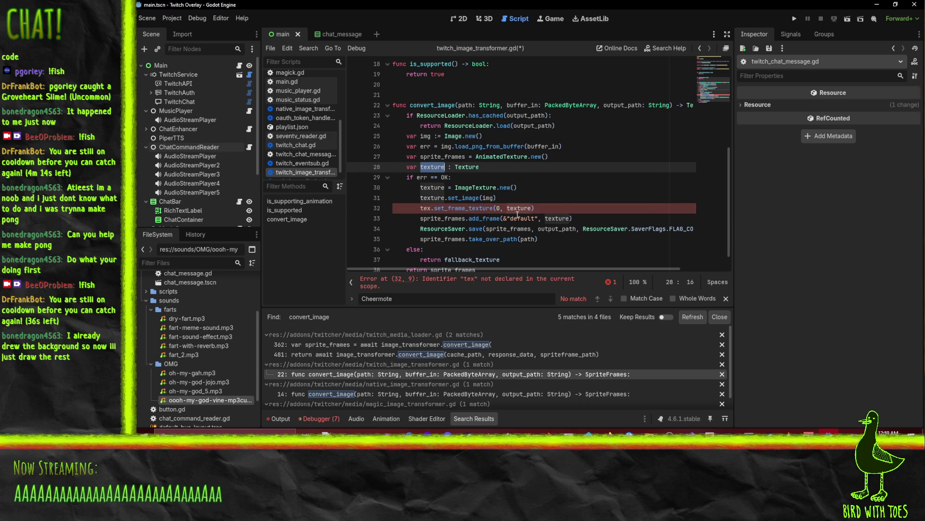
{"action": "scroll", "coordinate": [505, 203], "scroll_direction": "down", "scroll_amount": 1}
{"action": "double_click", "coordinate": [477, 167]}
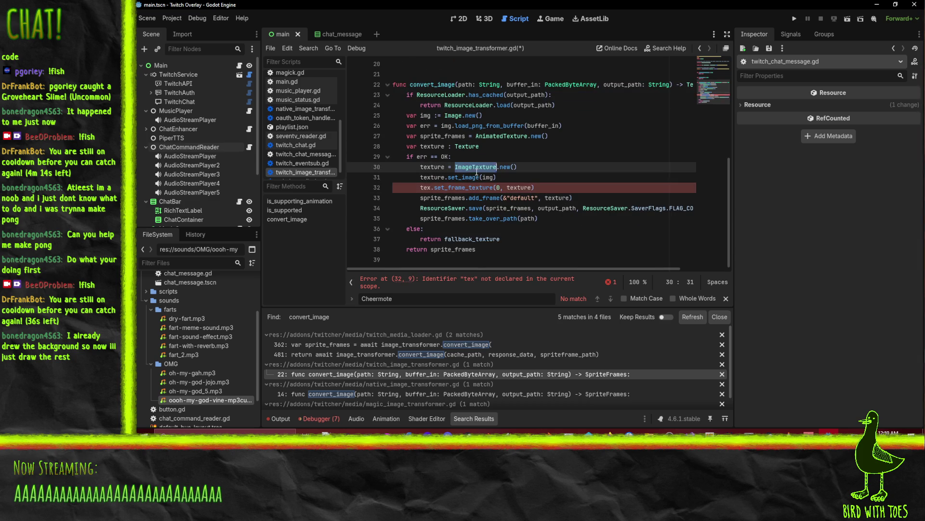
{"action": "left_click", "coordinate": [440, 136]}
{"action": "key", "text": "Home"}
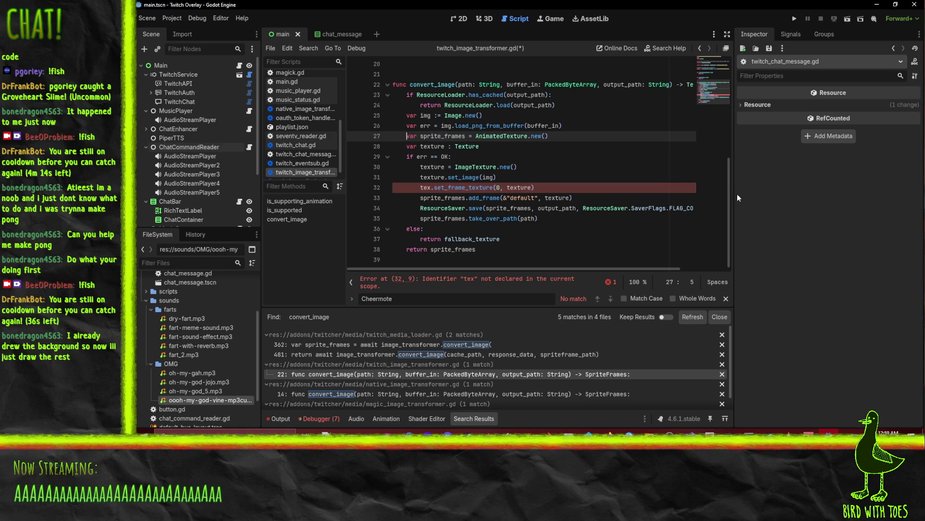
{"action": "key", "text": "shift+Down"}
{"action": "key", "text": "shift+Down"}
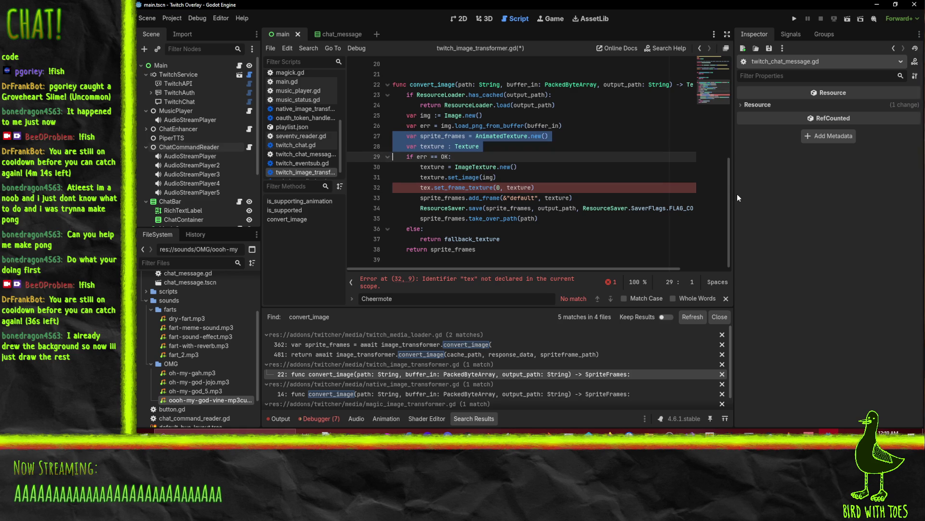
{"action": "key", "text": "Down"}
{"action": "key", "text": "Up"}
{"action": "key", "text": "Up"}
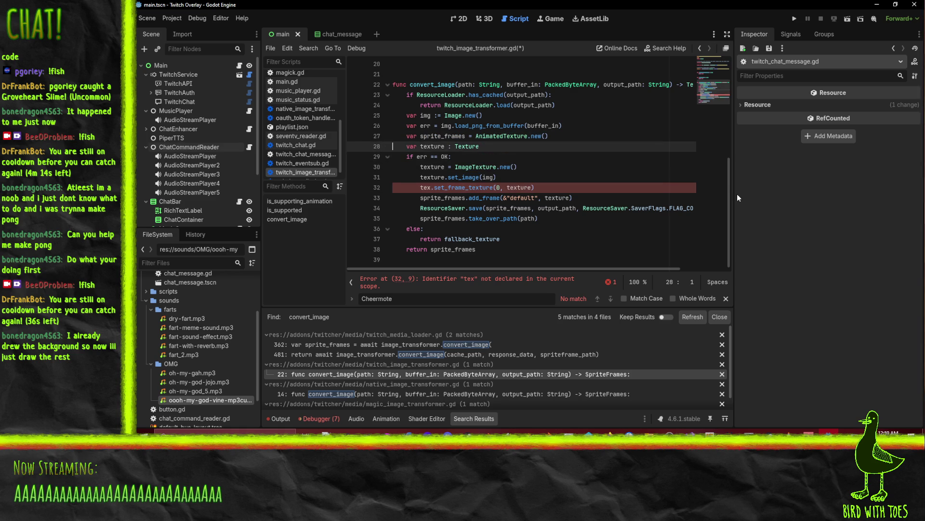
{"action": "key", "text": "Down"}
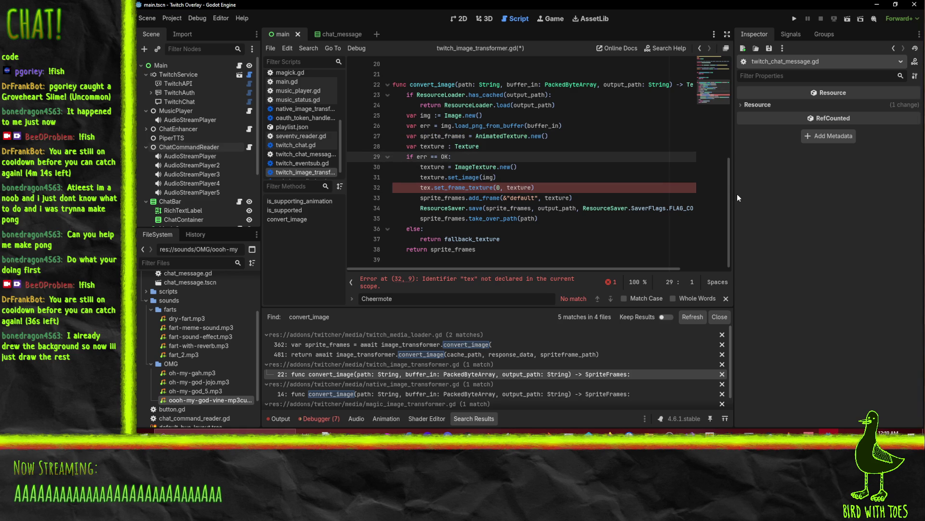
{"action": "key", "text": "Up"}
{"action": "key", "text": "Up"}
{"action": "key", "text": "shift+Down"}
{"action": "key", "text": "shift+Down"}
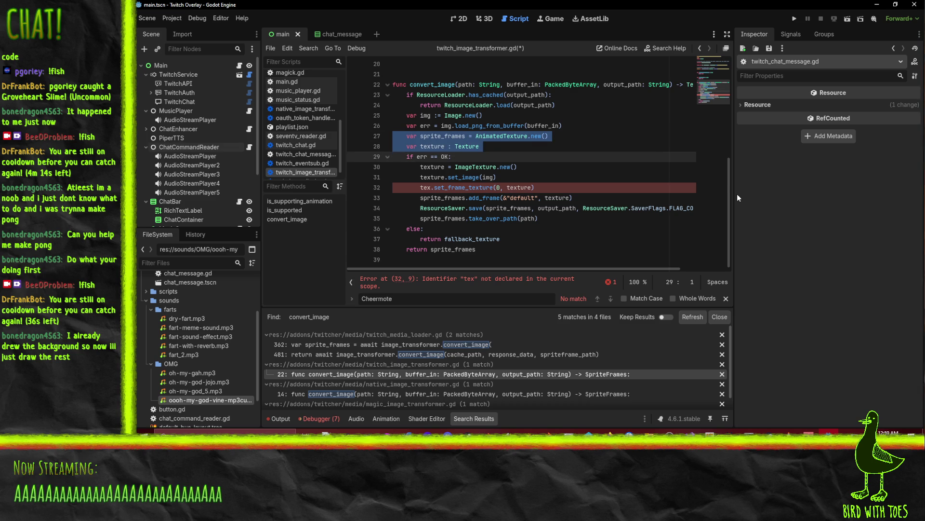
{"action": "key", "text": "BackSpace"}
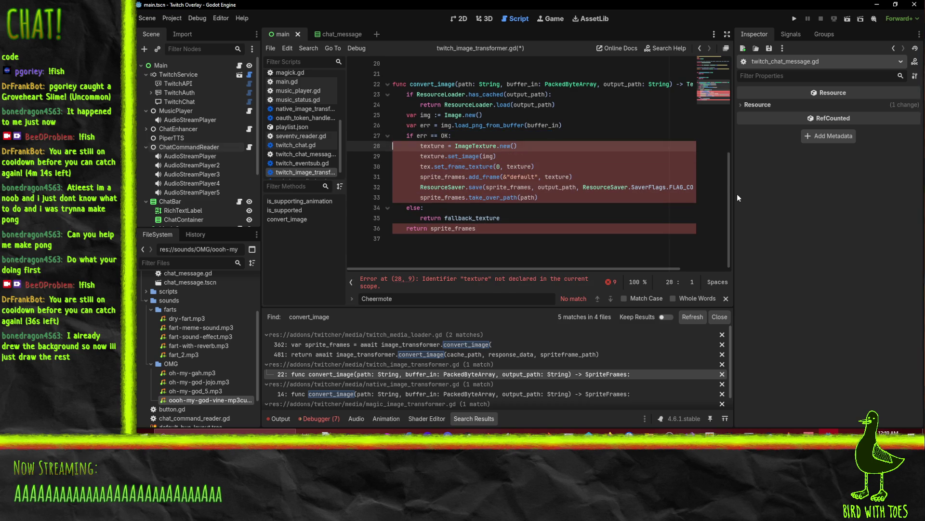
Remove the sprite-frame building lines and add return texture after set_image
{"action": "key", "text": "Down"}
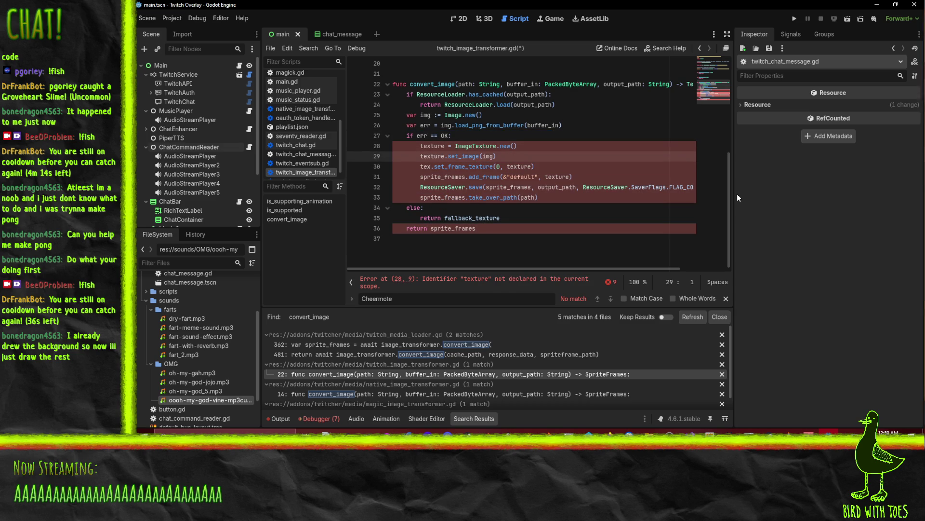
{"action": "key", "text": "Down"}
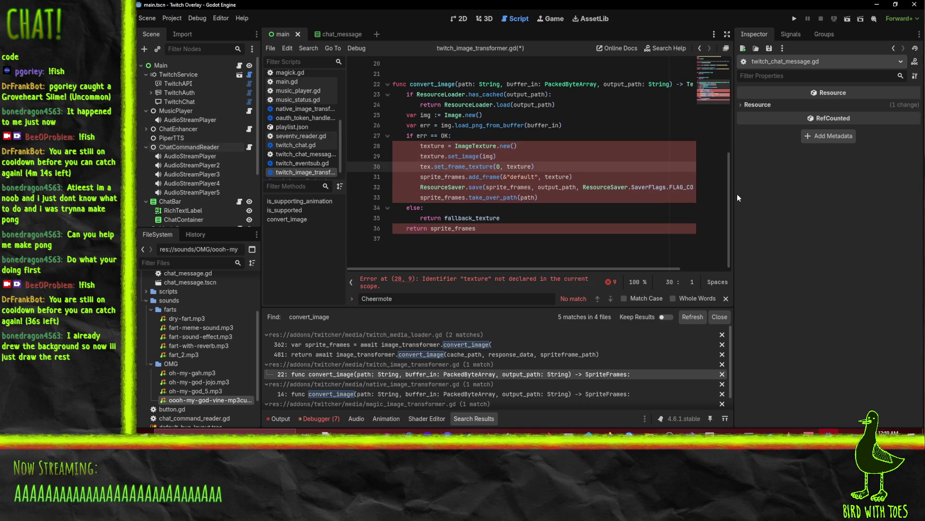
{"action": "key", "text": "shift+Down"}
{"action": "key", "text": "shift+Down"}
{"action": "key", "text": "shift+Down"}
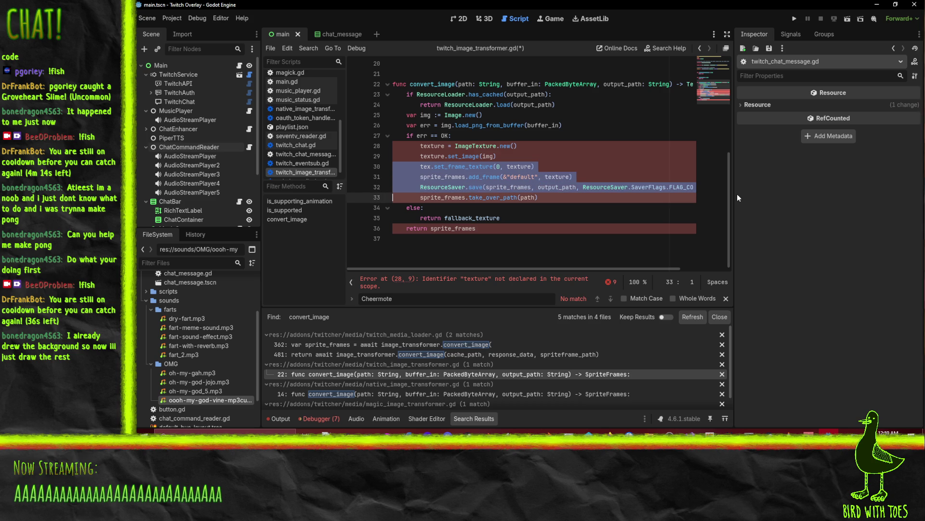
{"action": "key", "text": "shift+Down"}
{"action": "key", "text": "BackSpace"}
{"action": "key", "text": "Left"}
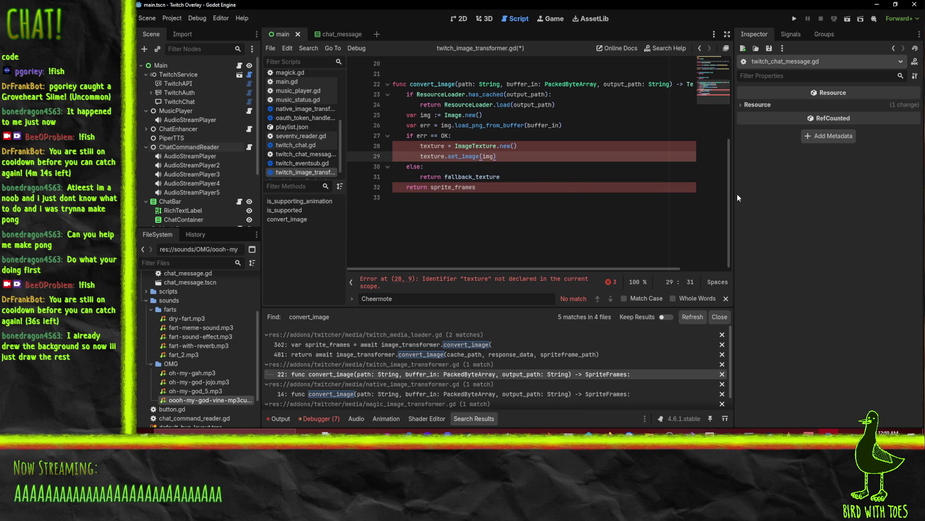
{"action": "key", "text": "ctrl+z"}
{"action": "key", "text": "ctrl+y"}
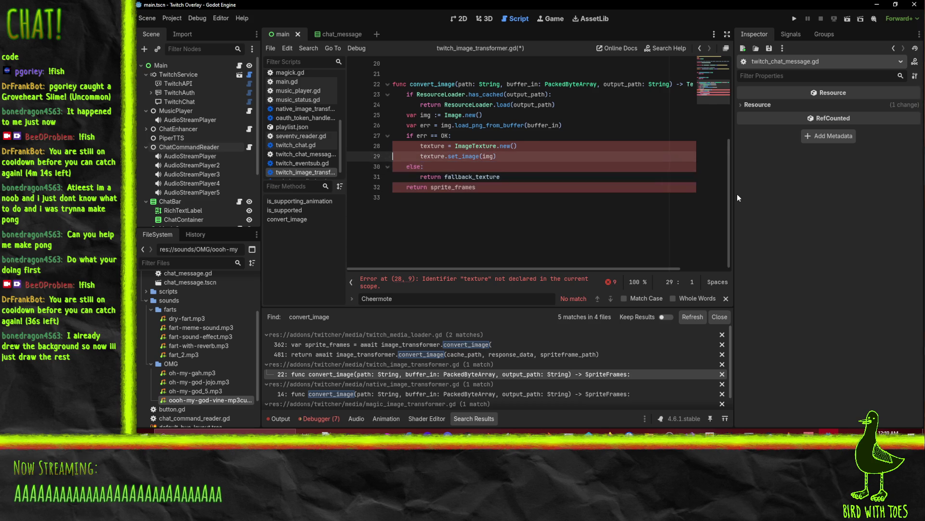
{"action": "key", "text": "End"}
{"action": "key", "text": "Return"}
{"action": "type", "text": "retun"}
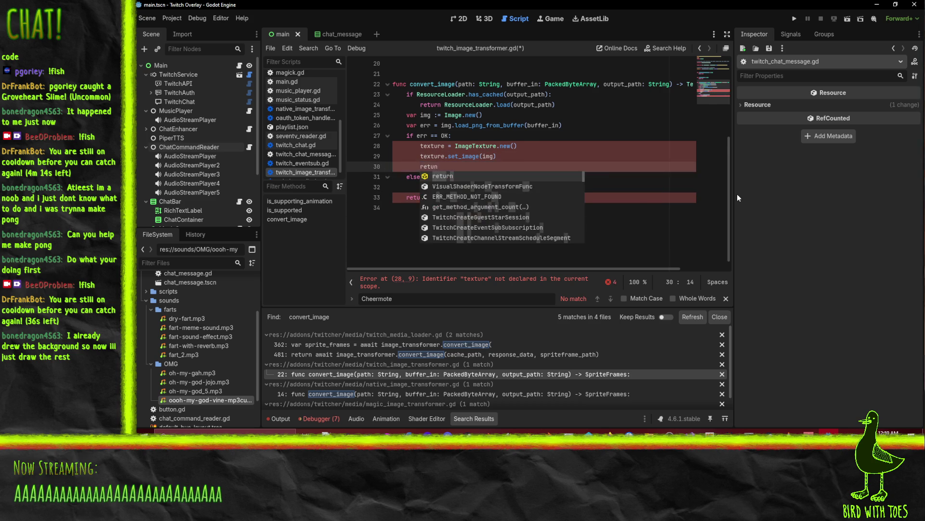
{"action": "key", "text": "Return"}
{"action": "type", "text": "texture"}
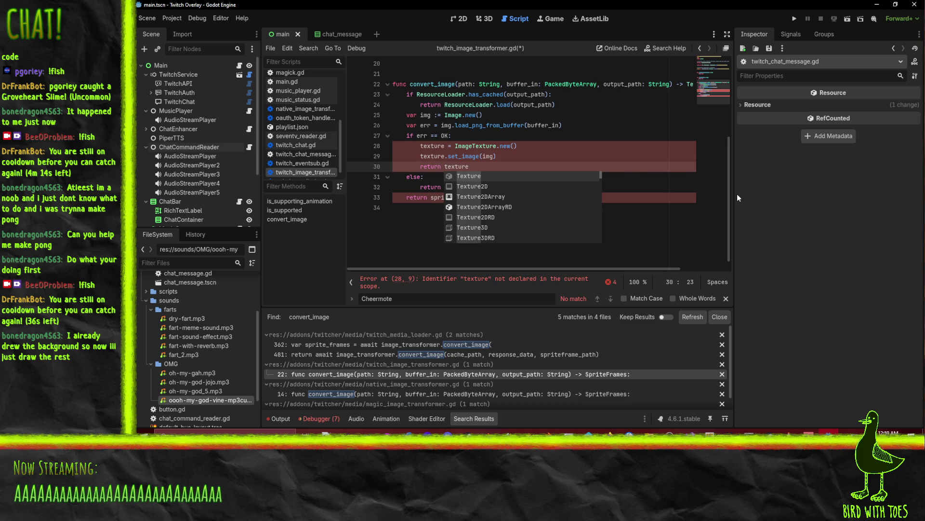
{"action": "key", "text": "Down"}
{"action": "key", "text": "Down"}
{"action": "key", "text": "Down"}
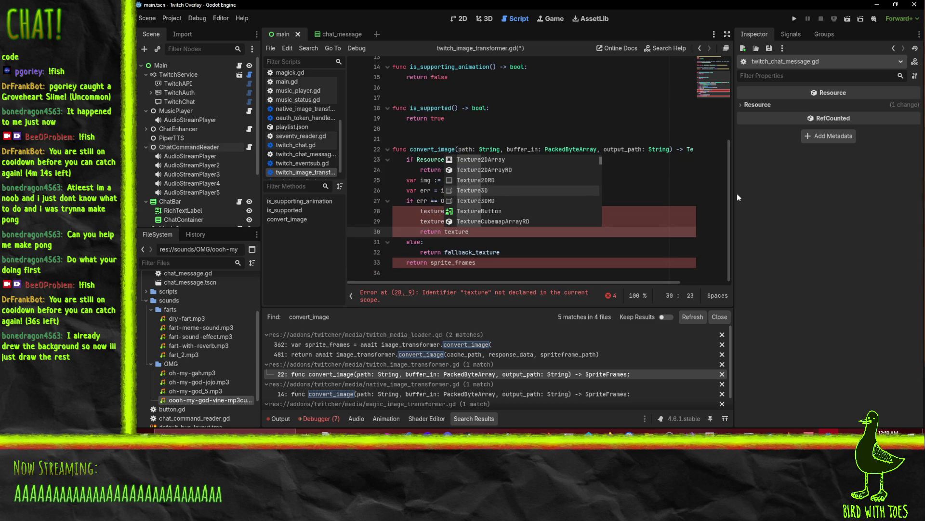
Delete the return sprite_frames line and declare texture locally with var
{"action": "left_click", "coordinate": [427, 263]}
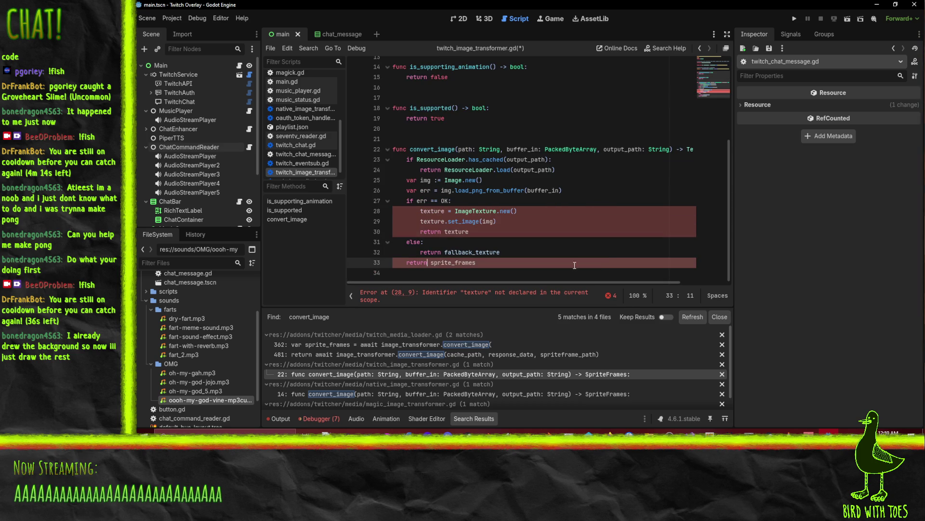
{"action": "triple_click", "coordinate": [608, 263]}
{"action": "key", "text": "BackSpace"}
{"action": "key", "text": "Up"}
{"action": "key", "text": "Up"}
{"action": "key", "text": "Up"}
{"action": "key", "text": "Down"}
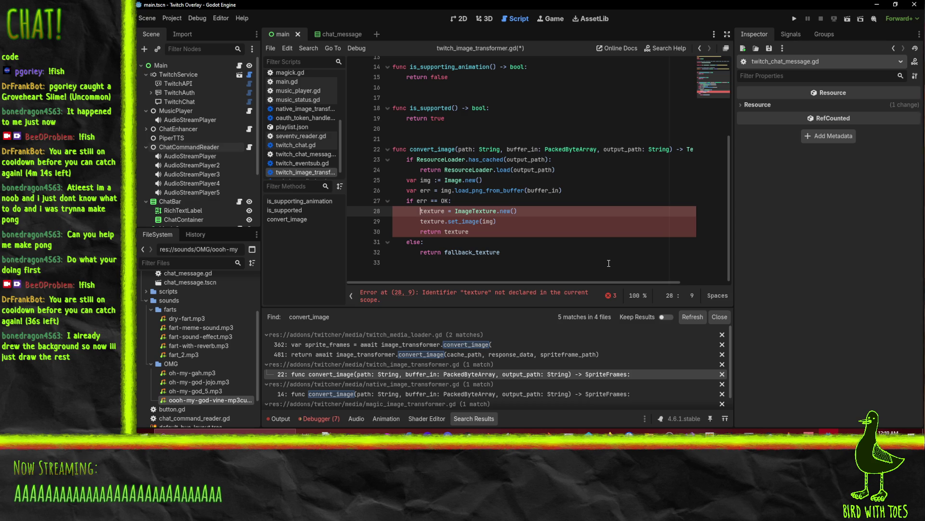
{"action": "type", "text": "var"}
{"action": "key", "text": "Down"}
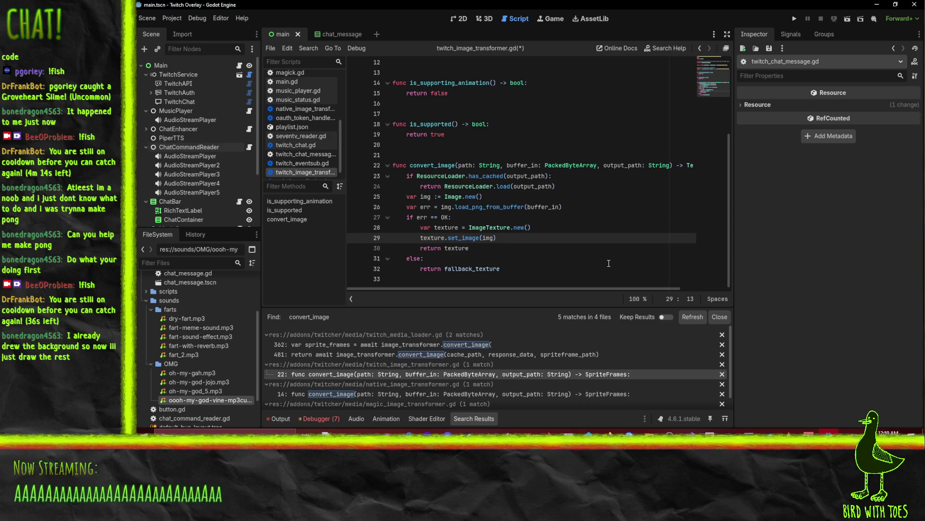
Save the script and review the rewritten convert_image function
{"action": "left_click", "coordinate": [532, 257]}
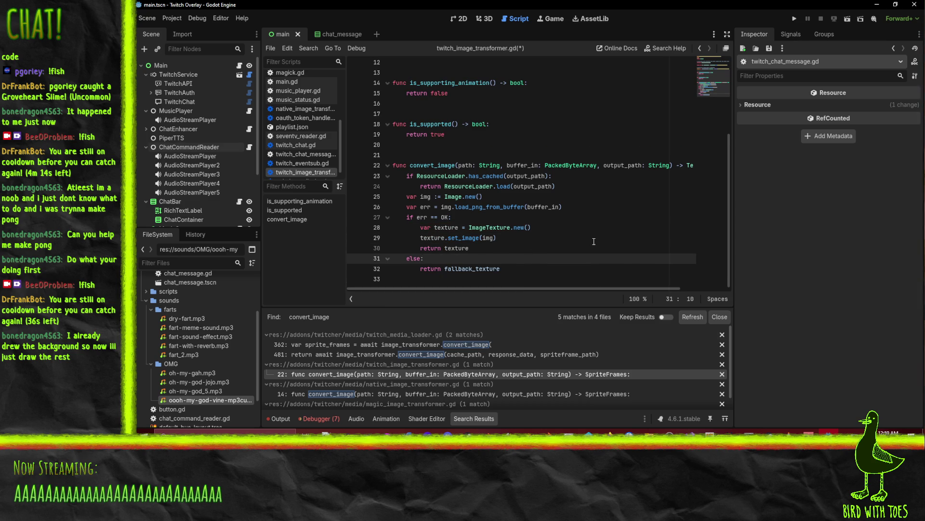
{"action": "key", "text": "Up"}
{"action": "key", "text": "Up"}
{"action": "key", "text": "Up"}
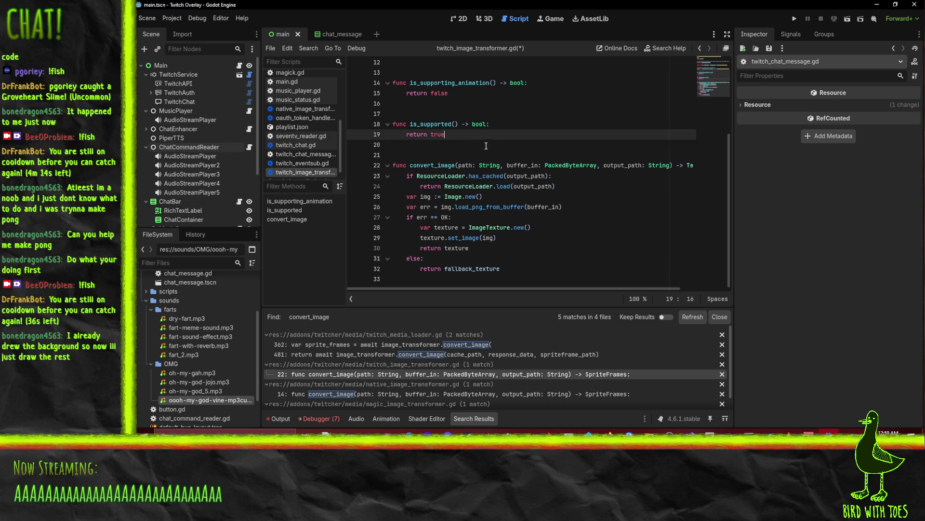
{"action": "key", "text": "Down"}
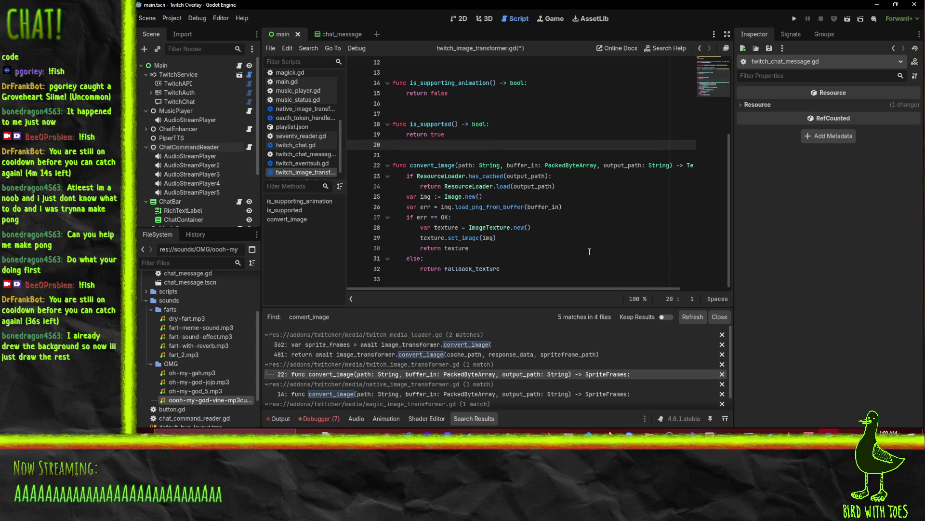
{"action": "key", "text": "ctrl+s"}
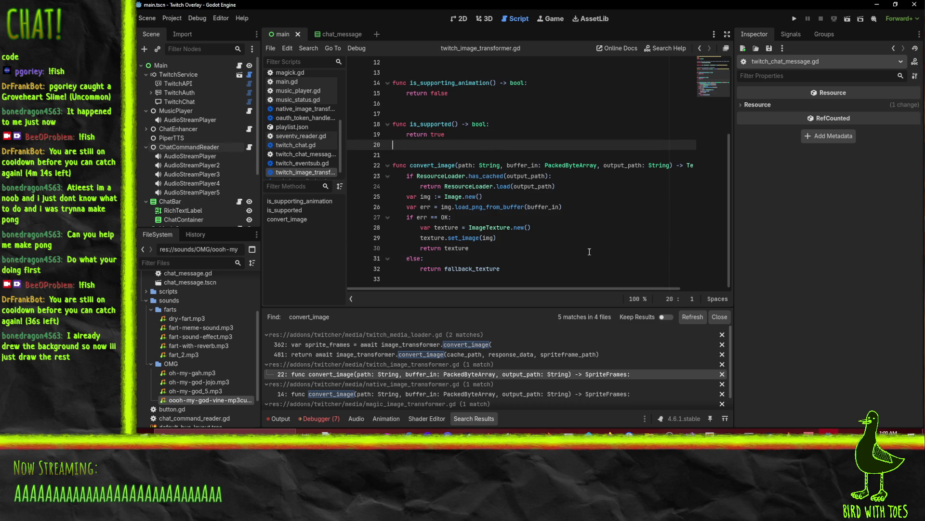
{"action": "left_click", "coordinate": [589, 251]}
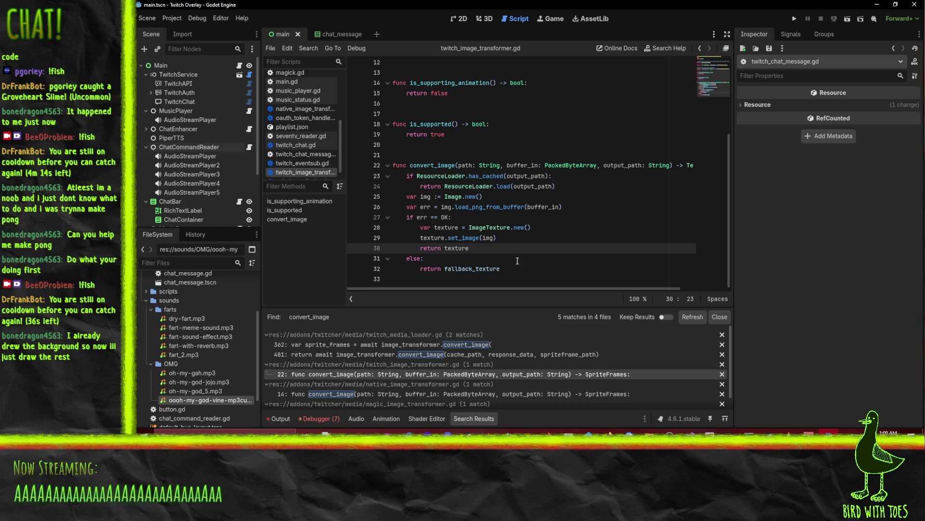
{"action": "scroll", "coordinate": [519, 260], "scroll_direction": "up", "scroll_amount": 1}
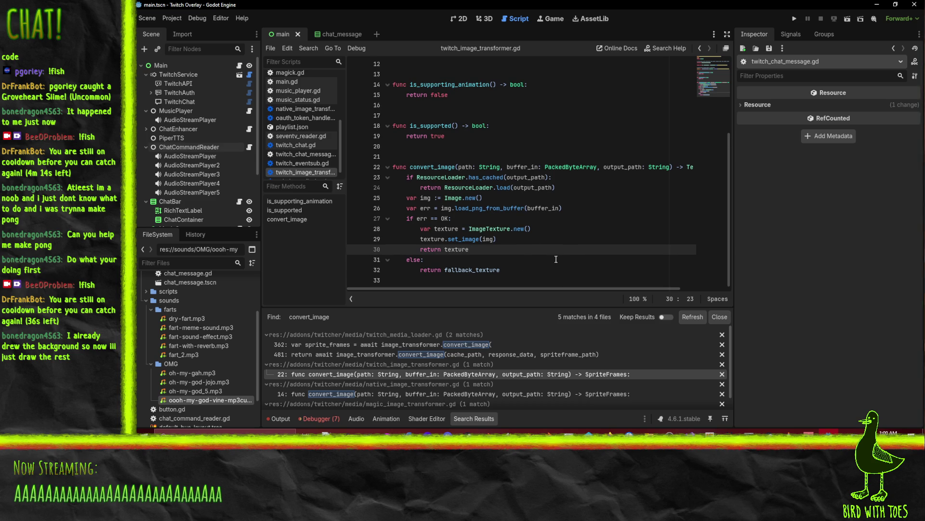
{"action": "scroll", "coordinate": [308, 157], "scroll_direction": "down", "scroll_amount": 1}
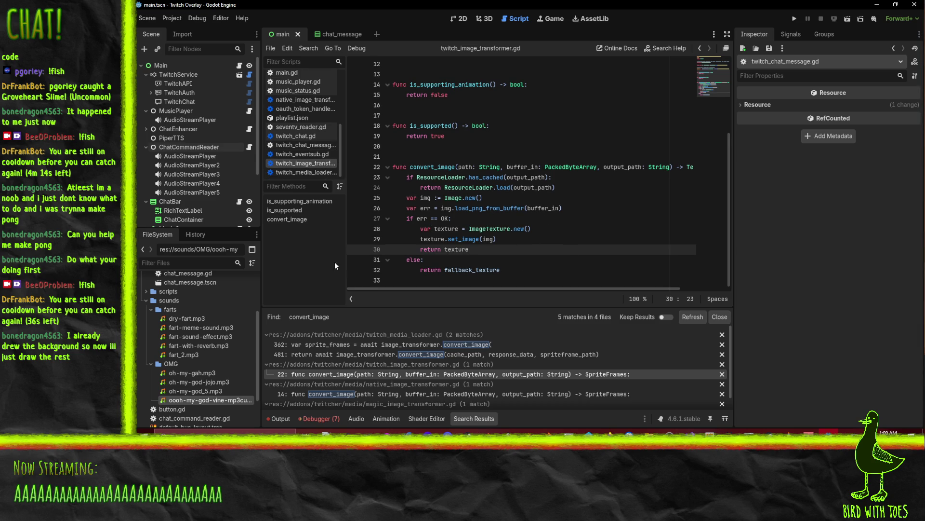
{"action": "scroll", "coordinate": [537, 239], "scroll_direction": "up", "scroll_amount": 2}
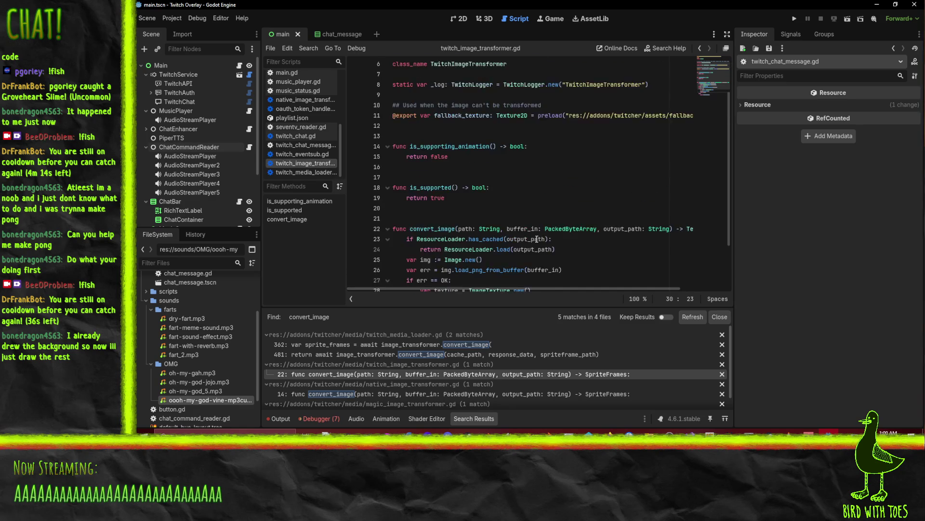
{"action": "scroll", "coordinate": [537, 241], "scroll_direction": "down", "scroll_amount": 2}
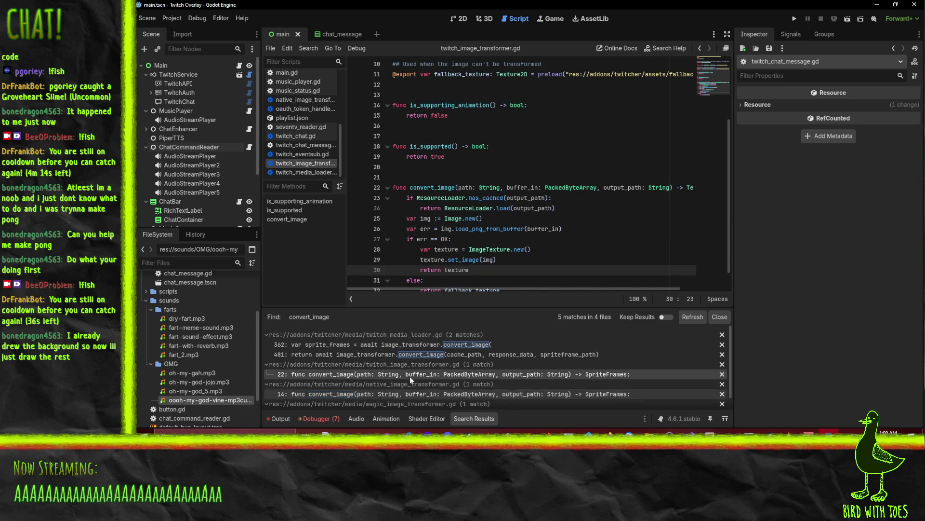
{"action": "scroll", "coordinate": [410, 376], "scroll_direction": "down", "scroll_amount": 1}
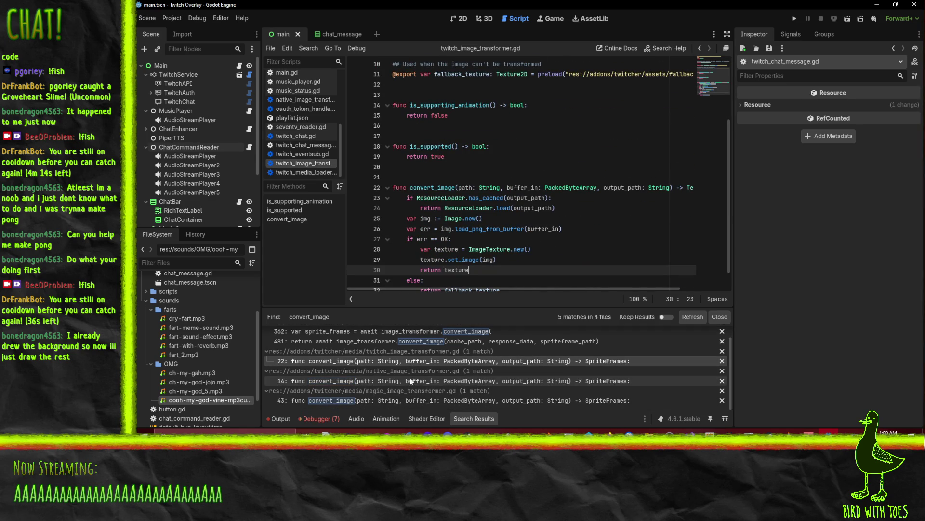
In native_image_transformer.gd, change convert_image's return type from SpriteFrames to Texture2D
{"action": "left_click", "coordinate": [363, 381]}
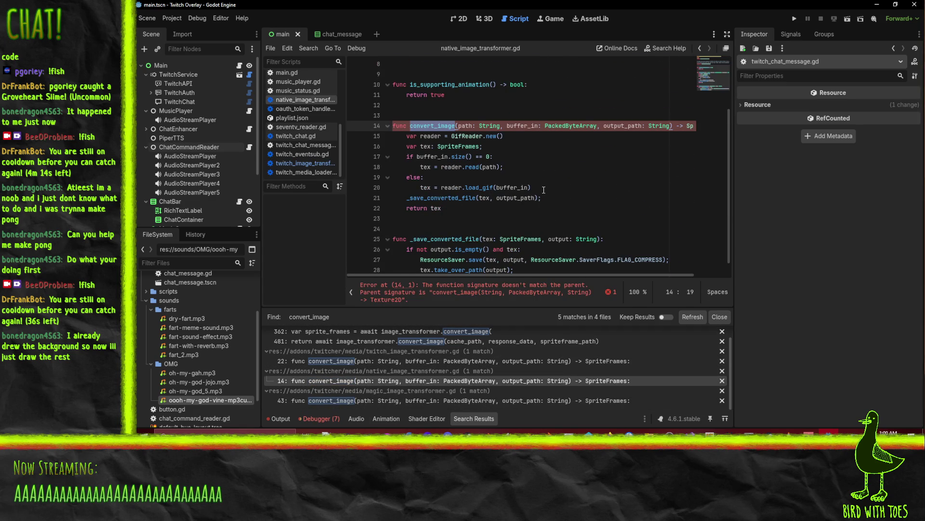
{"action": "scroll", "coordinate": [549, 202], "scroll_direction": "up", "scroll_amount": 2}
{"action": "left_click", "coordinate": [576, 228]}
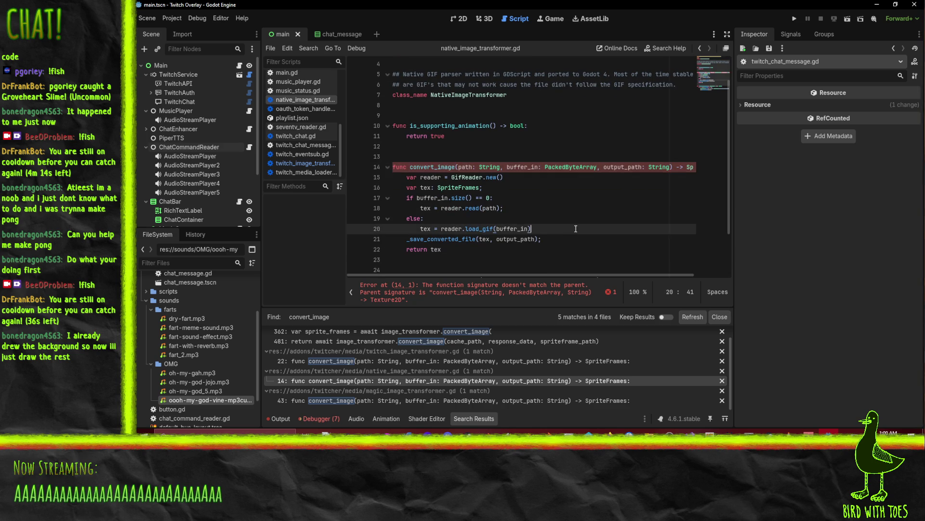
{"action": "left_click", "coordinate": [588, 167]}
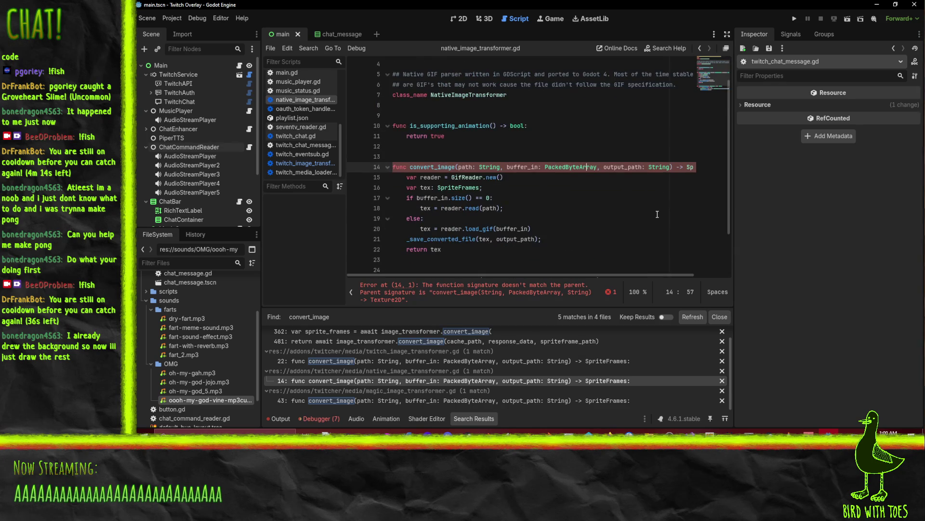
{"action": "key", "text": "End"}
{"action": "key", "text": "Left"}
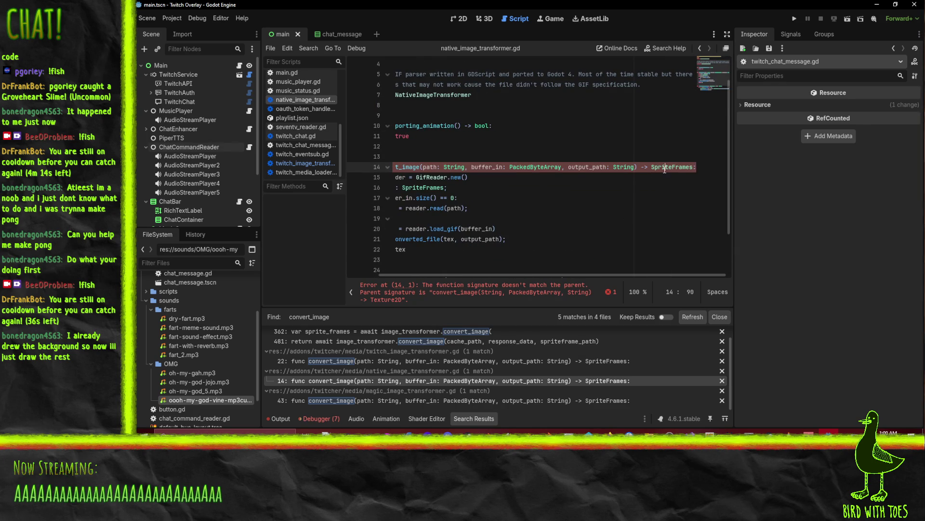
{"action": "key", "text": "ctrl+shift+Left"}
{"action": "type", "text": "Texture2"}
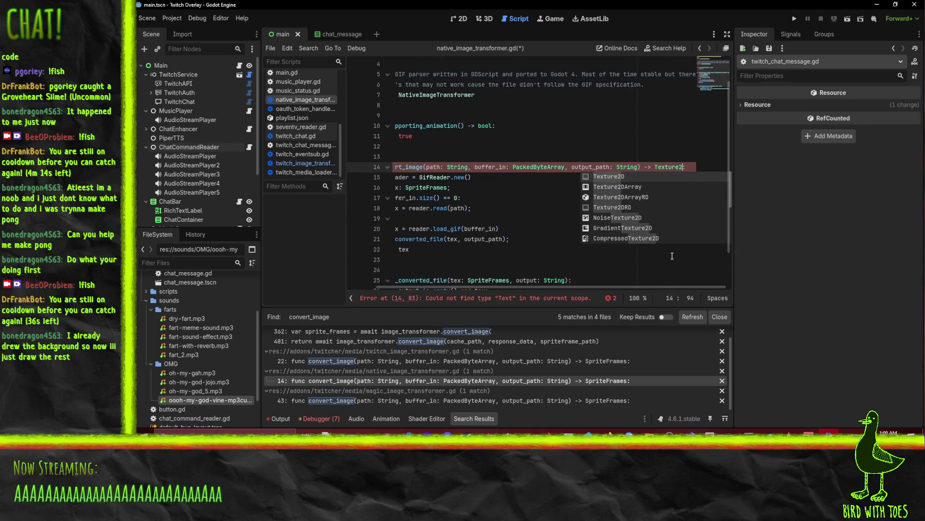
{"action": "key", "text": "Return"}
{"action": "key", "text": "Home"}
{"action": "key", "text": "Down"}
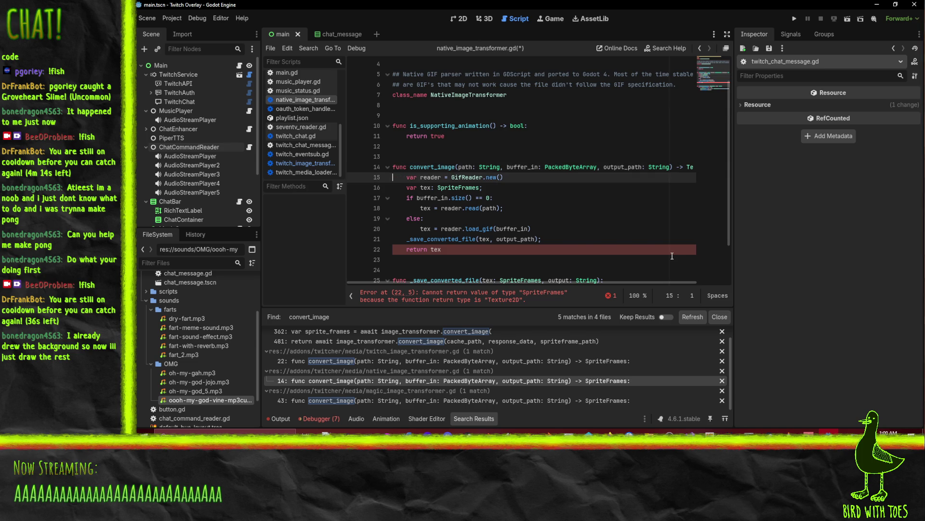
Comment out the old GIF-loading body, lines 15–22, with #
{"action": "scroll", "coordinate": [561, 219], "scroll_direction": "down", "scroll_amount": 2}
{"action": "scroll", "coordinate": [444, 205], "scroll_direction": "up", "scroll_amount": 1}
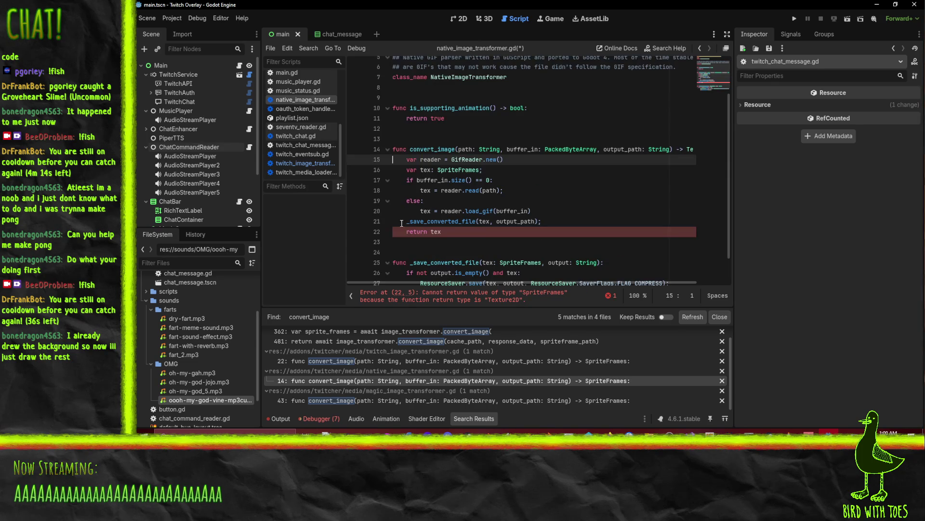
{"action": "left_click", "coordinate": [406, 232]}
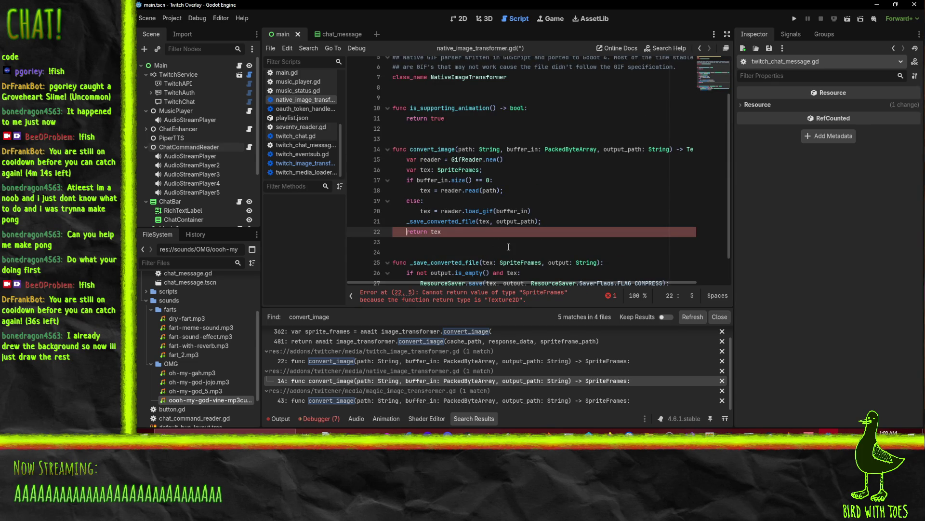
{"action": "type", "text": "#"}
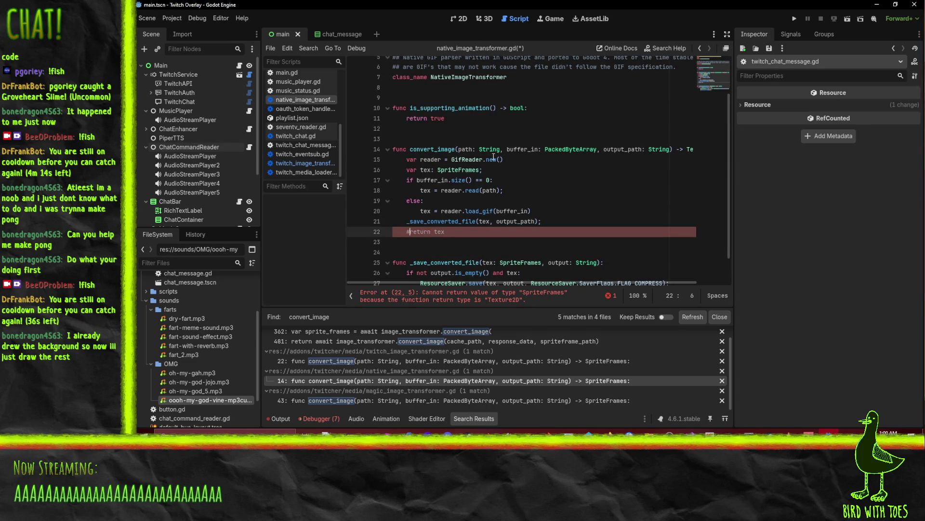
{"action": "left_click", "coordinate": [408, 228]}
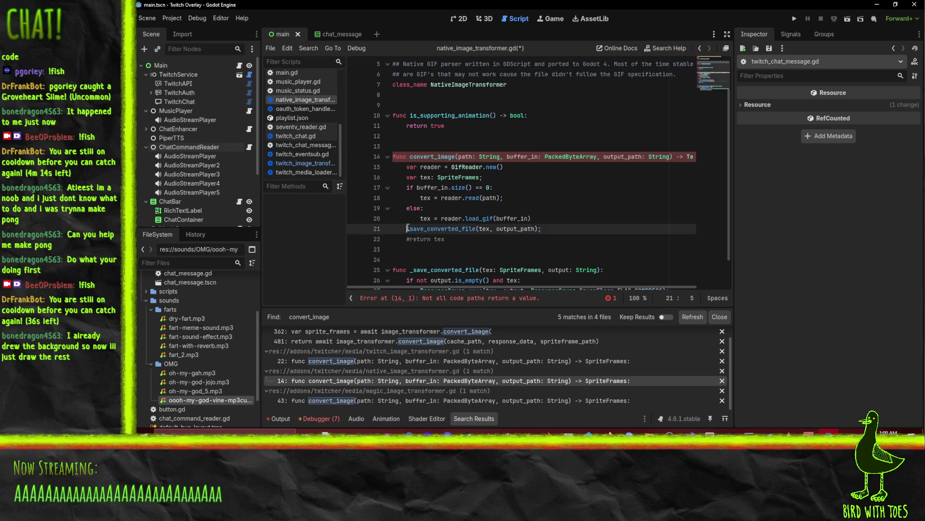
{"action": "type", "text": "#"}
{"action": "left_click", "coordinate": [408, 218]}
{"action": "type", "text": "#"}
{"action": "left_click", "coordinate": [408, 207]}
{"action": "type", "text": "#"}
{"action": "left_click", "coordinate": [407, 197]}
{"action": "type", "text": "#"}
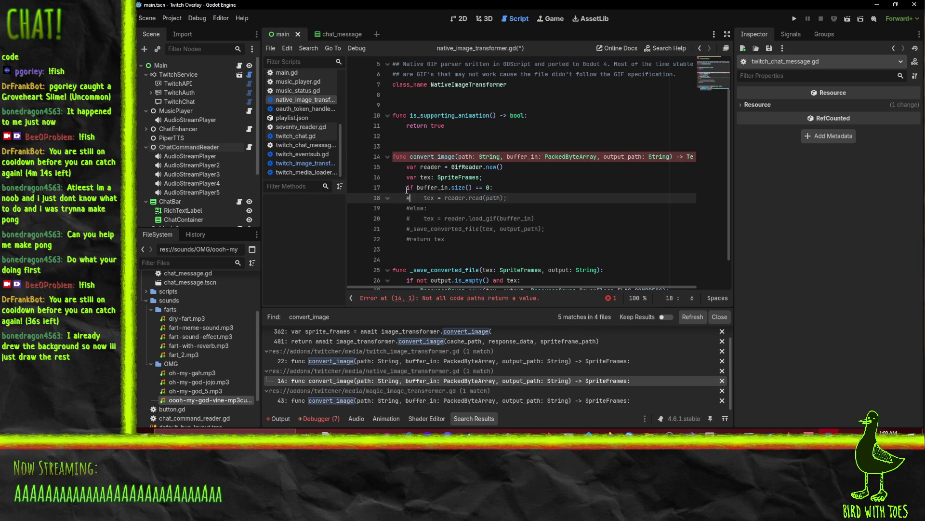
{"action": "left_click", "coordinate": [408, 187]}
{"action": "type", "text": "#"}
{"action": "left_click", "coordinate": [408, 177]}
{"action": "type", "text": "#"}
{"action": "left_click", "coordinate": [408, 167]}
{"action": "type", "text": "#"}
Add 'return null' under the convert_image signature and save the script
{"action": "key", "text": "Up"}
{"action": "key", "text": "End"}
{"action": "key", "text": "Return"}
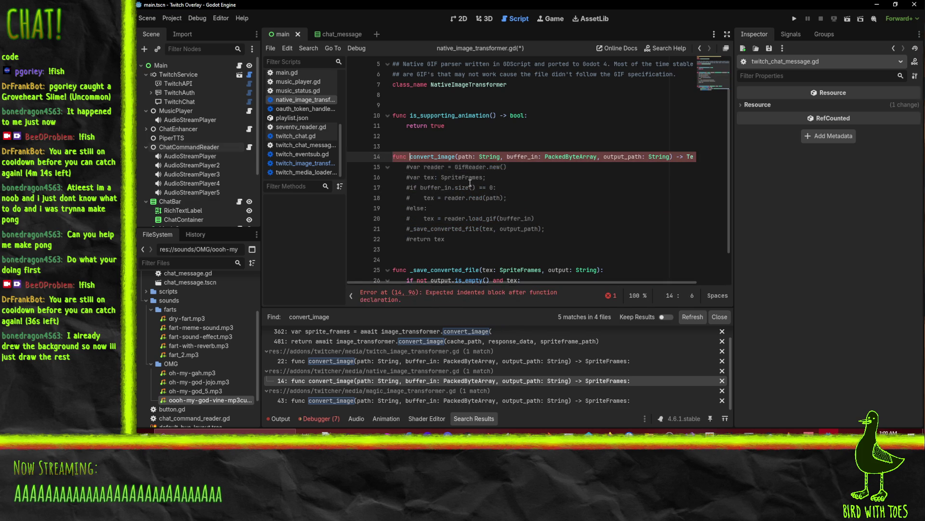
{"action": "type", "text": "return null"}
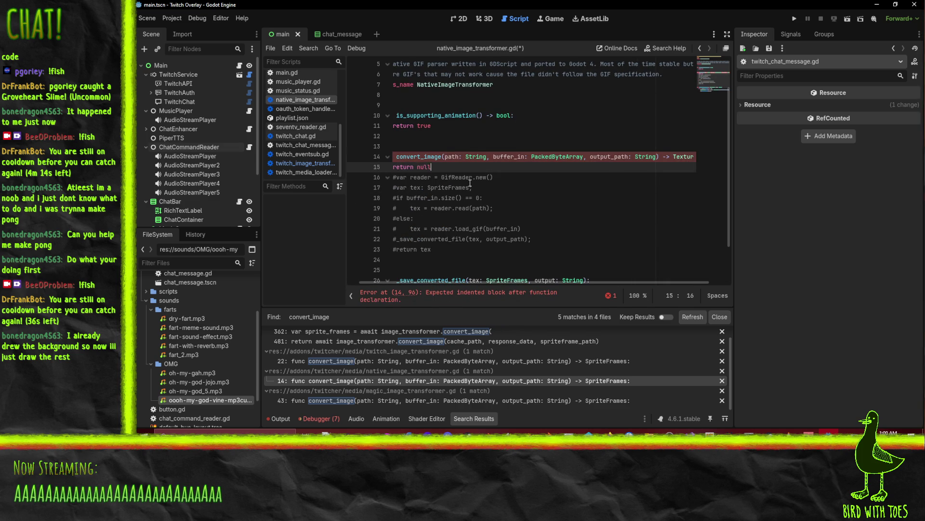
{"action": "key", "text": "Home"}
{"action": "key", "text": "Home"}
{"action": "scroll", "coordinate": [538, 188], "scroll_direction": "down", "scroll_amount": 1}
{"action": "scroll", "coordinate": [538, 187], "scroll_direction": "up", "scroll_amount": 2}
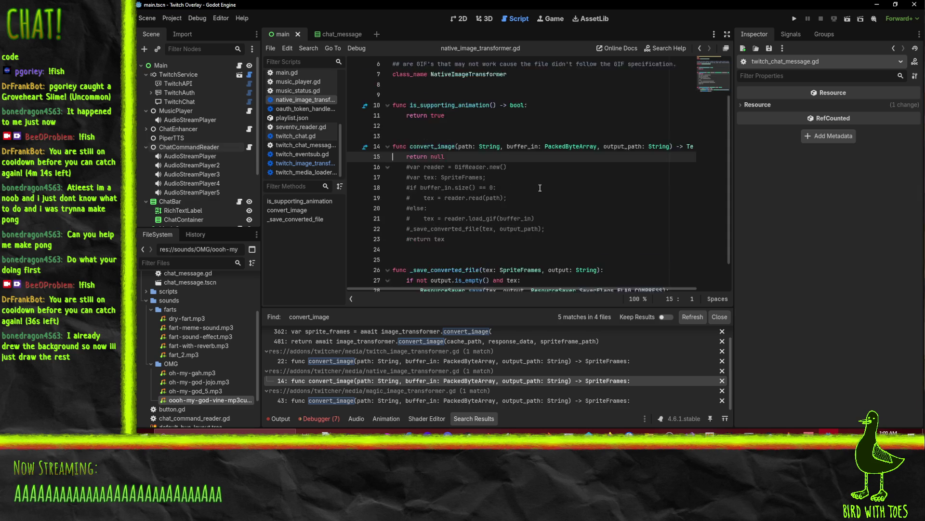
{"action": "key", "text": "ctrl+s"}
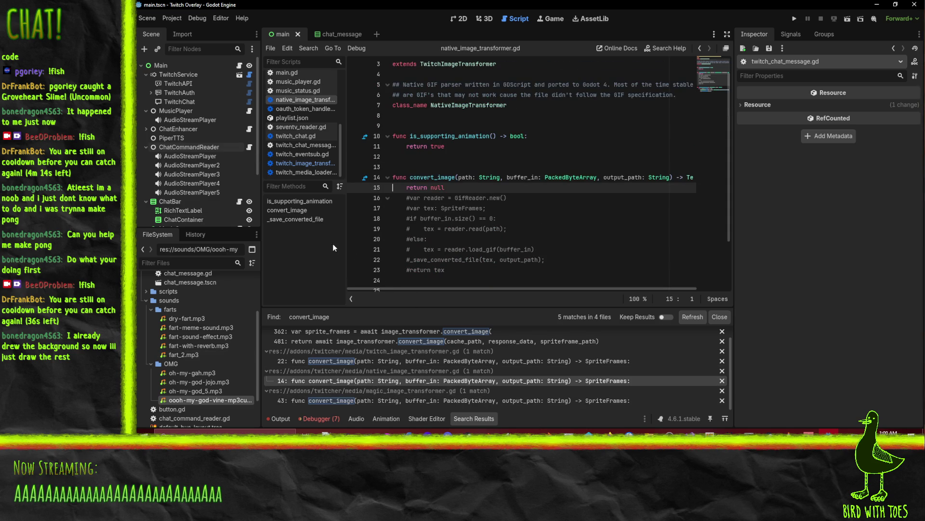
In magic_image_transformer.gd, replace convert_image's SpriteFrames return type with Texture2D
{"action": "left_click", "coordinate": [383, 403]}
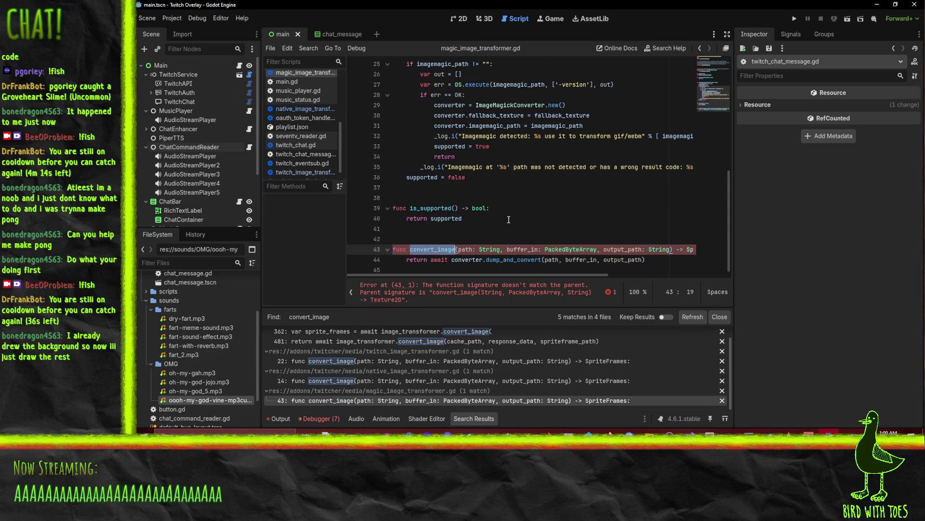
{"action": "key", "text": "End"}
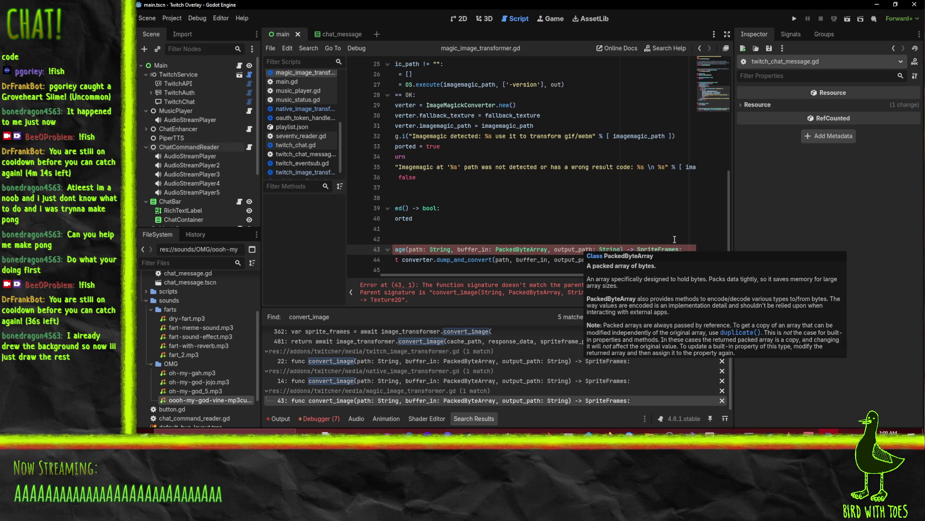
{"action": "double_click", "coordinate": [673, 249]}
{"action": "type", "text": "Tex"}
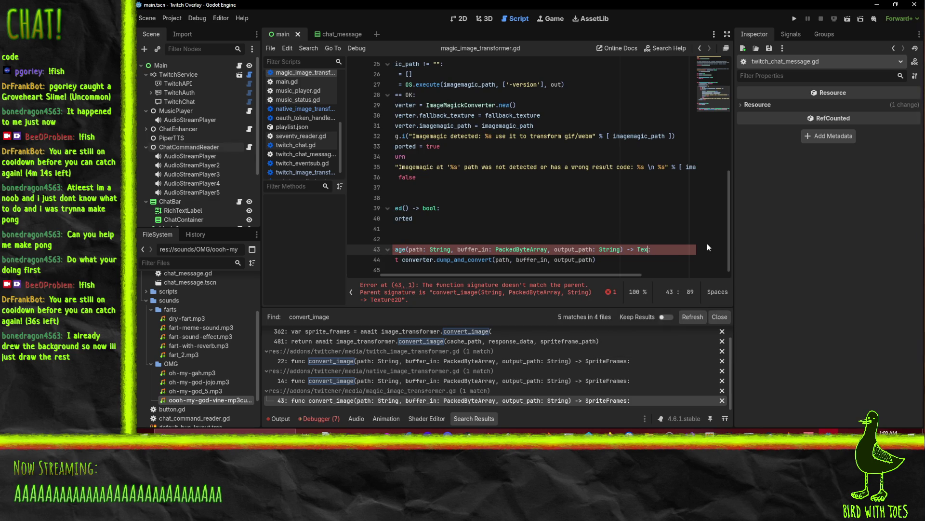
{"action": "type", "text": "ture2D:"}
{"action": "key", "text": "Home"}
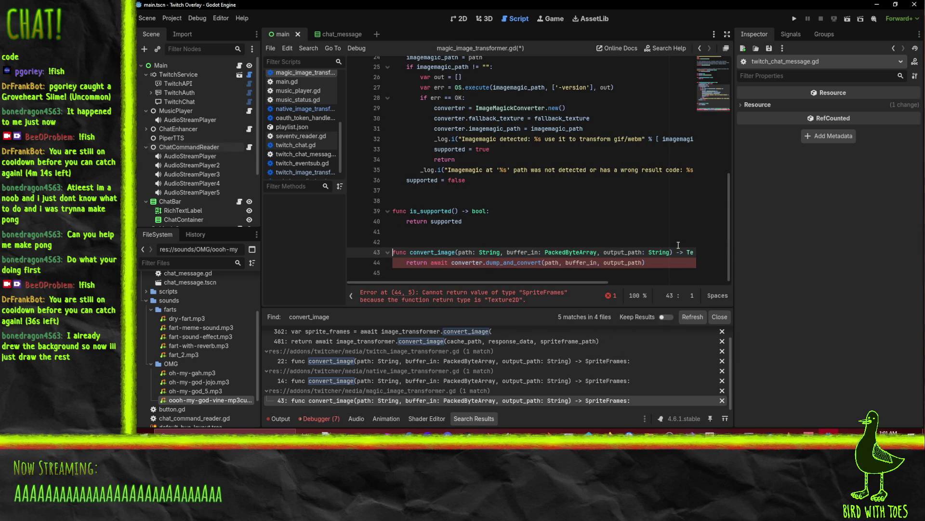
Select the dump_and_convert call and bring up its context menu
{"action": "double_click", "coordinate": [530, 263]}
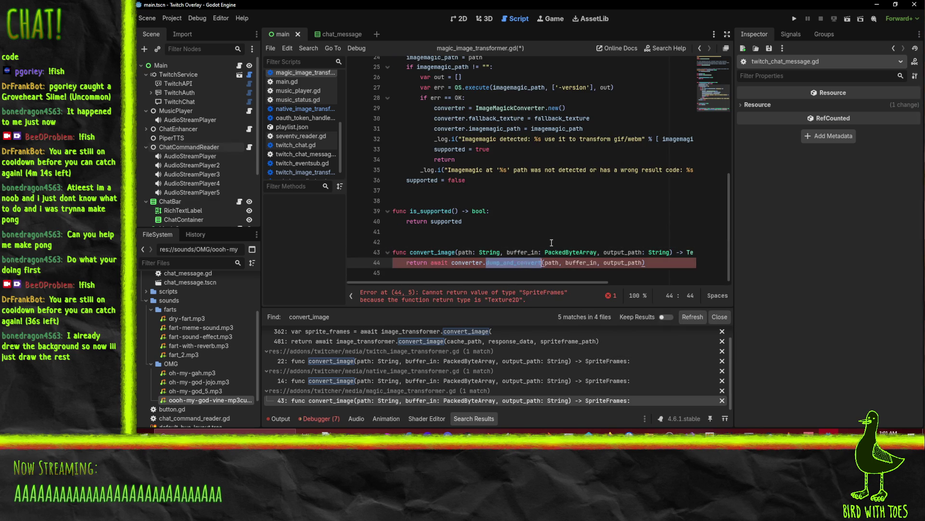
{"action": "scroll", "coordinate": [554, 244], "scroll_direction": "up", "scroll_amount": 4}
{"action": "scroll", "coordinate": [557, 244], "scroll_direction": "down", "scroll_amount": 4}
{"action": "scroll", "coordinate": [539, 263], "scroll_direction": "up", "scroll_amount": 6}
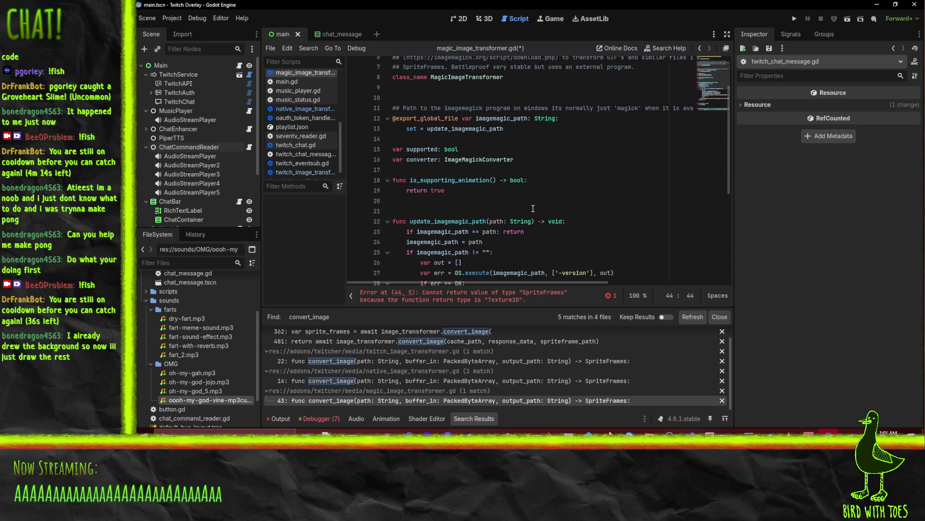
{"action": "scroll", "coordinate": [505, 264], "scroll_direction": "down", "scroll_amount": 6}
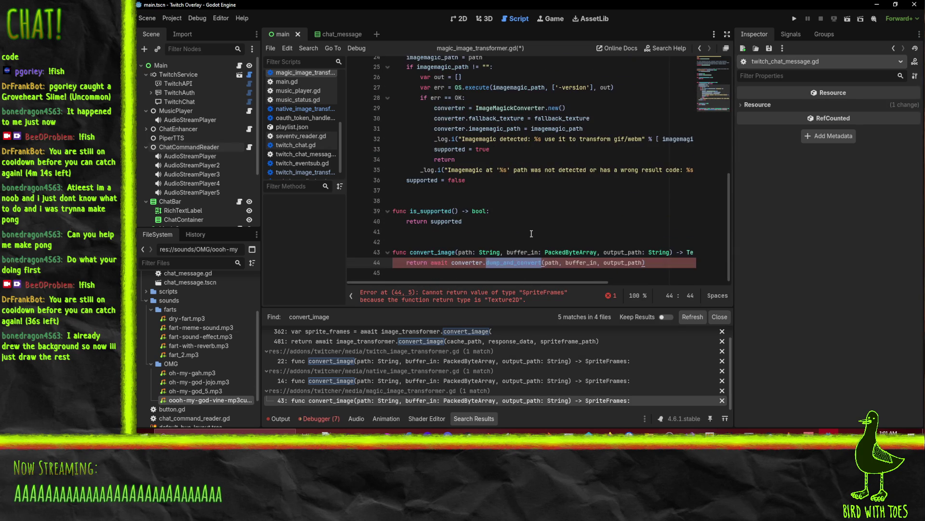
{"action": "right_click", "coordinate": [506, 264]}
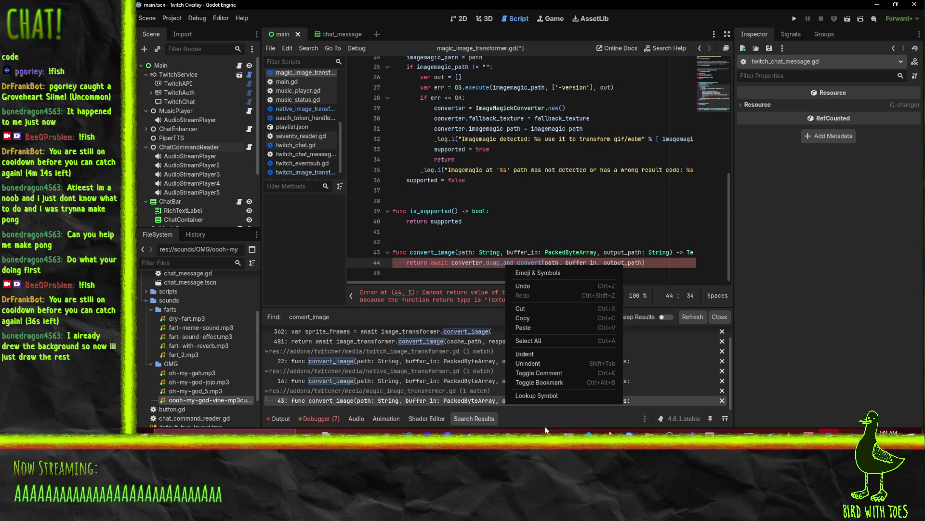
Change dump_and_convert's return type from SpriteFrames to Texture2D
{"action": "left_click", "coordinate": [549, 396]}
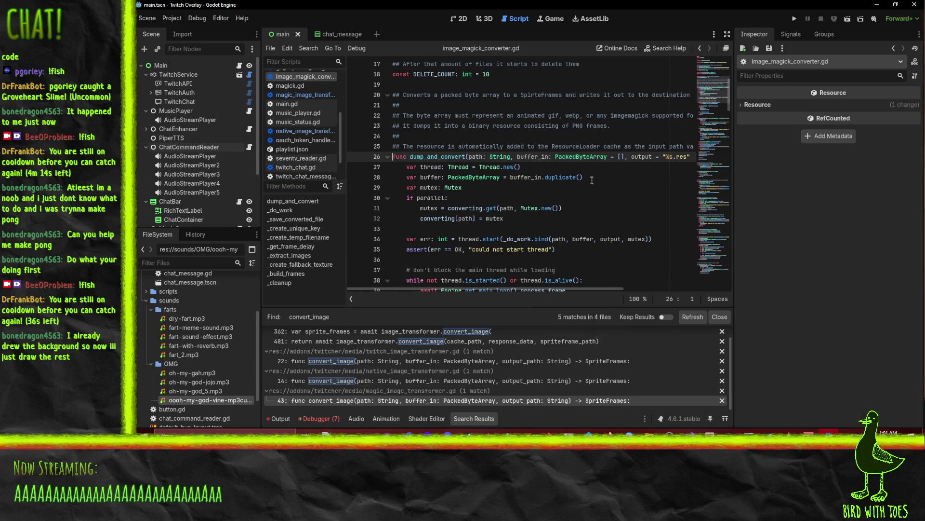
{"action": "scroll", "coordinate": [637, 192], "scroll_direction": "up", "scroll_amount": 1}
{"action": "key", "text": "End"}
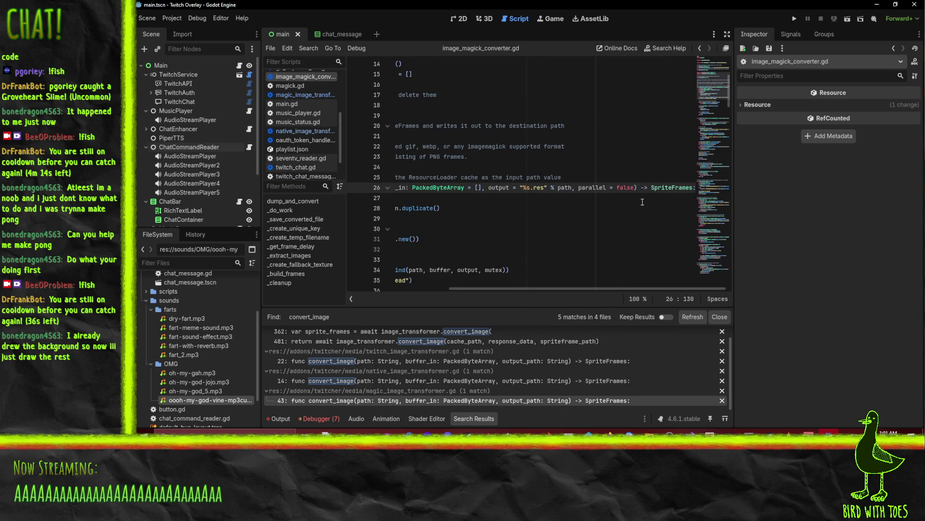
{"action": "double_click", "coordinate": [669, 187]}
{"action": "type", "text": "Tet"}
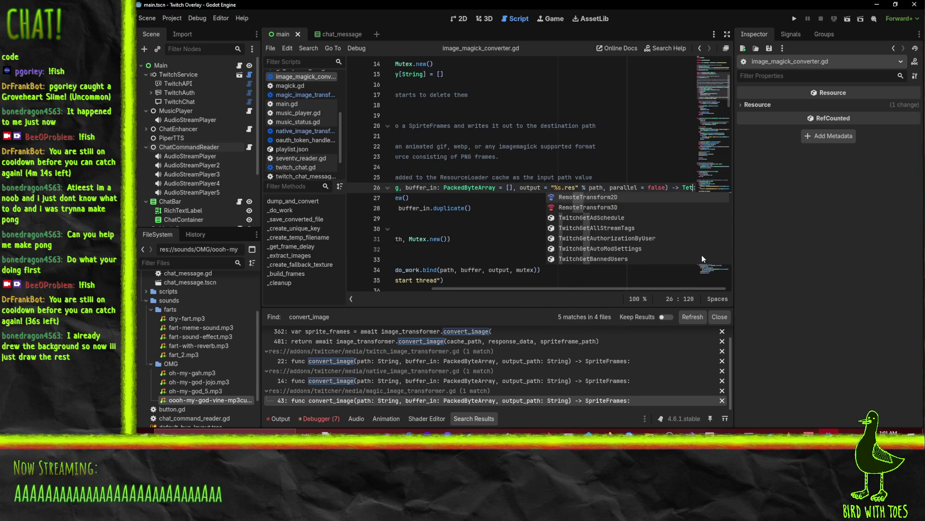
{"action": "key", "text": "BackSpace"}
{"action": "type", "text": "xture2D"}
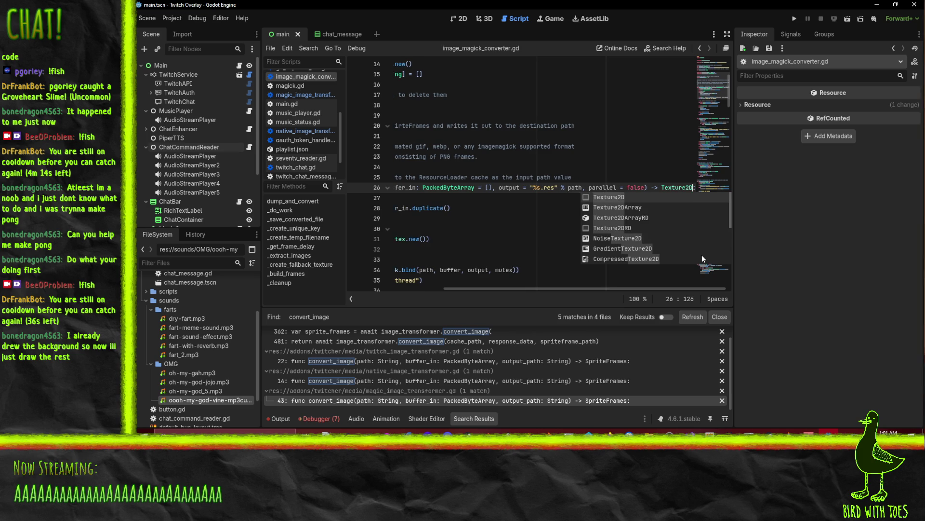
{"action": "key", "text": "Home"}
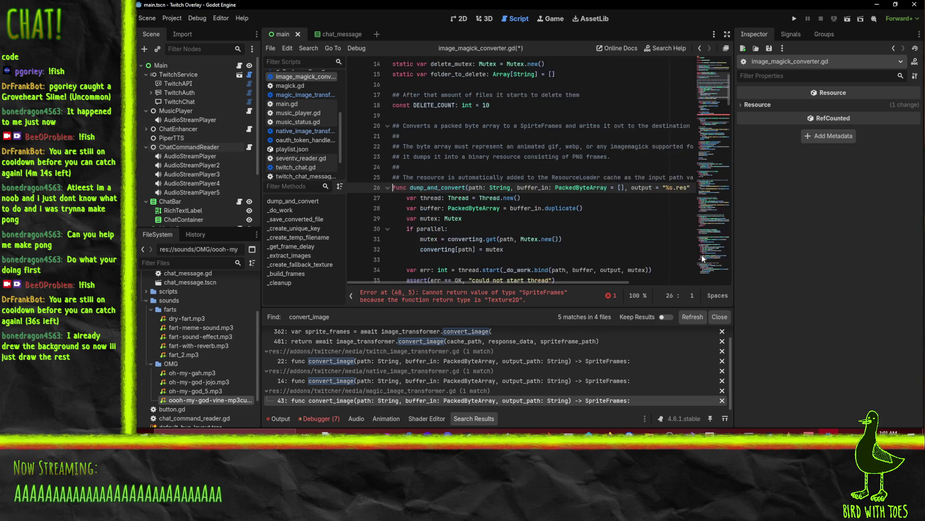
Declare the tex variable as Texture2D instead of SpriteFrames
{"action": "scroll", "coordinate": [546, 220], "scroll_direction": "down", "scroll_amount": 1}
{"action": "scroll", "coordinate": [545, 220], "scroll_direction": "down", "scroll_amount": 3}
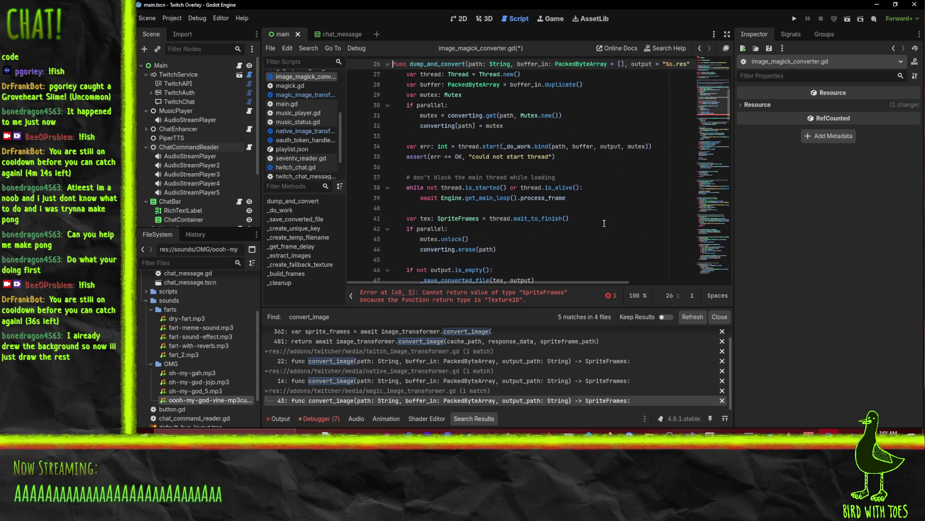
{"action": "scroll", "coordinate": [593, 240], "scroll_direction": "down", "scroll_amount": 4}
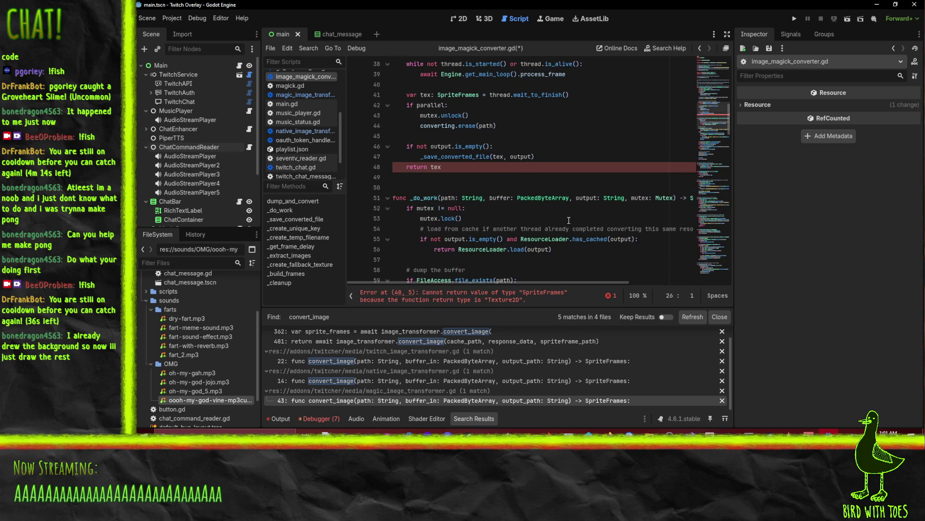
{"action": "scroll", "coordinate": [565, 218], "scroll_direction": "up", "scroll_amount": 1}
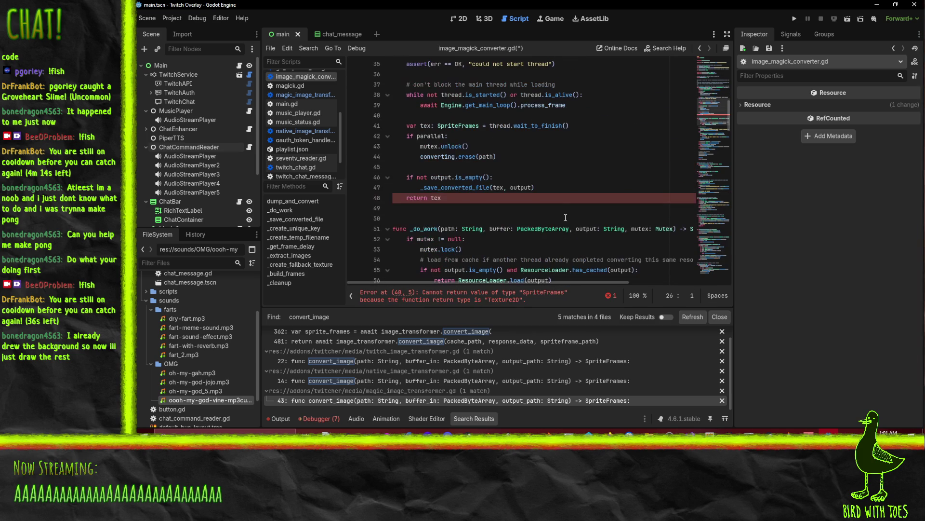
{"action": "double_click", "coordinate": [462, 124]}
{"action": "scroll", "coordinate": [632, 197], "scroll_direction": "up", "scroll_amount": 4}
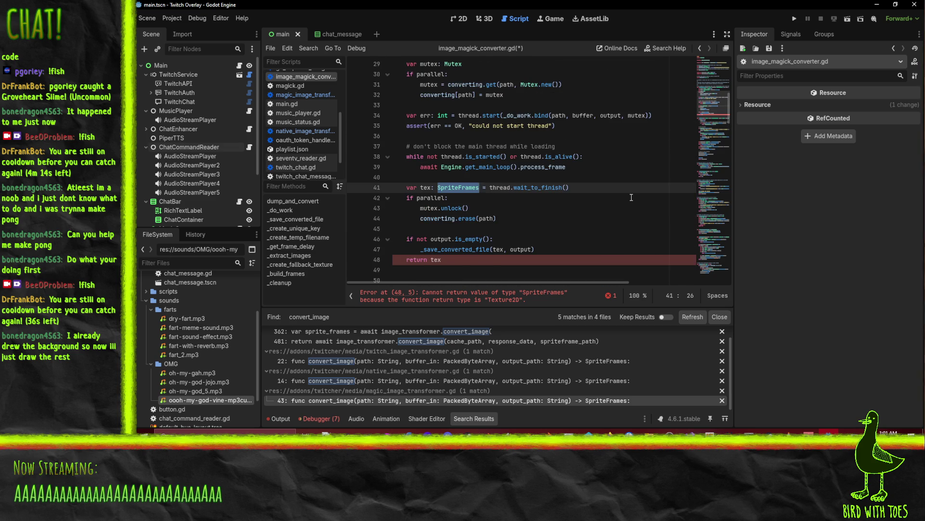
{"action": "scroll", "coordinate": [630, 196], "scroll_direction": "down", "scroll_amount": 3}
{"action": "type", "text": "Texture"}
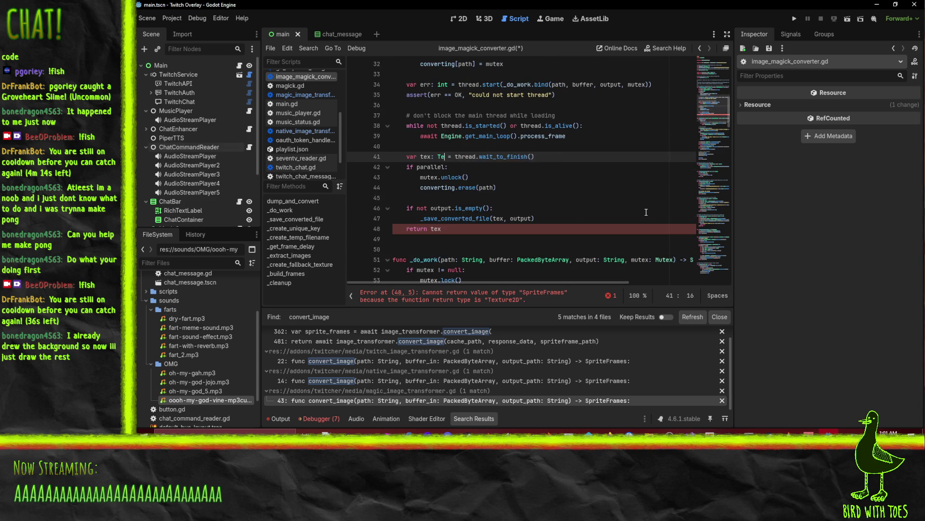
{"action": "type", "text": "2D"}
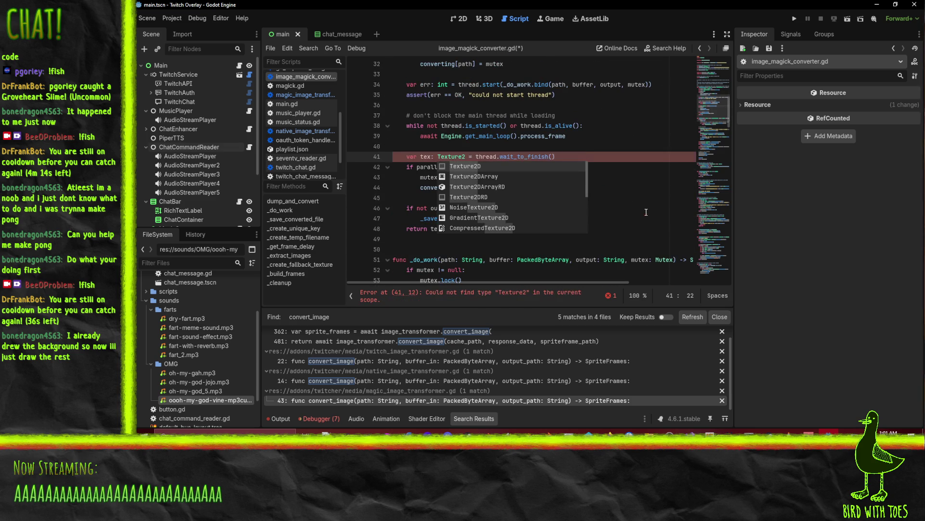
{"action": "key", "text": "Return"}
Inspect the _save_converted_file and _extract_images calls and the delete_mutex uses
{"action": "scroll", "coordinate": [567, 214], "scroll_direction": "down", "scroll_amount": 5}
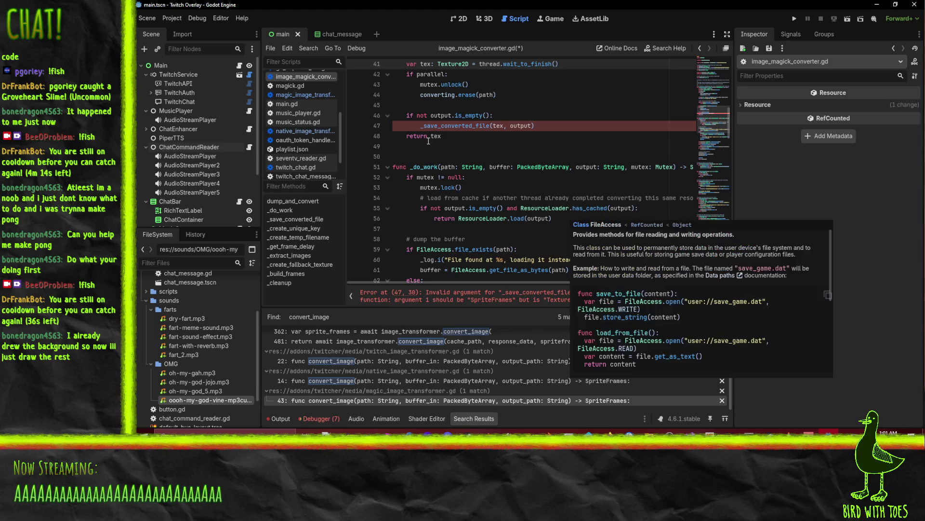
{"action": "scroll", "coordinate": [518, 147], "scroll_direction": "up", "scroll_amount": 3}
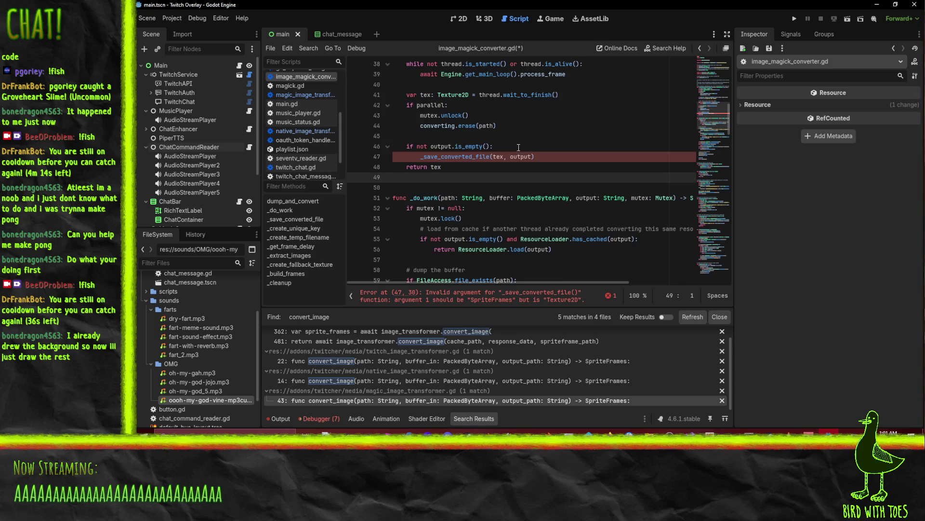
{"action": "left_click", "coordinate": [564, 155]}
{"action": "scroll", "coordinate": [622, 160], "scroll_direction": "up", "scroll_amount": 6}
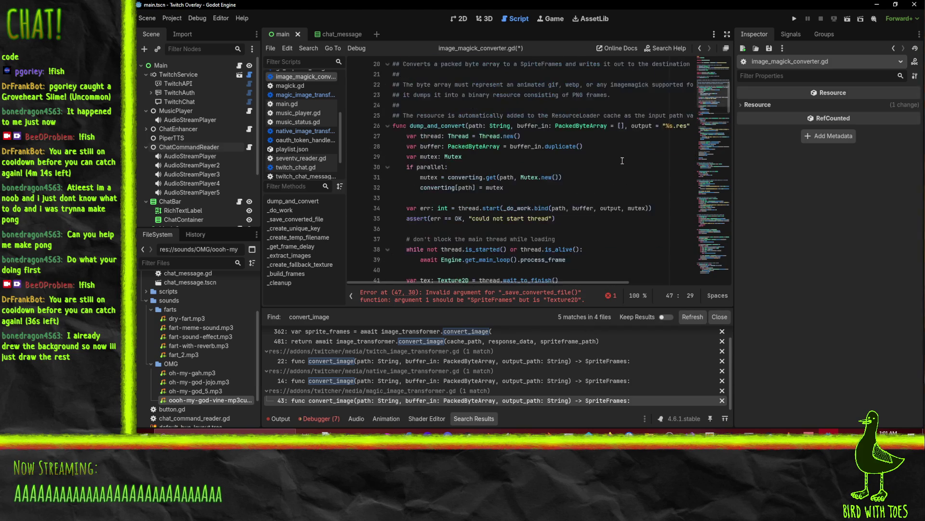
{"action": "scroll", "coordinate": [622, 161], "scroll_direction": "up", "scroll_amount": 3}
{"action": "scroll", "coordinate": [607, 179], "scroll_direction": "down", "scroll_amount": 10}
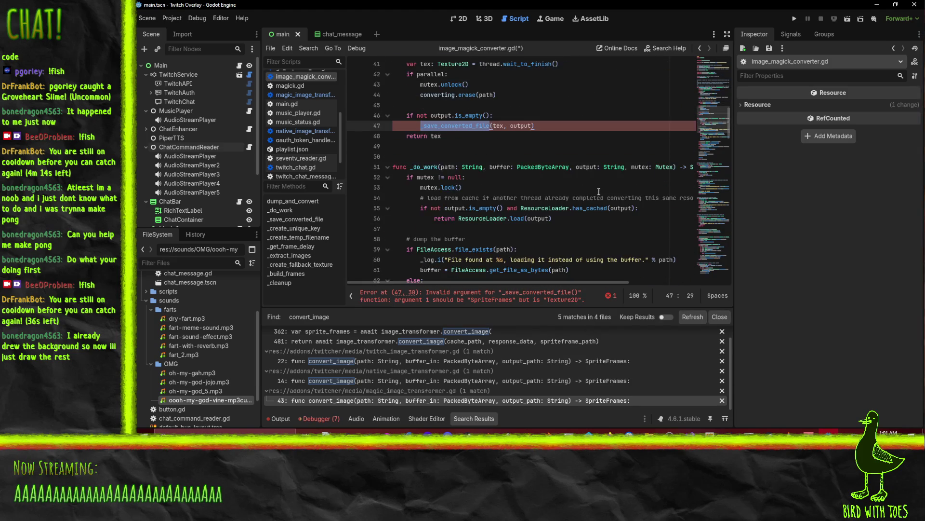
{"action": "scroll", "coordinate": [598, 192], "scroll_direction": "down", "scroll_amount": 8}
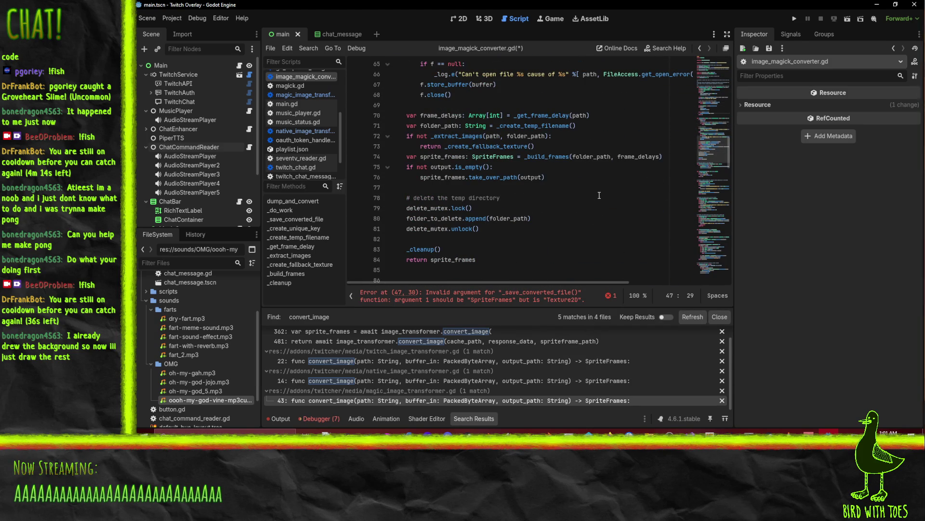
{"action": "left_click", "coordinate": [484, 135]}
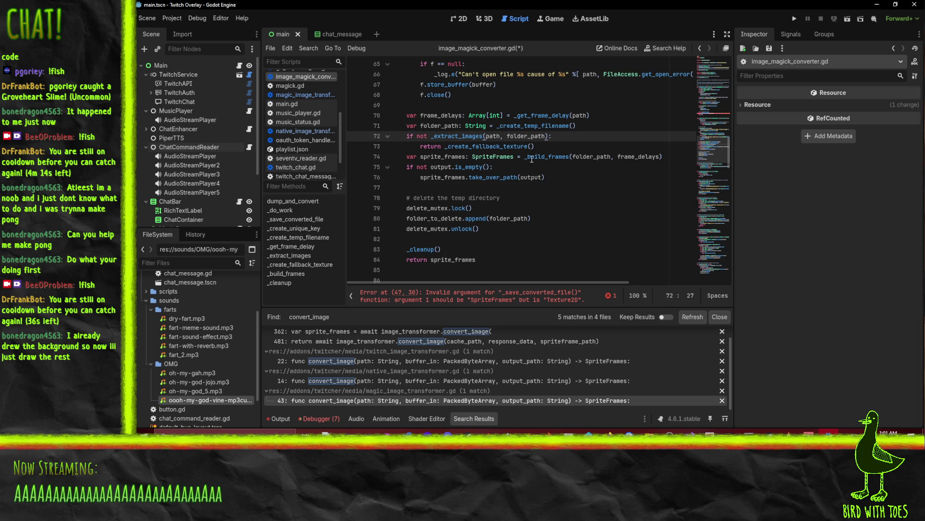
{"action": "scroll", "coordinate": [533, 152], "scroll_direction": "down", "scroll_amount": 4}
{"action": "scroll", "coordinate": [533, 152], "scroll_direction": "up", "scroll_amount": 6}
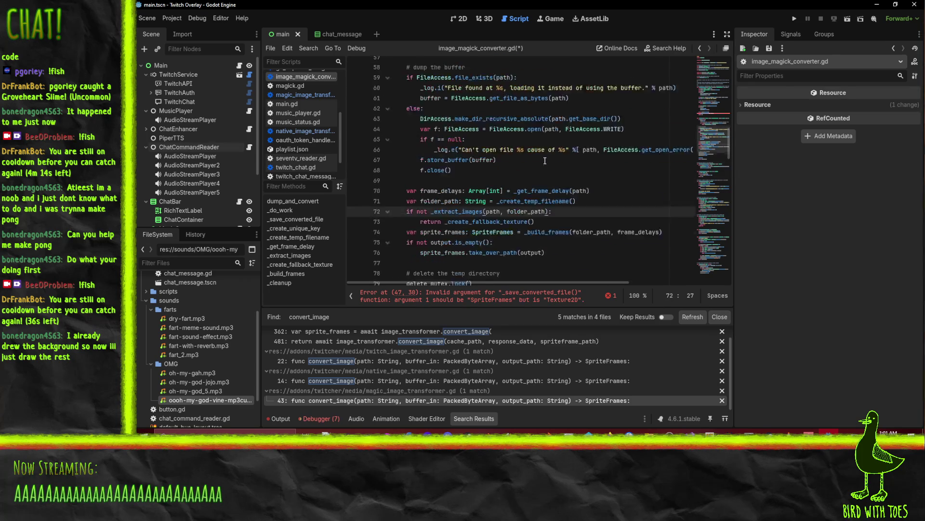
{"action": "scroll", "coordinate": [517, 171], "scroll_direction": "up", "scroll_amount": 3}
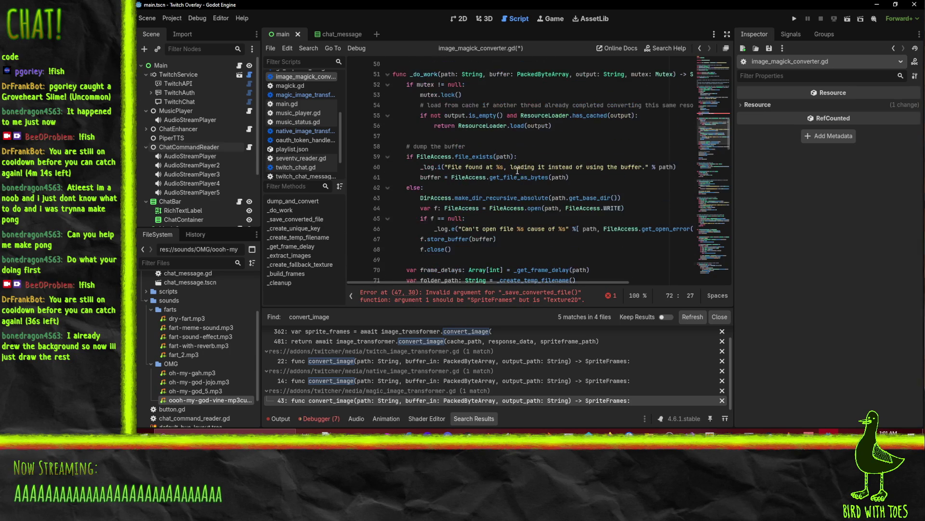
{"action": "scroll", "coordinate": [499, 248], "scroll_direction": "down", "scroll_amount": 6}
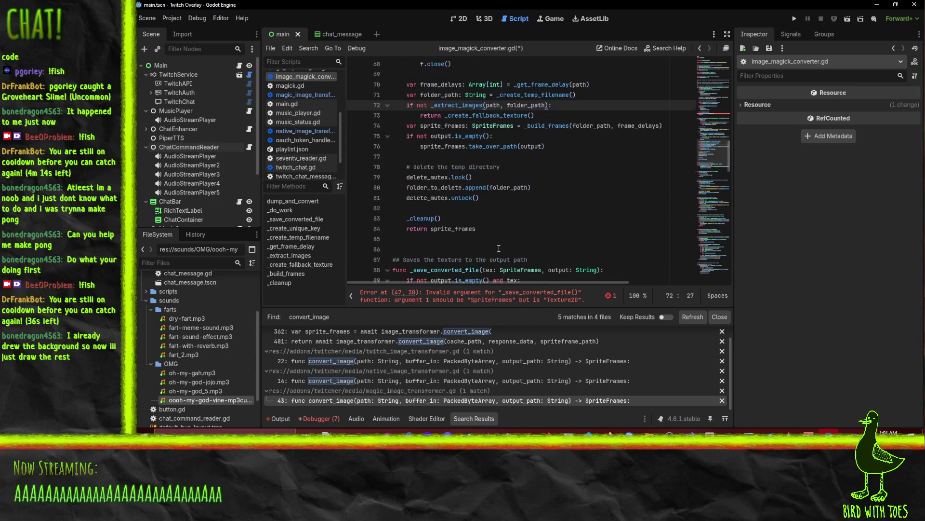
{"action": "left_click", "coordinate": [424, 170]}
{"action": "double_click", "coordinate": [427, 178]}
{"action": "double_click", "coordinate": [429, 198]}
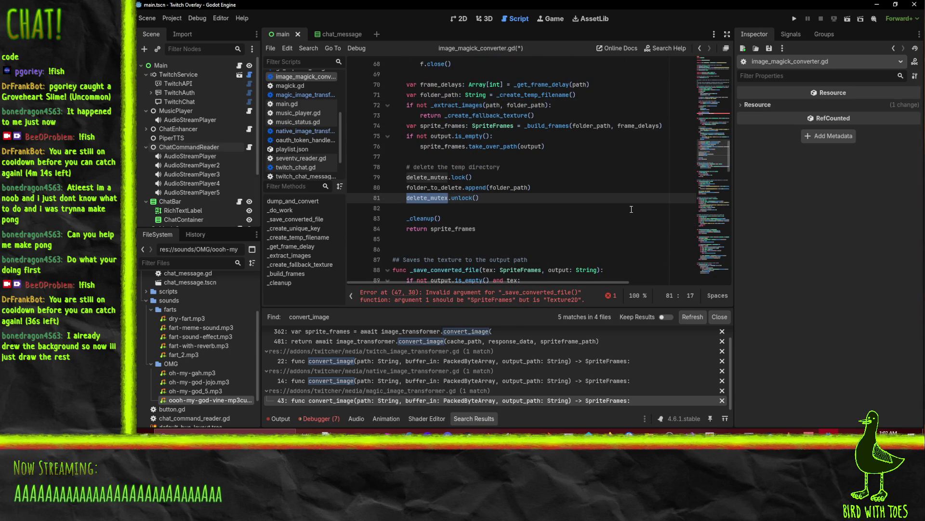
{"action": "scroll", "coordinate": [632, 209], "scroll_direction": "up", "scroll_amount": 9}
Review _do_work's parallel use, then step back to the _save_converted_file call
{"action": "left_click", "coordinate": [601, 167]}
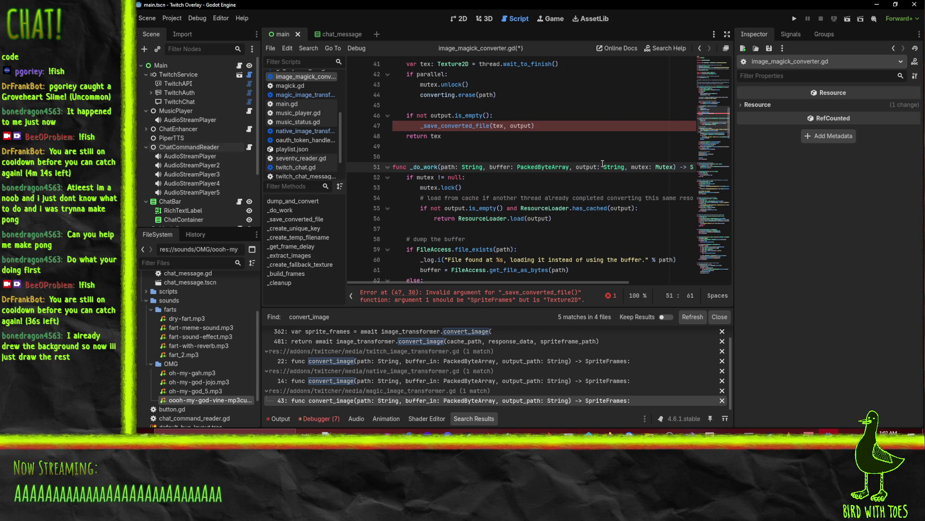
{"action": "key", "text": "Home"}
{"action": "scroll", "coordinate": [602, 164], "scroll_direction": "up", "scroll_amount": 9}
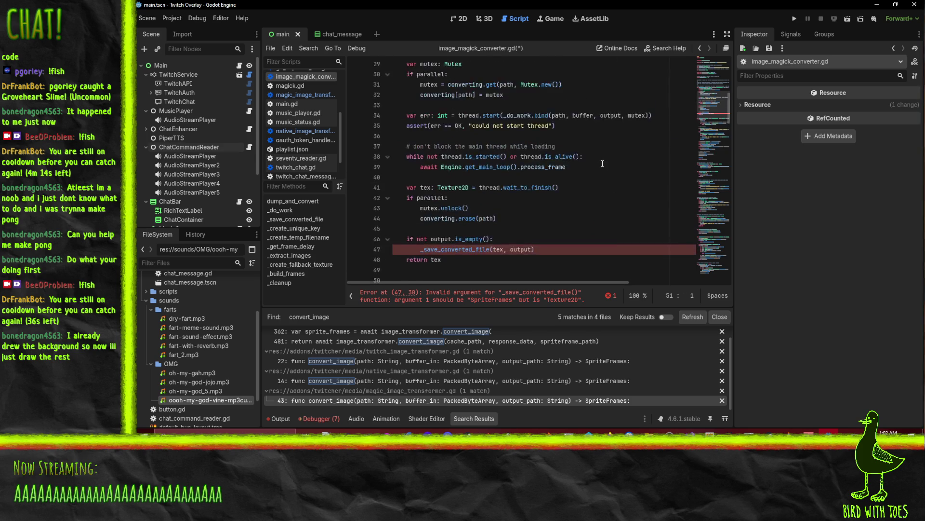
{"action": "scroll", "coordinate": [593, 209], "scroll_direction": "down", "scroll_amount": 2}
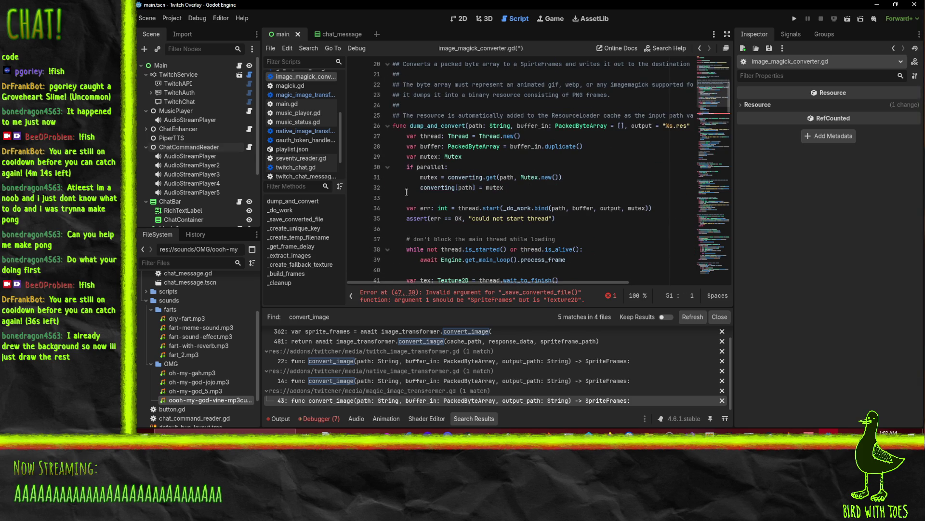
{"action": "double_click", "coordinate": [429, 166]}
{"action": "scroll", "coordinate": [613, 185], "scroll_direction": "down", "scroll_amount": 2}
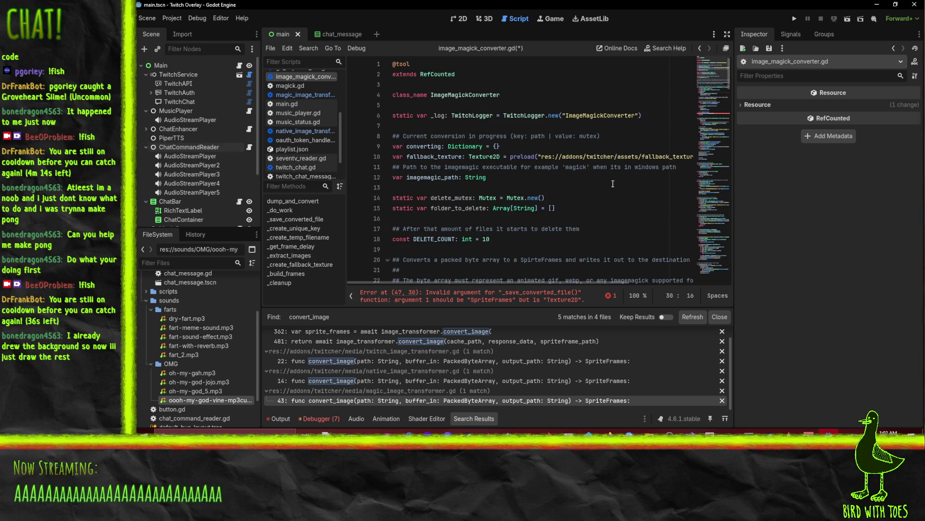
{"action": "left_click", "coordinate": [531, 105]}
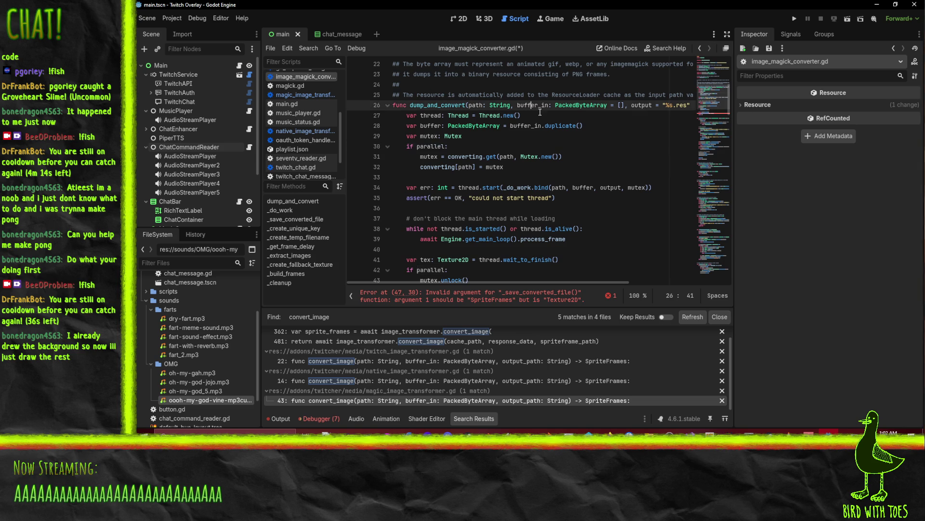
{"action": "key", "text": "End"}
{"action": "key", "text": "Home"}
{"action": "left_click", "coordinate": [567, 156]}
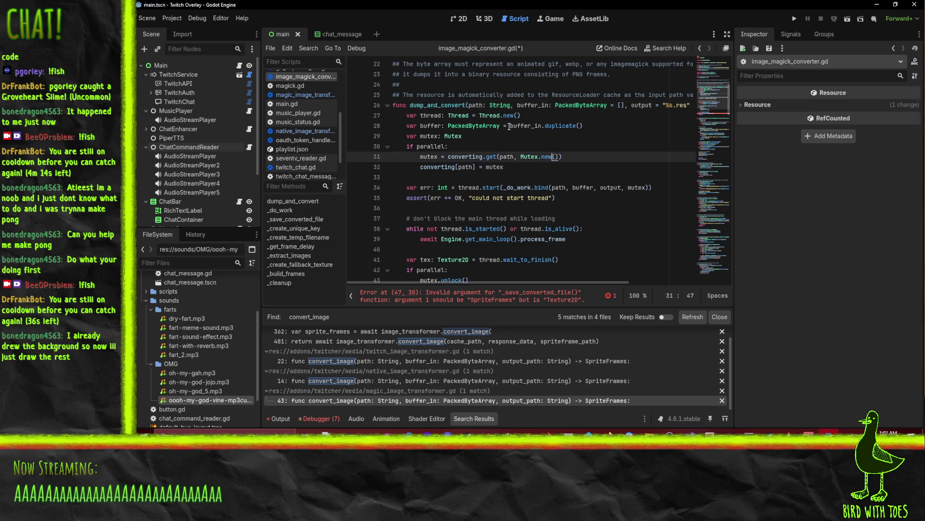
{"action": "left_click", "coordinate": [701, 51]}
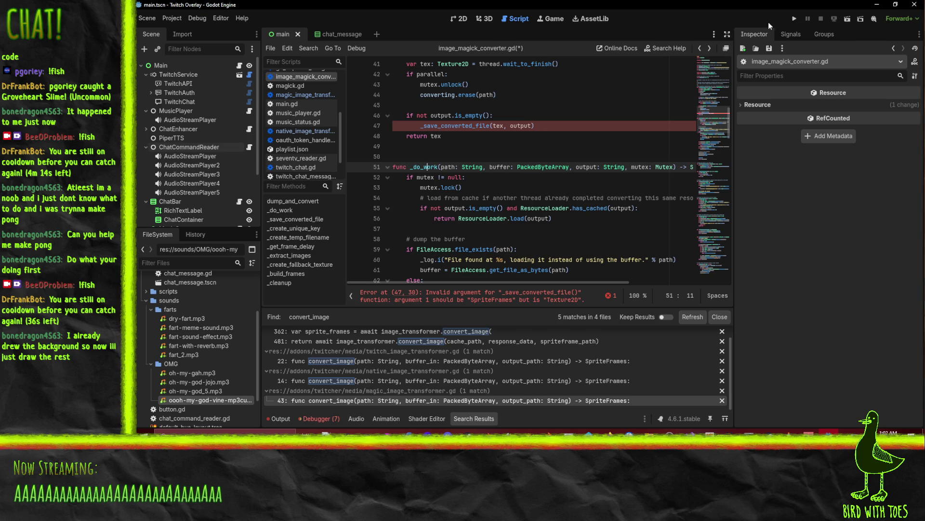
{"action": "left_click", "coordinate": [701, 48]}
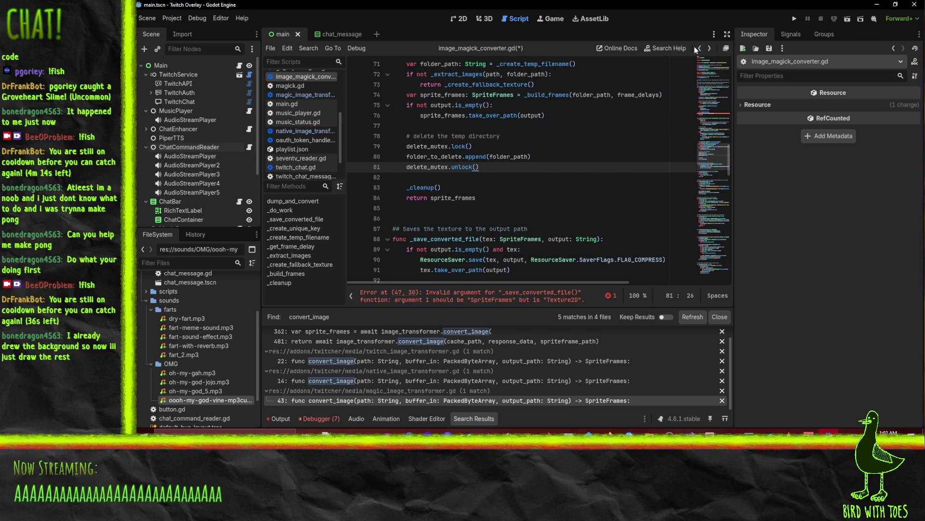
{"action": "left_click", "coordinate": [700, 48]}
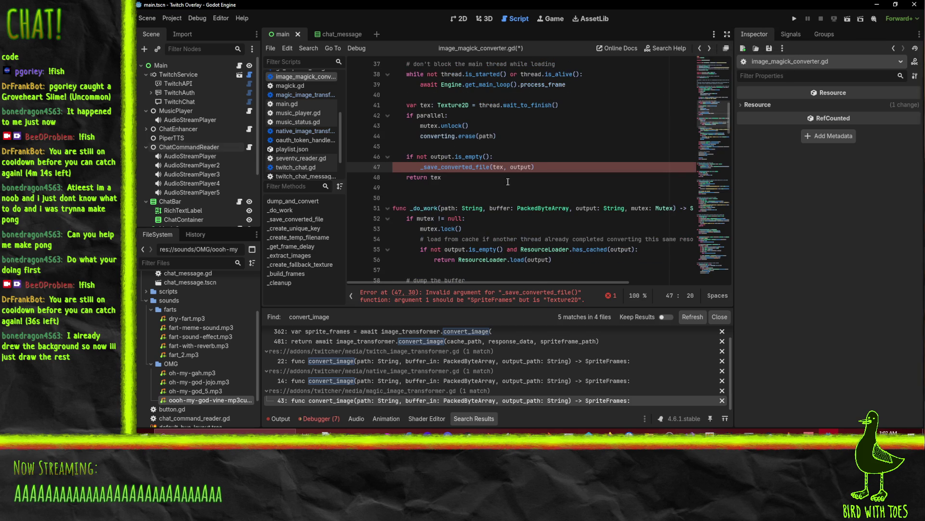
Step back through script history, then return to image_magick_converter.gd
{"action": "scroll", "coordinate": [500, 198], "scroll_direction": "up", "scroll_amount": 2}
{"action": "left_click", "coordinate": [701, 48]}
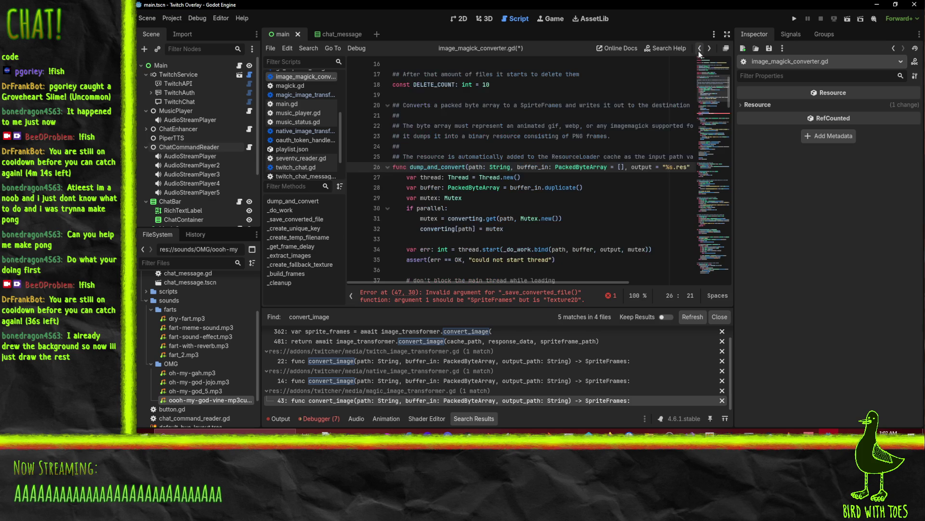
{"action": "left_click", "coordinate": [699, 49]}
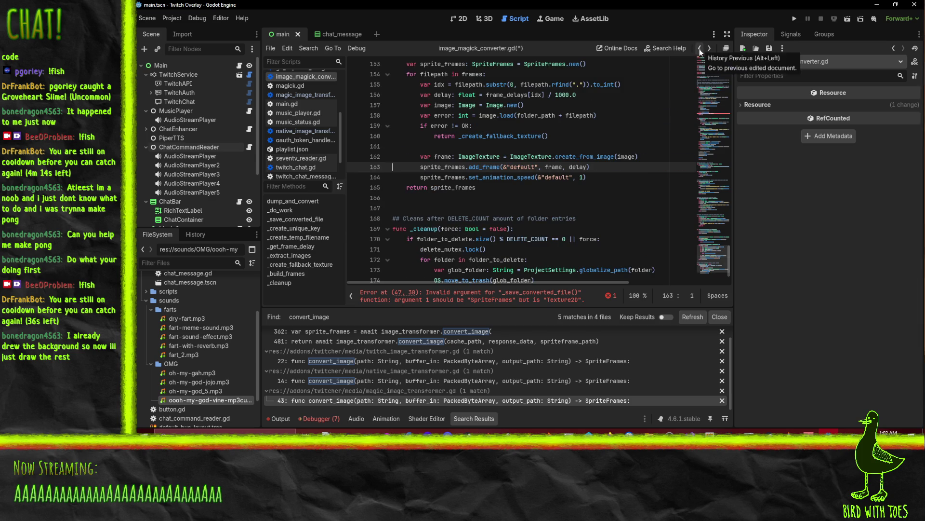
{"action": "left_click", "coordinate": [699, 48]}
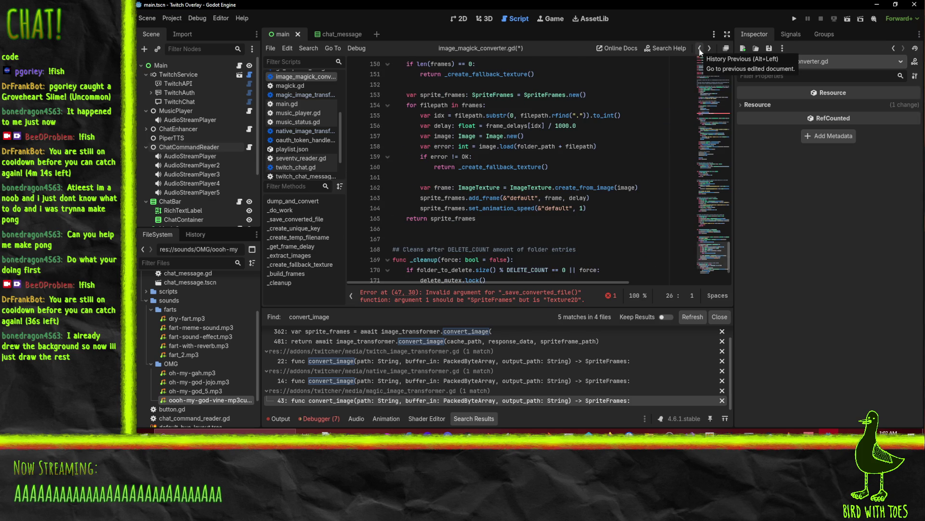
{"action": "scroll", "coordinate": [604, 158], "scroll_direction": "up", "scroll_amount": 1}
{"action": "scroll", "coordinate": [608, 160], "scroll_direction": "down", "scroll_amount": 3}
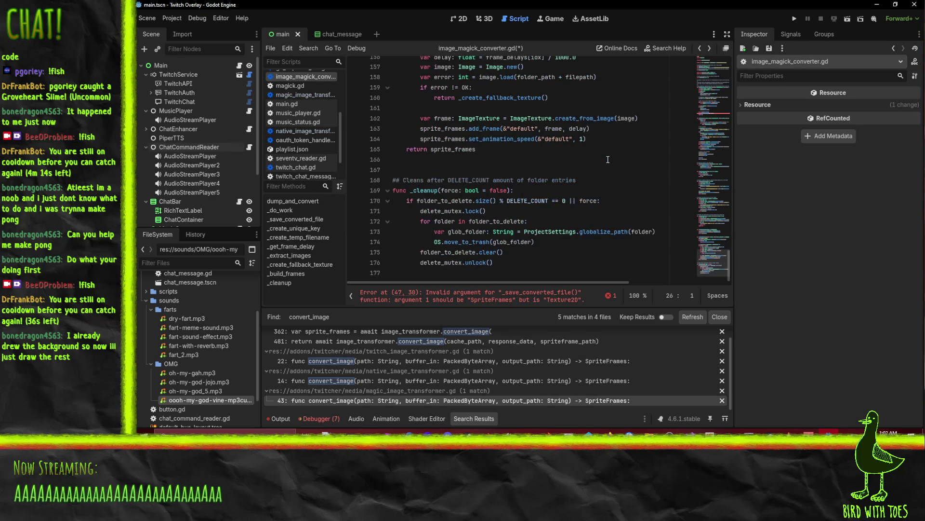
{"action": "left_click", "coordinate": [699, 50]}
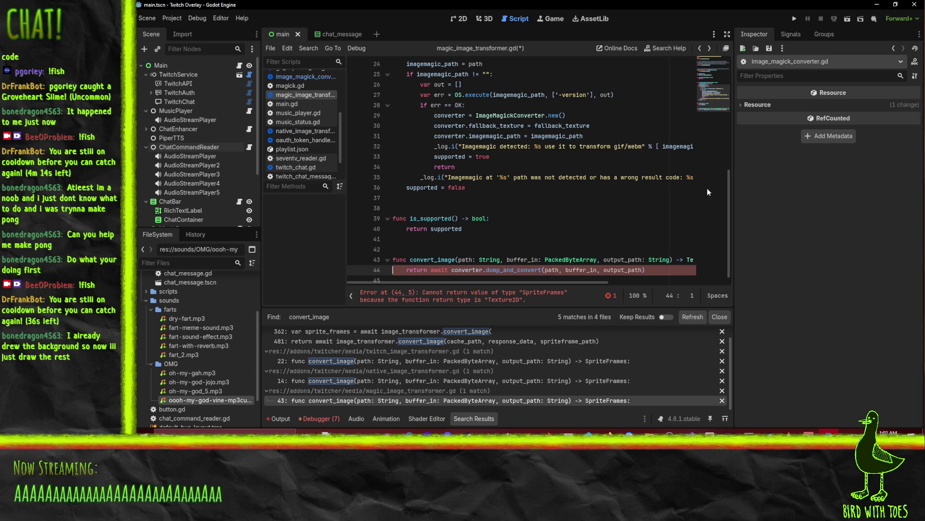
{"action": "left_click", "coordinate": [709, 49]}
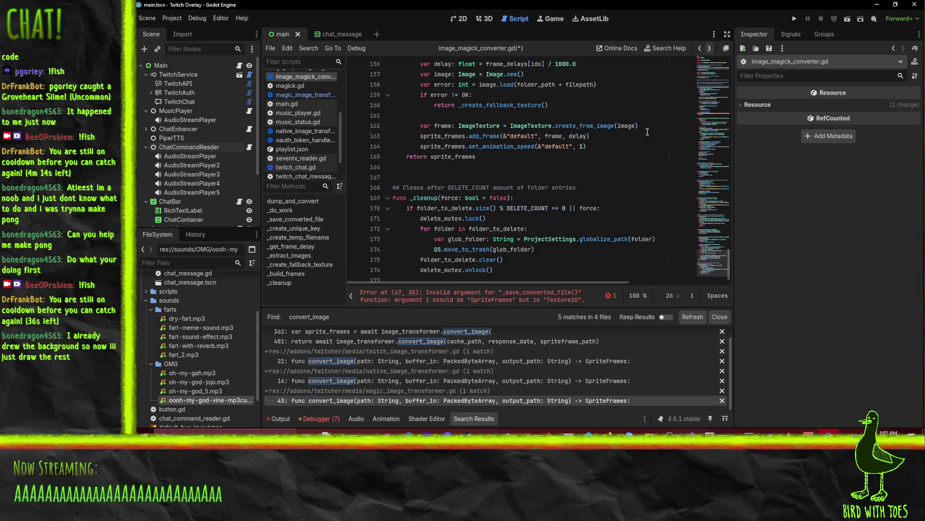
Review the _build_frames, _extract_images and _create_temp_filename helper functions
{"action": "scroll", "coordinate": [569, 219], "scroll_direction": "down", "scroll_amount": 5}
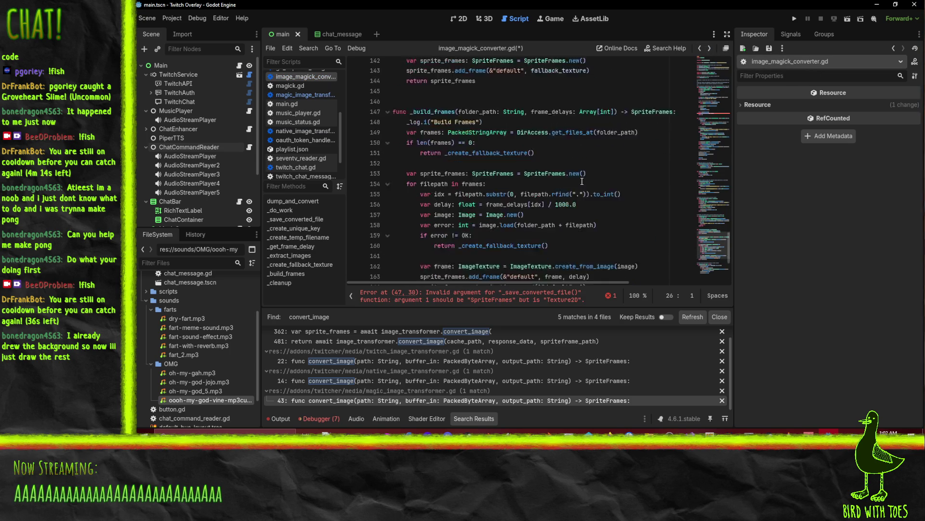
{"action": "scroll", "coordinate": [586, 181], "scroll_direction": "up", "scroll_amount": 5}
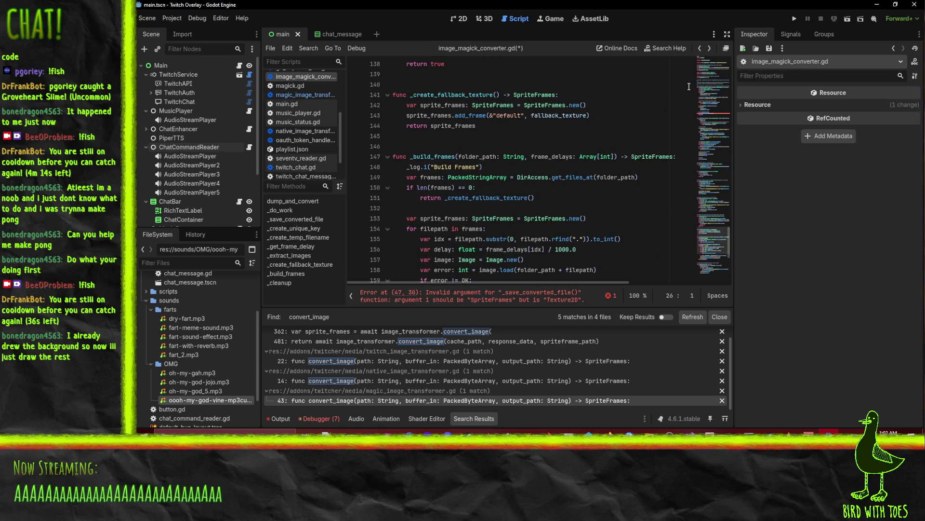
{"action": "scroll", "coordinate": [590, 213], "scroll_direction": "up", "scroll_amount": 1}
{"action": "left_click", "coordinate": [589, 211]}
{"action": "scroll", "coordinate": [593, 214], "scroll_direction": "down", "scroll_amount": 6}
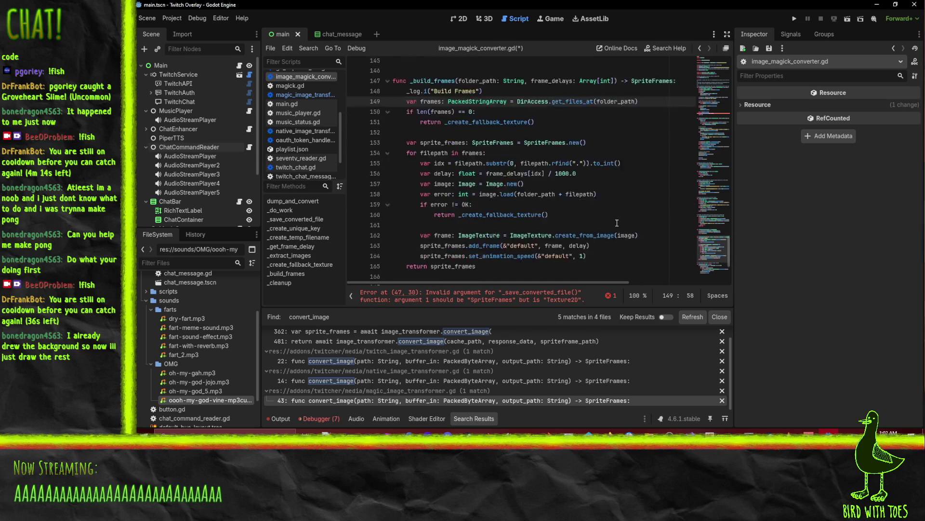
{"action": "scroll", "coordinate": [601, 217], "scroll_direction": "up", "scroll_amount": 4}
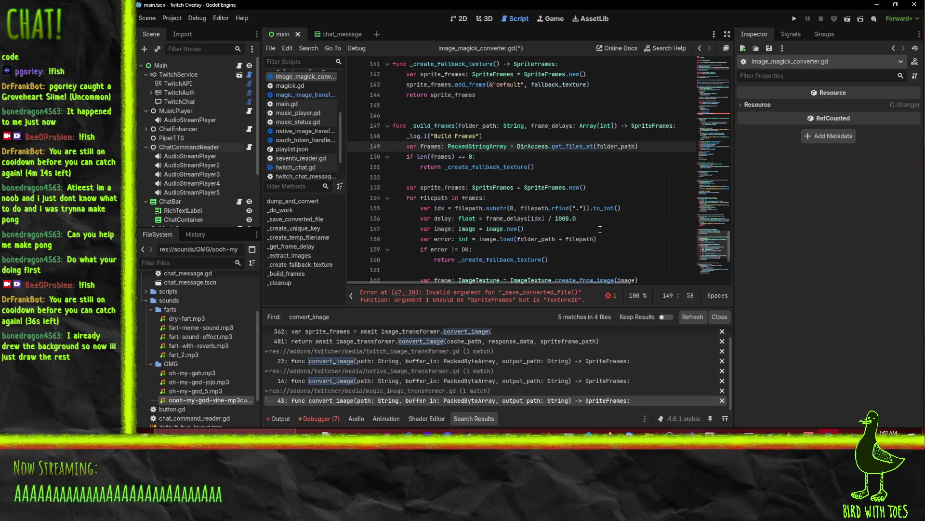
{"action": "scroll", "coordinate": [590, 146], "scroll_direction": "down", "scroll_amount": 6}
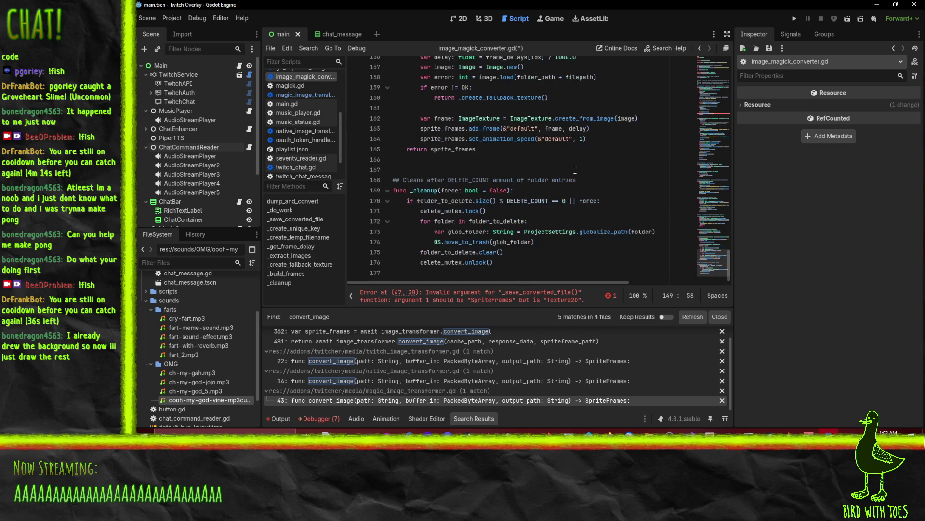
{"action": "scroll", "coordinate": [609, 183], "scroll_direction": "up", "scroll_amount": 7}
{"action": "scroll", "coordinate": [609, 182], "scroll_direction": "up", "scroll_amount": 5}
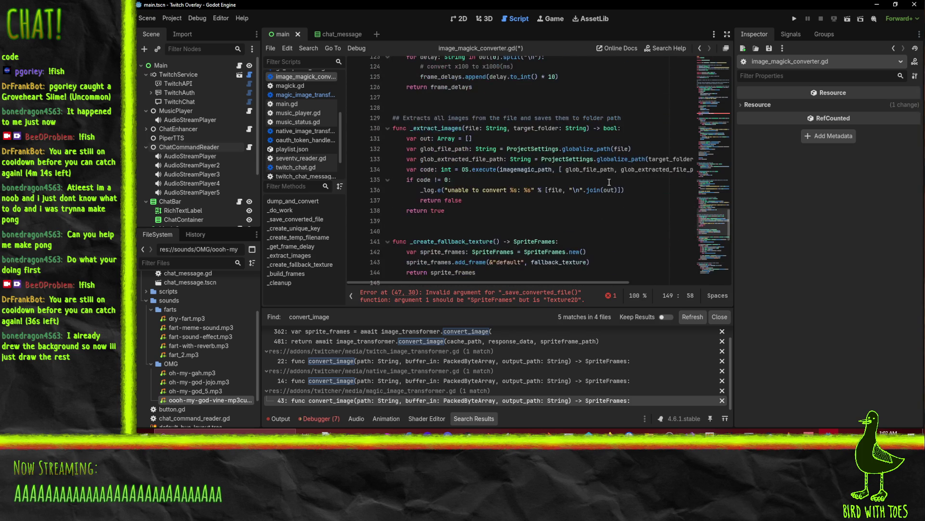
{"action": "left_click", "coordinate": [609, 182]}
{"action": "scroll", "coordinate": [511, 177], "scroll_direction": "up", "scroll_amount": 6}
{"action": "left_click", "coordinate": [592, 150]}
{"action": "scroll", "coordinate": [594, 154], "scroll_direction": "up", "scroll_amount": 6}
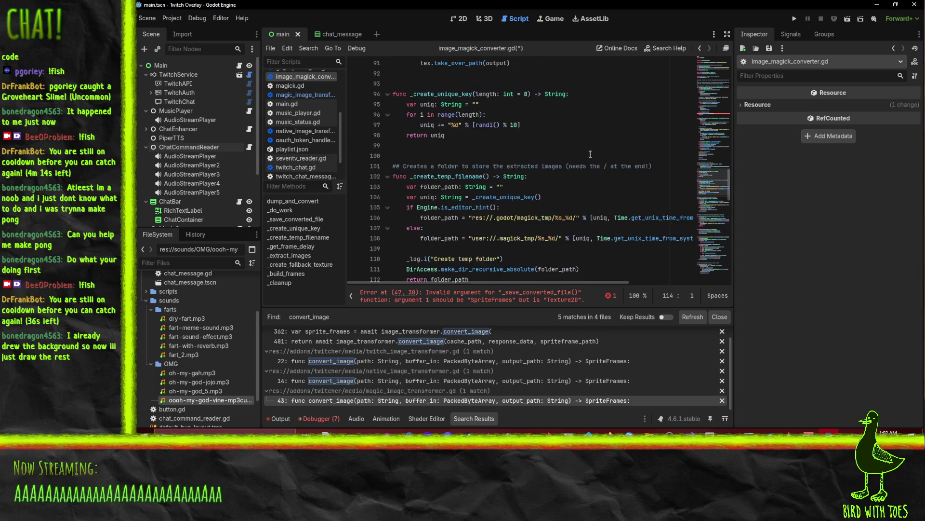
{"action": "left_click", "coordinate": [597, 158]}
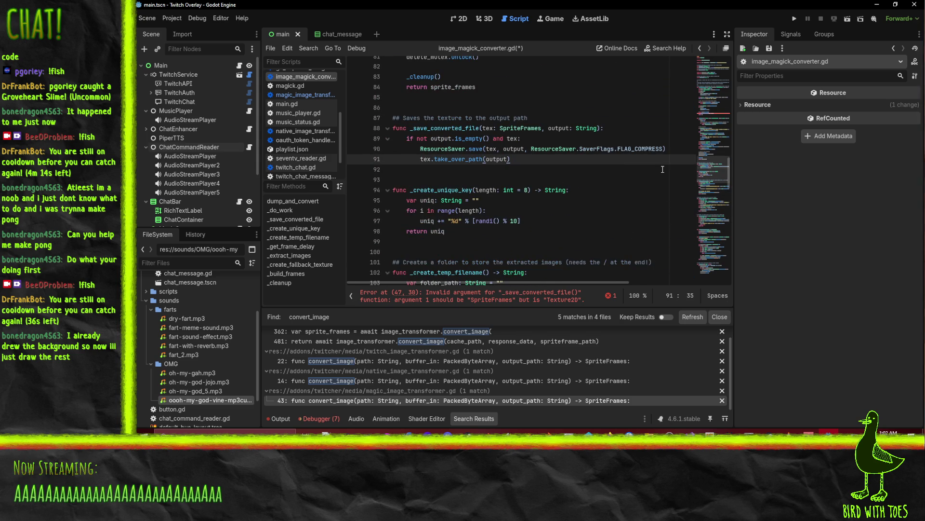
Briefly search for '_dump_', then step back to dump_and_convert at line 26
{"action": "key", "text": "ctrl+f"}
{"action": "type", "text": "_dump_"}
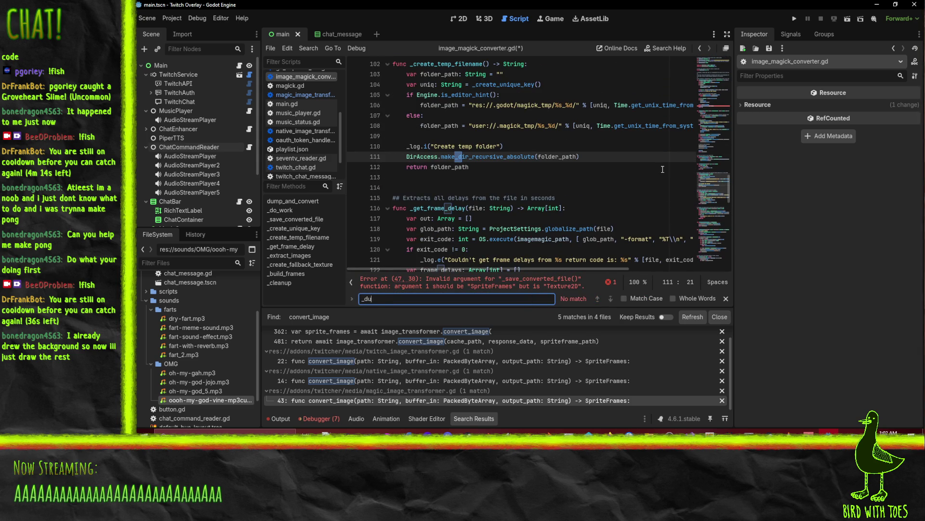
{"action": "key", "text": "BackSpace"}
{"action": "key", "text": "BackSpace"}
{"action": "key", "text": "BackSpace"}
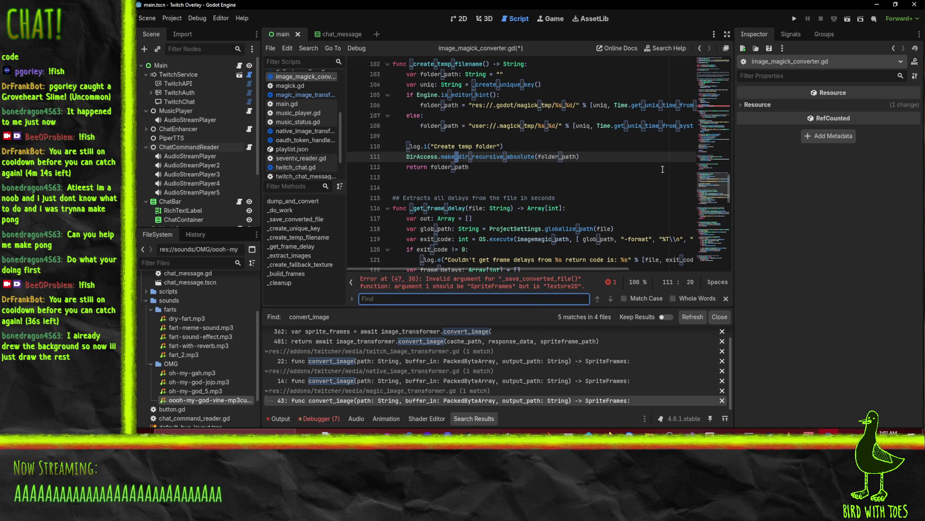
{"action": "left_click", "coordinate": [699, 48]}
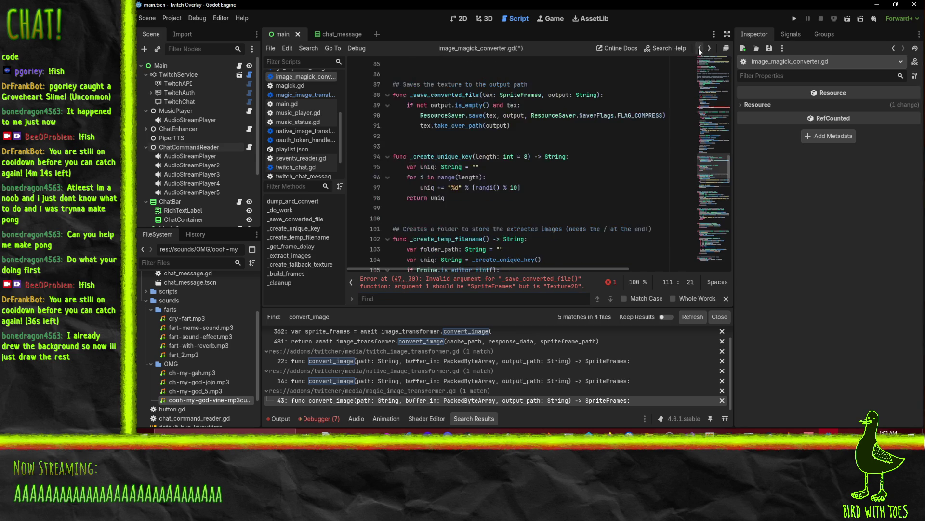
{"action": "left_click", "coordinate": [700, 48]}
{"action": "left_click", "coordinate": [699, 49]}
{"action": "left_click", "coordinate": [699, 49]}
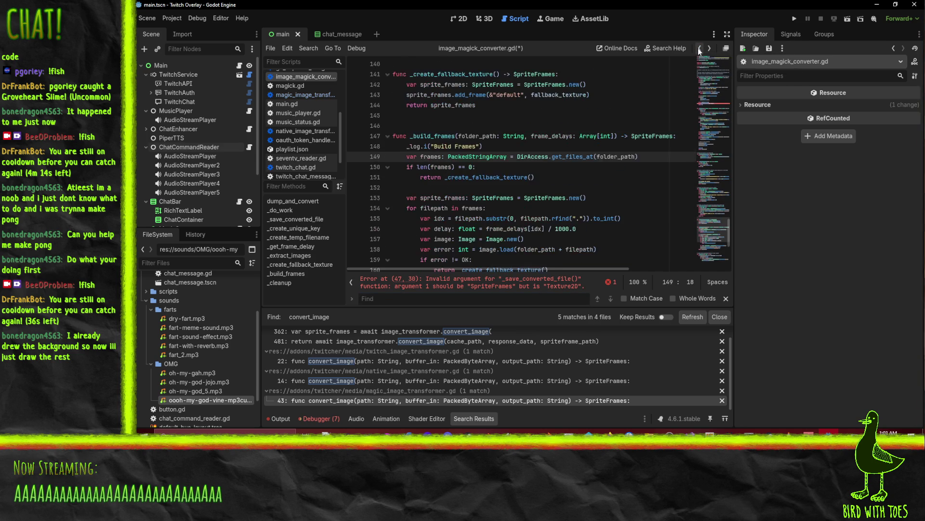
{"action": "left_click", "coordinate": [700, 48]}
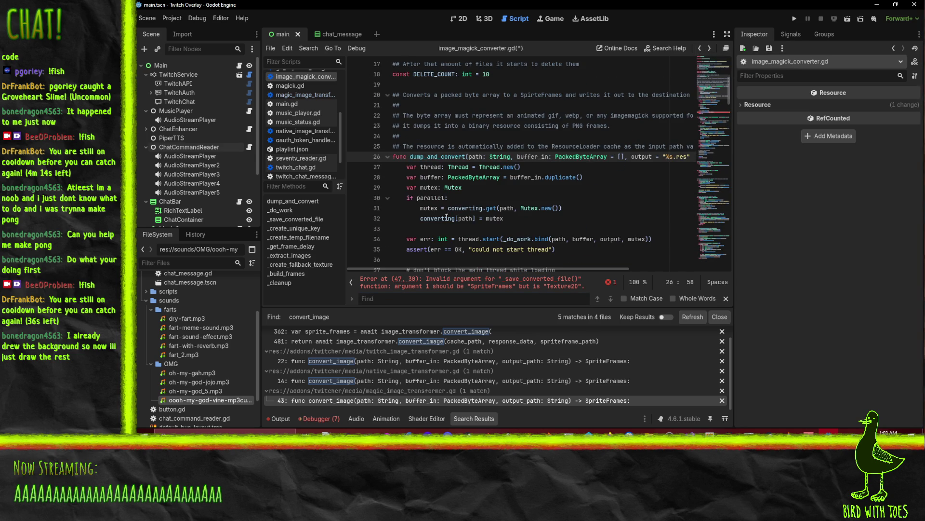
{"action": "scroll", "coordinate": [582, 184], "scroll_direction": "down", "scroll_amount": 3}
{"action": "scroll", "coordinate": [582, 183], "scroll_direction": "up", "scroll_amount": 3}
{"action": "left_click", "coordinate": [627, 163]}
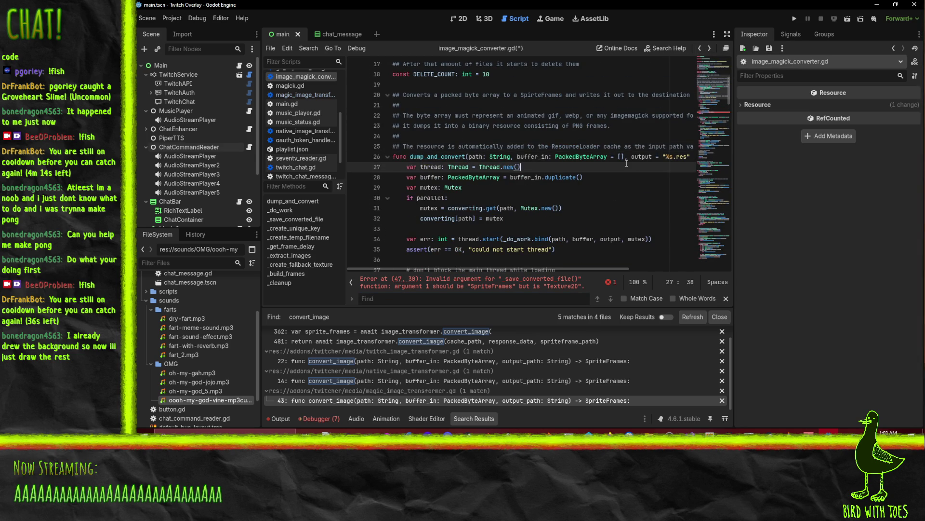
{"action": "key", "text": "Up"}
{"action": "key", "text": "End"}
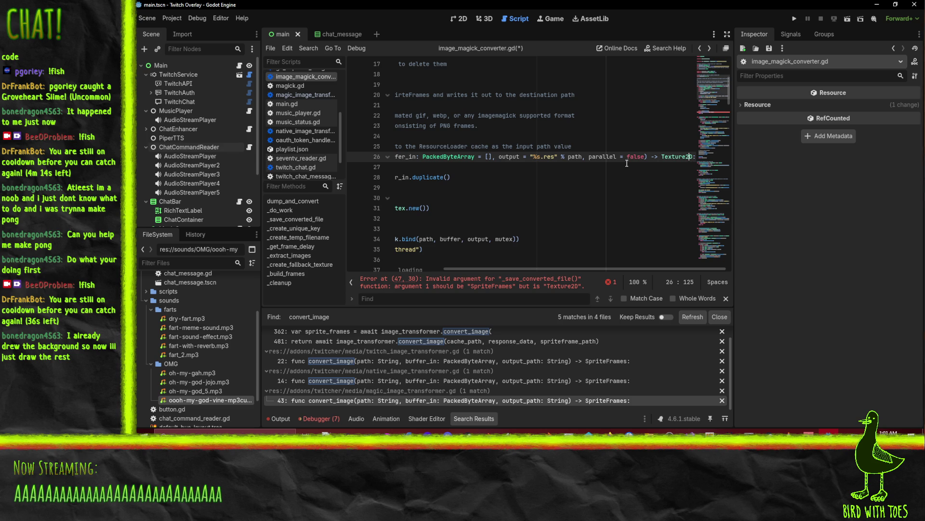
{"action": "key", "text": "shift+Left"}
{"action": "key", "text": "shift+Left"}
{"action": "key", "text": "shift+Left"}
{"action": "key", "text": "BackSpace"}
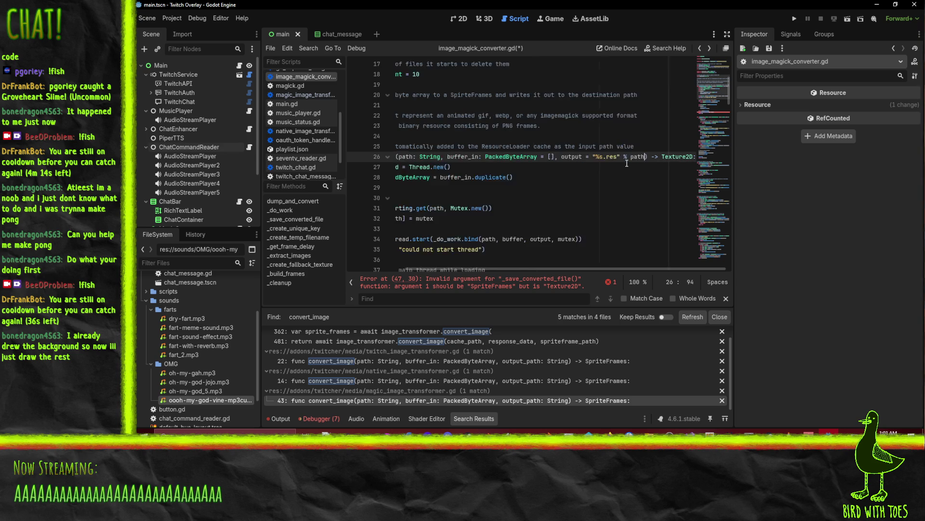
{"action": "key", "text": "Home"}
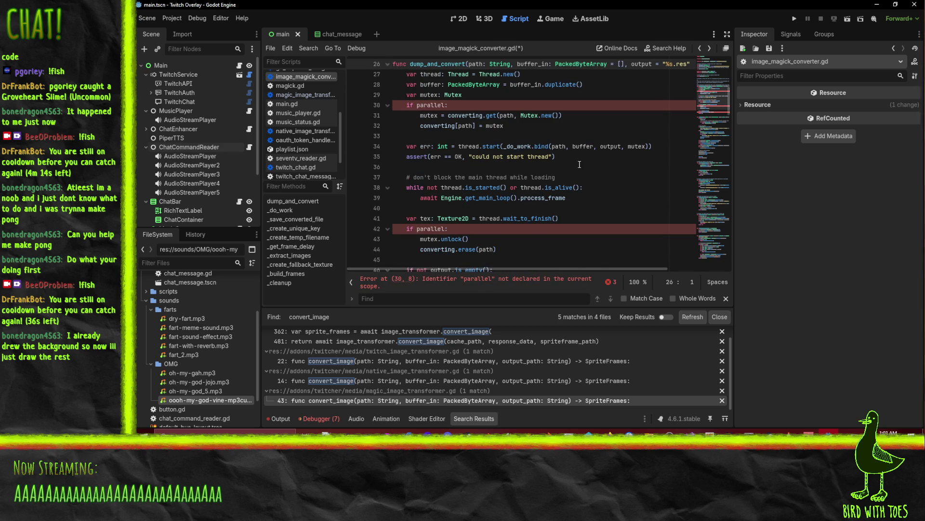
{"action": "key", "text": "Down"}
{"action": "key", "text": "Down"}
{"action": "key", "text": "Down"}
{"action": "key", "text": "shift+Down"}
{"action": "key", "text": "shift+Down"}
{"action": "key", "text": "shift+Down"}
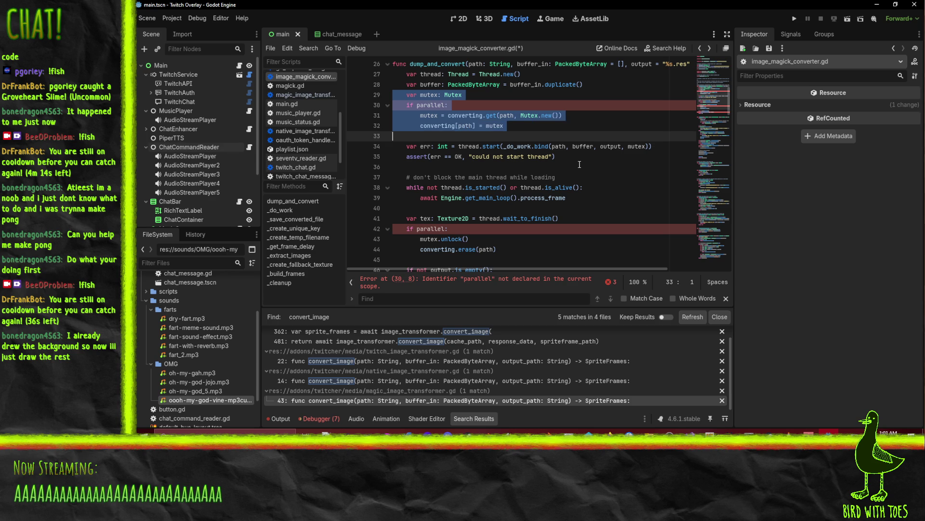
{"action": "key", "text": "Delete"}
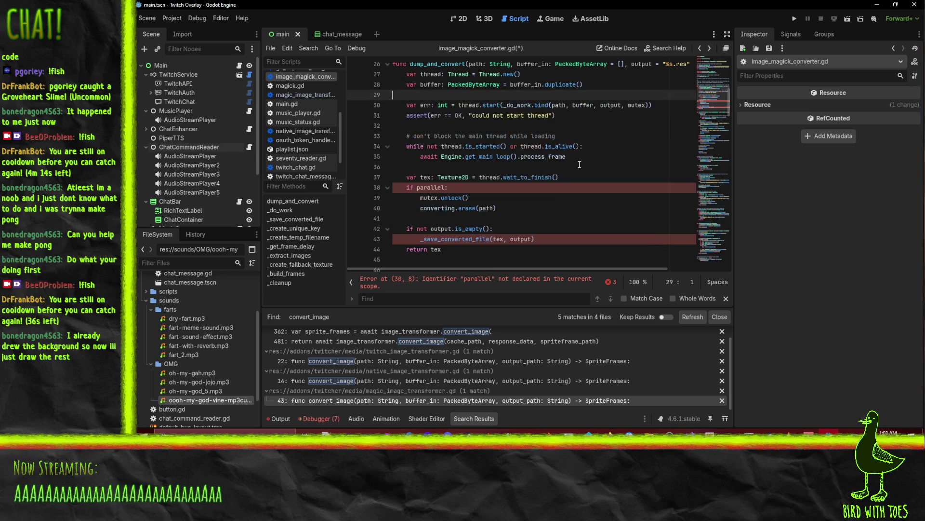
{"action": "key", "text": "Down"}
{"action": "key", "text": "Down"}
{"action": "key", "text": "Down"}
{"action": "key", "text": "Up"}
{"action": "key", "text": "Up"}
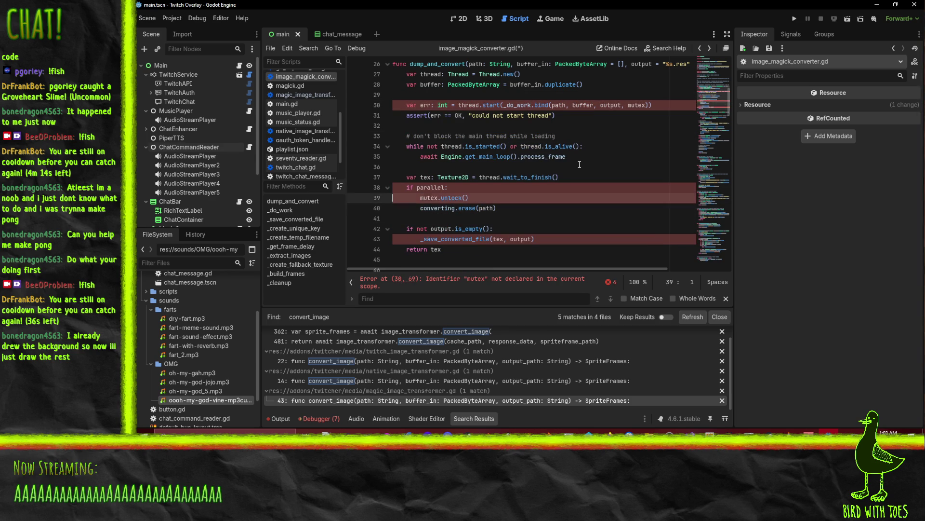
{"action": "key", "text": "shift+Down"}
{"action": "key", "text": "shift+Down"}
{"action": "key", "text": "shift+Down"}
{"action": "key", "text": "Delete"}
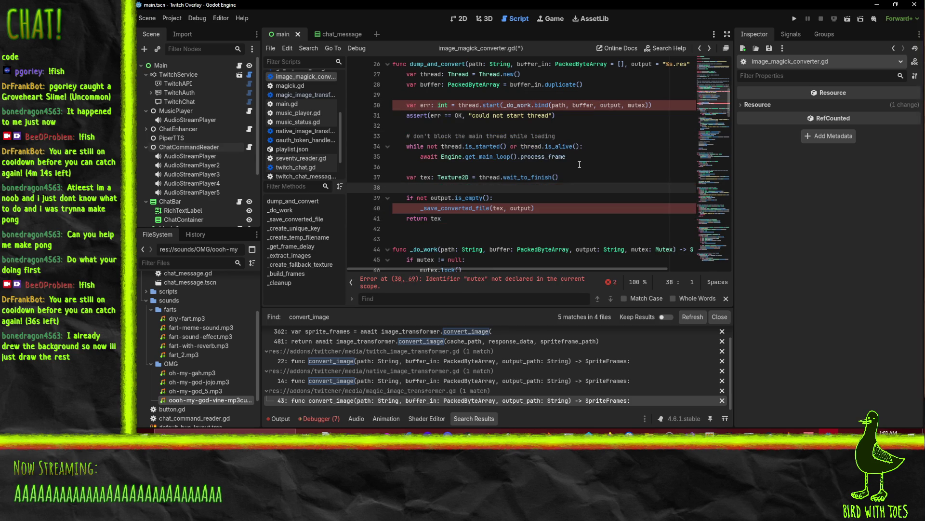
{"action": "key", "text": "Up"}
{"action": "key", "text": "Up"}
{"action": "key", "text": "Up"}
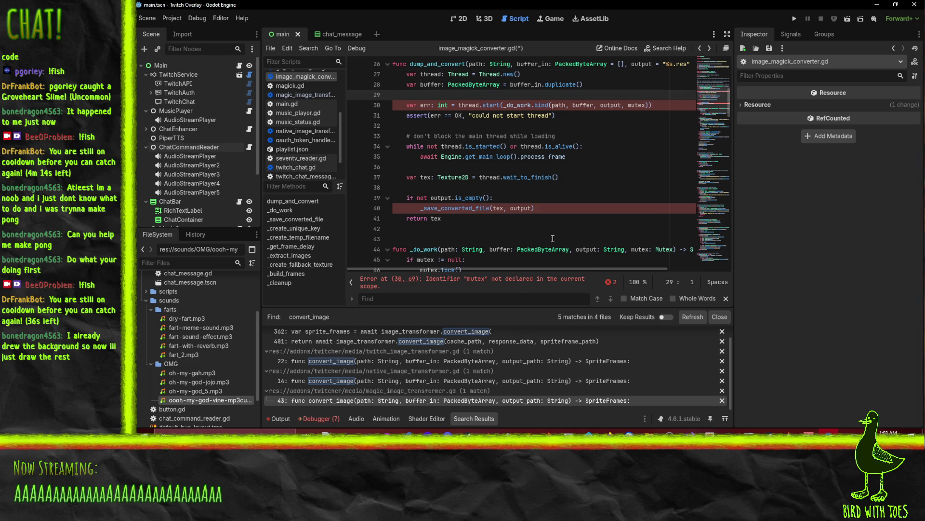
{"action": "double_click", "coordinate": [634, 105]}
{"action": "key", "text": "BackSpace"}
{"action": "key", "text": "BackSpace"}
{"action": "key", "text": "BackSpace"}
{"action": "left_click", "coordinate": [612, 146]}
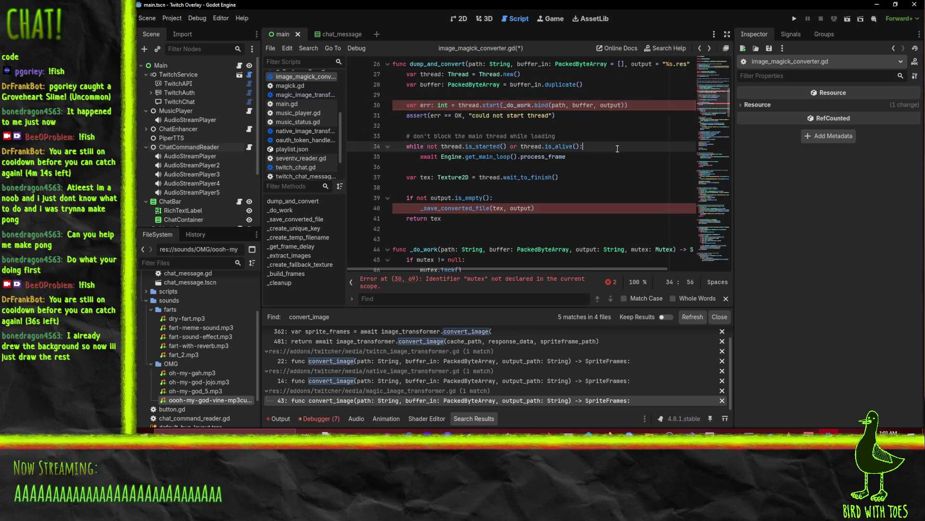
{"action": "scroll", "coordinate": [518, 202], "scroll_direction": "up", "scroll_amount": 1}
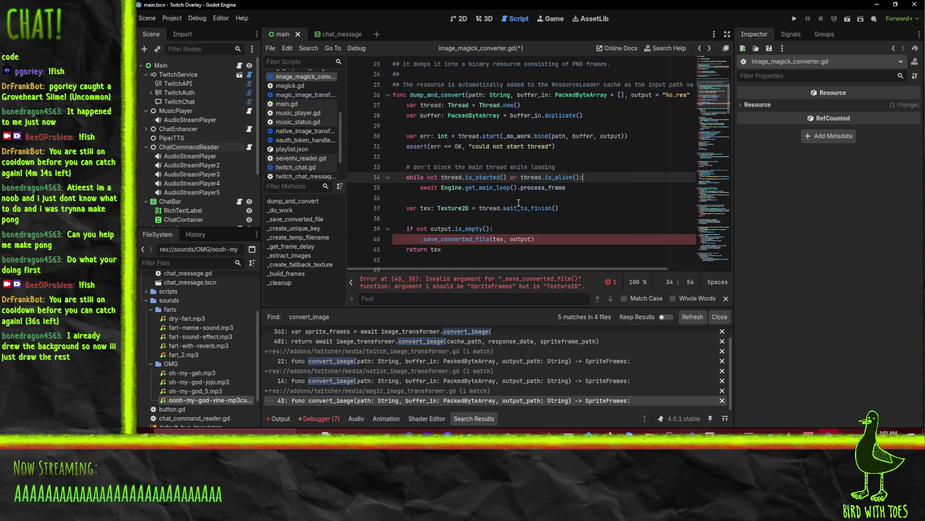
{"action": "left_click", "coordinate": [546, 104]}
{"action": "key", "text": "Up"}
{"action": "key", "text": "End"}
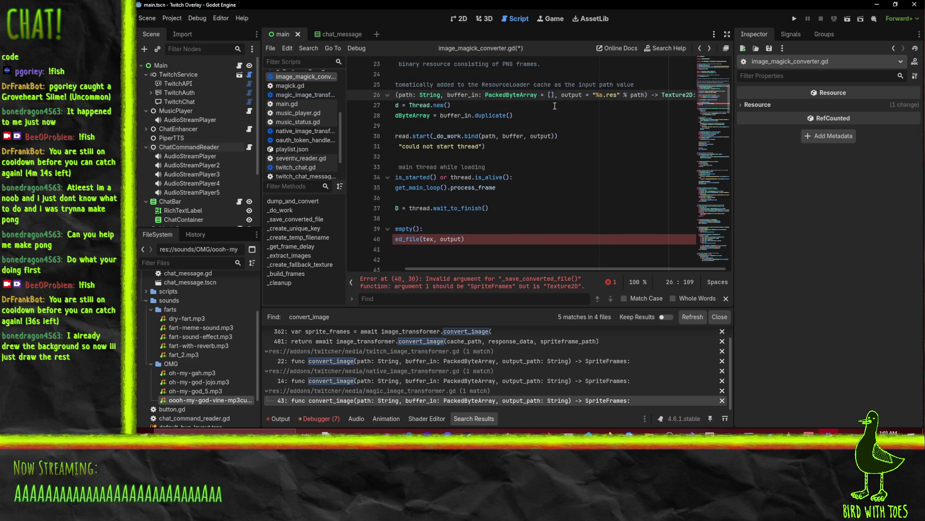
{"action": "key", "text": "Home"}
{"action": "scroll", "coordinate": [493, 186], "scroll_direction": "down", "scroll_amount": 3}
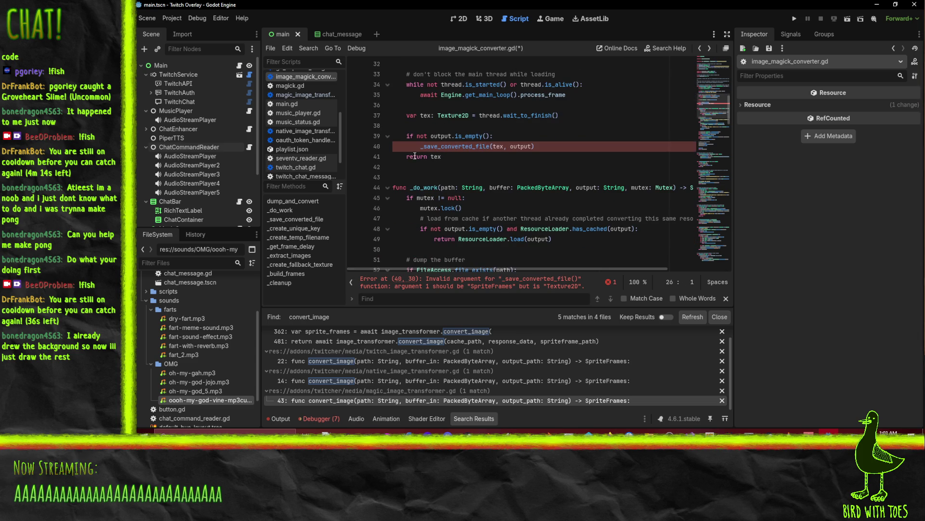
{"action": "left_click", "coordinate": [519, 147]}
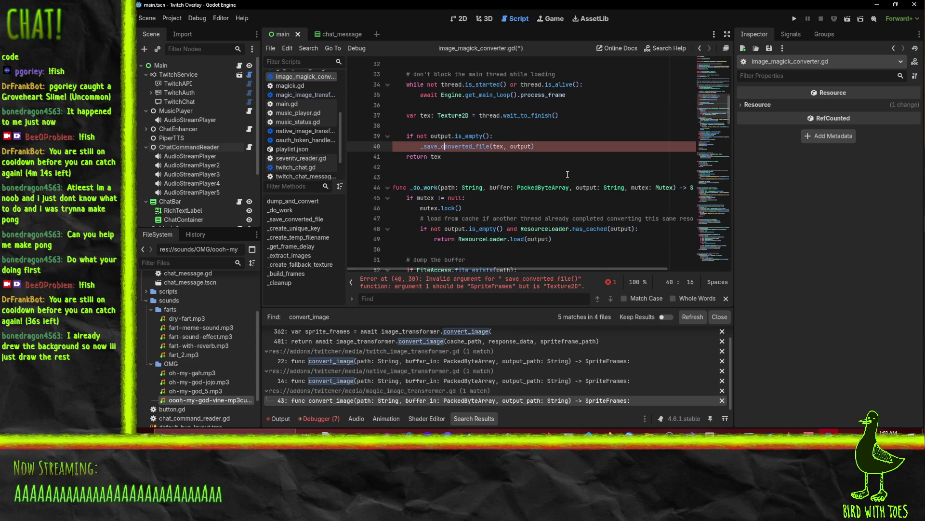
{"action": "scroll", "coordinate": [551, 169], "scroll_direction": "up", "scroll_amount": 2}
{"action": "scroll", "coordinate": [459, 209], "scroll_direction": "down", "scroll_amount": 6}
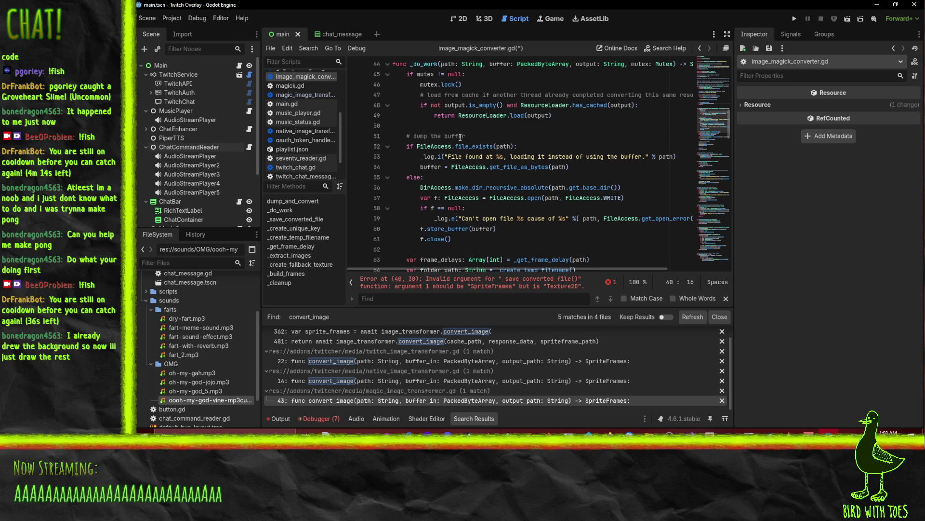
{"action": "left_click", "coordinate": [472, 146]}
{"action": "scroll", "coordinate": [649, 214], "scroll_direction": "up", "scroll_amount": 1}
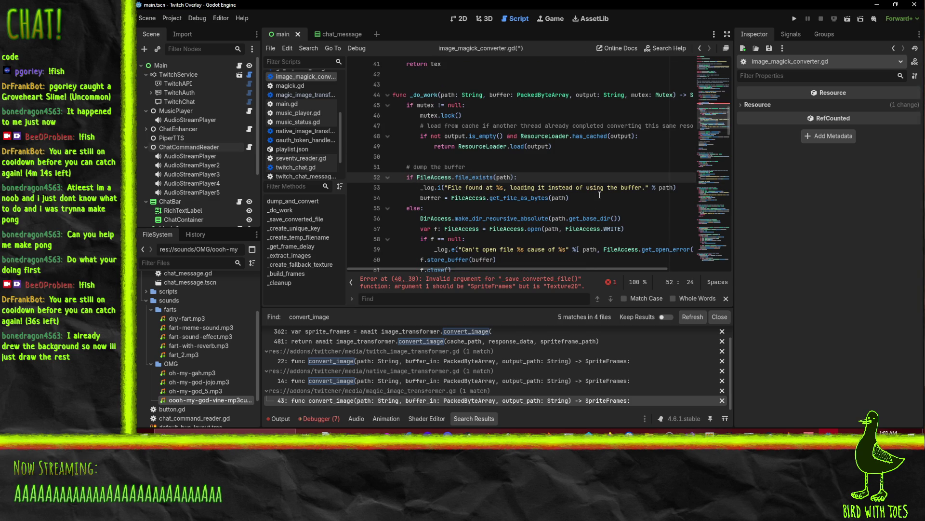
{"action": "scroll", "coordinate": [297, 107], "scroll_direction": "up", "scroll_amount": 5}
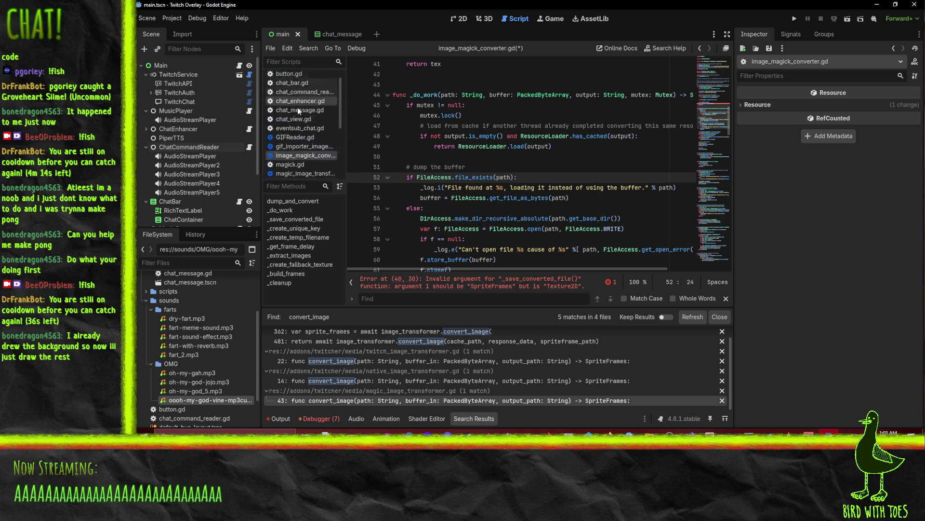
Open bttv_reader.gd and fold its _do_work function to reach _binary_to_texture
{"action": "left_click", "coordinate": [296, 78]}
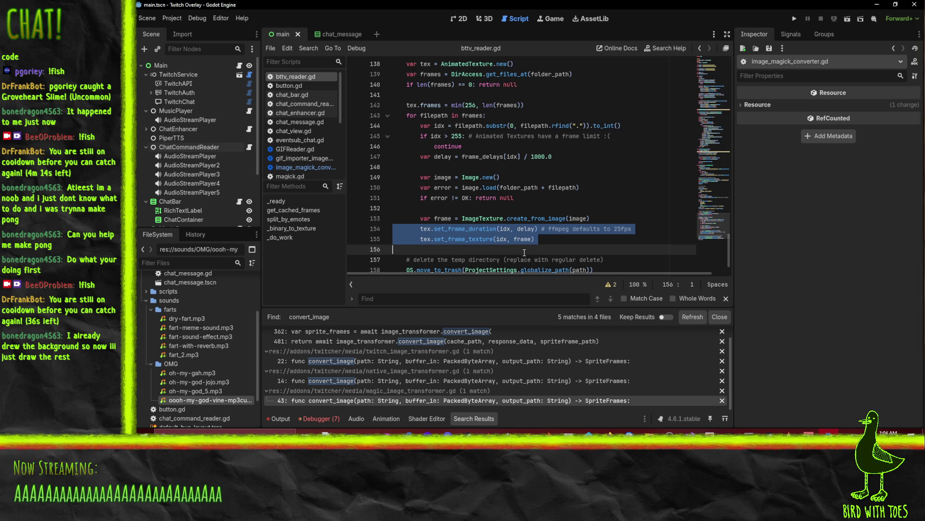
{"action": "left_click", "coordinate": [562, 240]}
{"action": "key", "text": "ctrl+z"}
{"action": "key", "text": "ctrl+y"}
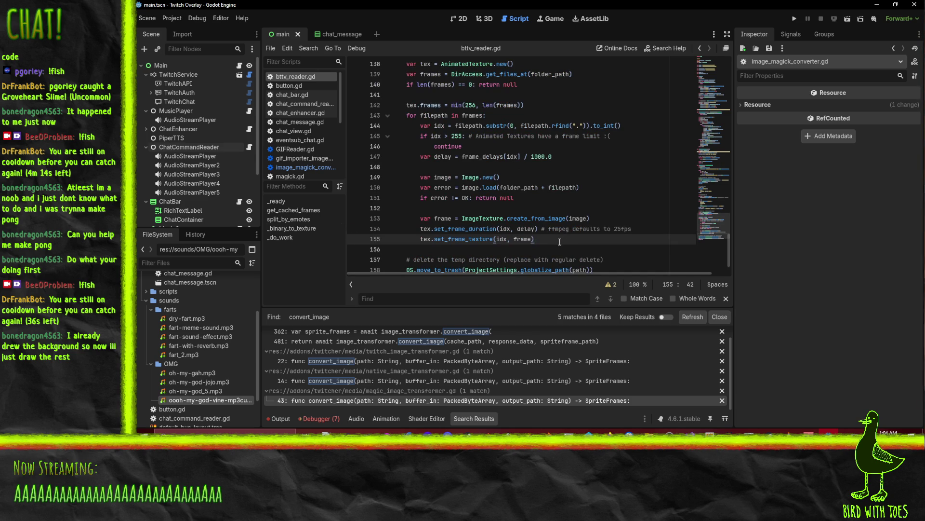
{"action": "mouse_move", "coordinate": [468, 235]}
{"action": "left_mouse_down"}
{"action": "mouse_move", "coordinate": [414, 182]}
{"action": "mouse_move", "coordinate": [407, 157]}
{"action": "mouse_move", "coordinate": [399, 195]}
{"action": "left_mouse_up"}
{"action": "scroll", "coordinate": [400, 193], "scroll_direction": "up", "scroll_amount": 10}
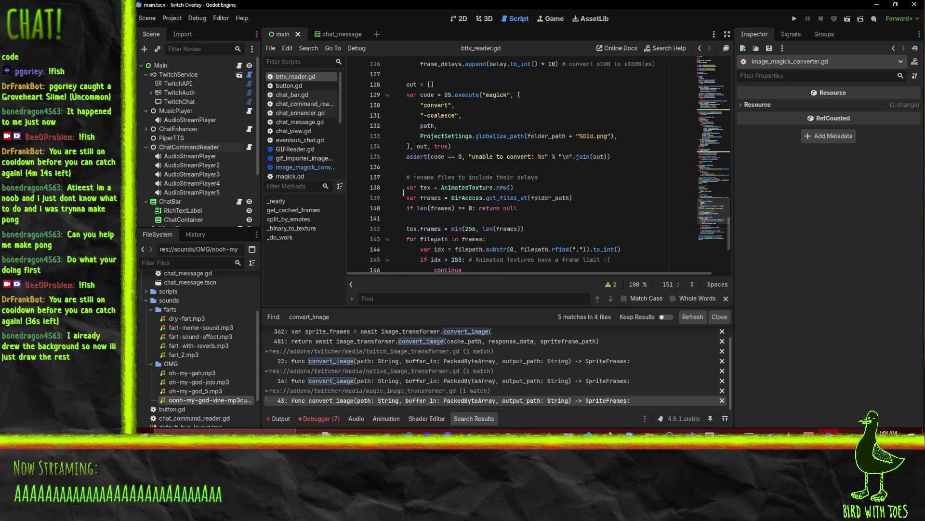
{"action": "scroll", "coordinate": [399, 191], "scroll_direction": "up", "scroll_amount": 4}
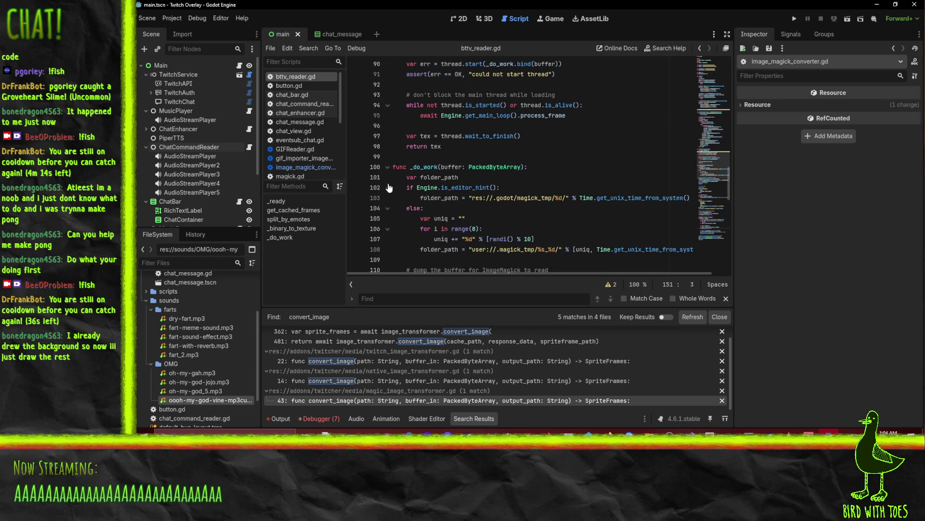
{"action": "left_click", "coordinate": [387, 166]}
{"action": "left_click", "coordinate": [396, 159]}
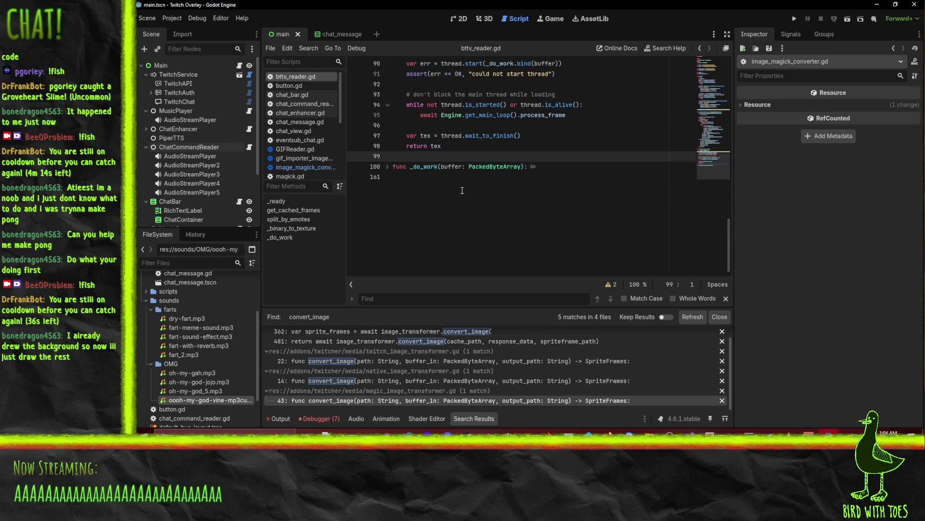
{"action": "key", "text": "Down"}
{"action": "key", "text": "Down"}
{"action": "scroll", "coordinate": [459, 173], "scroll_direction": "up", "scroll_amount": 6}
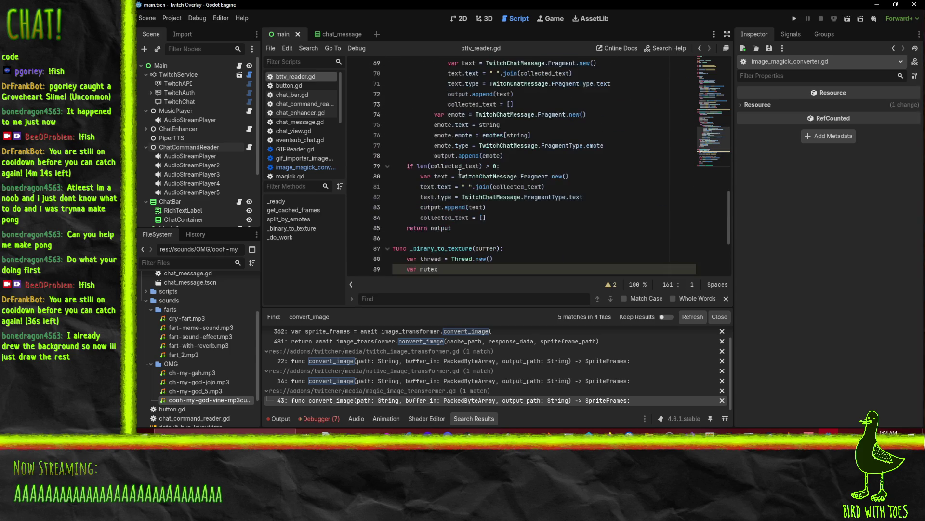
{"action": "scroll", "coordinate": [460, 172], "scroll_direction": "down", "scroll_amount": 3}
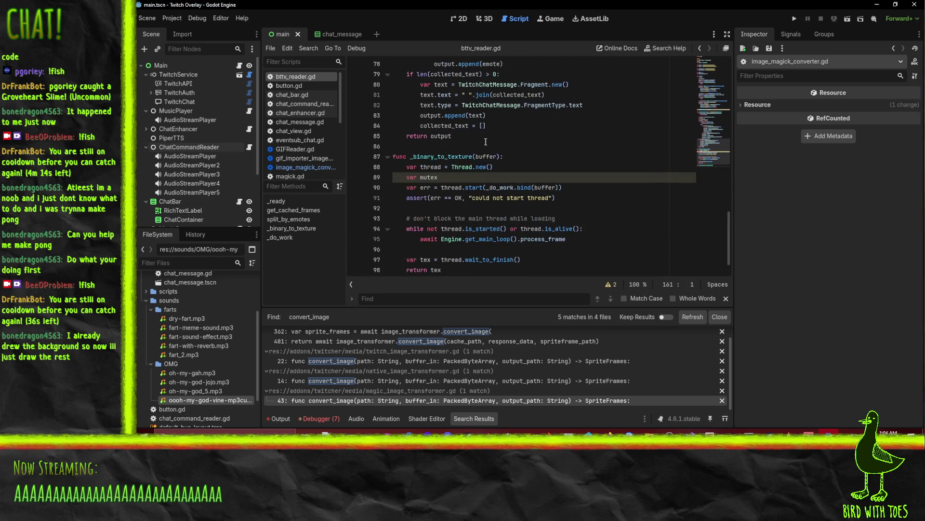
{"action": "scroll", "coordinate": [485, 141], "scroll_direction": "up", "scroll_amount": 1}
{"action": "scroll", "coordinate": [508, 157], "scroll_direction": "up", "scroll_amount": 7}
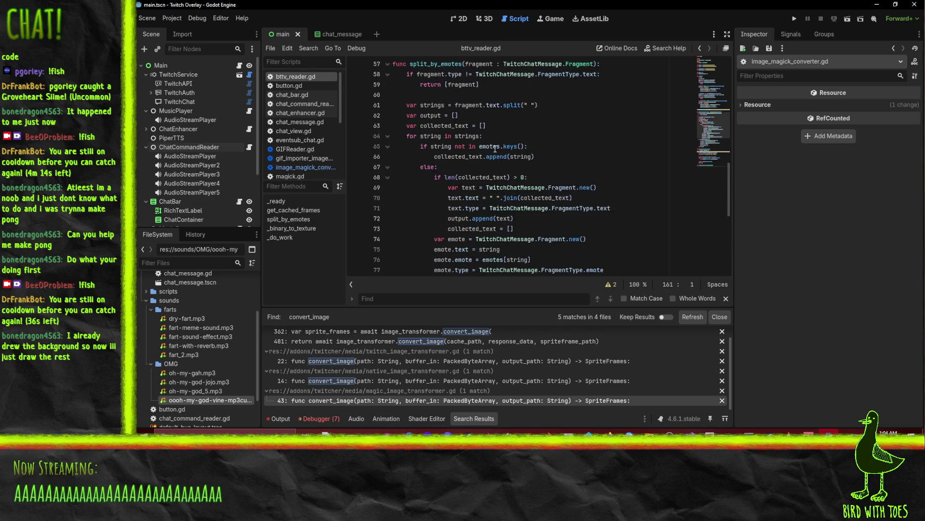
{"action": "scroll", "coordinate": [508, 157], "scroll_direction": "down", "scroll_amount": 4}
{"action": "scroll", "coordinate": [507, 157], "scroll_direction": "down", "scroll_amount": 5}
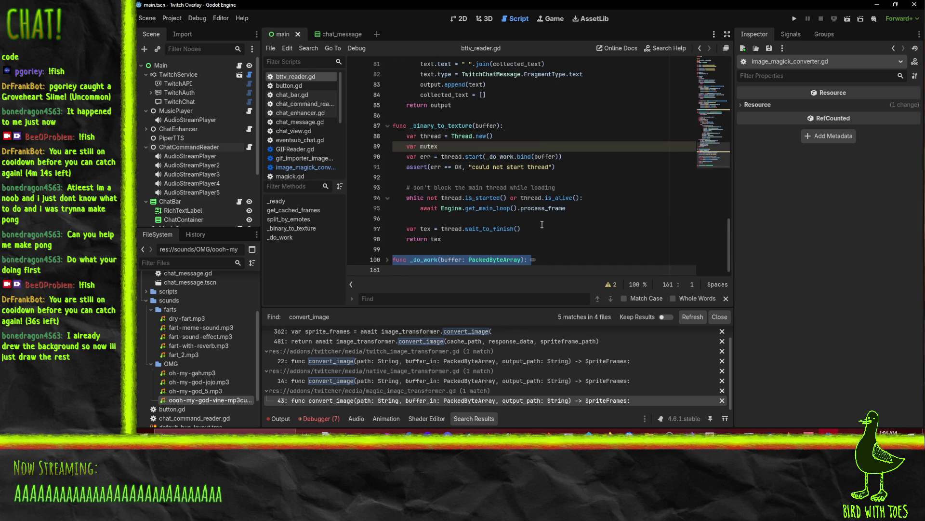
Delete the unused var mutex line from _binary_to_texture
{"action": "left_click", "coordinate": [410, 187]}
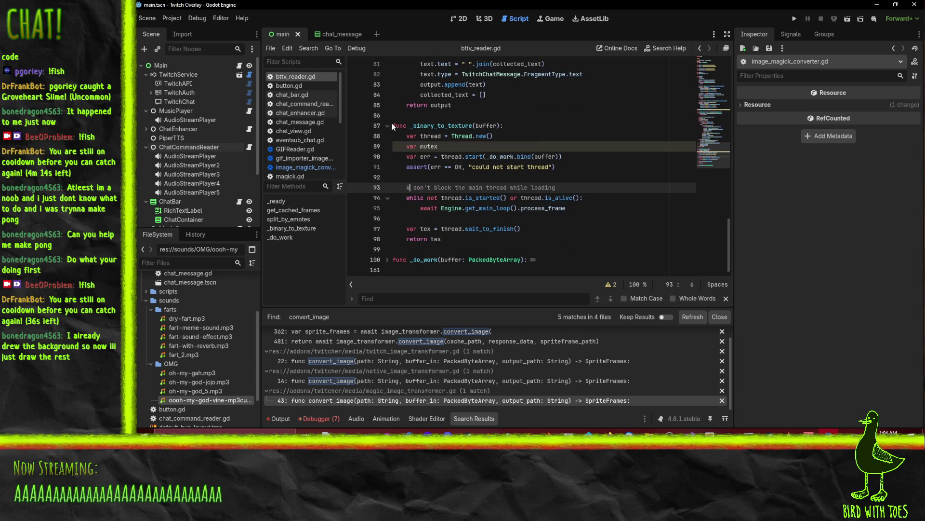
{"action": "left_click_drag", "start_coordinate": [392, 126], "coordinate": [419, 212]}
{"action": "left_click", "coordinate": [416, 167]}
{"action": "left_click", "coordinate": [470, 146]}
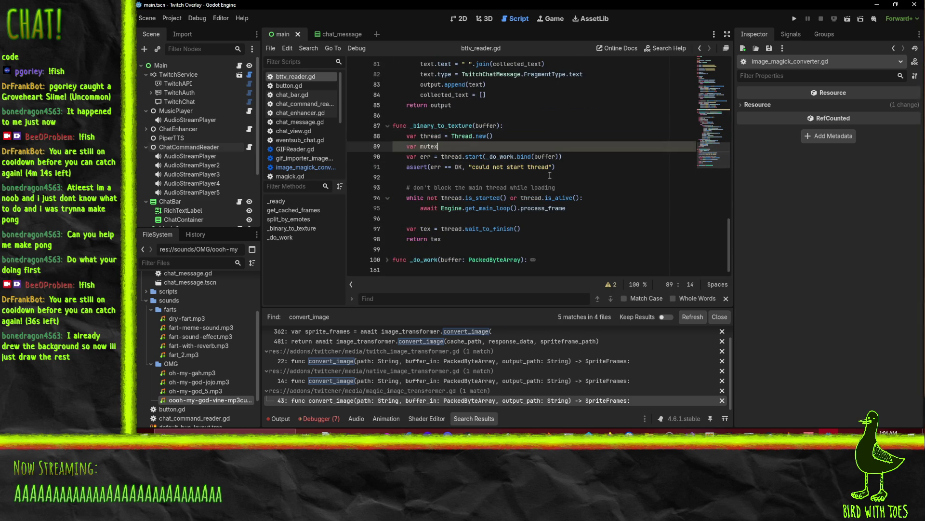
{"action": "key", "text": "ctrl+shift+k"}
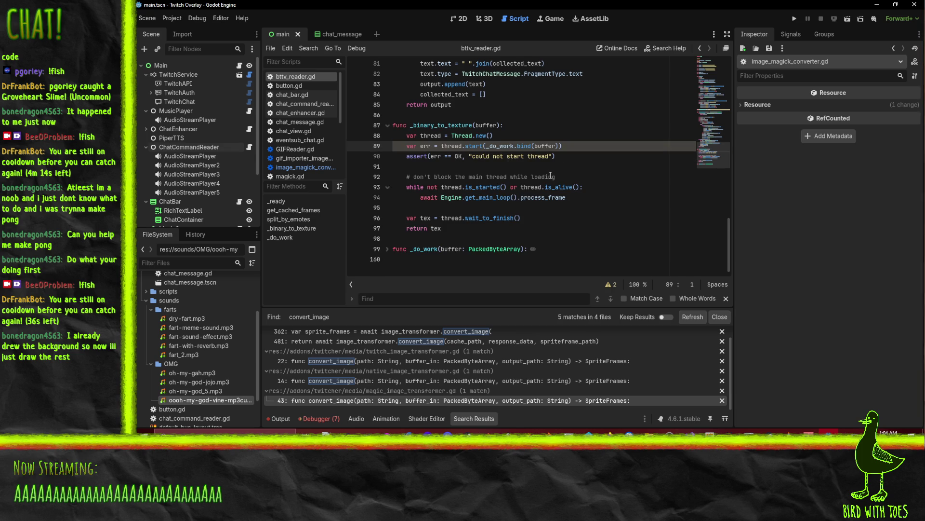
Undo the accidental deletion of the main-thread waiting loop in _binary_to_texture
{"action": "key", "text": "Up"}
{"action": "key", "text": "Up"}
{"action": "key", "text": "shift+Down"}
{"action": "key", "text": "shift+Down"}
{"action": "key", "text": "shift+Down"}
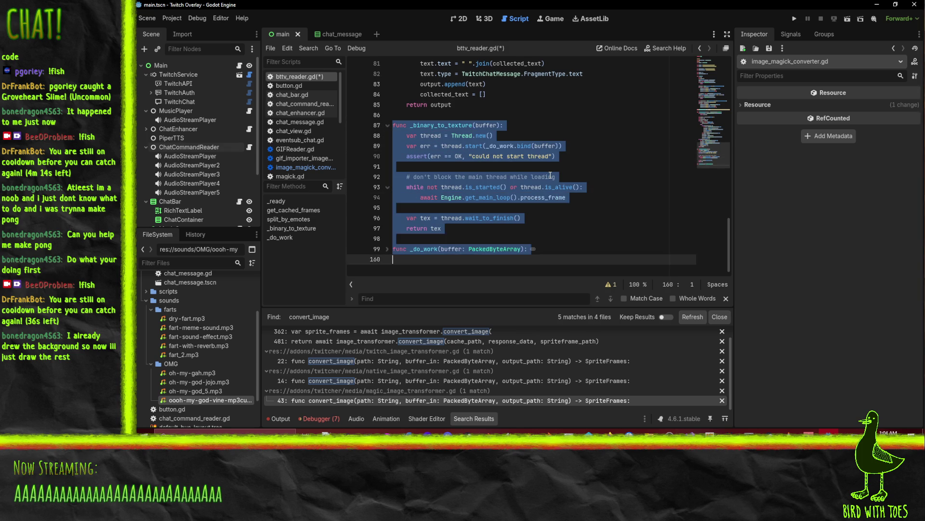
{"action": "key", "text": "Up"}
{"action": "key", "text": "Up"}
{"action": "key", "text": "Up"}
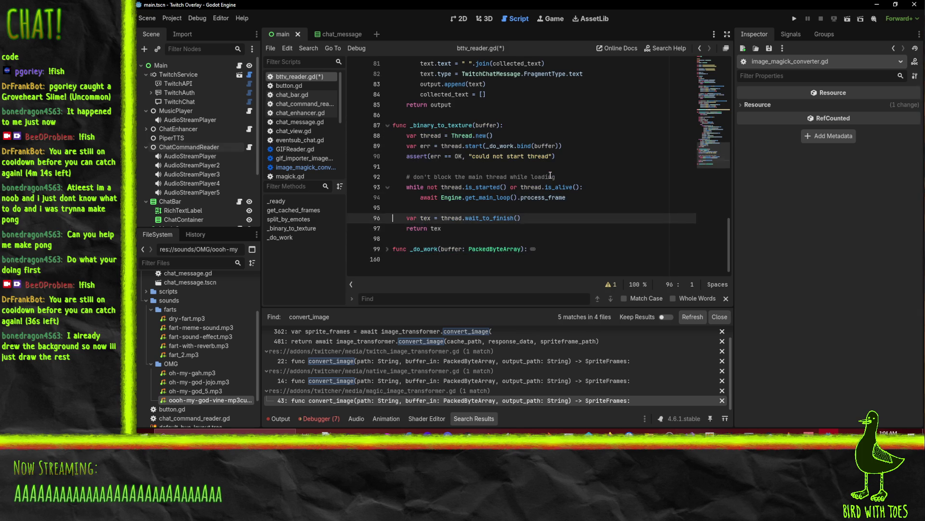
{"action": "key", "text": "shift+Down"}
{"action": "key", "text": "shift+Down"}
{"action": "key", "text": "shift+Down"}
{"action": "key", "text": "Delete"}
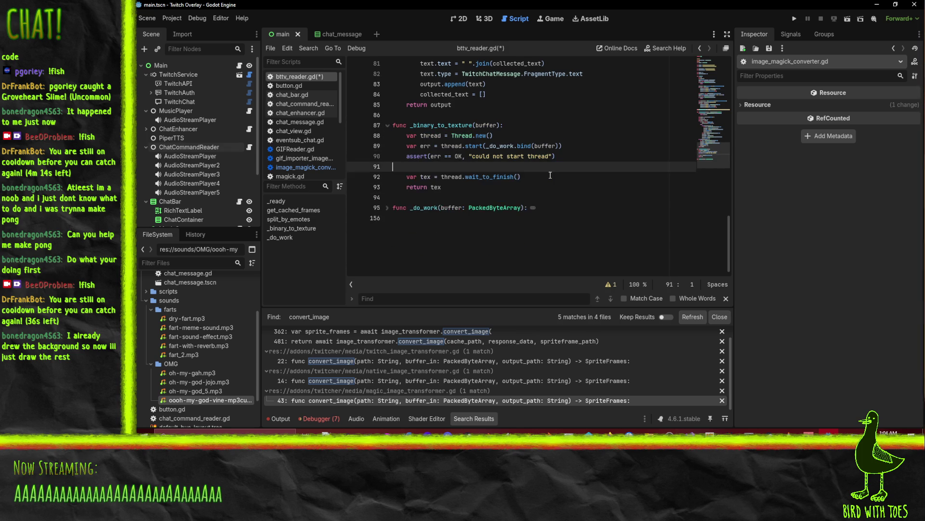
{"action": "key", "text": "Up"}
{"action": "key", "text": "Up"}
{"action": "key", "text": "Up"}
{"action": "key", "text": "shift+Down"}
{"action": "key", "text": "shift+Down"}
{"action": "key", "text": "shift+Down"}
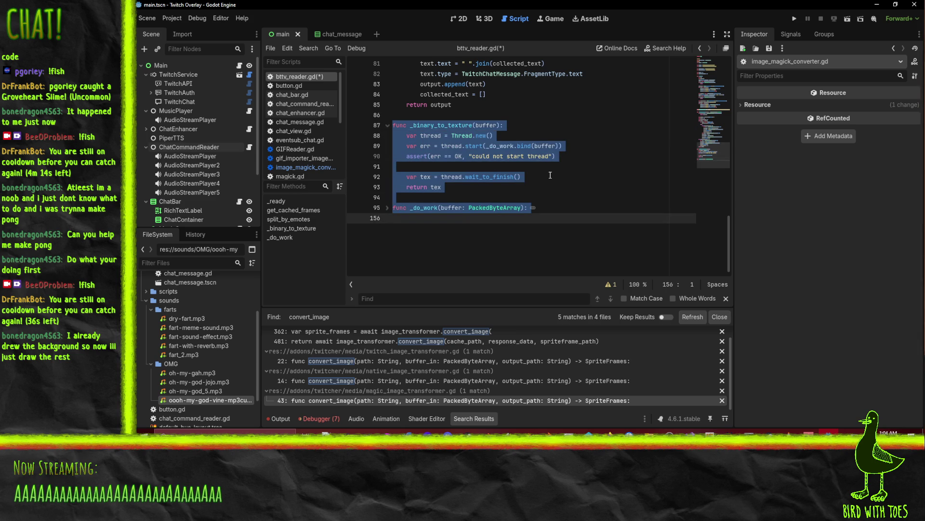
{"action": "key", "text": "ctrl+z"}
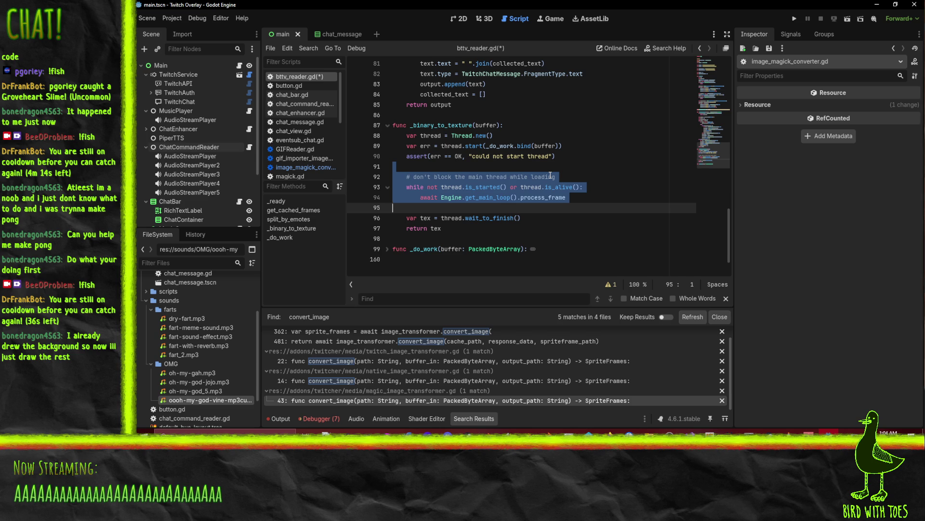
{"action": "key", "text": "Up"}
{"action": "key", "text": "Up"}
{"action": "key", "text": "Up"}
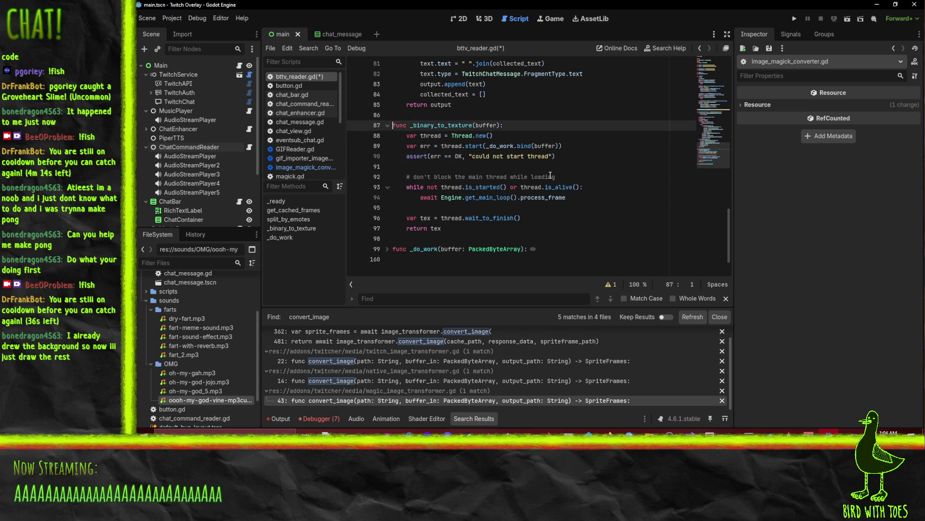
{"action": "key", "text": "shift+Down"}
{"action": "key", "text": "shift+Down"}
{"action": "key", "text": "shift+Down"}
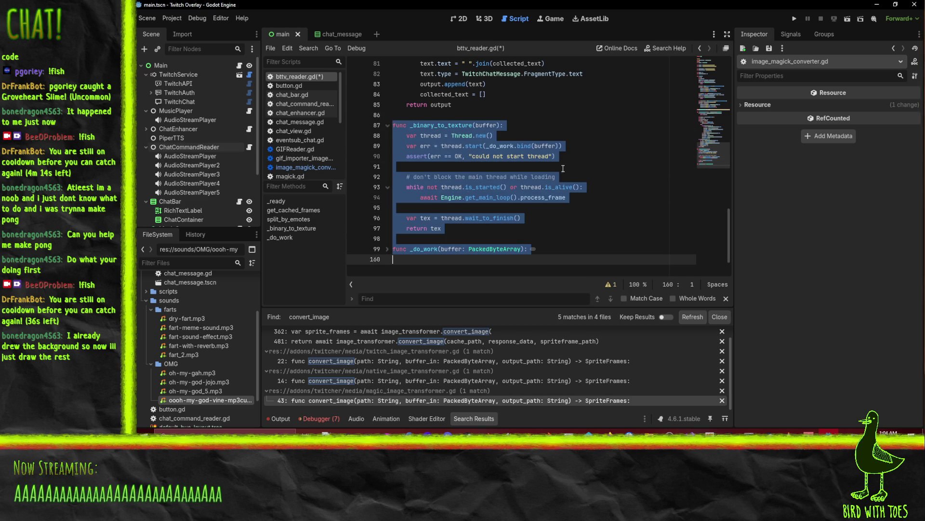
{"action": "left_click", "coordinate": [586, 167]}
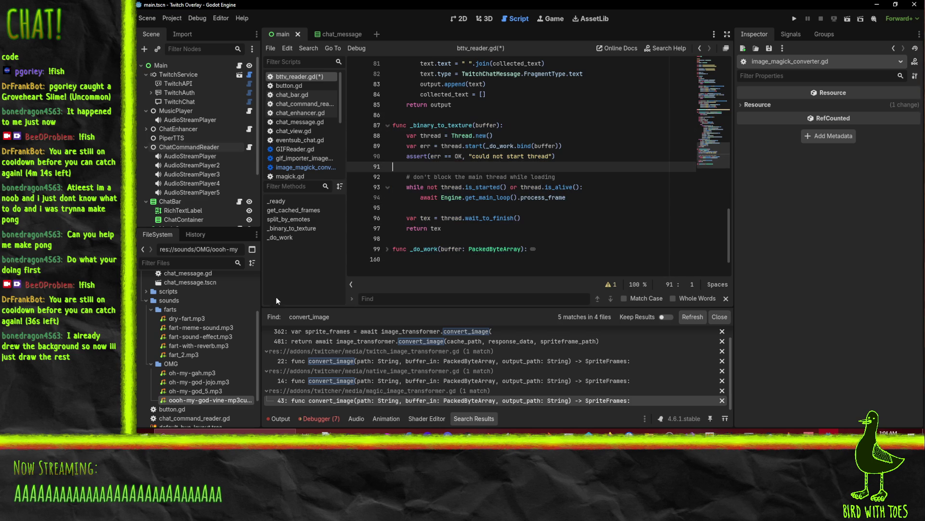
Compare image_magick_converter.gd with the old _do_work declaration in bttv_reader.gd
{"action": "left_click", "coordinate": [306, 164]}
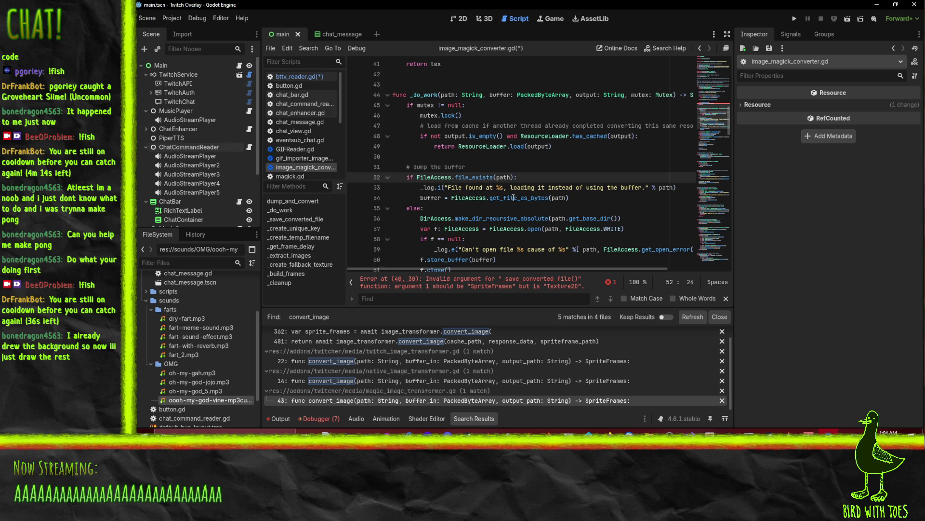
{"action": "scroll", "coordinate": [513, 198], "scroll_direction": "up", "scroll_amount": 7}
{"action": "scroll", "coordinate": [578, 217], "scroll_direction": "down", "scroll_amount": 3}
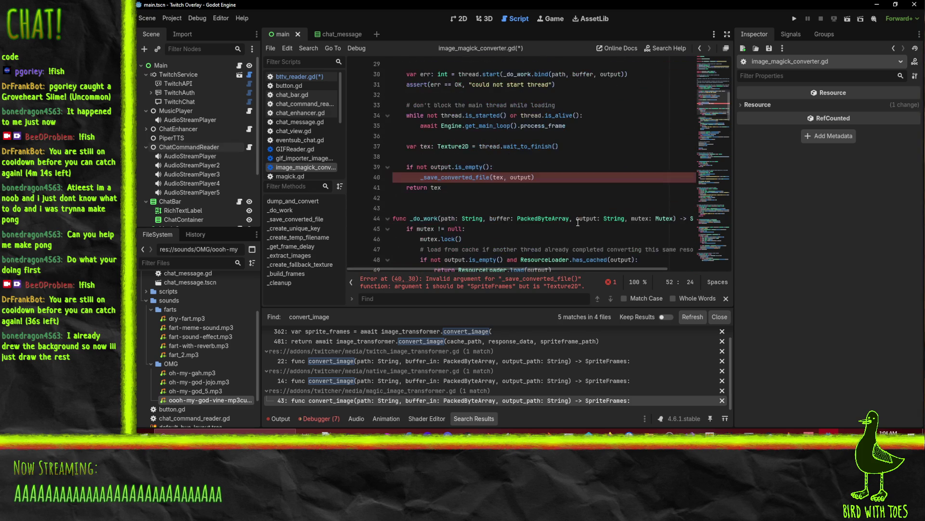
{"action": "scroll", "coordinate": [578, 219], "scroll_direction": "down", "scroll_amount": 2}
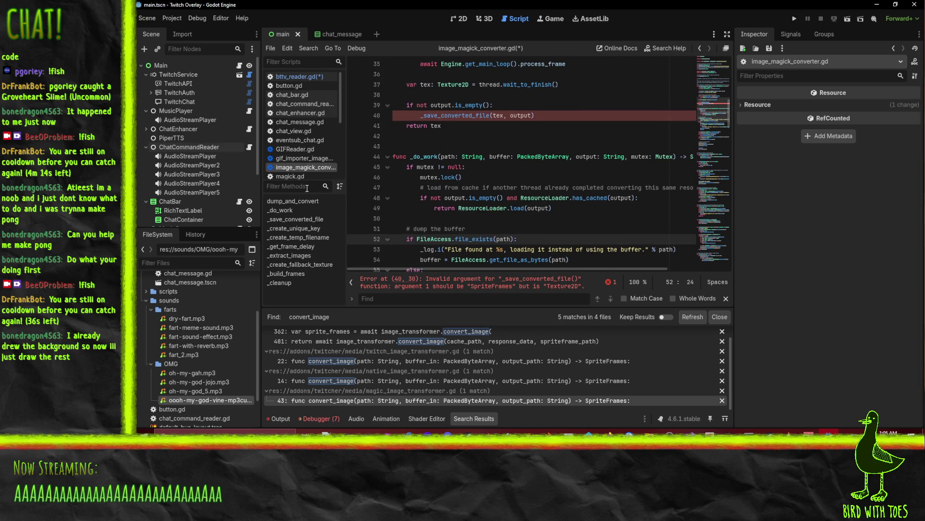
{"action": "scroll", "coordinate": [477, 187], "scroll_direction": "down", "scroll_amount": 2}
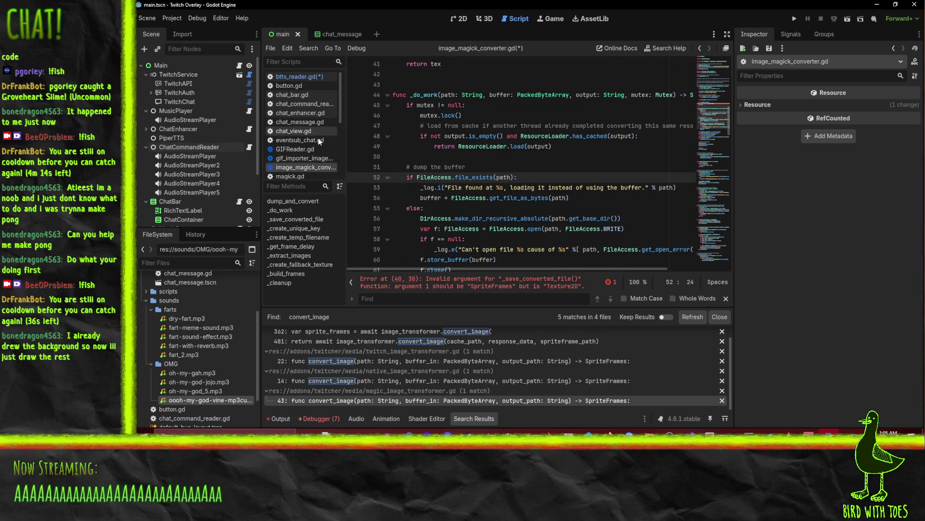
{"action": "left_click", "coordinate": [301, 76]}
{"action": "scroll", "coordinate": [435, 197], "scroll_direction": "up", "scroll_amount": 3}
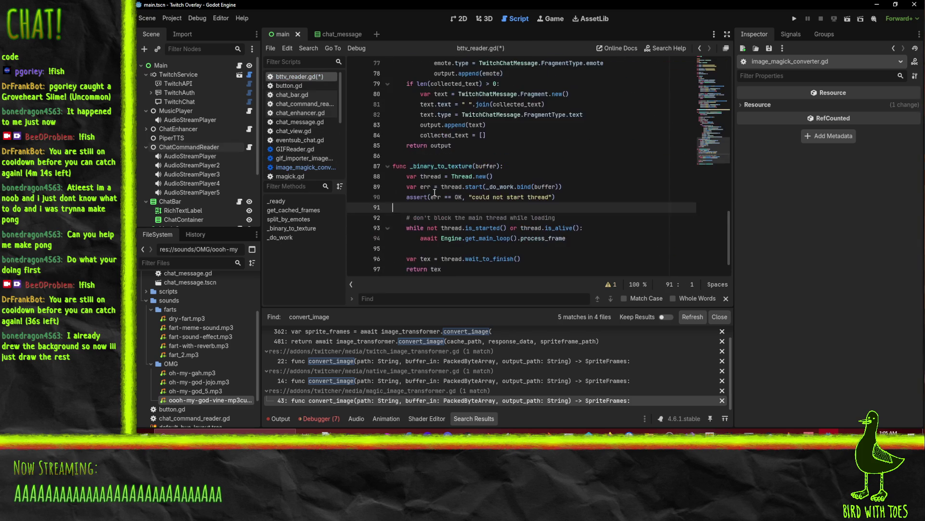
{"action": "scroll", "coordinate": [435, 198], "scroll_direction": "down", "scroll_amount": 3}
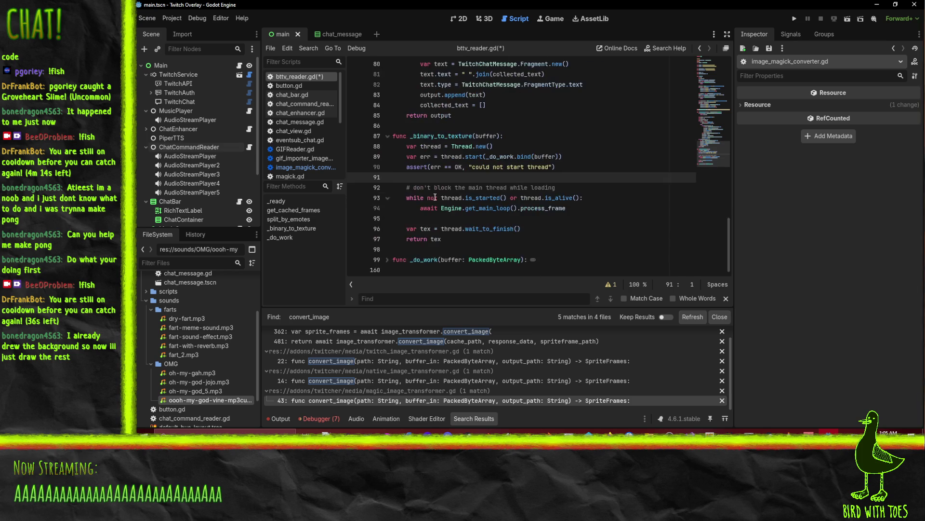
{"action": "left_click", "coordinate": [400, 260]}
{"action": "triple_click", "coordinate": [447, 262]}
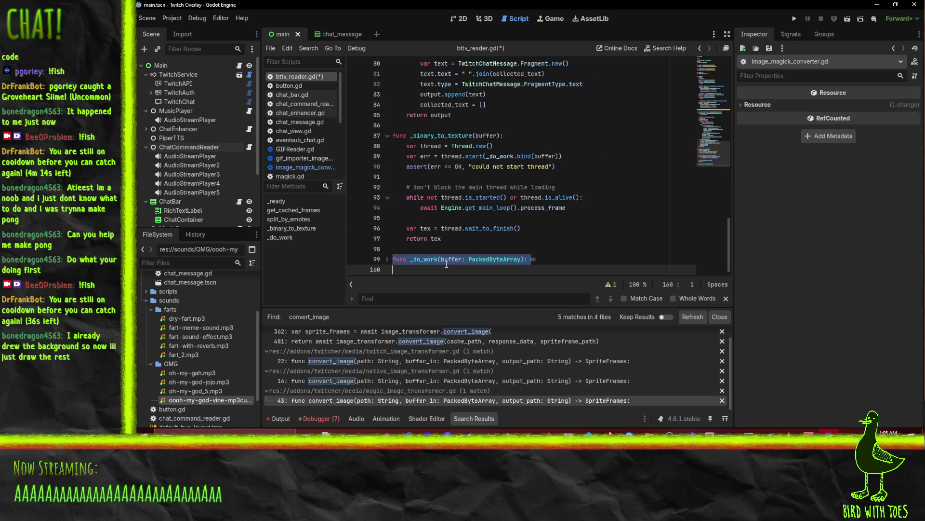
In image_magick_converter.gd, fold _do_work and undo the pasted conversion code
{"action": "left_click", "coordinate": [304, 167]}
{"action": "scroll", "coordinate": [555, 168], "scroll_direction": "up", "scroll_amount": 3}
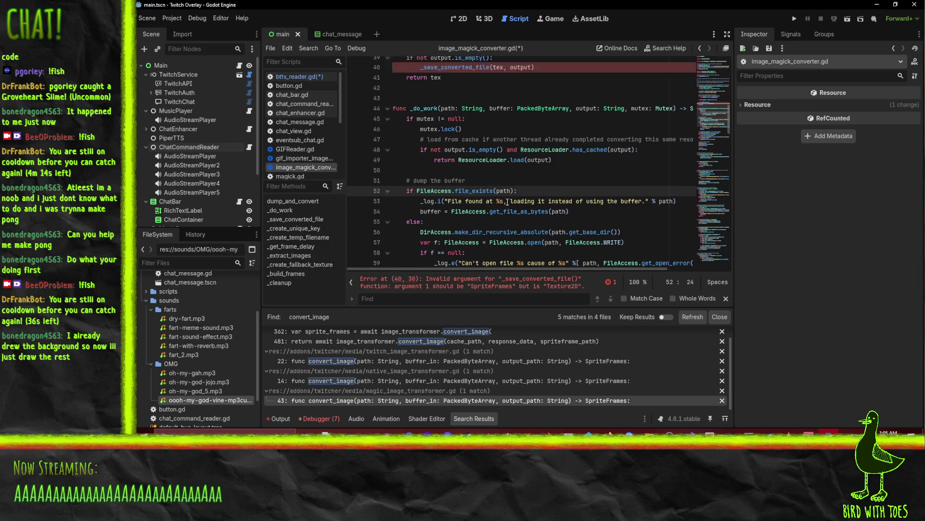
{"action": "left_click", "coordinate": [510, 126]}
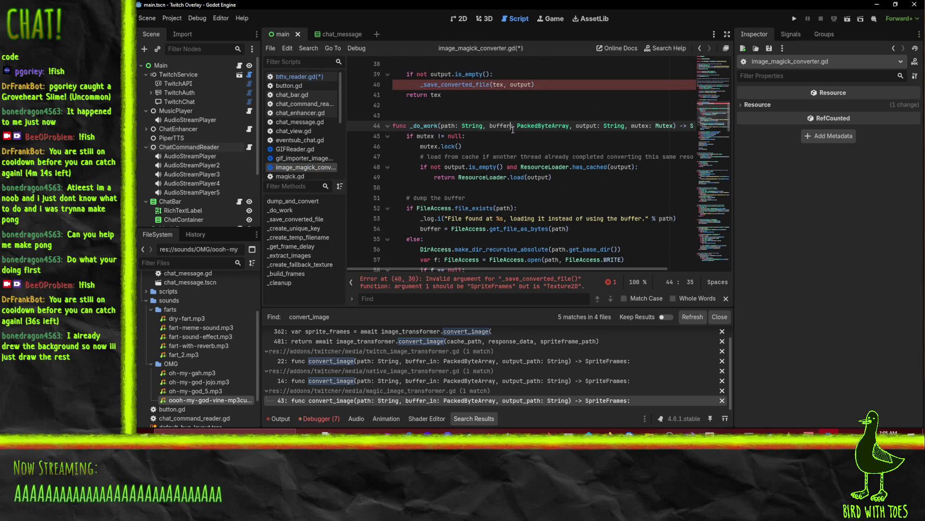
{"action": "left_click", "coordinate": [388, 125]}
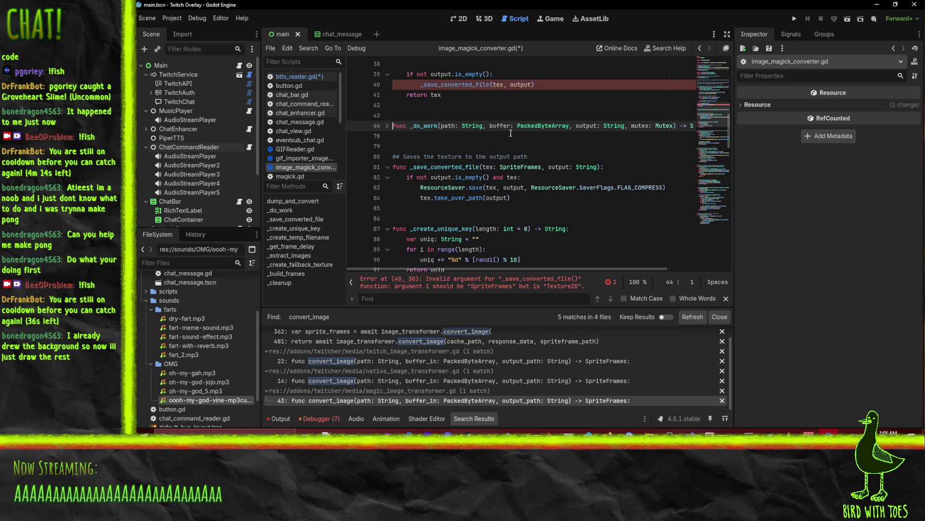
{"action": "key", "text": "ctrl+z"}
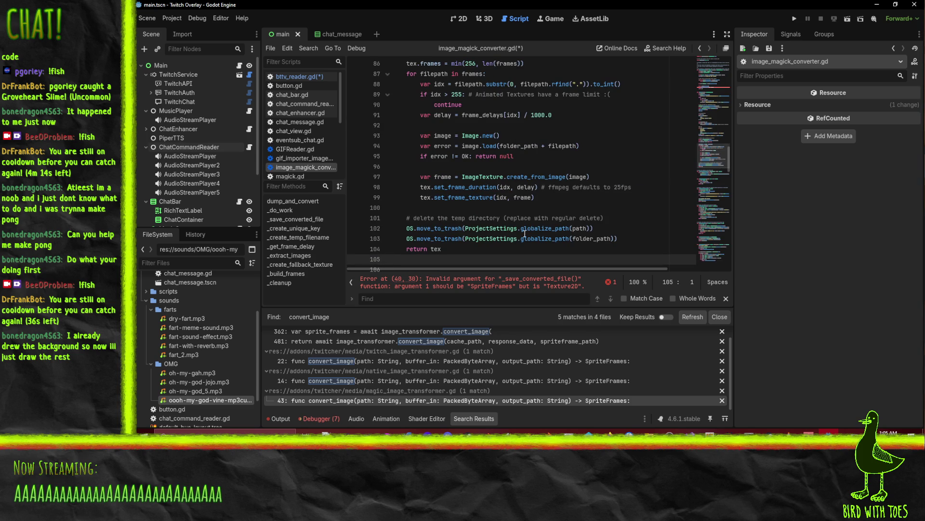
{"action": "key", "text": "ctrl+z"}
{"action": "key", "text": "ctrl+z"}
{"action": "key", "text": "ctrl+z"}
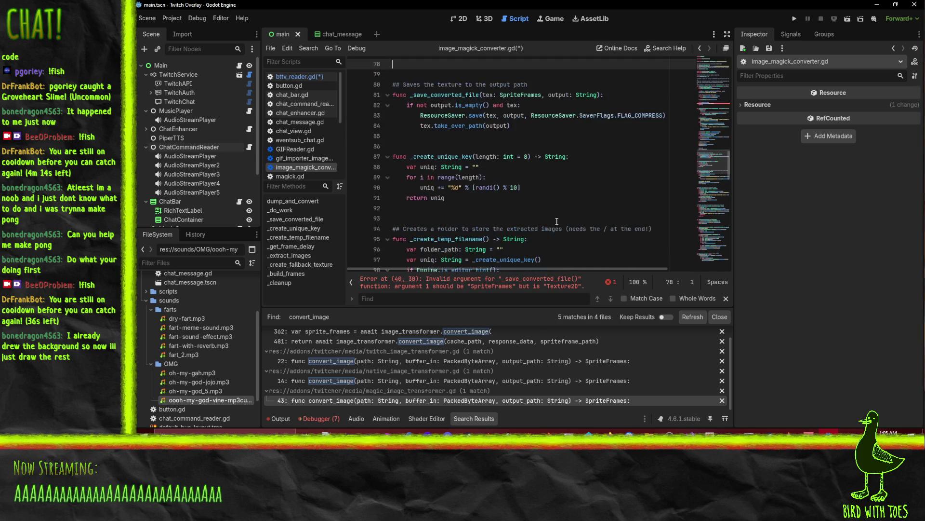
Delete the mutex lock cache-check block and the mutex parameter from _do_work
{"action": "scroll", "coordinate": [555, 216], "scroll_direction": "up", "scroll_amount": 12}
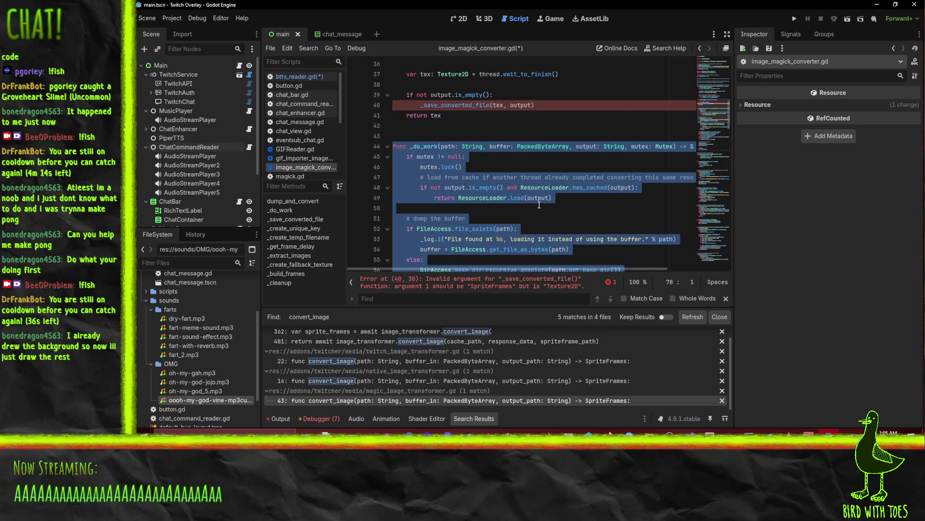
{"action": "left_click", "coordinate": [423, 135]}
{"action": "key", "text": "Down"}
{"action": "key", "text": "Down"}
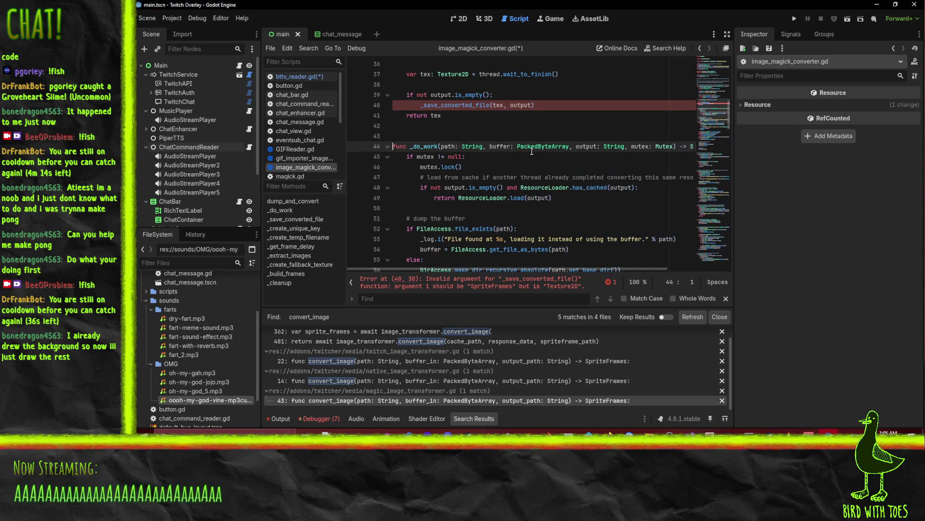
{"action": "key", "text": "shift+Down"}
{"action": "key", "text": "shift+Down"}
{"action": "key", "text": "shift+Down"}
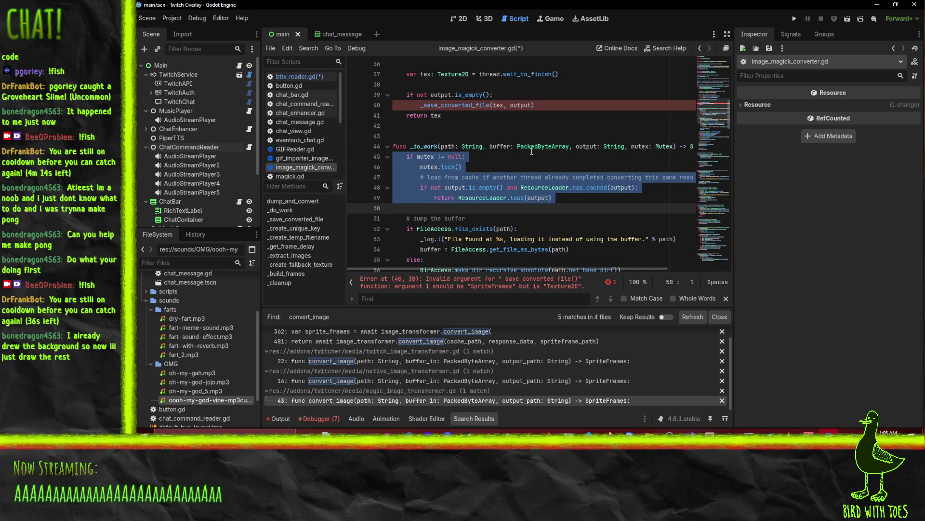
{"action": "key", "text": "Delete"}
{"action": "key", "text": "Delete"}
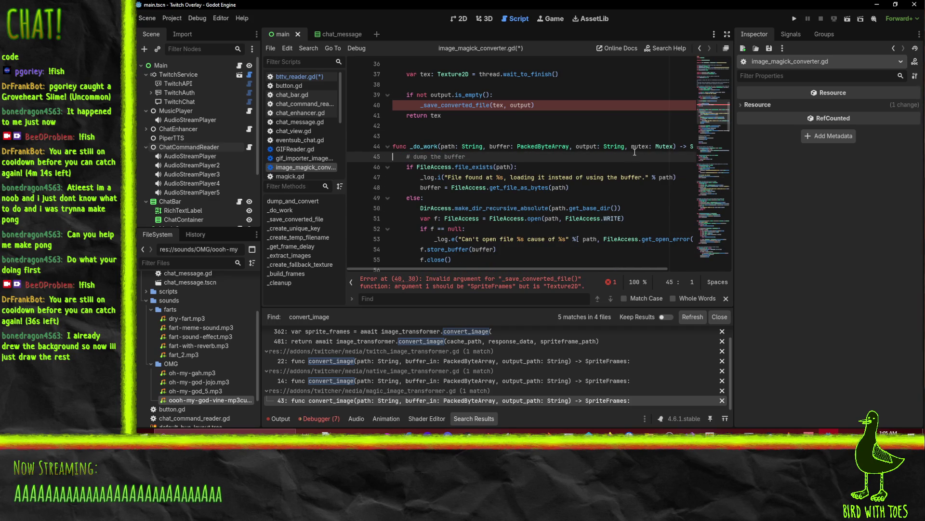
{"action": "left_click_drag", "start_coordinate": [624, 146], "coordinate": [675, 146]}
{"action": "key", "text": "BackSpace"}
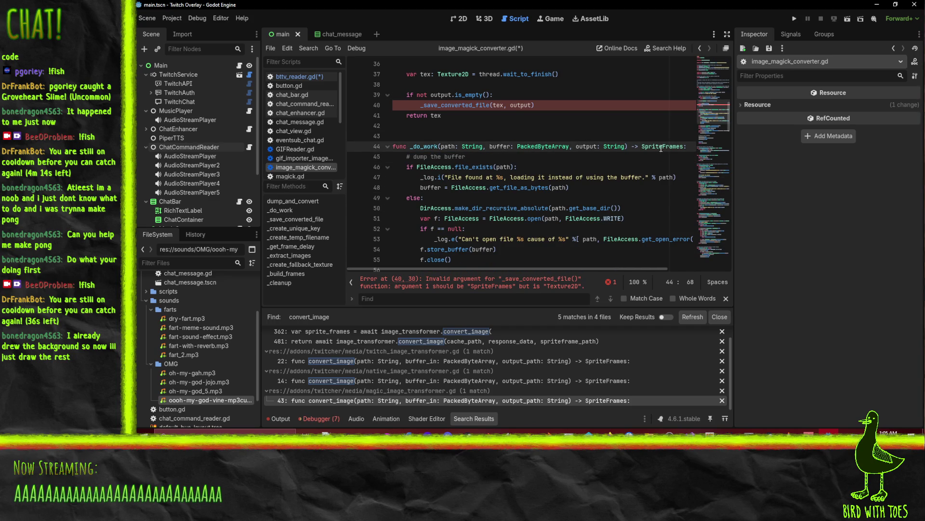
Change _do_work's return type from SpriteFrames to Texture2D and check its fallback-texture return
{"action": "double_click", "coordinate": [661, 146]}
{"action": "type", "text": "Textu"}
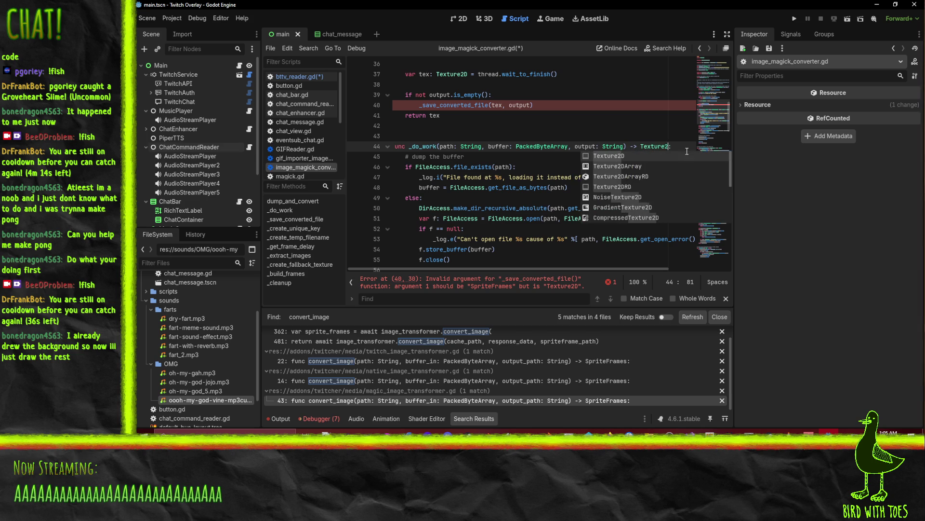
{"action": "type", "text": "re"}
{"action": "left_click", "coordinate": [506, 177]}
{"action": "scroll", "coordinate": [507, 181], "scroll_direction": "down", "scroll_amount": 6}
{"action": "scroll", "coordinate": [507, 181], "scroll_direction": "up", "scroll_amount": 2}
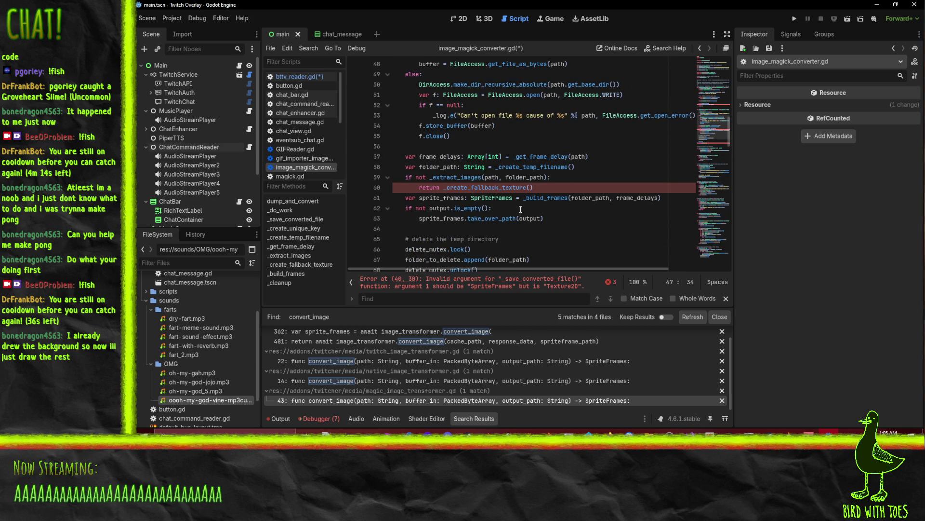
{"action": "double_click", "coordinate": [484, 187]}
{"action": "scroll", "coordinate": [559, 199], "scroll_direction": "down", "scroll_amount": 4}
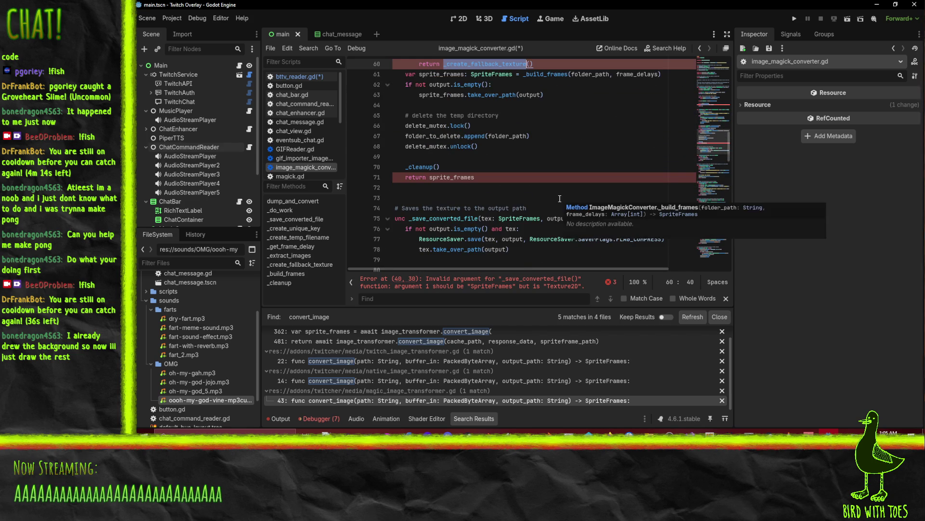
{"action": "scroll", "coordinate": [562, 202], "scroll_direction": "down", "scroll_amount": 3}
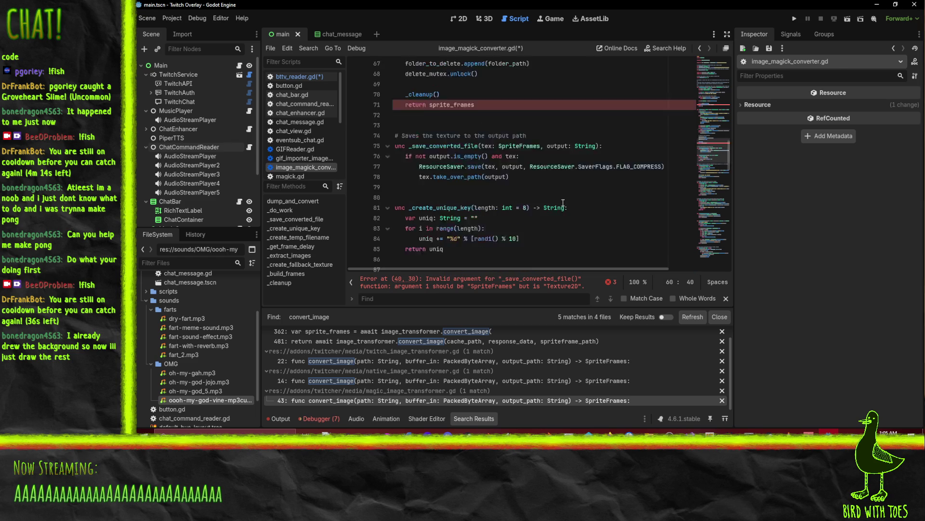
{"action": "scroll", "coordinate": [563, 203], "scroll_direction": "up", "scroll_amount": 6}
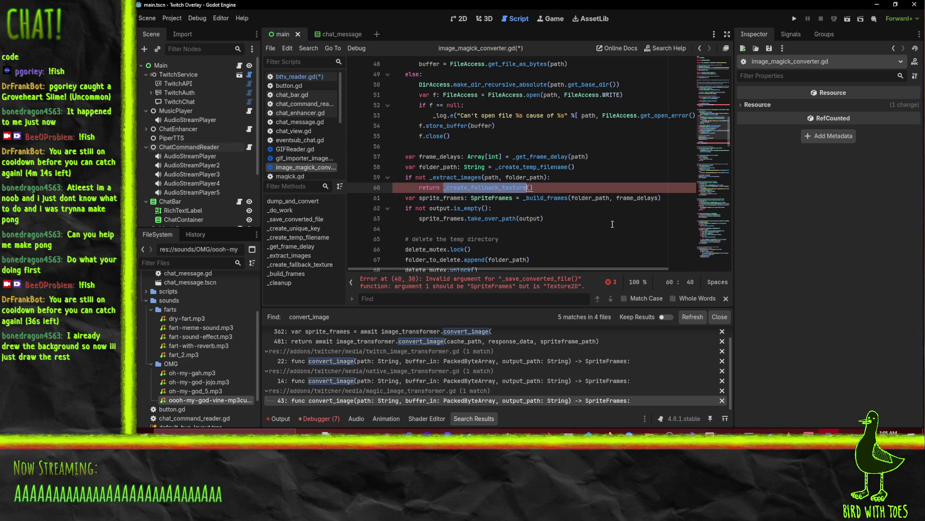
Review the _extract_images function by selecting its body
{"action": "left_click", "coordinate": [465, 178]}
{"action": "scroll", "coordinate": [592, 218], "scroll_direction": "down", "scroll_amount": 18}
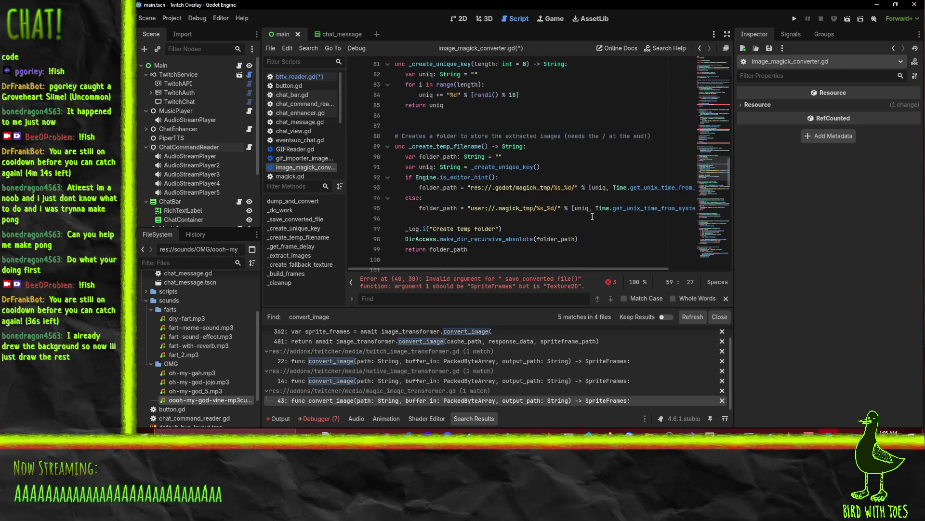
{"action": "scroll", "coordinate": [593, 217], "scroll_direction": "down", "scroll_amount": 4}
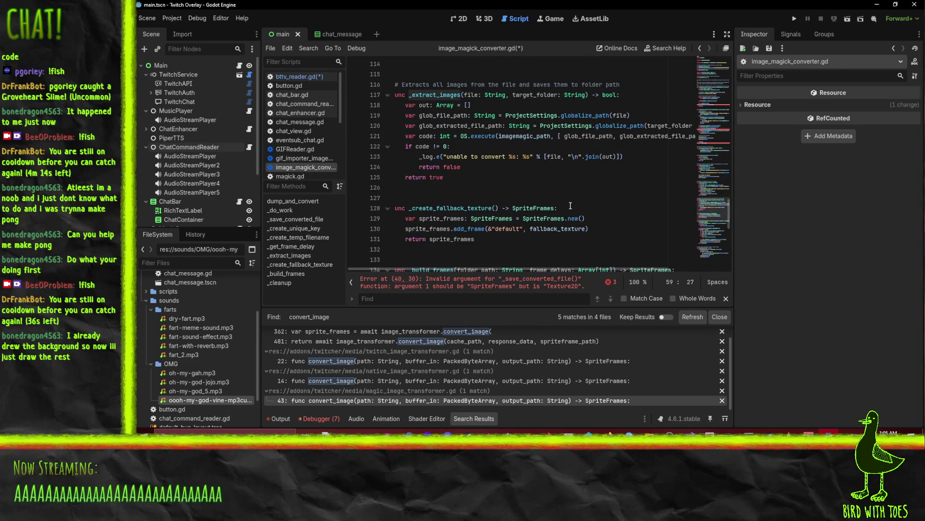
{"action": "mouse_move", "coordinate": [483, 182]}
{"action": "left_mouse_down"}
{"action": "mouse_move", "coordinate": [385, 105]}
{"action": "mouse_move", "coordinate": [347, 91]}
{"action": "left_mouse_up"}
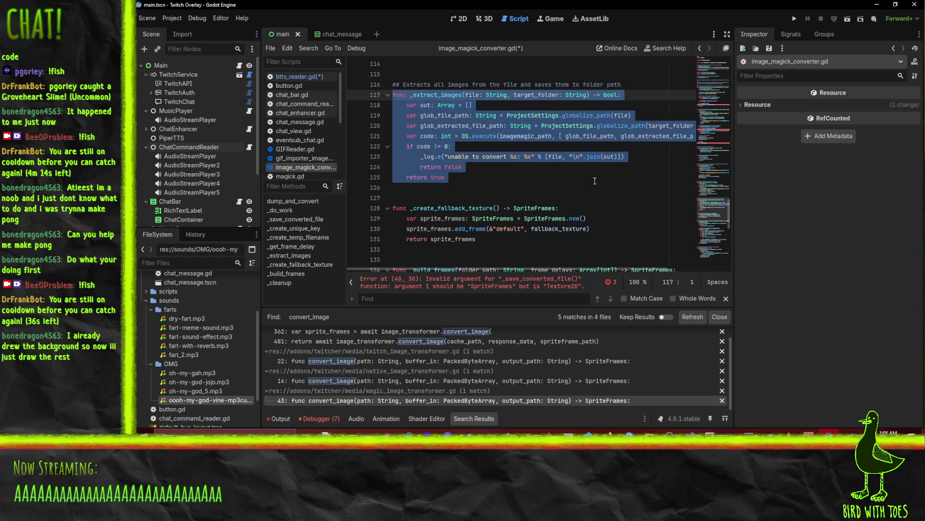
{"action": "mouse_move", "coordinate": [455, 186]}
{"action": "left_mouse_down"}
{"action": "mouse_move", "coordinate": [487, 196]}
{"action": "mouse_move", "coordinate": [424, 132]}
{"action": "mouse_move", "coordinate": [335, 93]}
{"action": "left_mouse_up"}
{"action": "scroll", "coordinate": [559, 187], "scroll_direction": "up", "scroll_amount": 7}
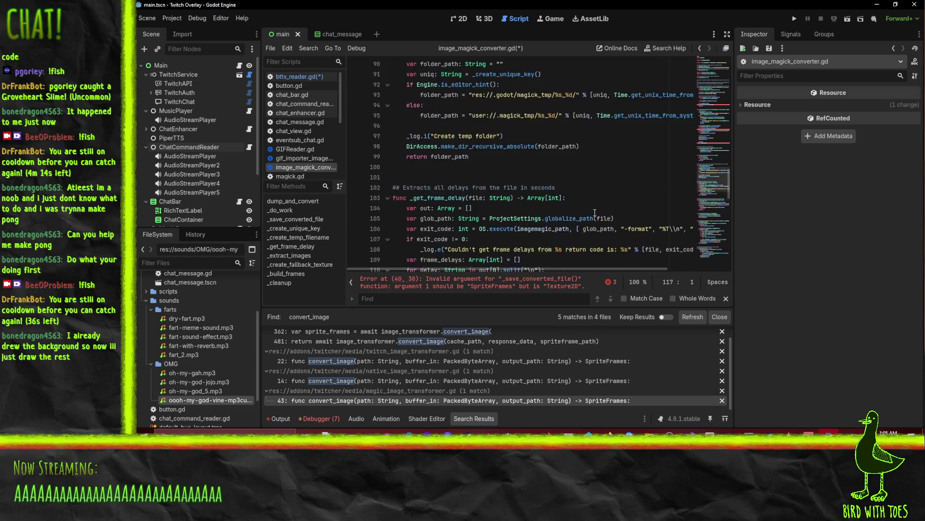
{"action": "scroll", "coordinate": [596, 210], "scroll_direction": "down", "scroll_amount": 6}
{"action": "left_click_drag", "start_coordinate": [453, 207], "coordinate": [343, 117]}
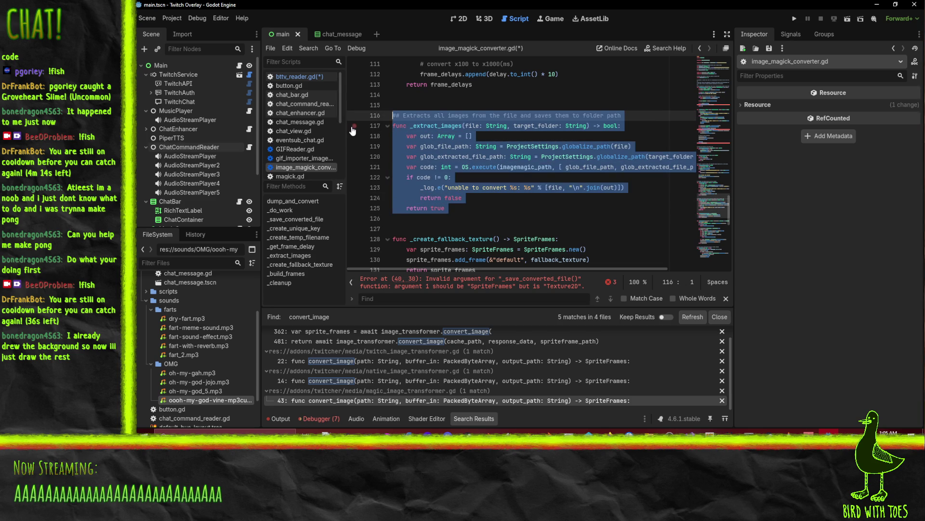
{"action": "scroll", "coordinate": [487, 207], "scroll_direction": "up", "scroll_amount": 14}
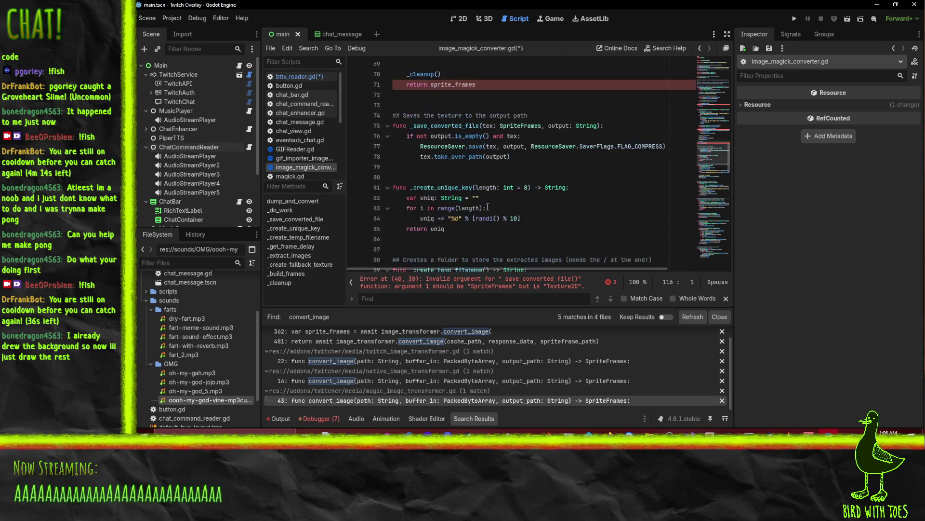
{"action": "scroll", "coordinate": [488, 207], "scroll_direction": "up", "scroll_amount": 7}
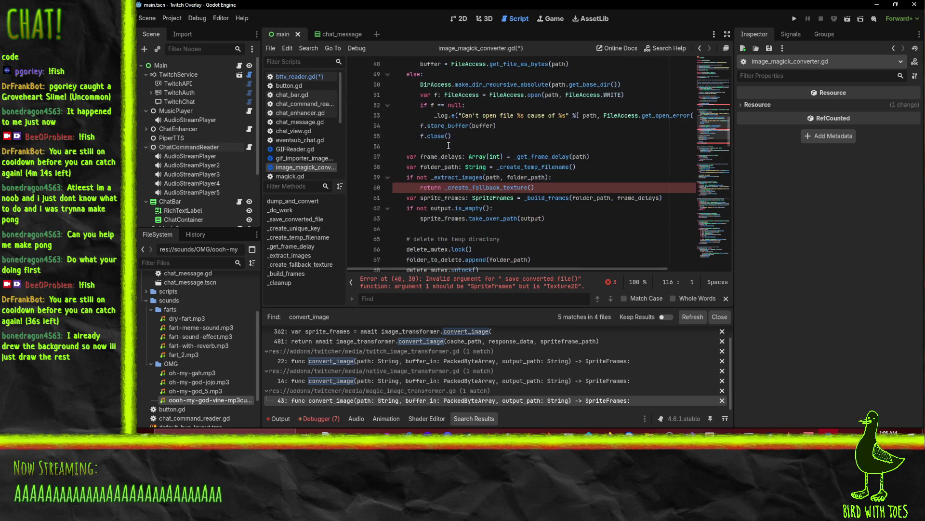
{"action": "scroll", "coordinate": [499, 174], "scroll_direction": "down", "scroll_amount": 2}
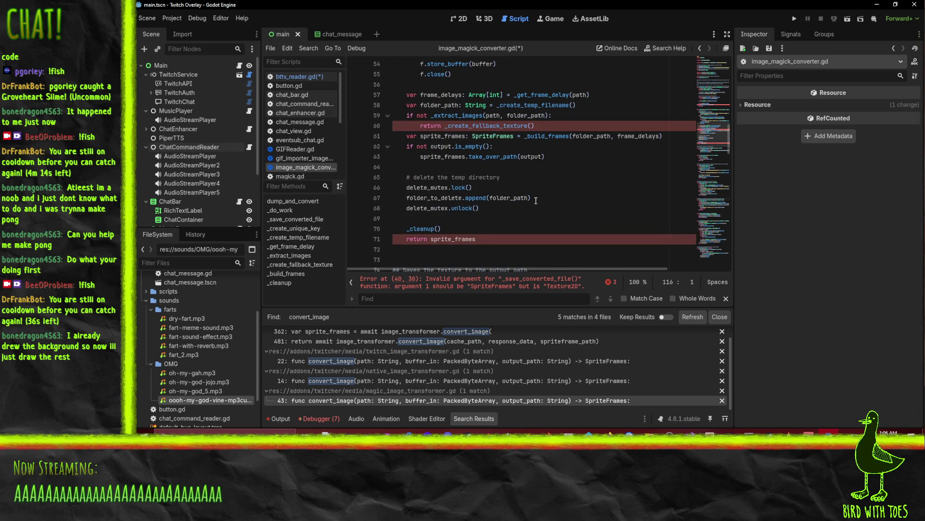
{"action": "scroll", "coordinate": [581, 212], "scroll_direction": "down", "scroll_amount": 20}
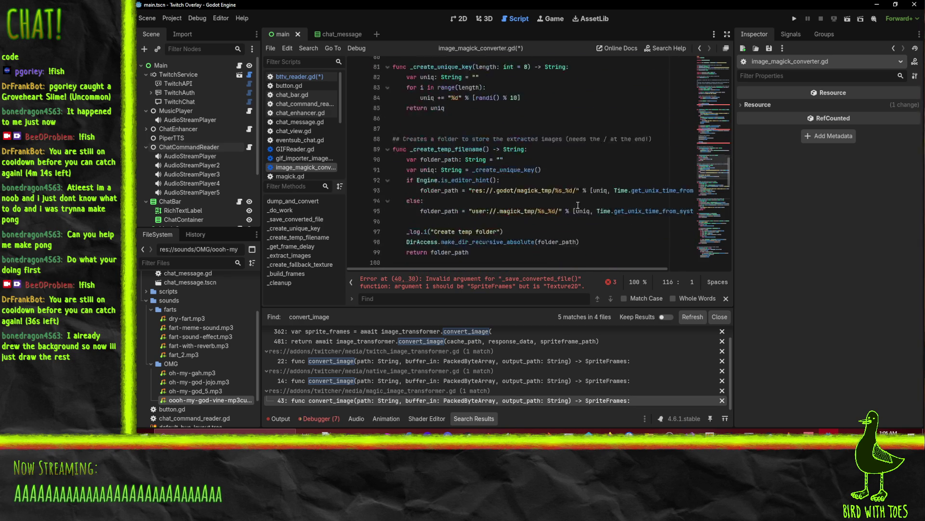
{"action": "scroll", "coordinate": [576, 206], "scroll_direction": "up", "scroll_amount": 1}
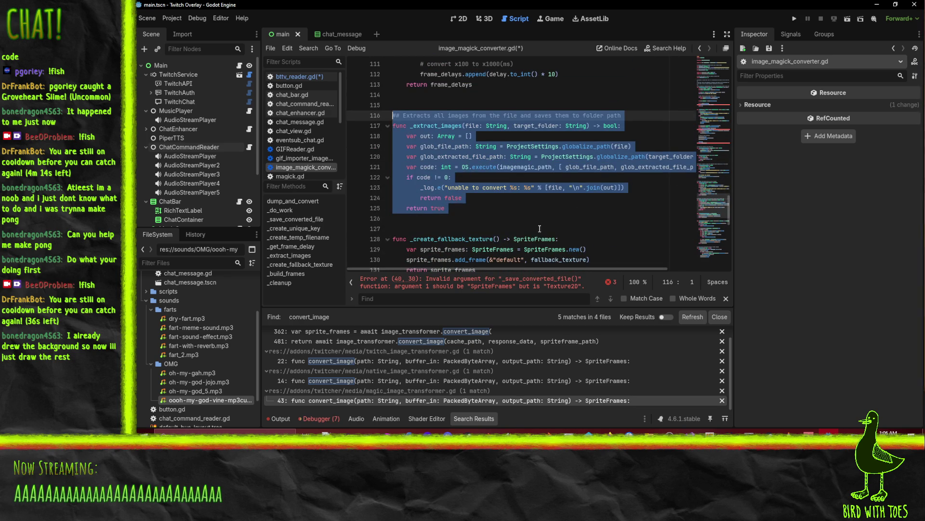
{"action": "left_click", "coordinate": [474, 210]}
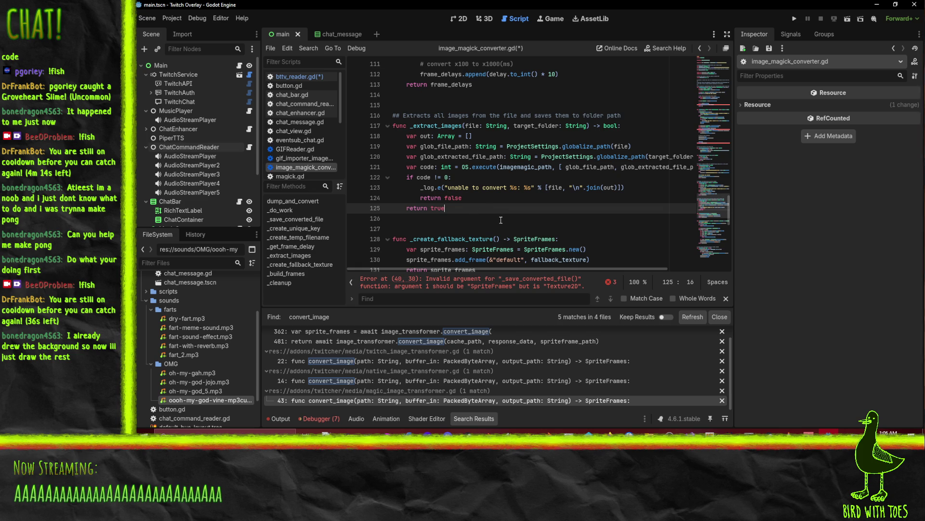
Select the existing _do_work body, from the return line up to the function top
{"action": "scroll", "coordinate": [495, 219], "scroll_direction": "down", "scroll_amount": 3}
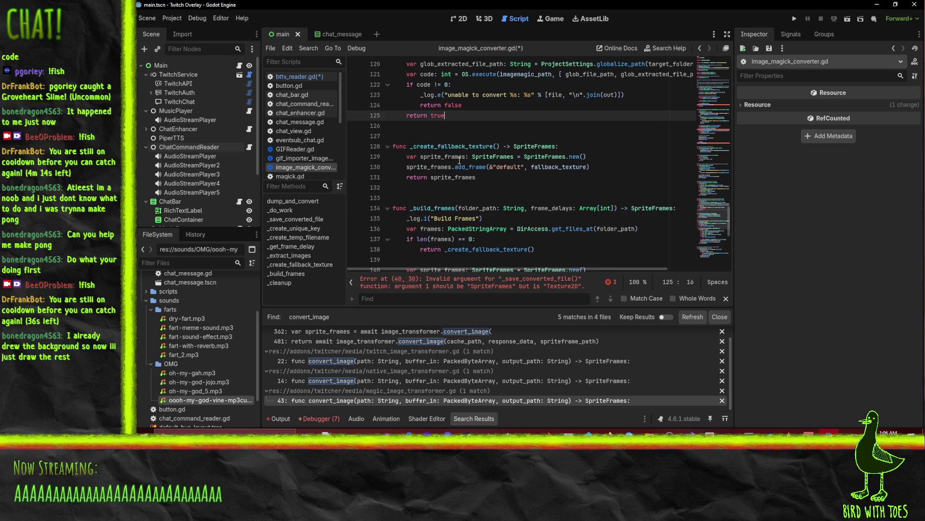
{"action": "left_click", "coordinate": [560, 167]}
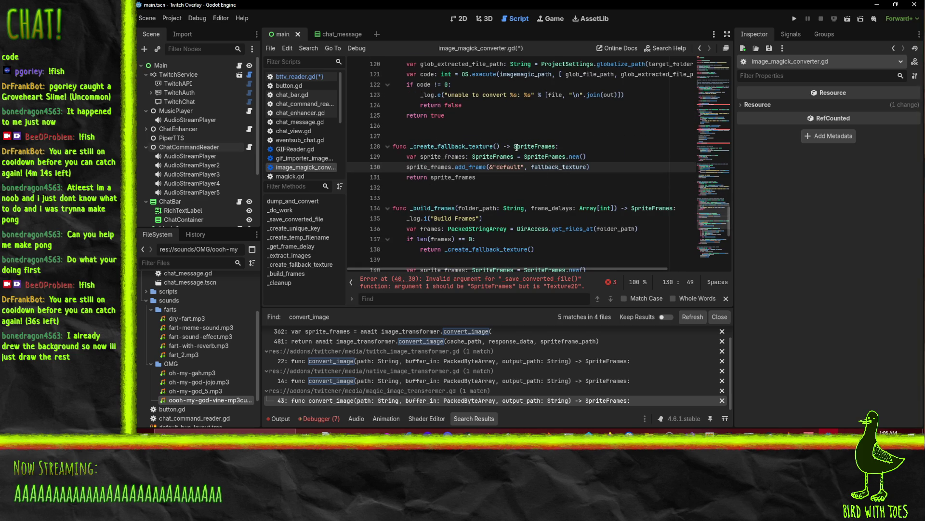
{"action": "double_click", "coordinate": [561, 168]}
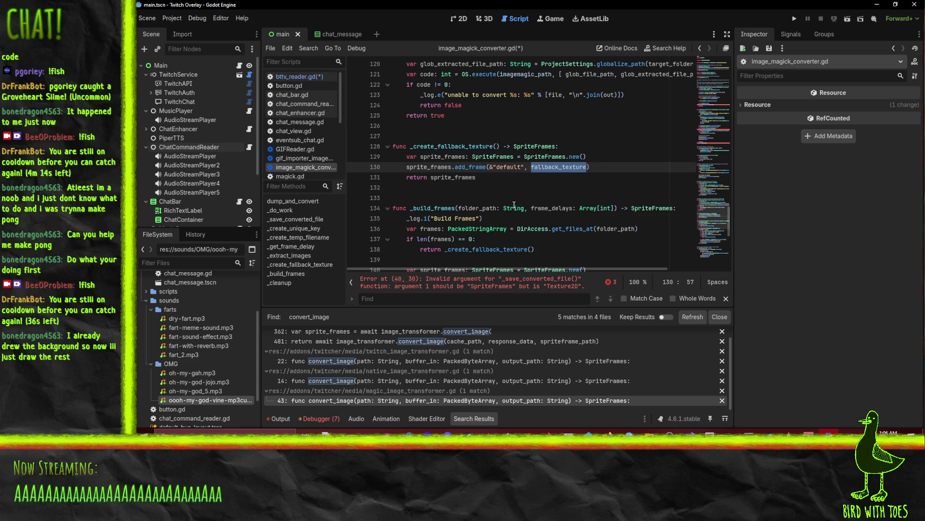
{"action": "scroll", "coordinate": [541, 184], "scroll_direction": "up", "scroll_amount": 20}
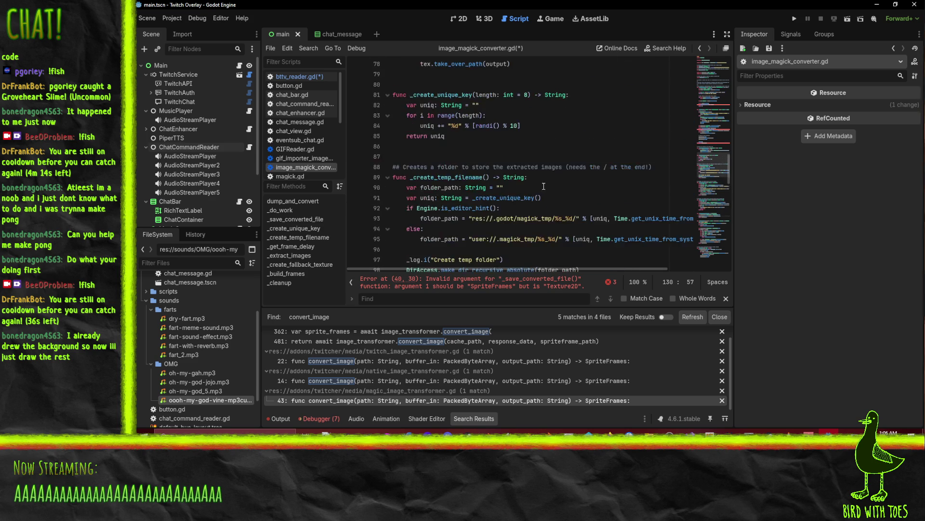
{"action": "scroll", "coordinate": [585, 197], "scroll_direction": "up", "scroll_amount": 2}
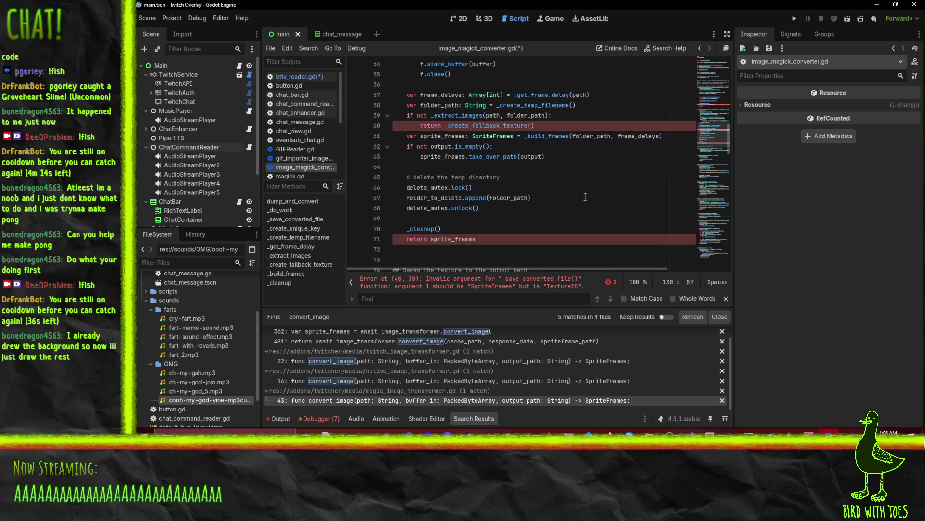
{"action": "left_click", "coordinate": [528, 147]}
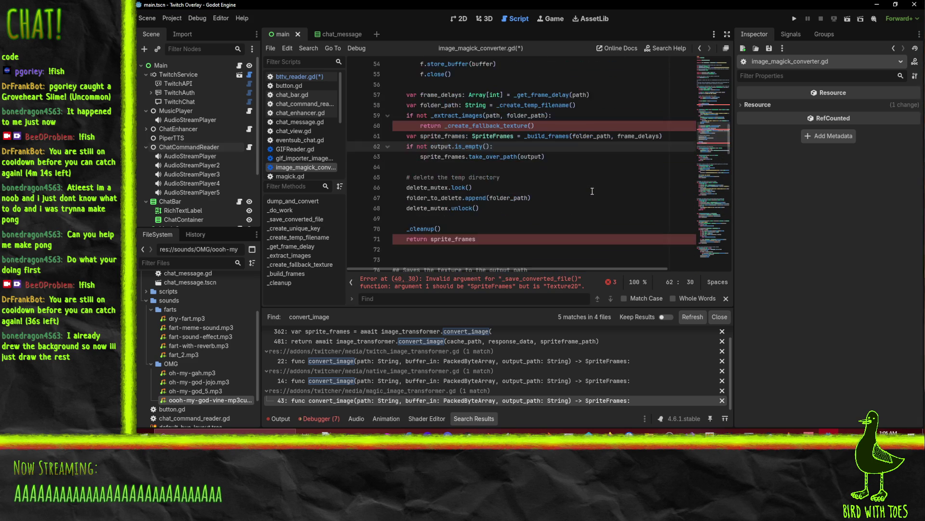
{"action": "scroll", "coordinate": [490, 224], "scroll_direction": "up", "scroll_amount": 3}
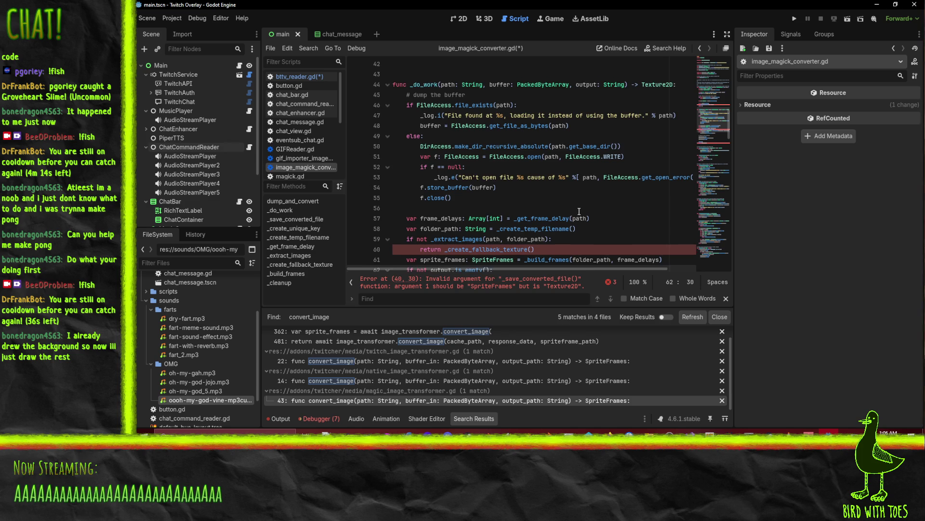
{"action": "scroll", "coordinate": [506, 222], "scroll_direction": "down", "scroll_amount": 3}
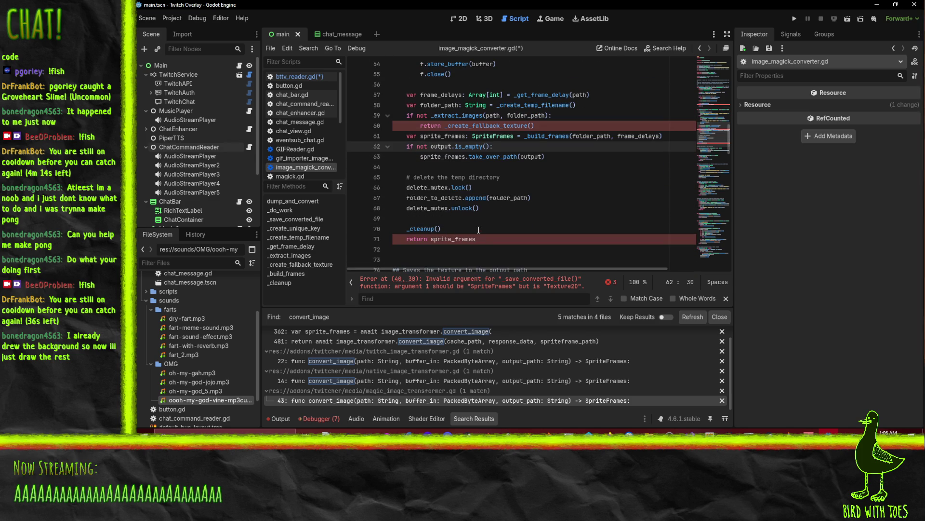
{"action": "left_click", "coordinate": [420, 229]}
{"action": "left_click", "coordinate": [526, 216]}
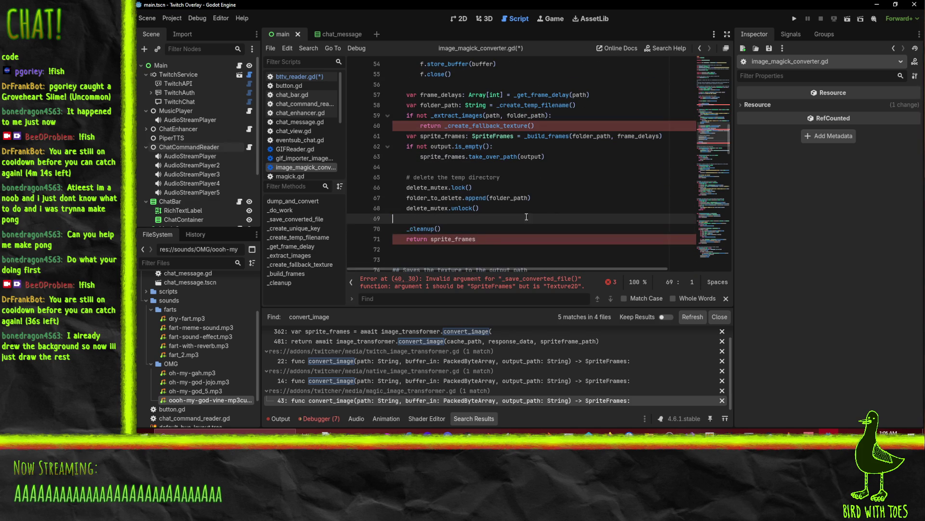
{"action": "mouse_move", "coordinate": [485, 237]}
{"action": "left_mouse_down"}
{"action": "mouse_move", "coordinate": [405, 135]}
{"action": "mouse_move", "coordinate": [375, 157]}
{"action": "left_mouse_up"}
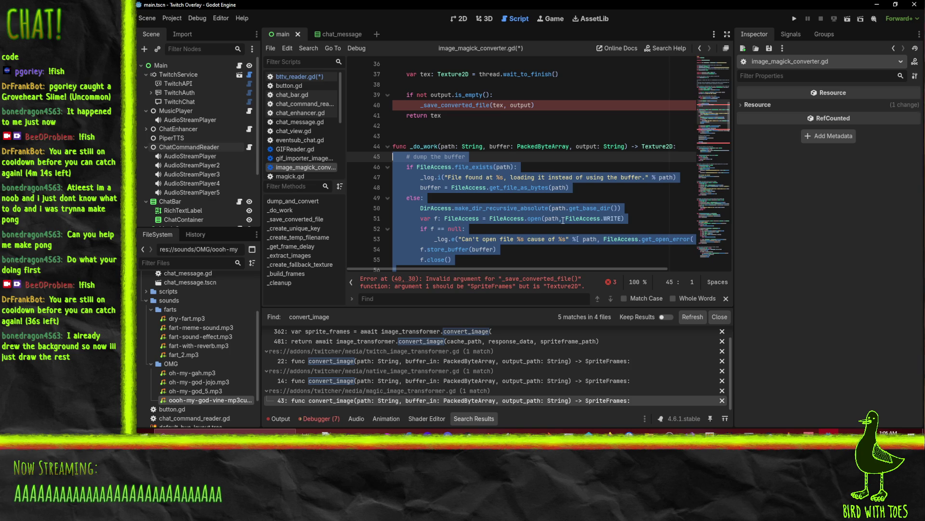
Paste the old AnimatedTexture _do_work code and delete the duplicate function header
{"action": "key", "text": "ctrl+v"}
{"action": "scroll", "coordinate": [562, 227], "scroll_direction": "up", "scroll_amount": 5}
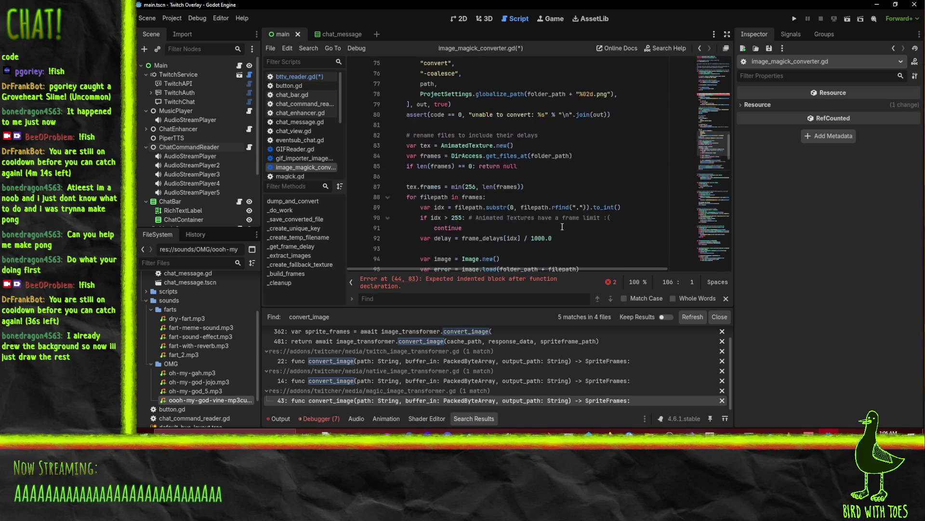
{"action": "scroll", "coordinate": [562, 226], "scroll_direction": "up", "scroll_amount": 9}
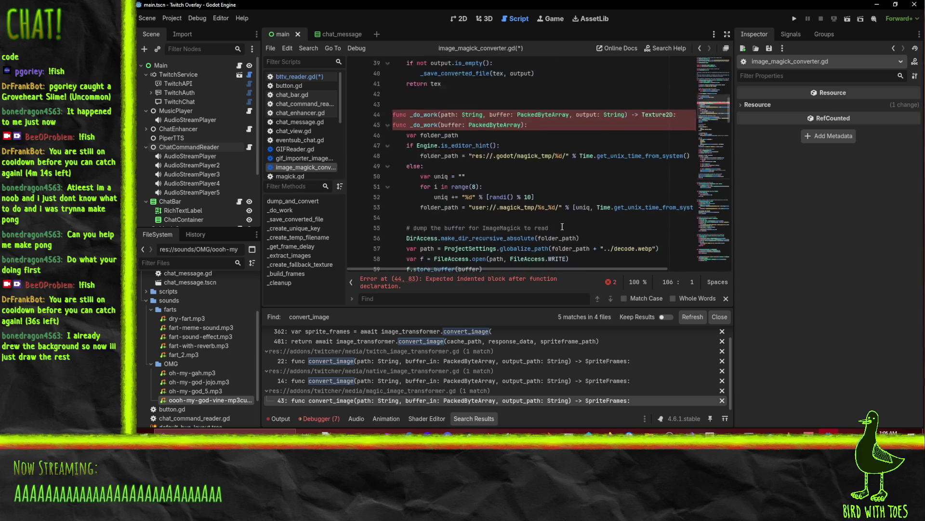
{"action": "left_click", "coordinate": [393, 94]}
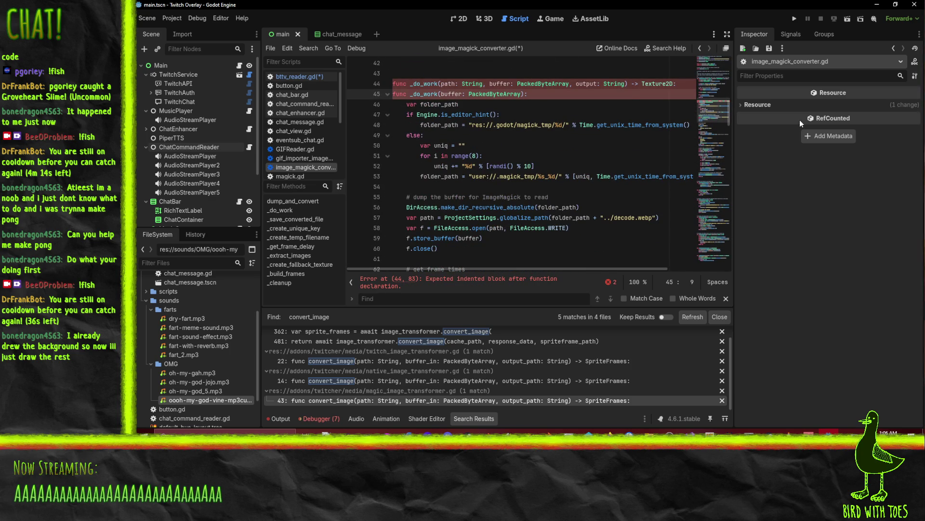
{"action": "key", "text": "shift+Down"}
{"action": "key", "text": "Delete"}
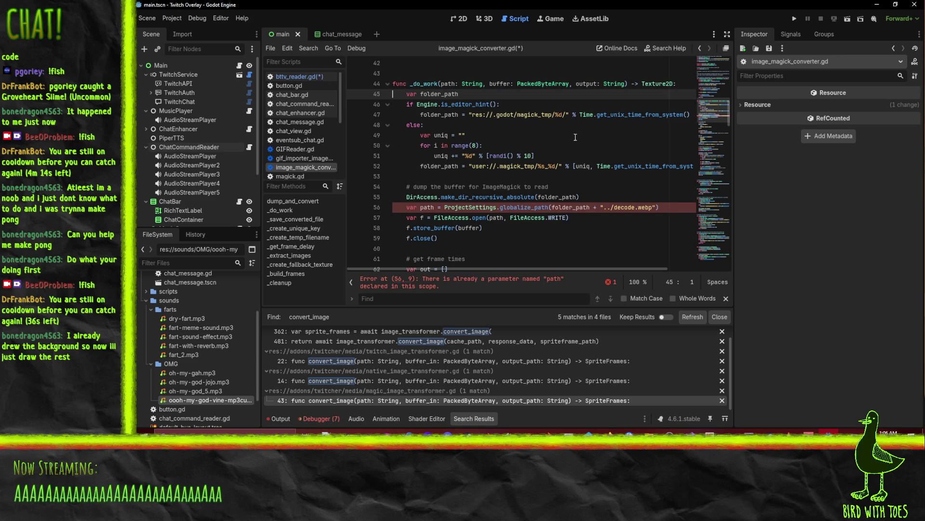
Remove the path and output parameters, leaving _do_work taking only the buffer
{"action": "double_click", "coordinate": [448, 84]}
{"action": "key", "text": "Delete"}
{"action": "key", "text": "Delete"}
{"action": "key", "text": "Delete"}
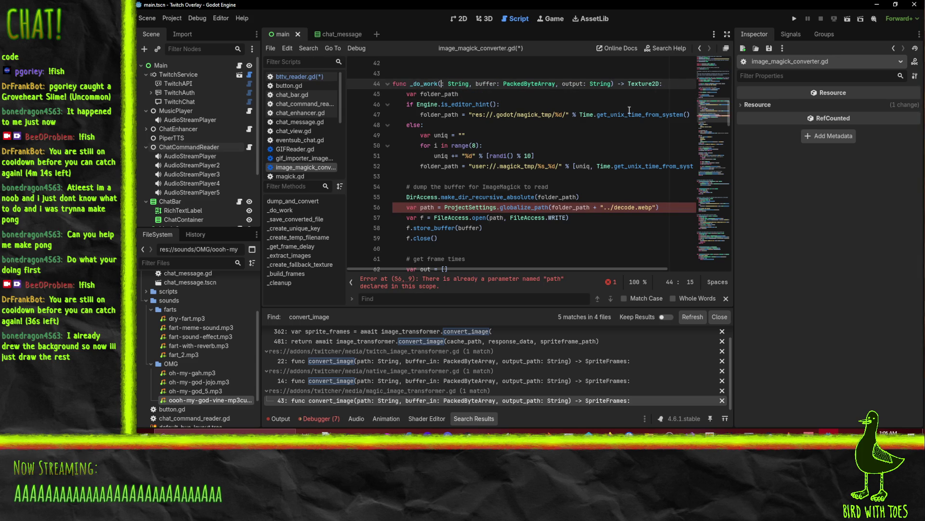
{"action": "key", "text": "Delete"}
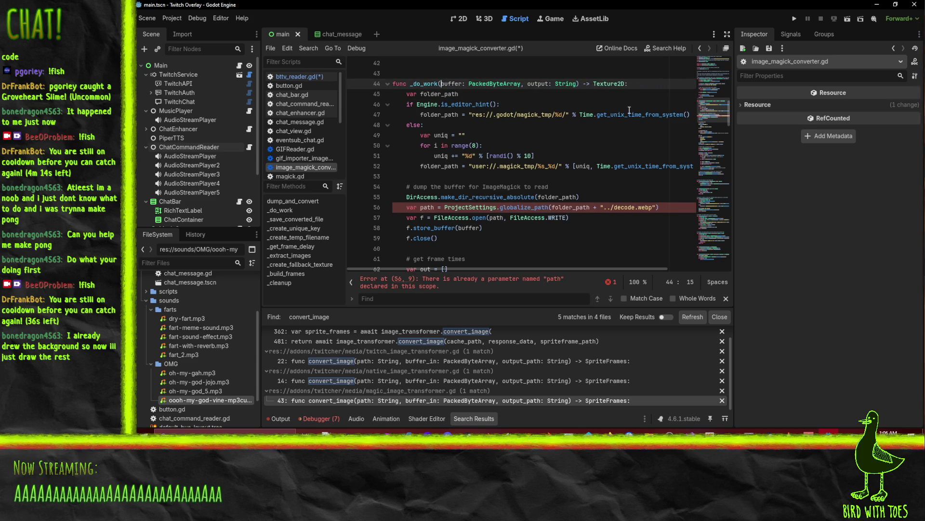
{"action": "left_click_drag", "start_coordinate": [521, 84], "coordinate": [578, 84]}
{"action": "key", "text": "Delete"}
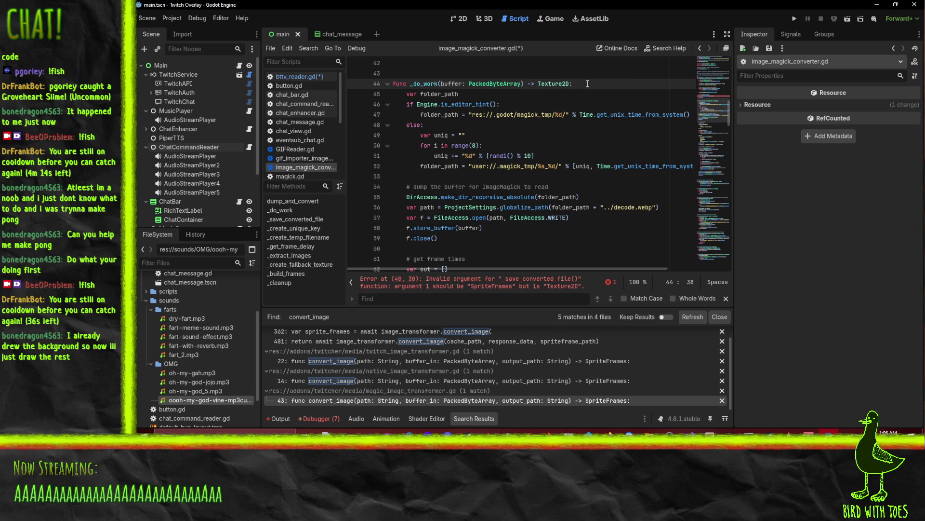
Delete the _save_converted_file function that follows _do_work's return tex
{"action": "left_click", "coordinate": [530, 145]}
{"action": "scroll", "coordinate": [567, 163], "scroll_direction": "down", "scroll_amount": 4}
{"action": "scroll", "coordinate": [567, 162], "scroll_direction": "down", "scroll_amount": 13}
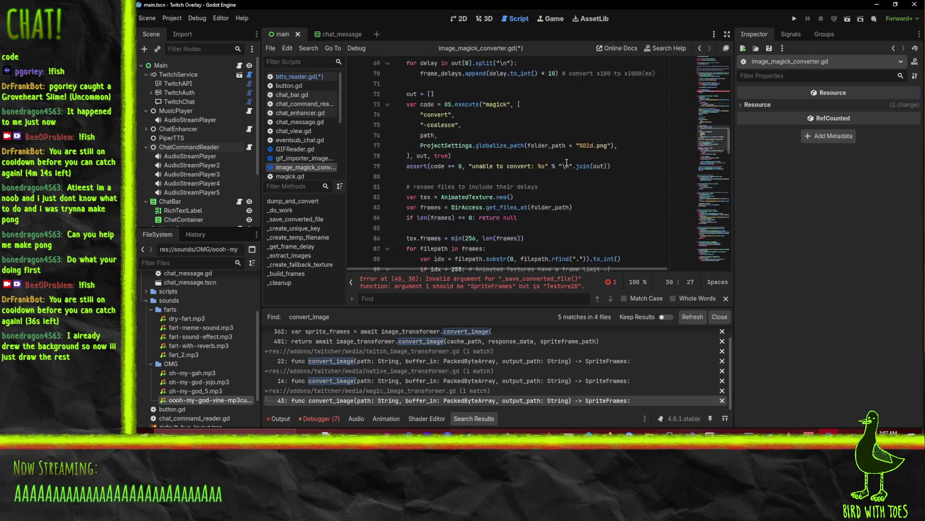
{"action": "left_click", "coordinate": [491, 177]}
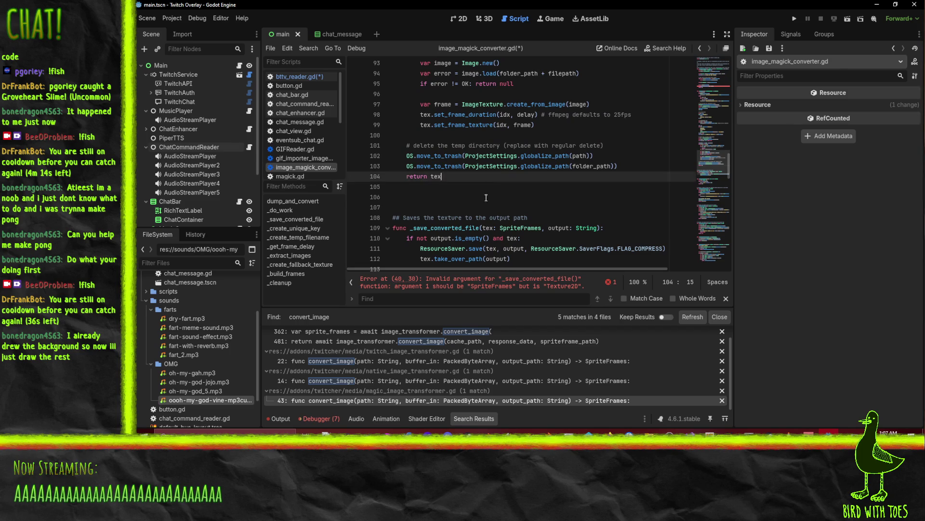
{"action": "left_click", "coordinate": [442, 189]}
{"action": "scroll", "coordinate": [574, 191], "scroll_direction": "down", "scroll_amount": 4}
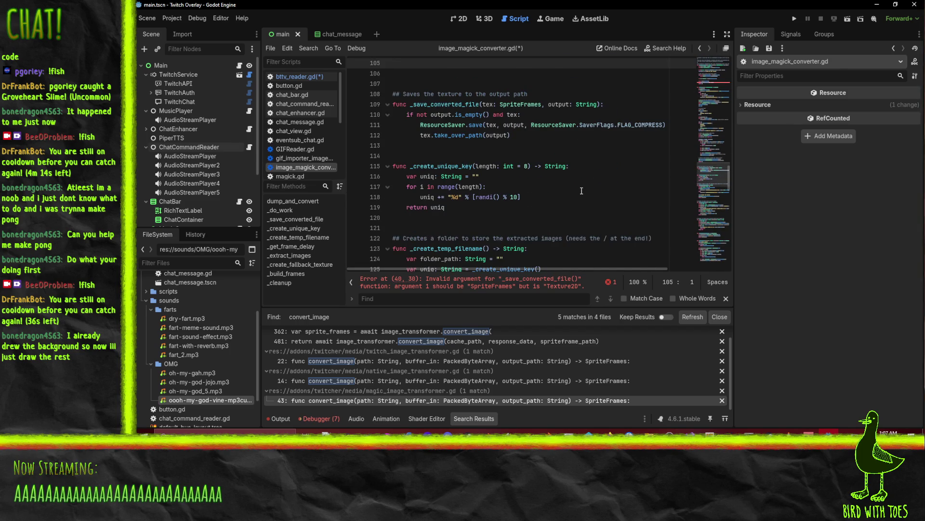
{"action": "scroll", "coordinate": [581, 191], "scroll_direction": "up", "scroll_amount": 1}
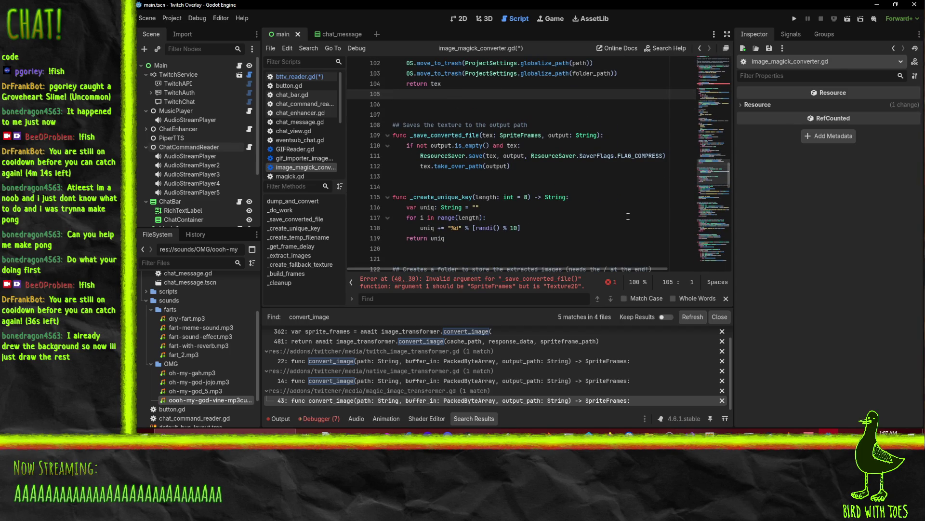
{"action": "key", "text": "shift+Down"}
{"action": "key", "text": "shift+Down"}
{"action": "key", "text": "shift+Down"}
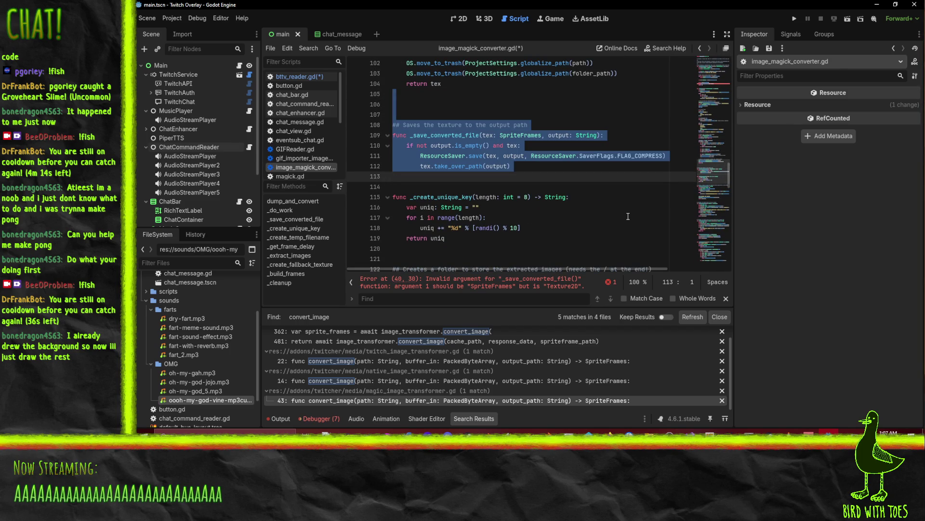
{"action": "key", "text": "BackSpace"}
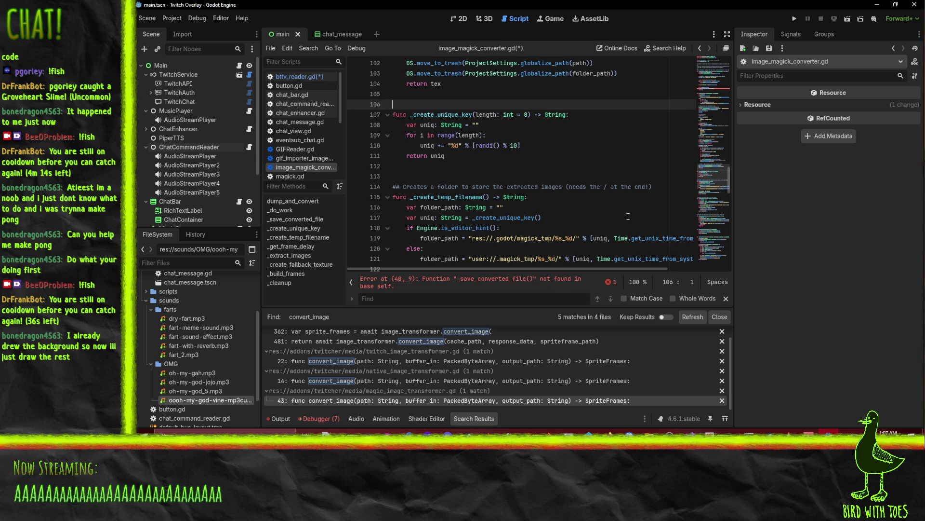
{"action": "key", "text": "shift+Down"}
{"action": "key", "text": "shift+Down"}
{"action": "key", "text": "shift+Down"}
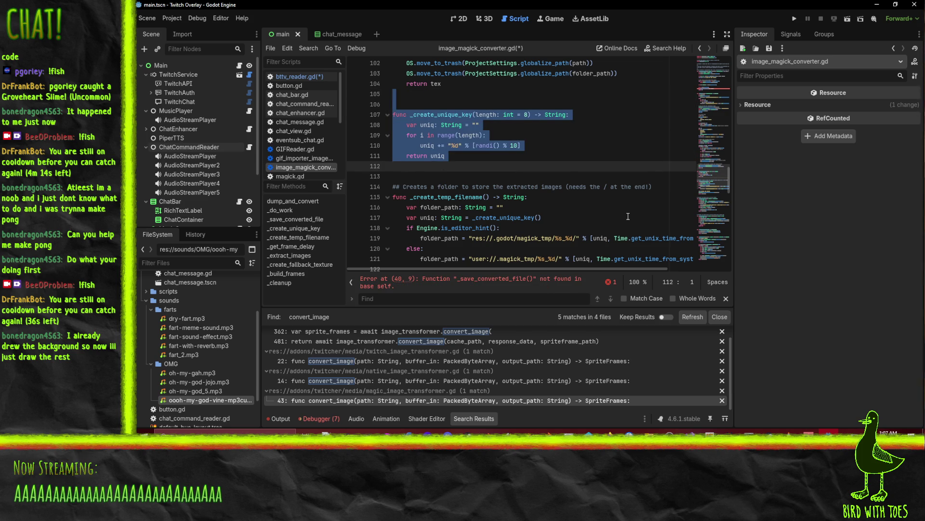
{"action": "scroll", "coordinate": [628, 215], "scroll_direction": "up", "scroll_amount": 10}
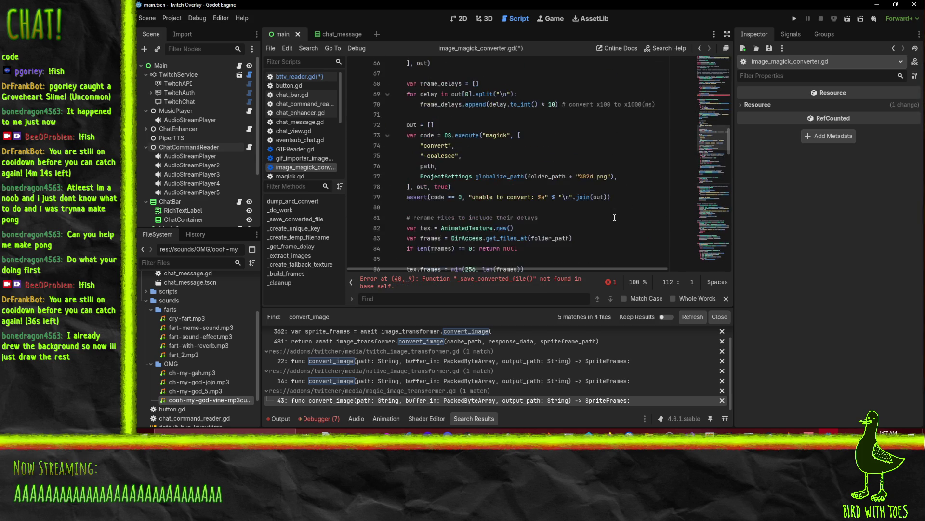